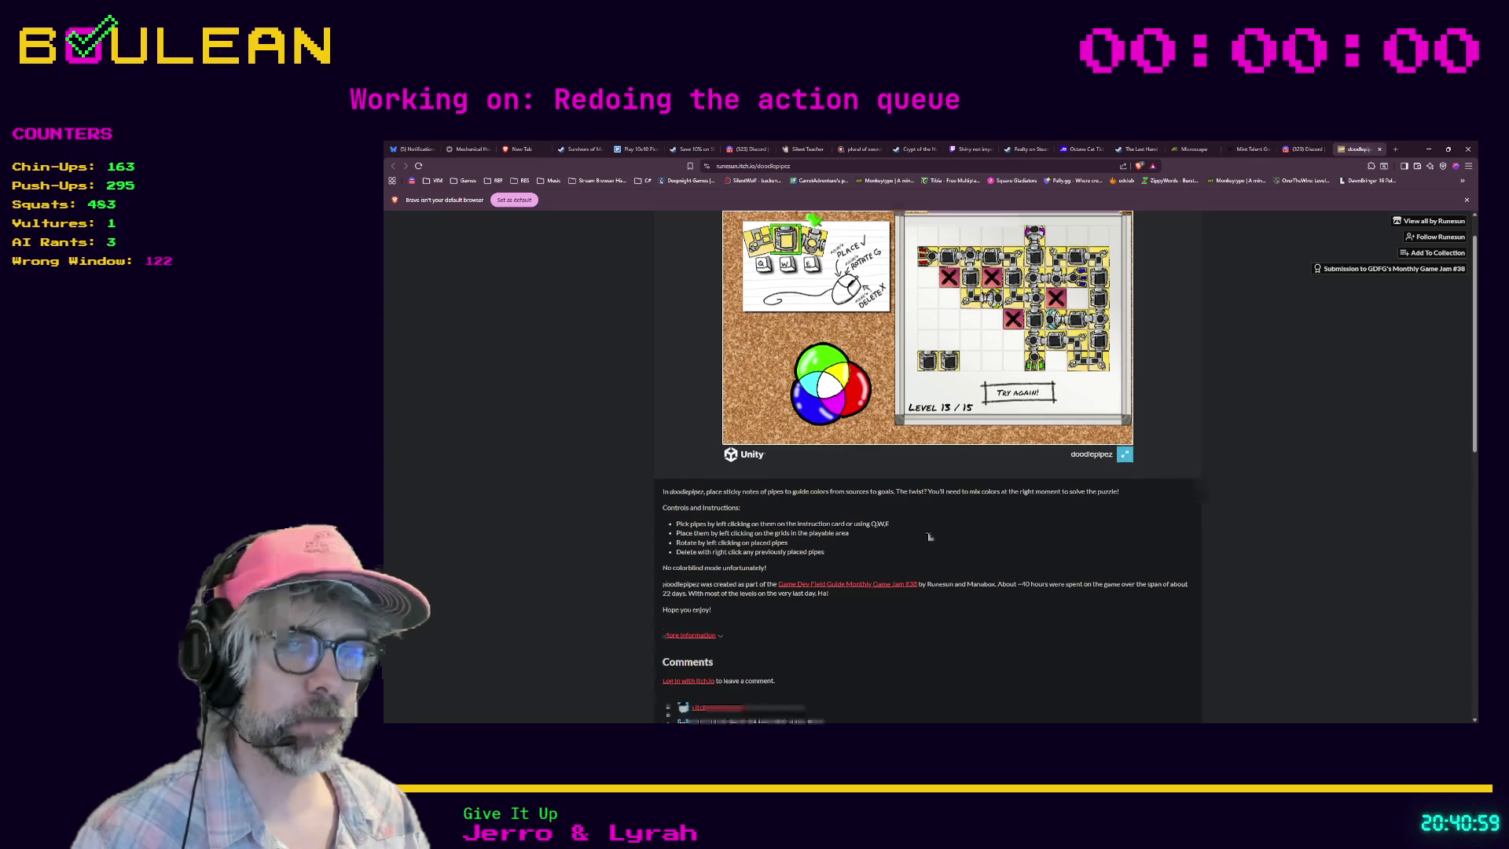
Step: Reload the itch.io page, run doodlepipez and start level 12
{"action": "scroll", "coordinate": [927, 533], "scroll_direction": "up", "scroll_amount": 1}
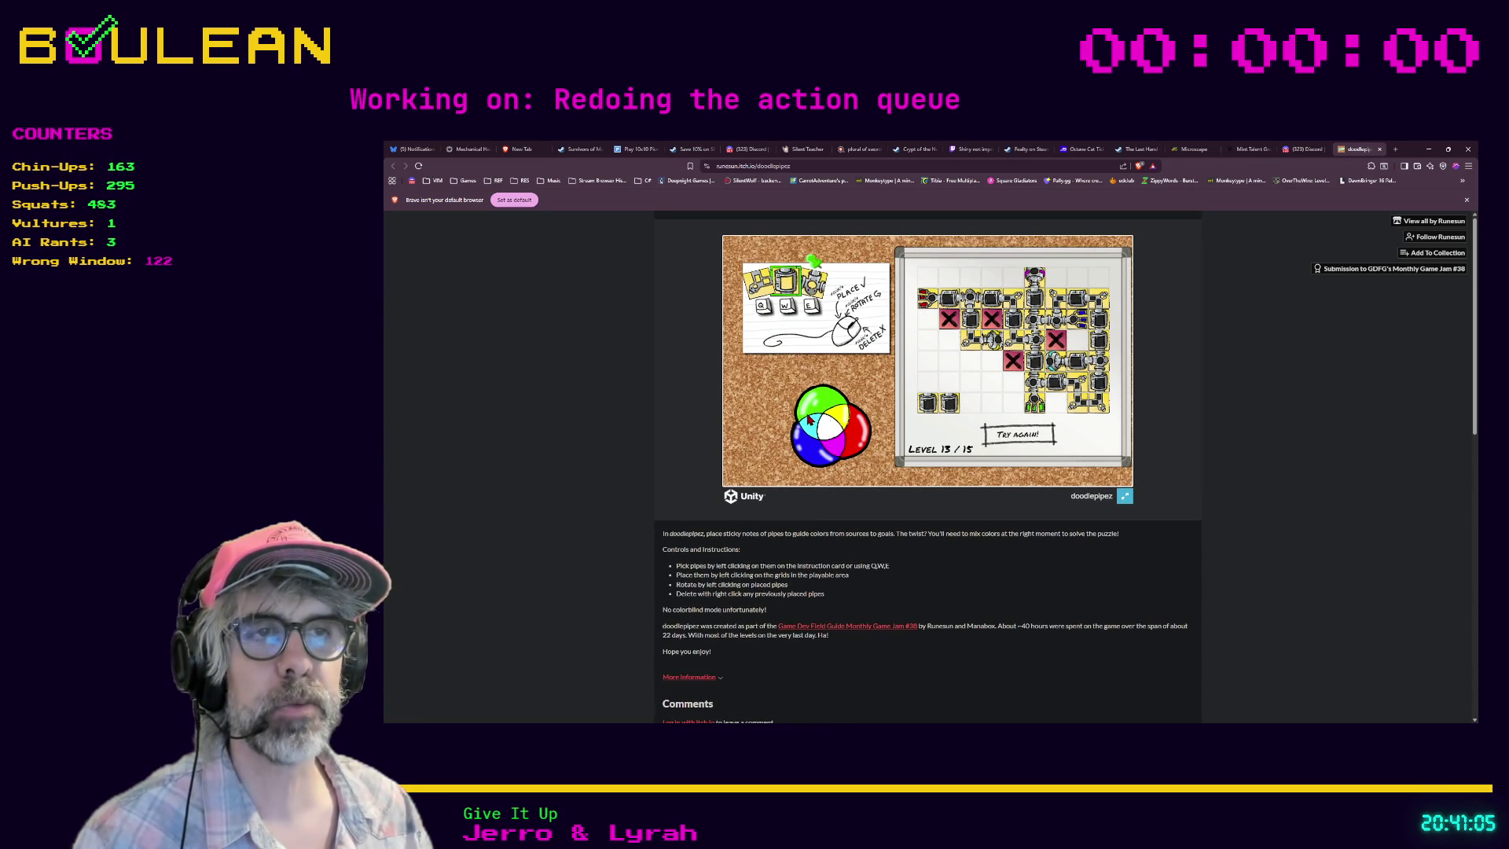
{"action": "left_click", "coordinate": [419, 167]}
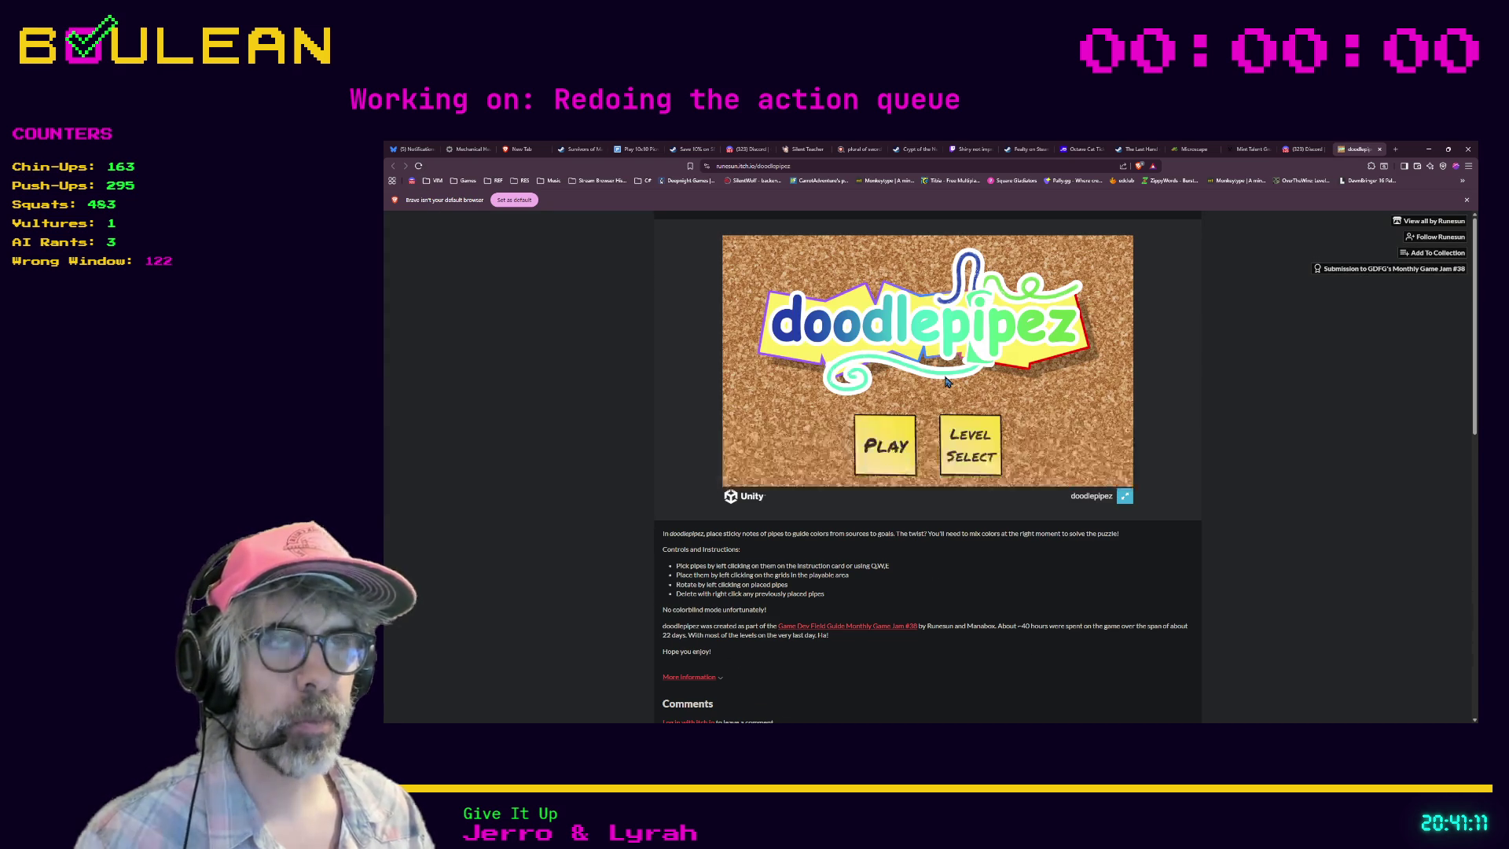
{"action": "left_click", "coordinate": [1125, 497]}
{"action": "left_click", "coordinate": [1062, 633]}
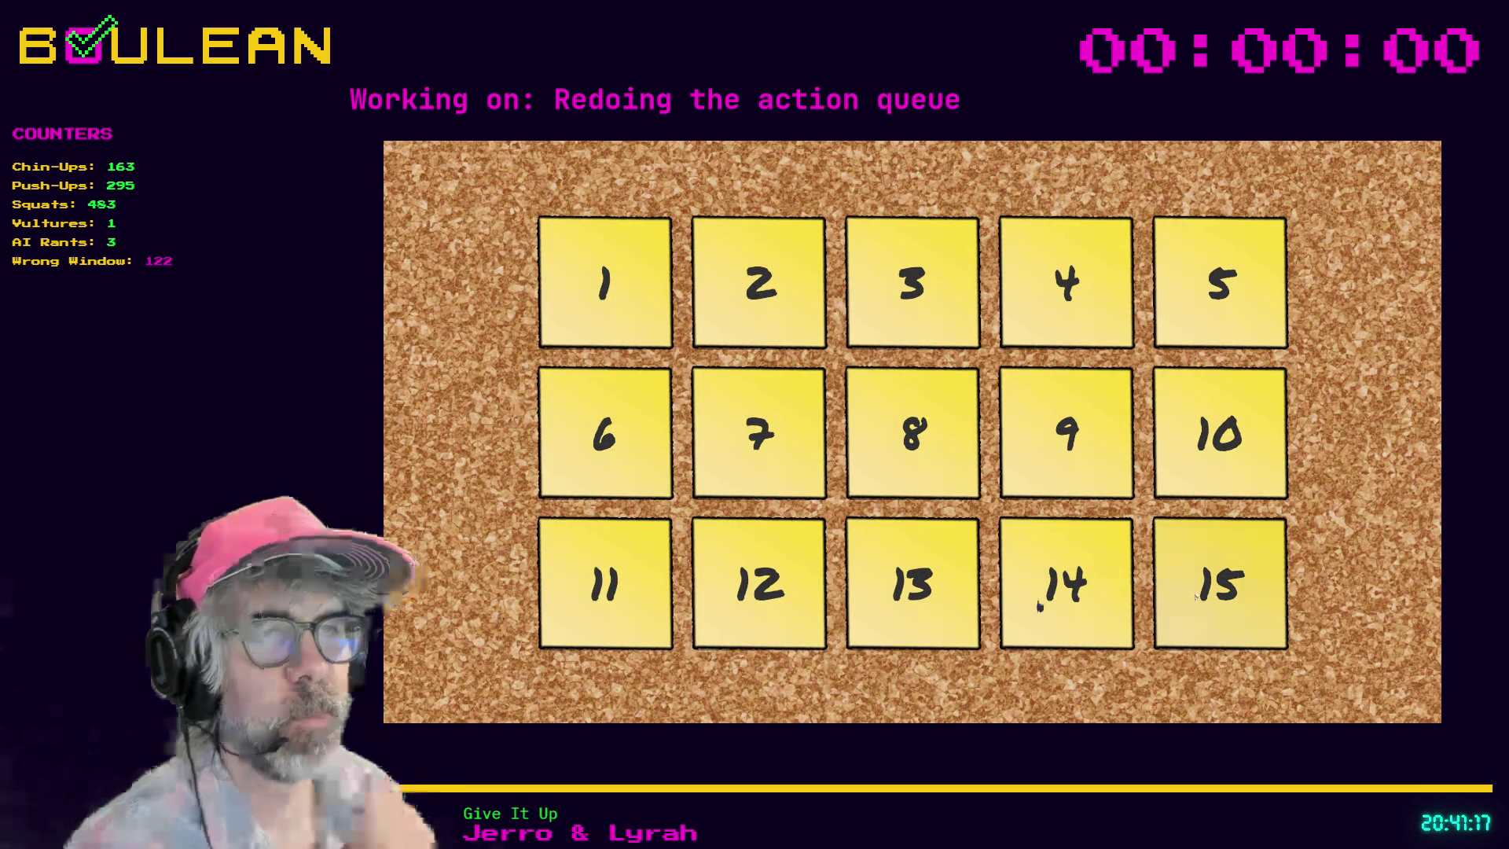
{"action": "left_click", "coordinate": [781, 586]}
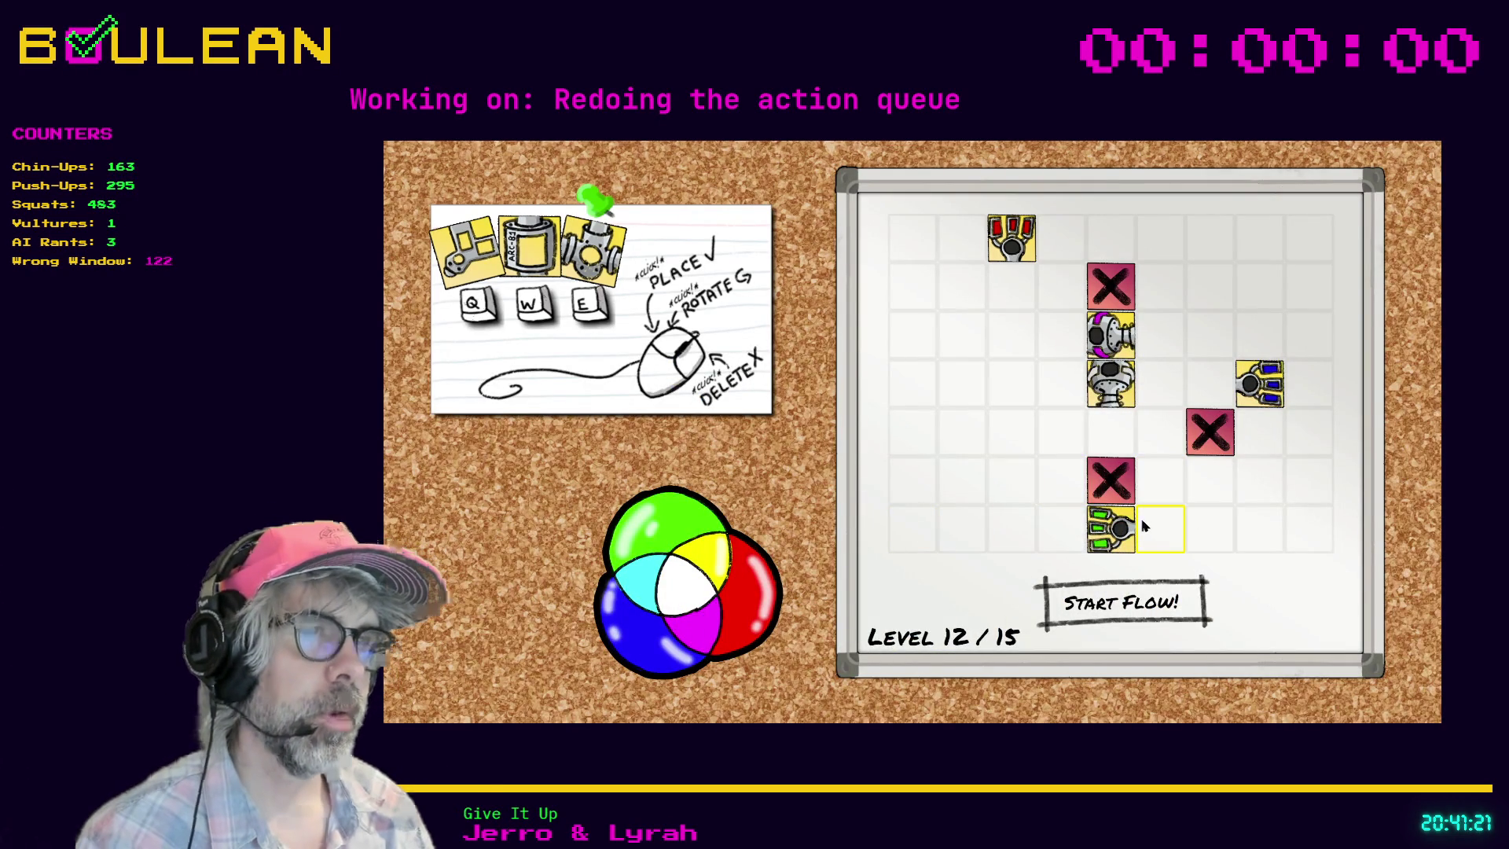
Step: Reload the page, run the game again and try level 13
{"action": "key", "text": "F5"}
{"action": "left_click", "coordinate": [948, 377]}
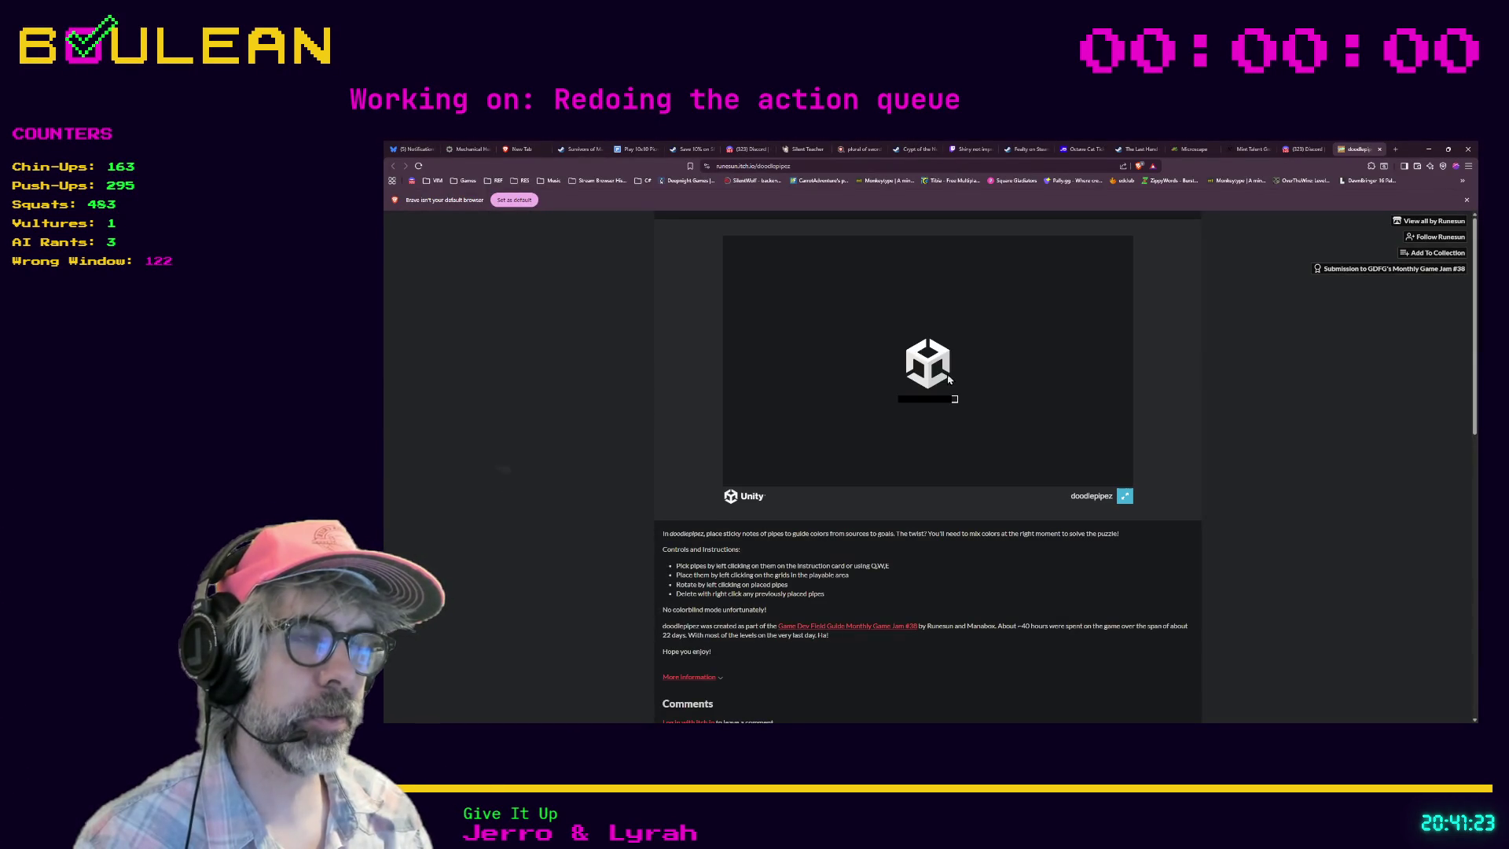
{"action": "left_click", "coordinate": [967, 444]}
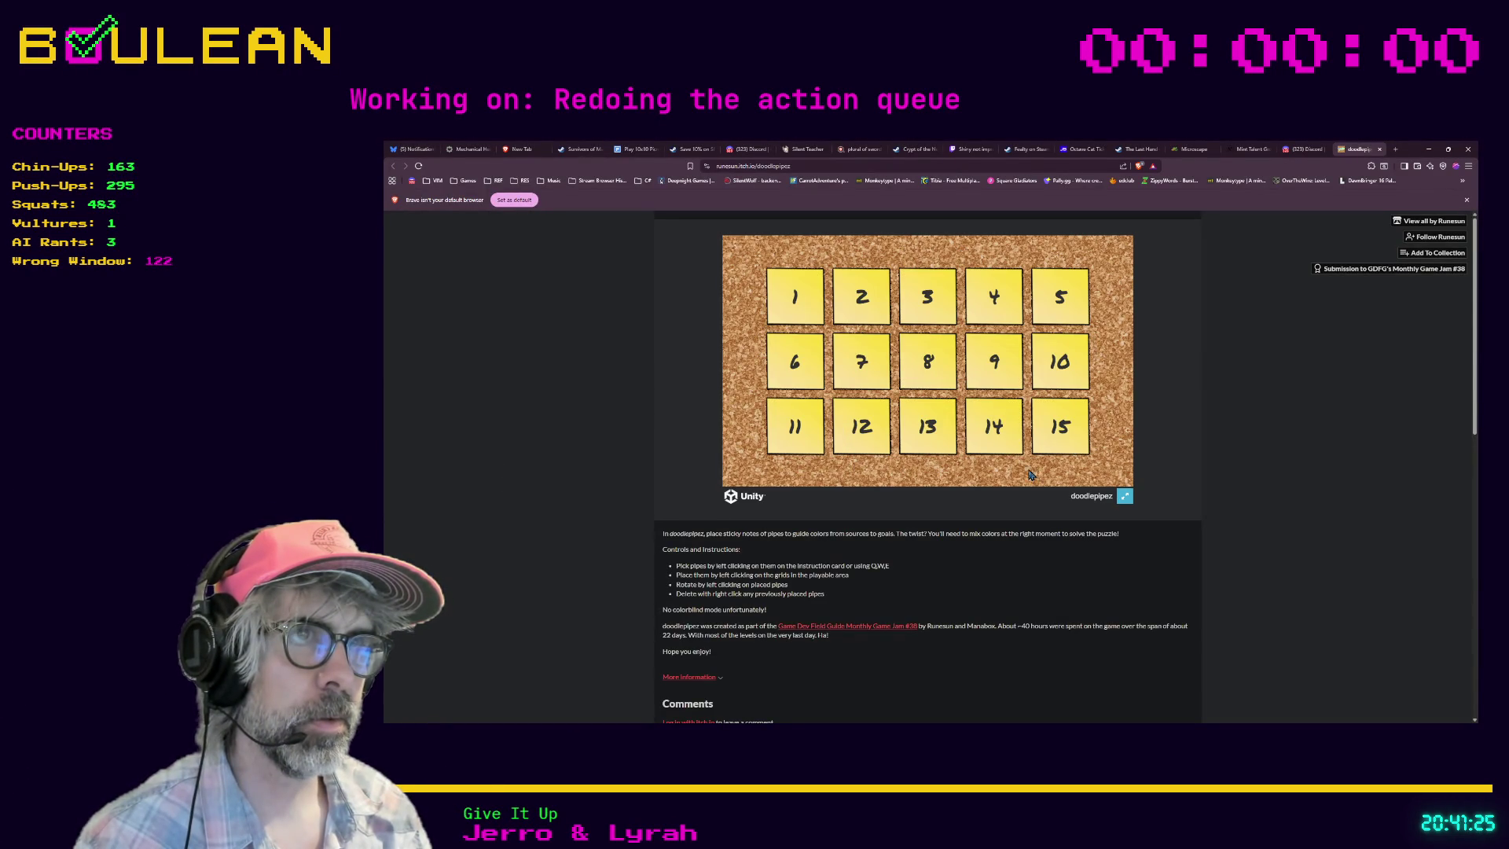
{"action": "left_click", "coordinate": [930, 424]}
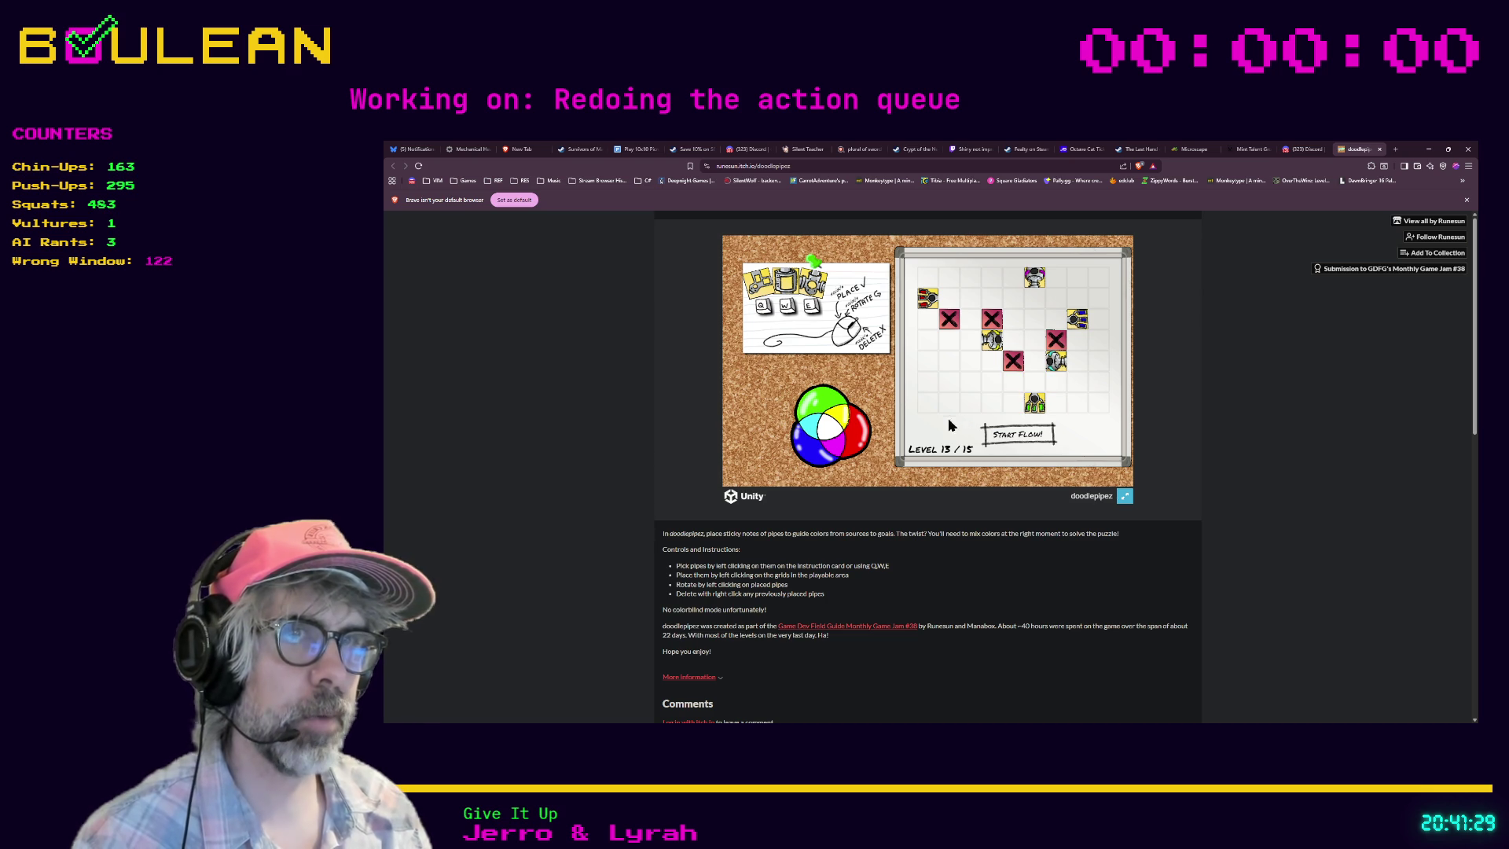
Step: Reload once more, run the game, start level 15 and make it full screen
{"action": "left_click", "coordinate": [847, 419]}
{"action": "key", "text": "F5"}
{"action": "left_click", "coordinate": [938, 379]}
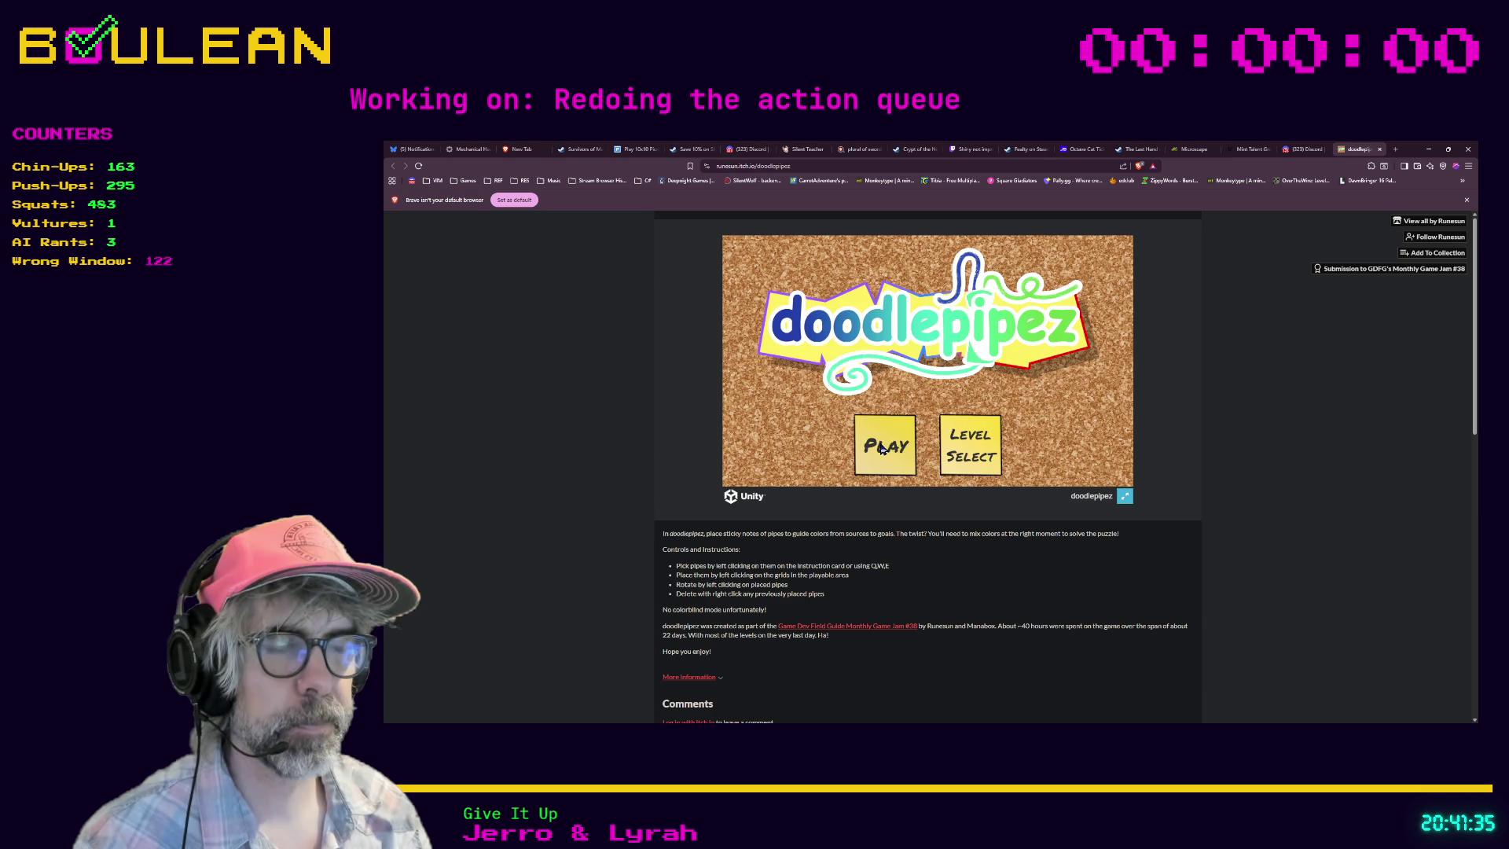
{"action": "left_click", "coordinate": [882, 447]}
{"action": "left_click", "coordinate": [1056, 431]}
{"action": "left_click", "coordinate": [1125, 496]}
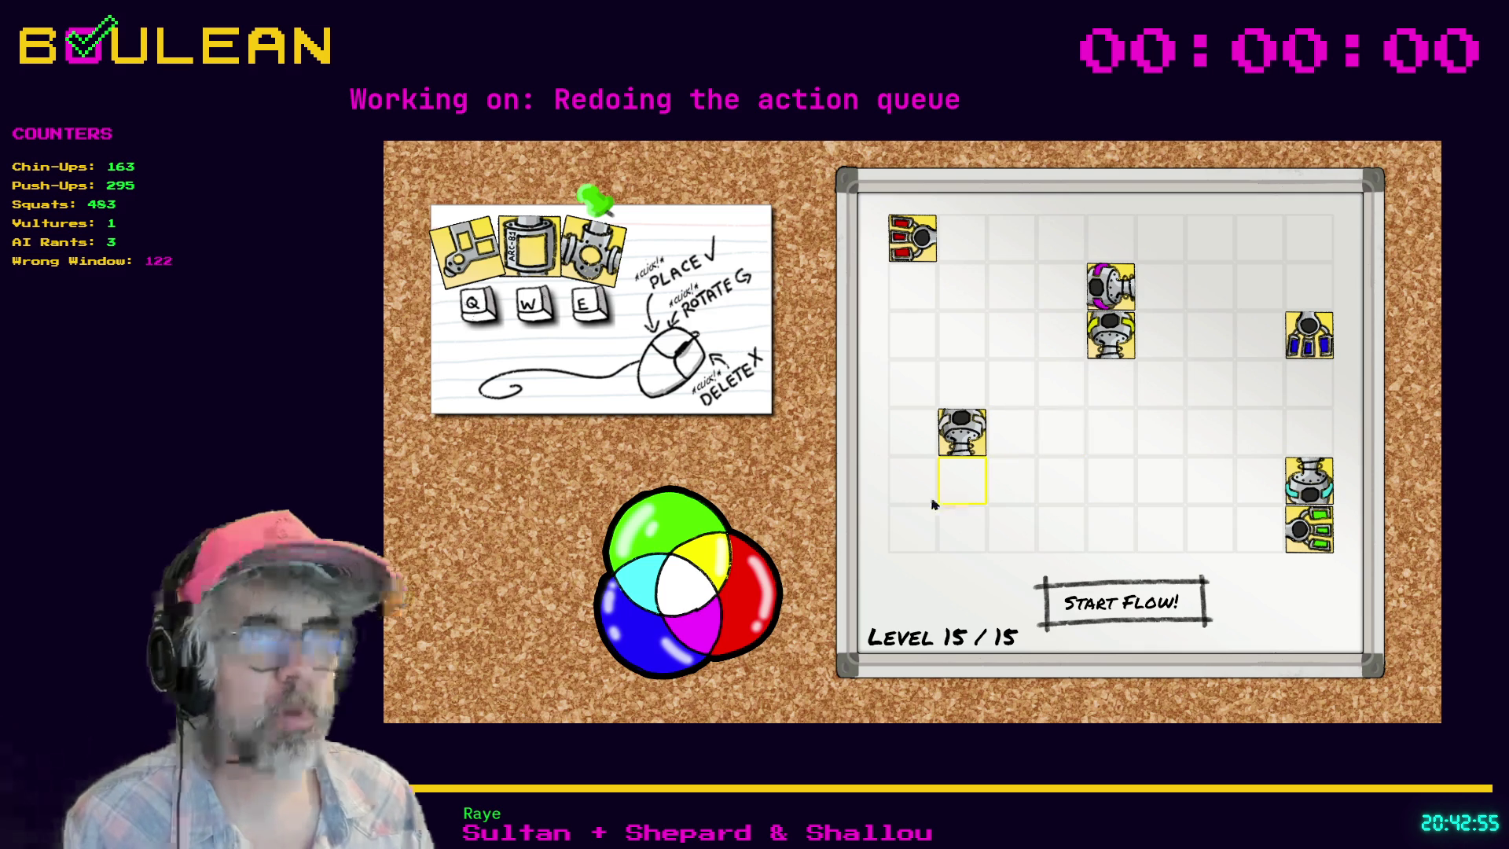
Step: Exit full screen back to the itch.io doodlepipez page with level 15 still loaded
{"action": "key", "text": "Escape"}
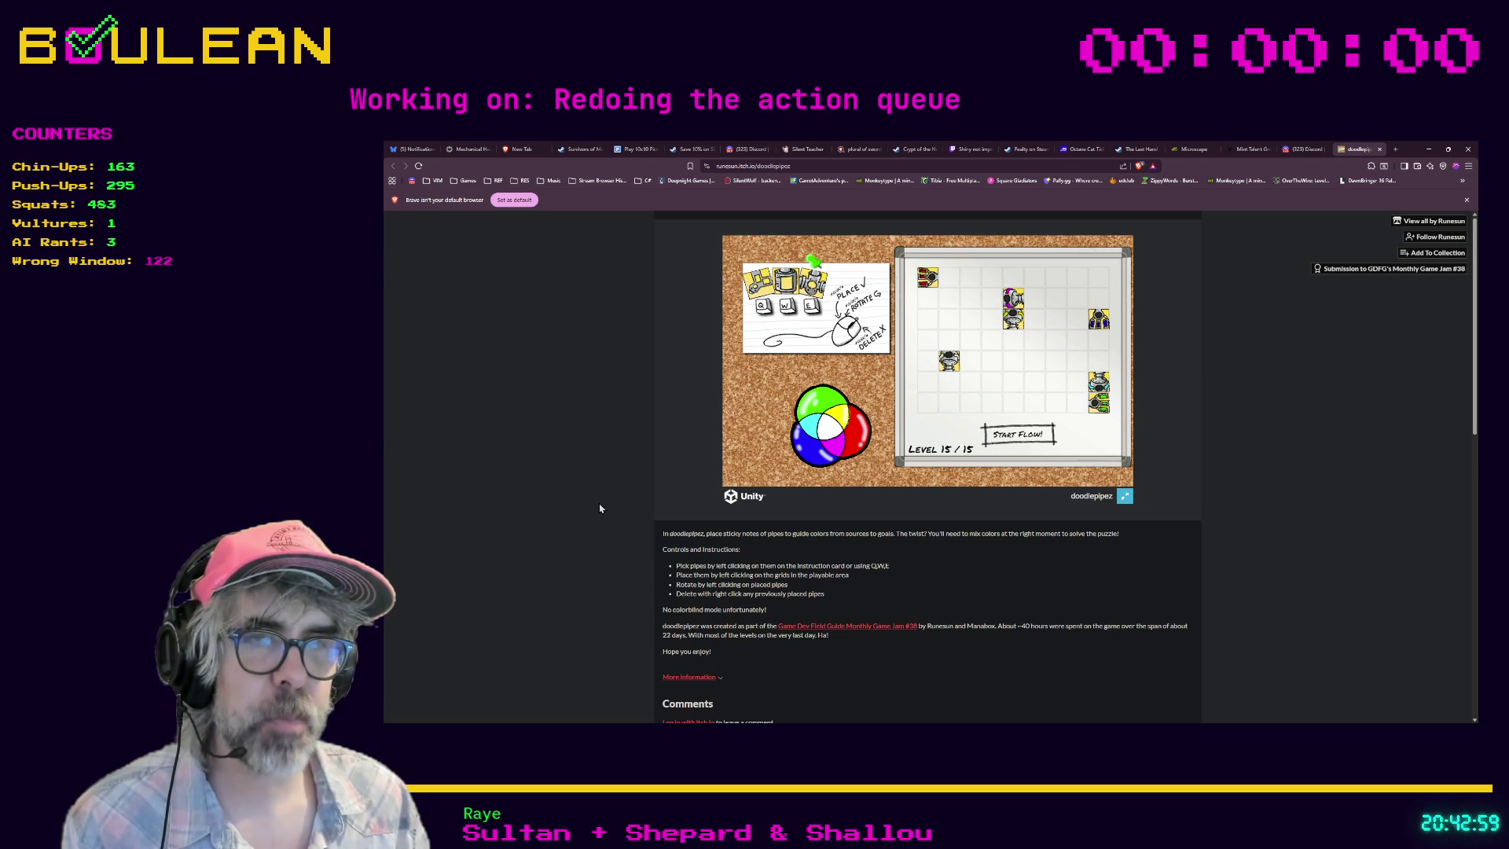
Step: Scroll the doodlepipez page, select its web address and switch back to Godot
{"action": "scroll", "coordinate": [599, 509], "scroll_direction": "down", "scroll_amount": 1}
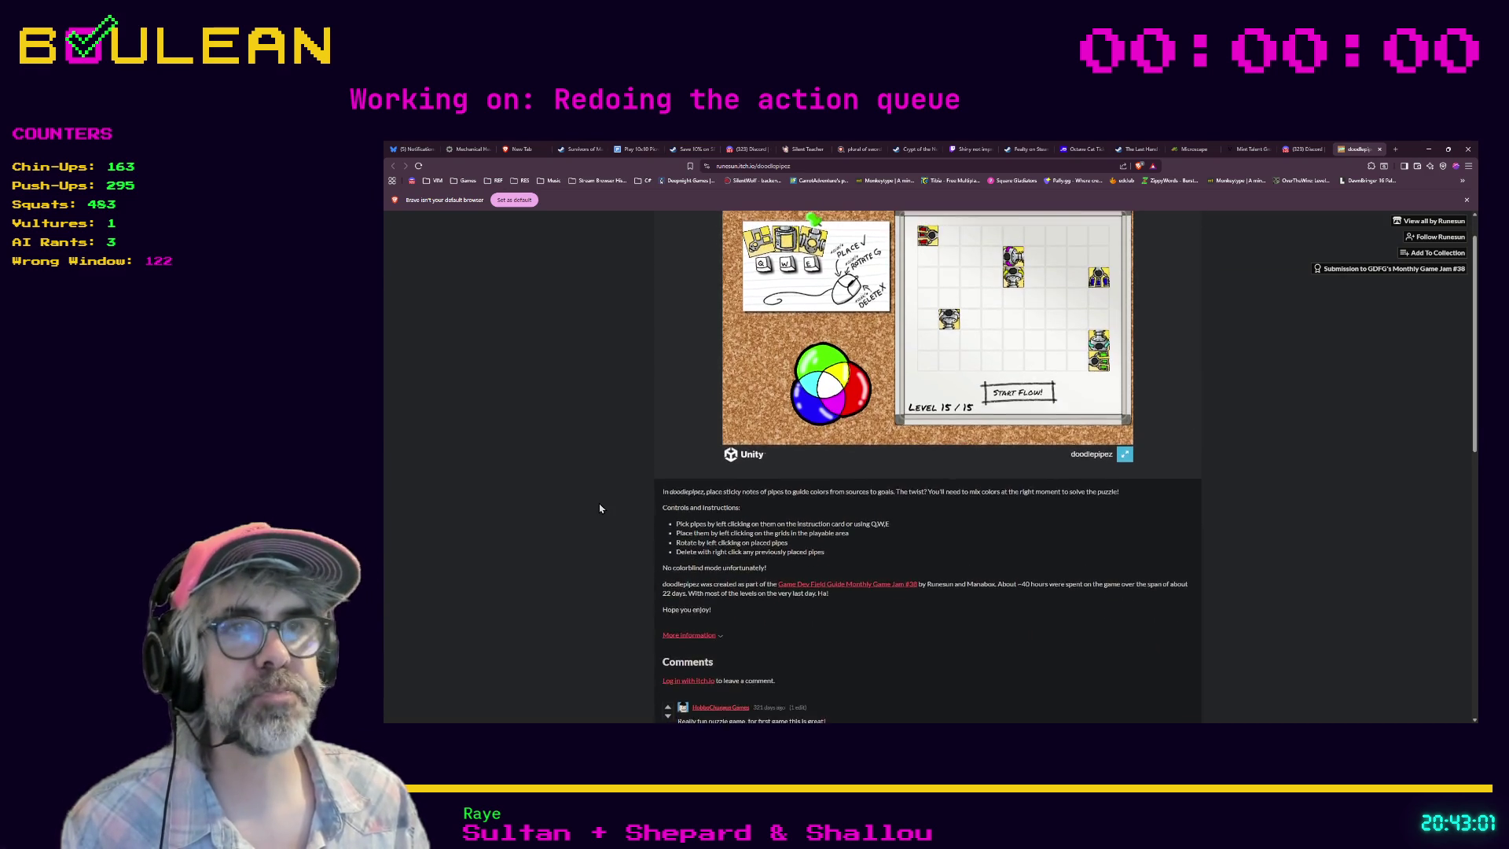
{"action": "scroll", "coordinate": [600, 503], "scroll_direction": "up", "scroll_amount": 1}
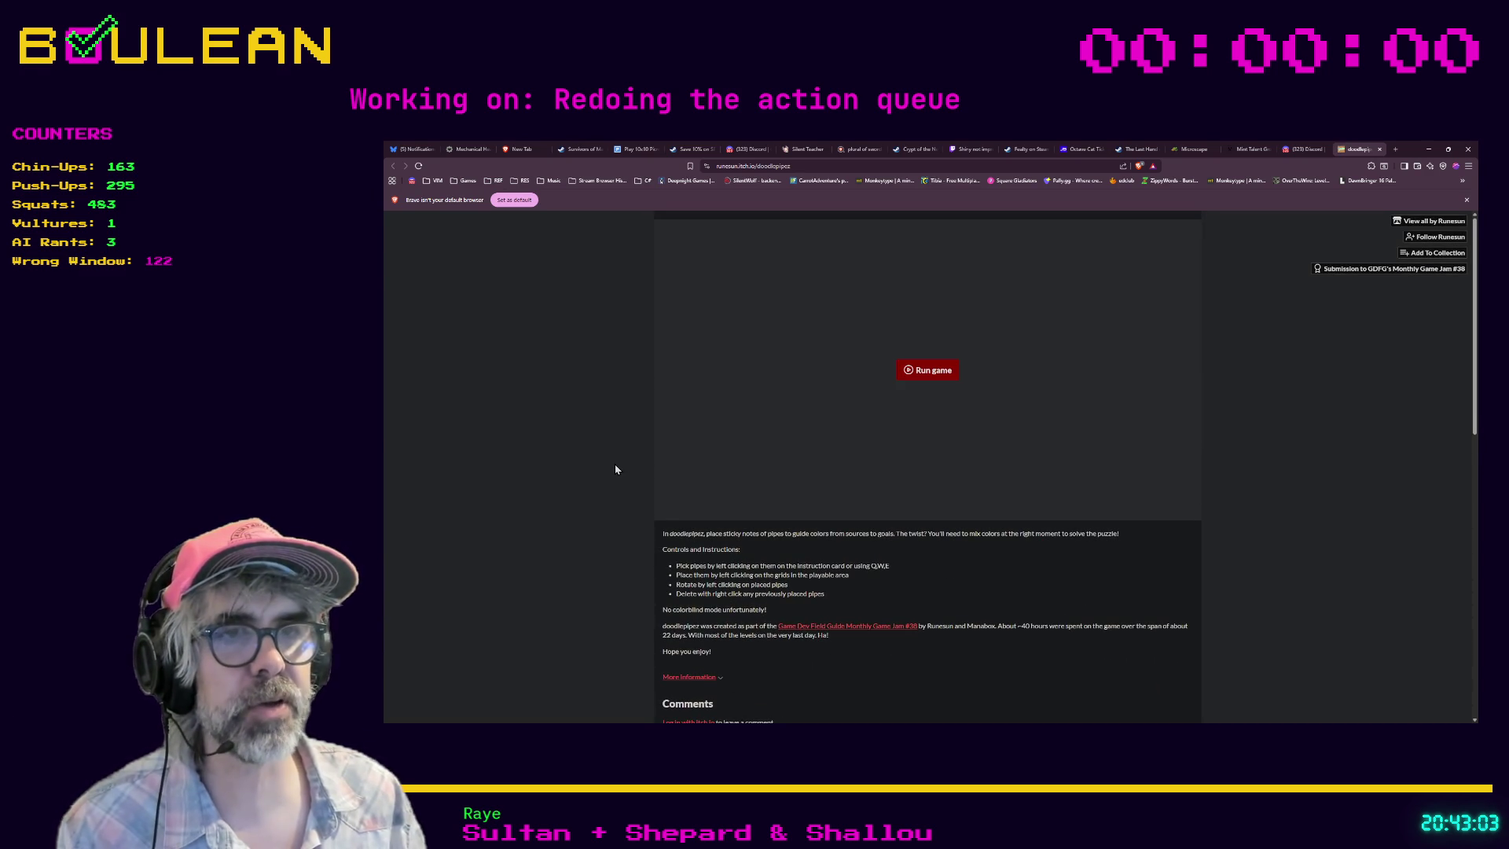
{"action": "scroll", "coordinate": [615, 469], "scroll_direction": "down", "scroll_amount": 5}
{"action": "scroll", "coordinate": [616, 469], "scroll_direction": "up", "scroll_amount": 5}
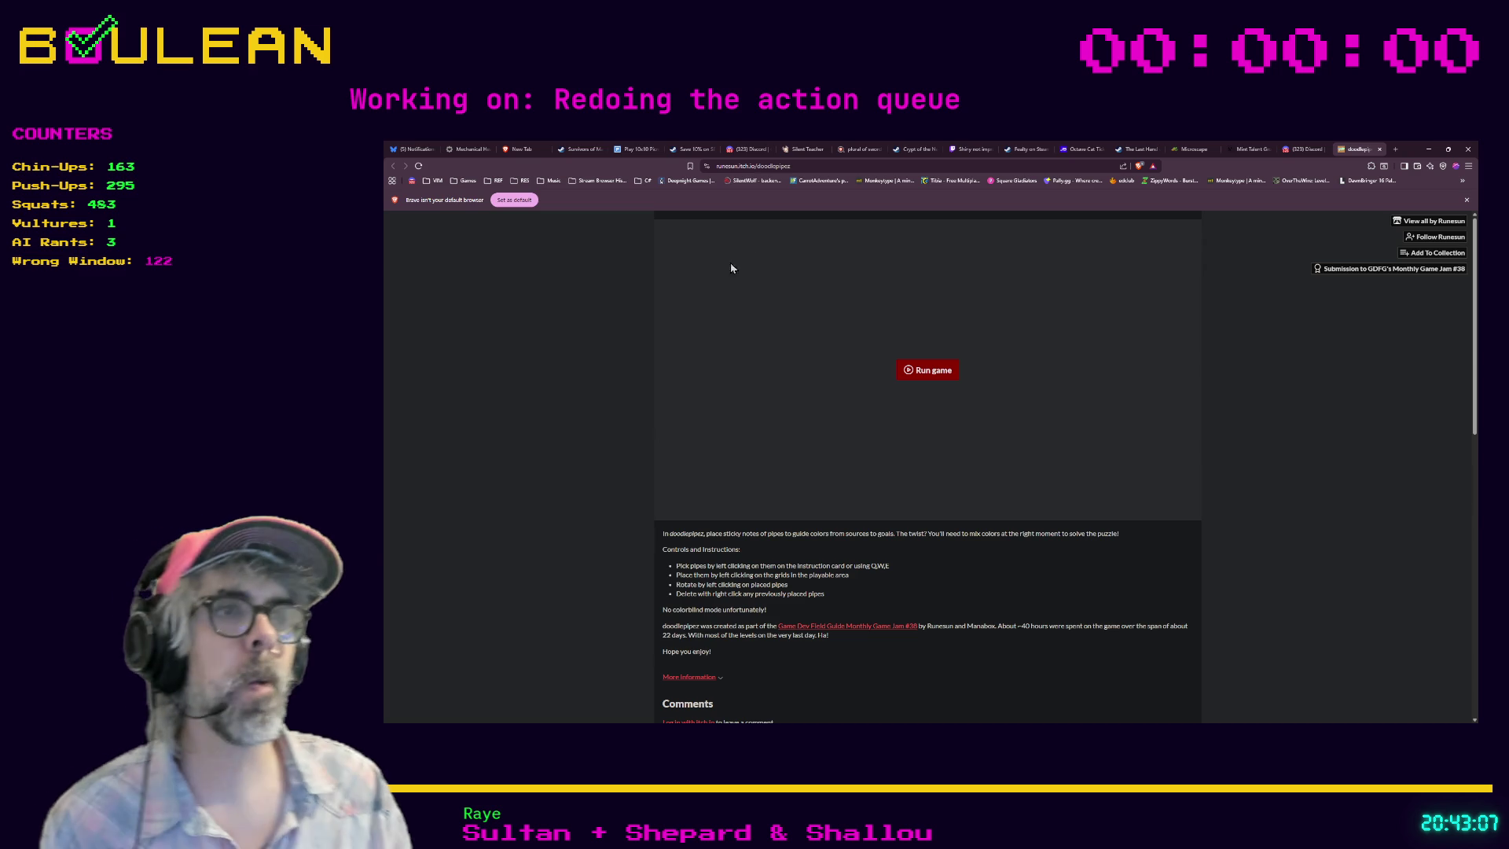
{"action": "left_click", "coordinate": [762, 166]}
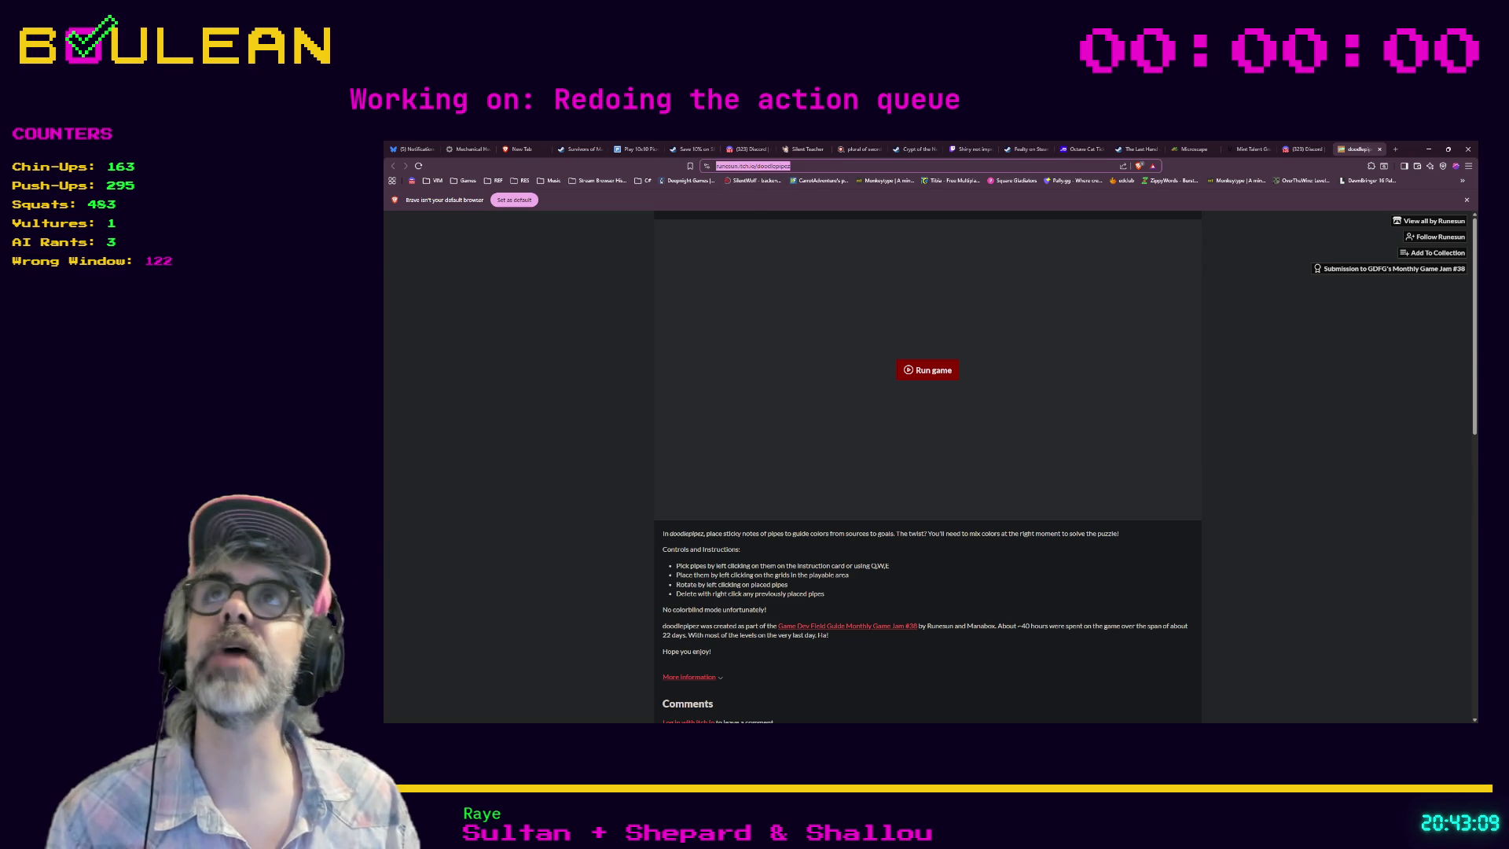
{"action": "key", "text": "alt+Tab"}
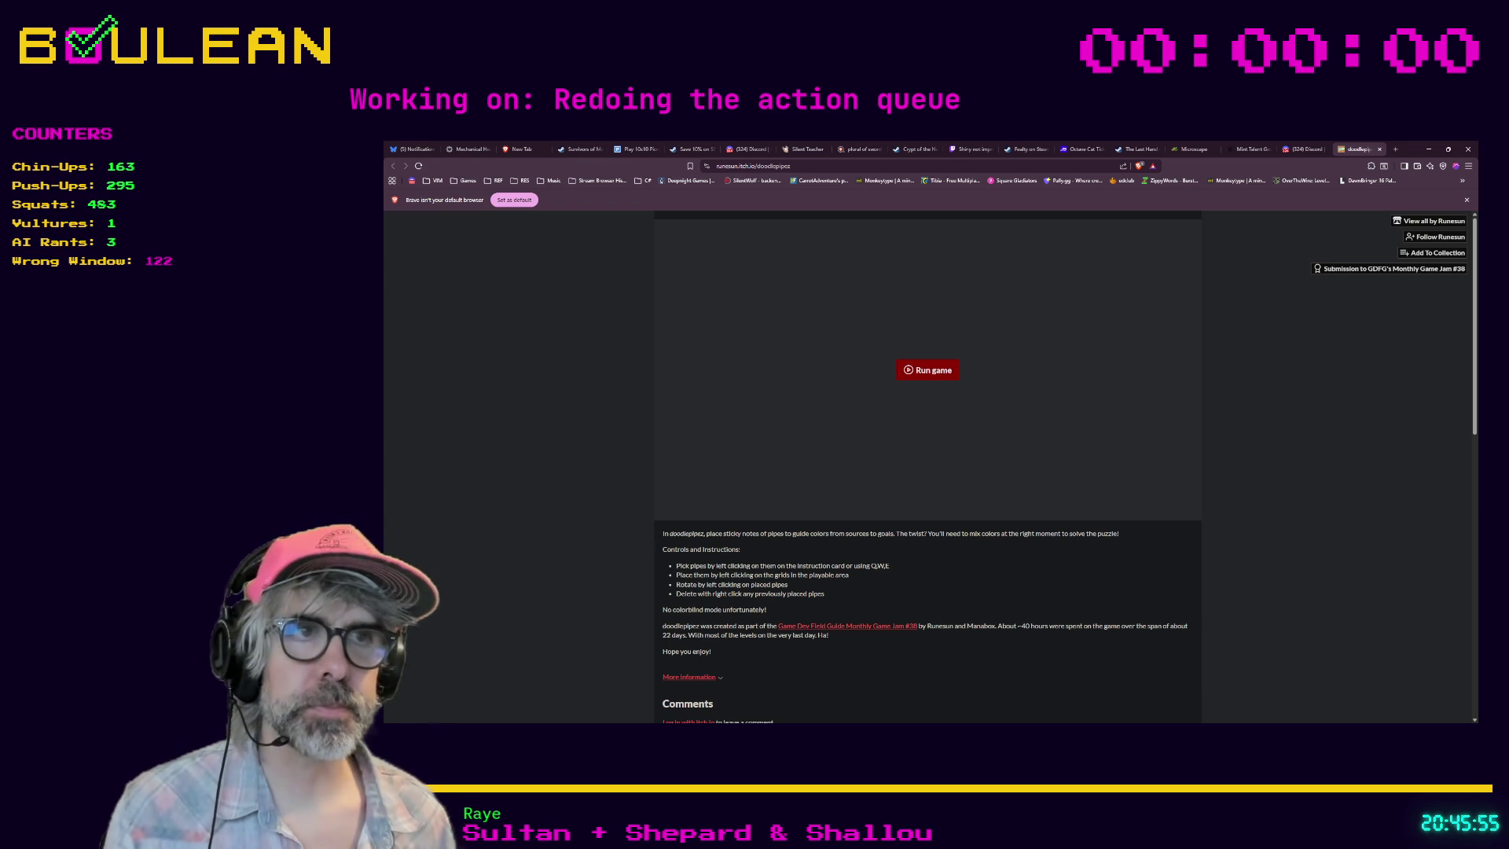
{"action": "scroll", "coordinate": [554, 520], "scroll_direction": "down", "scroll_amount": 2}
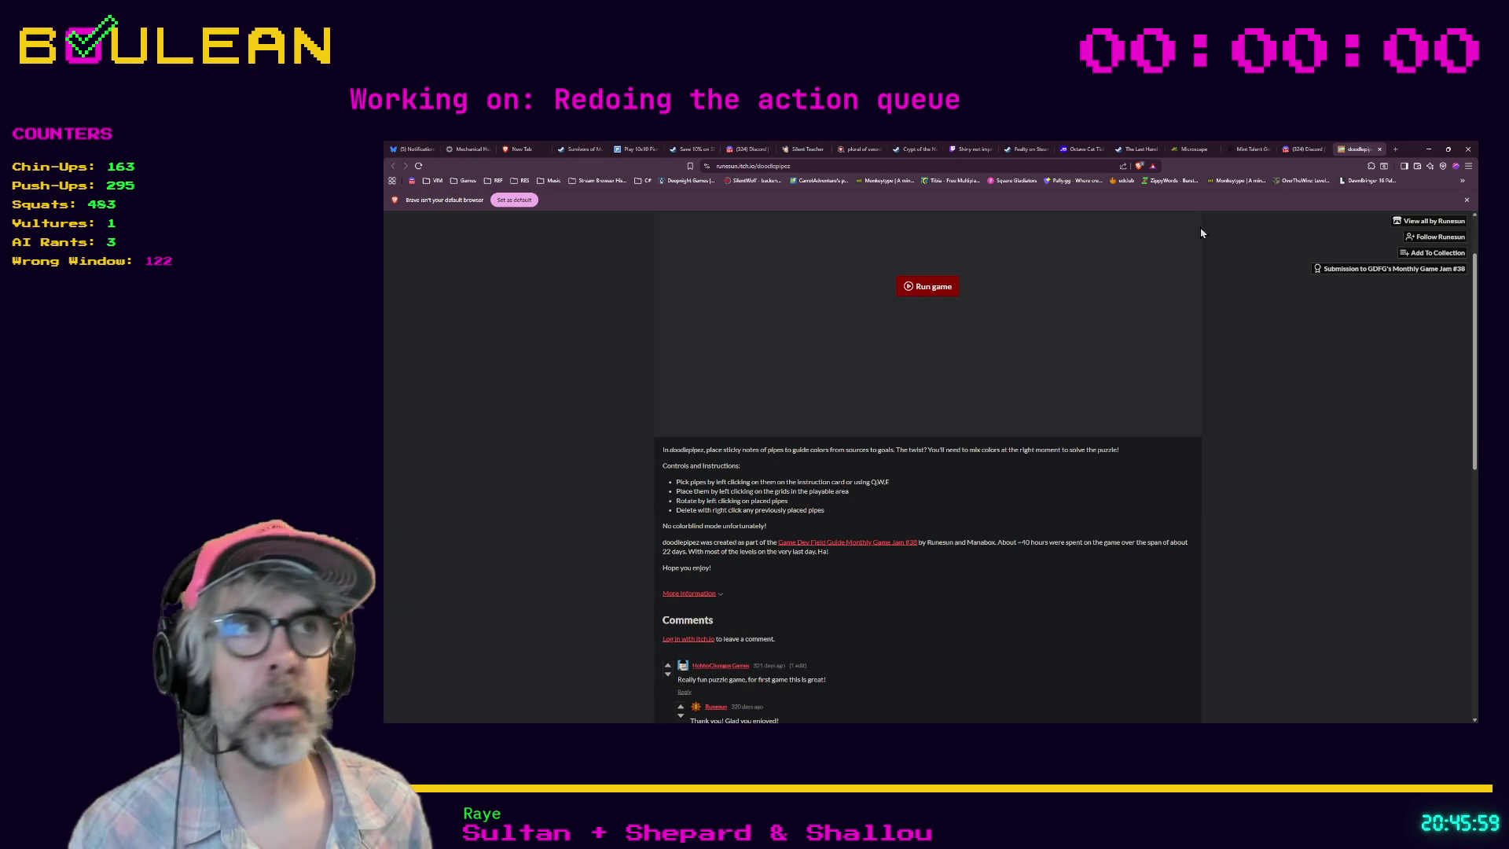
Step: Minimize the browser and place the cursor on empty line 54 of character.gd
{"action": "left_click", "coordinate": [1429, 154]}
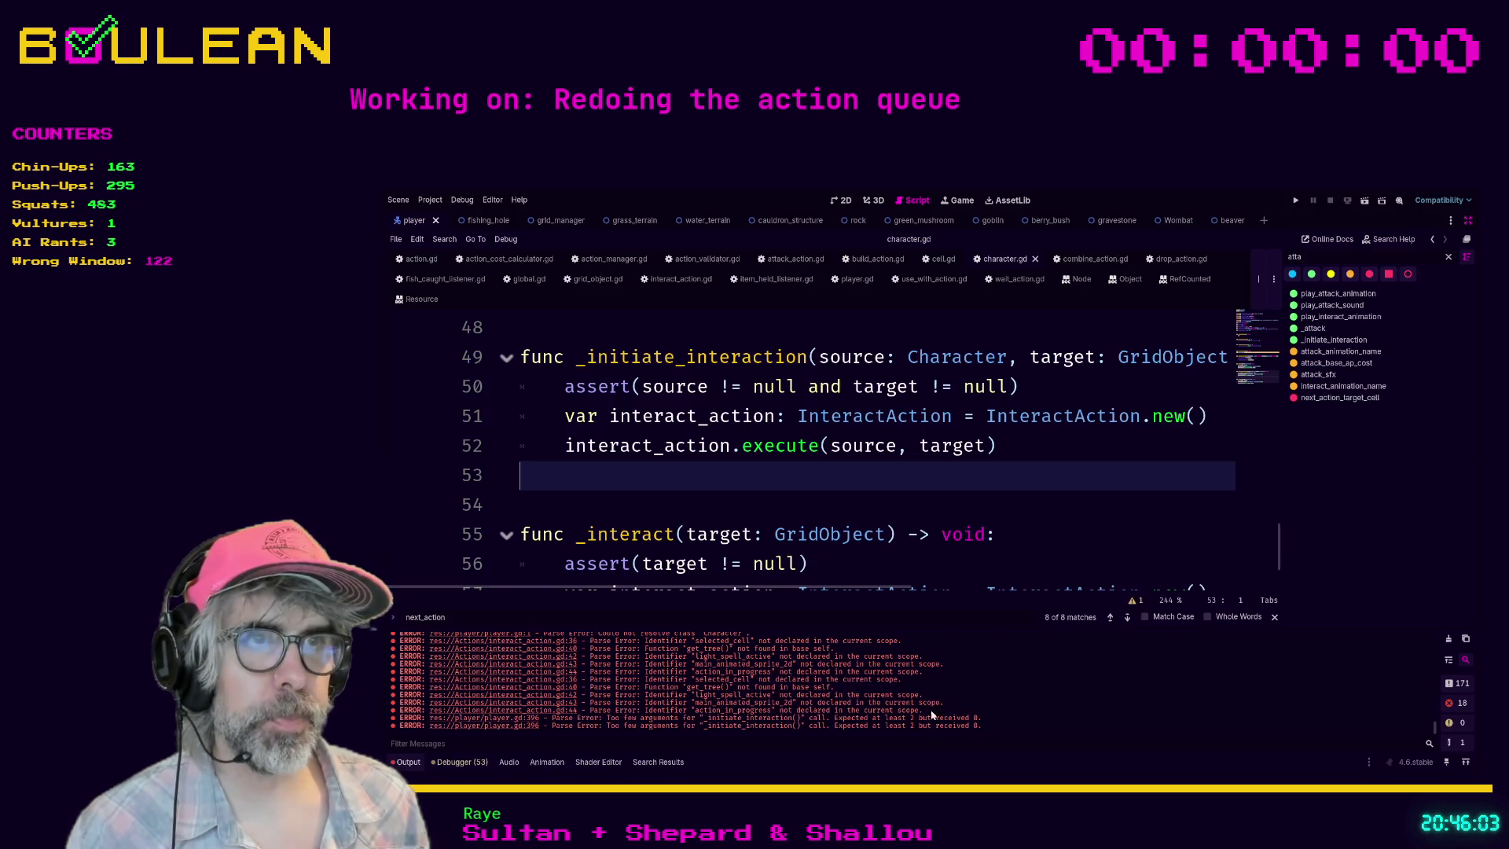
{"action": "left_click", "coordinate": [914, 498]}
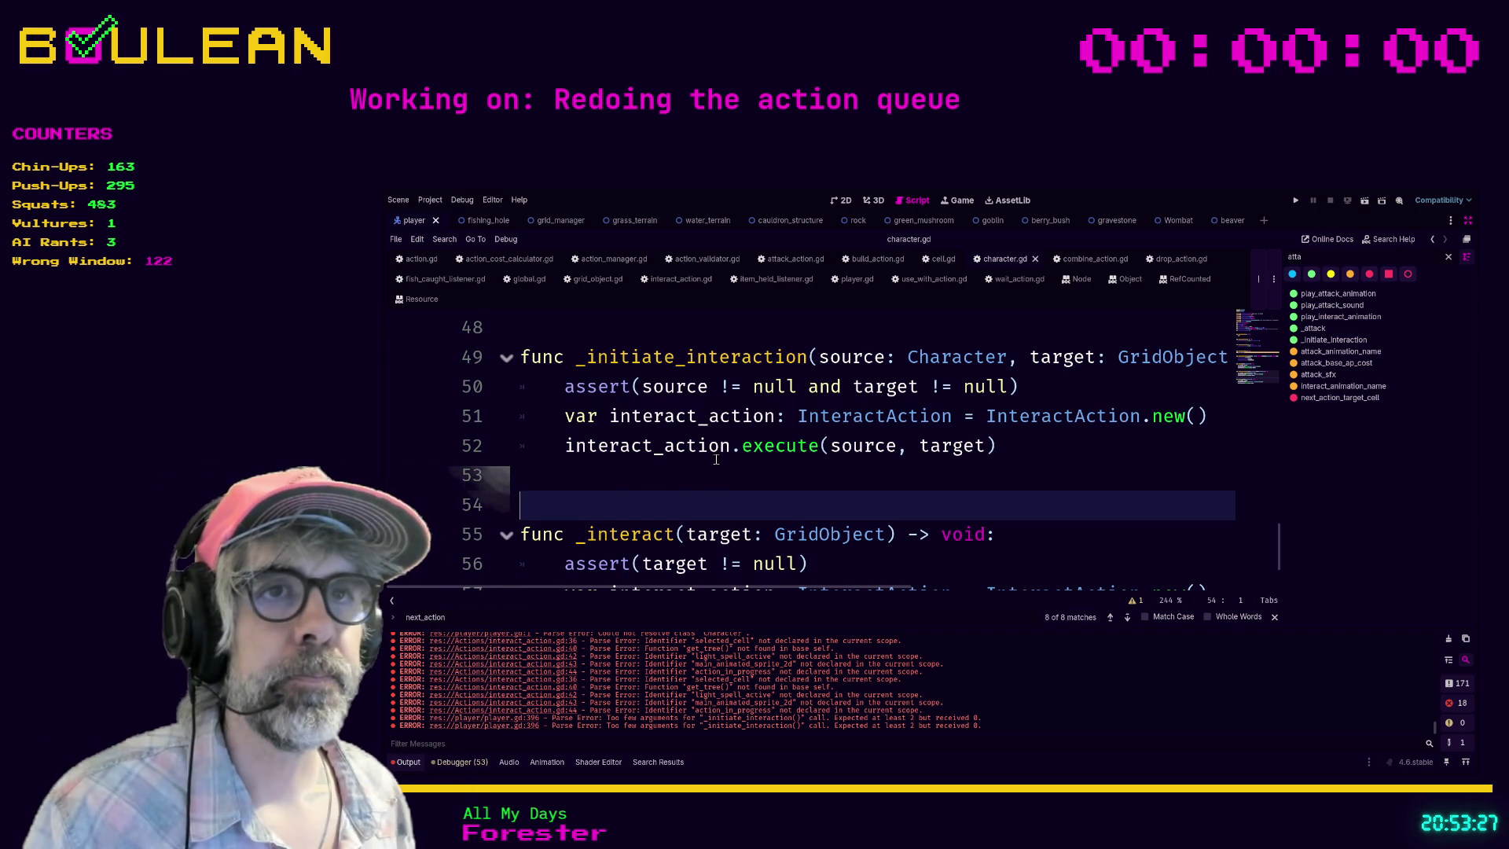
Step: Review the _initiate_interaction signature and its assert line in character.gd
{"action": "left_click", "coordinate": [691, 471]}
{"action": "scroll", "coordinate": [691, 471], "scroll_direction": "down", "scroll_amount": 3}
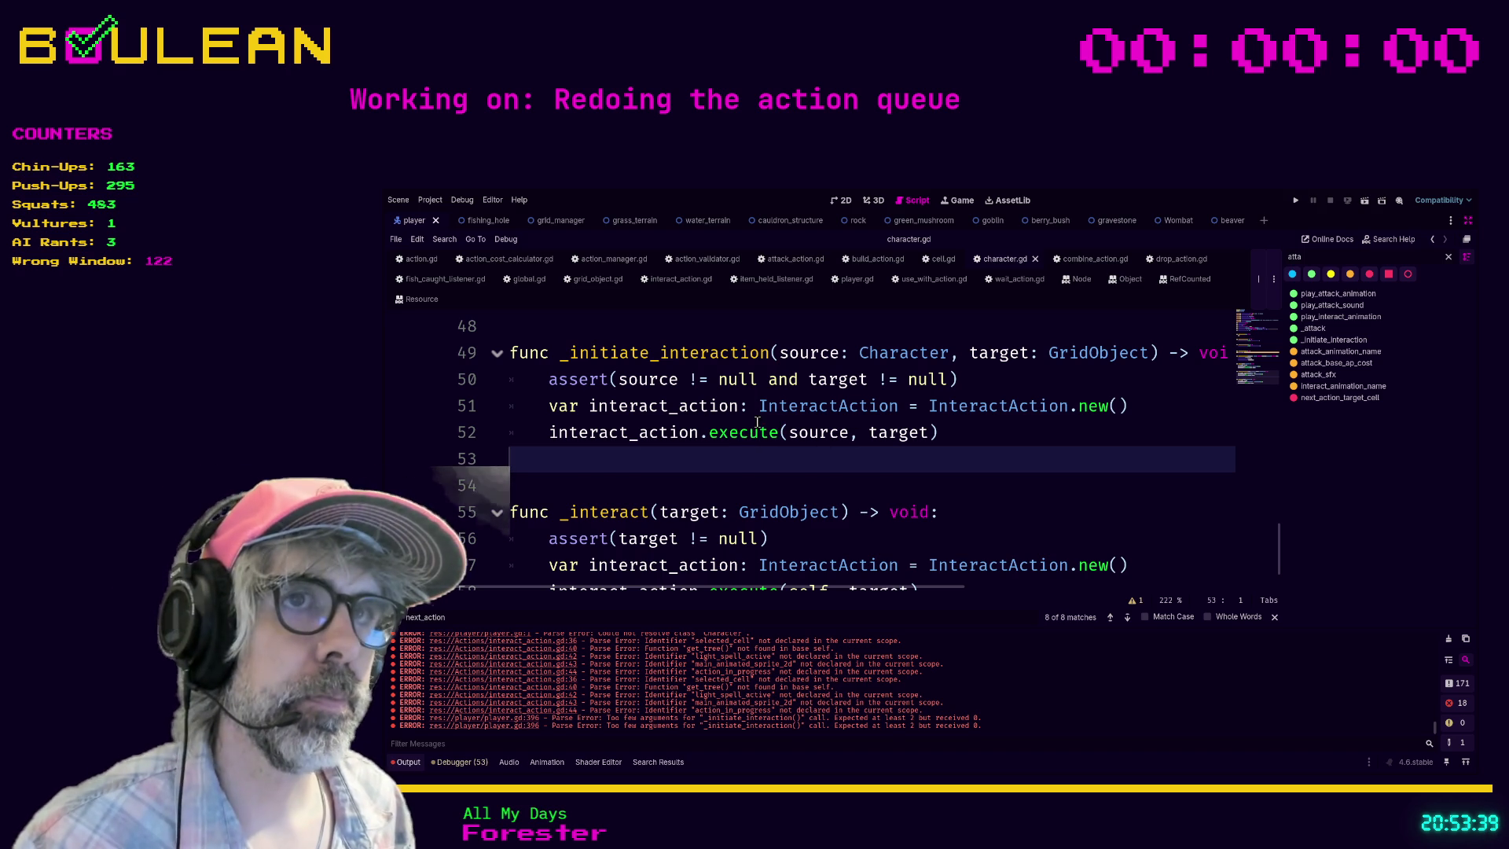
{"action": "scroll", "coordinate": [650, 460], "scroll_direction": "up", "scroll_amount": 1}
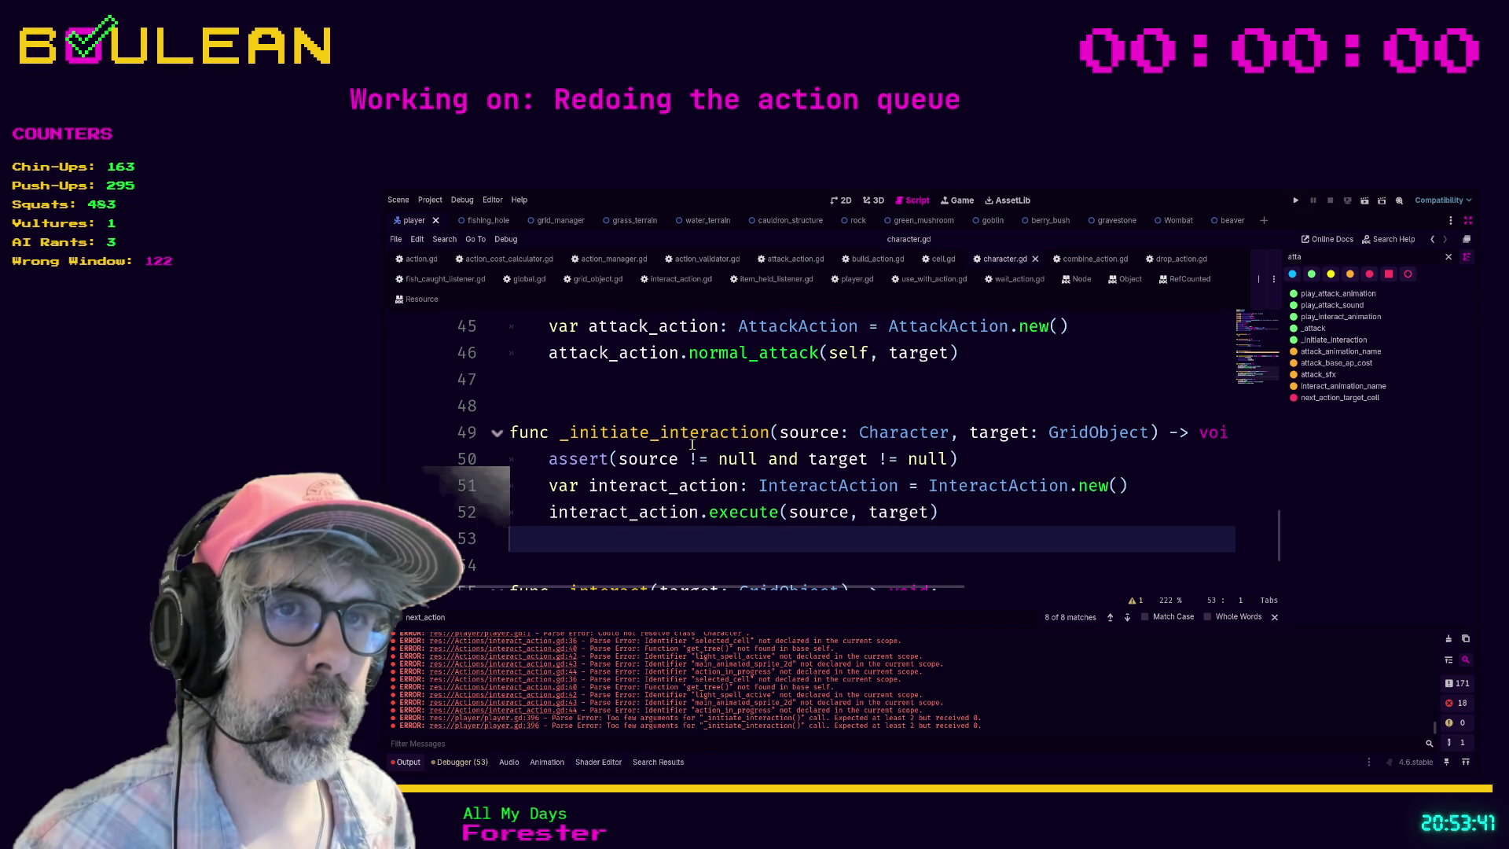
{"action": "left_click_drag", "start_coordinate": [511, 432], "coordinate": [693, 435]}
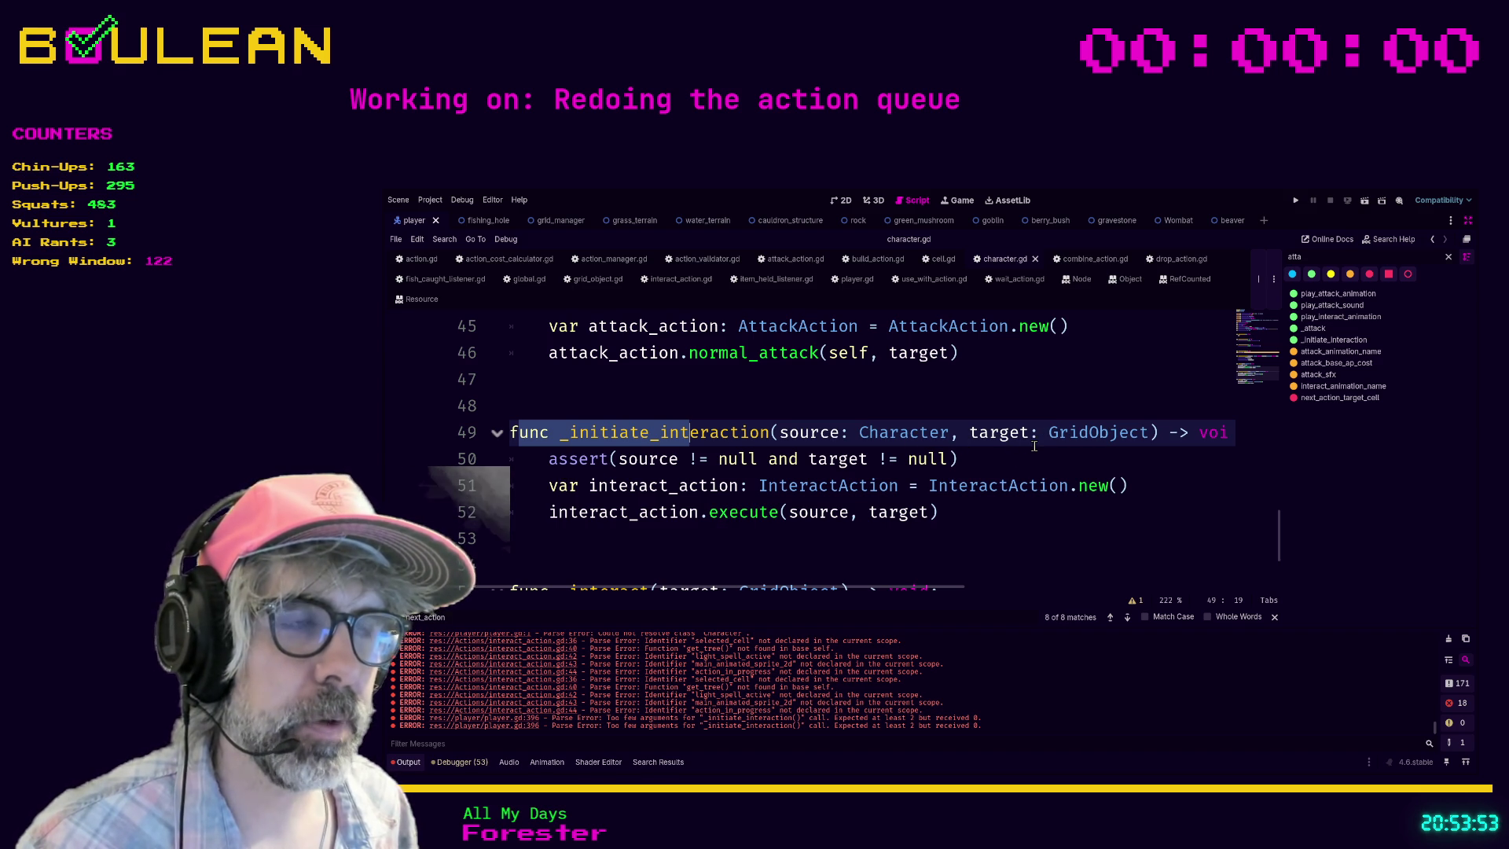
{"action": "left_click", "coordinate": [1013, 462]}
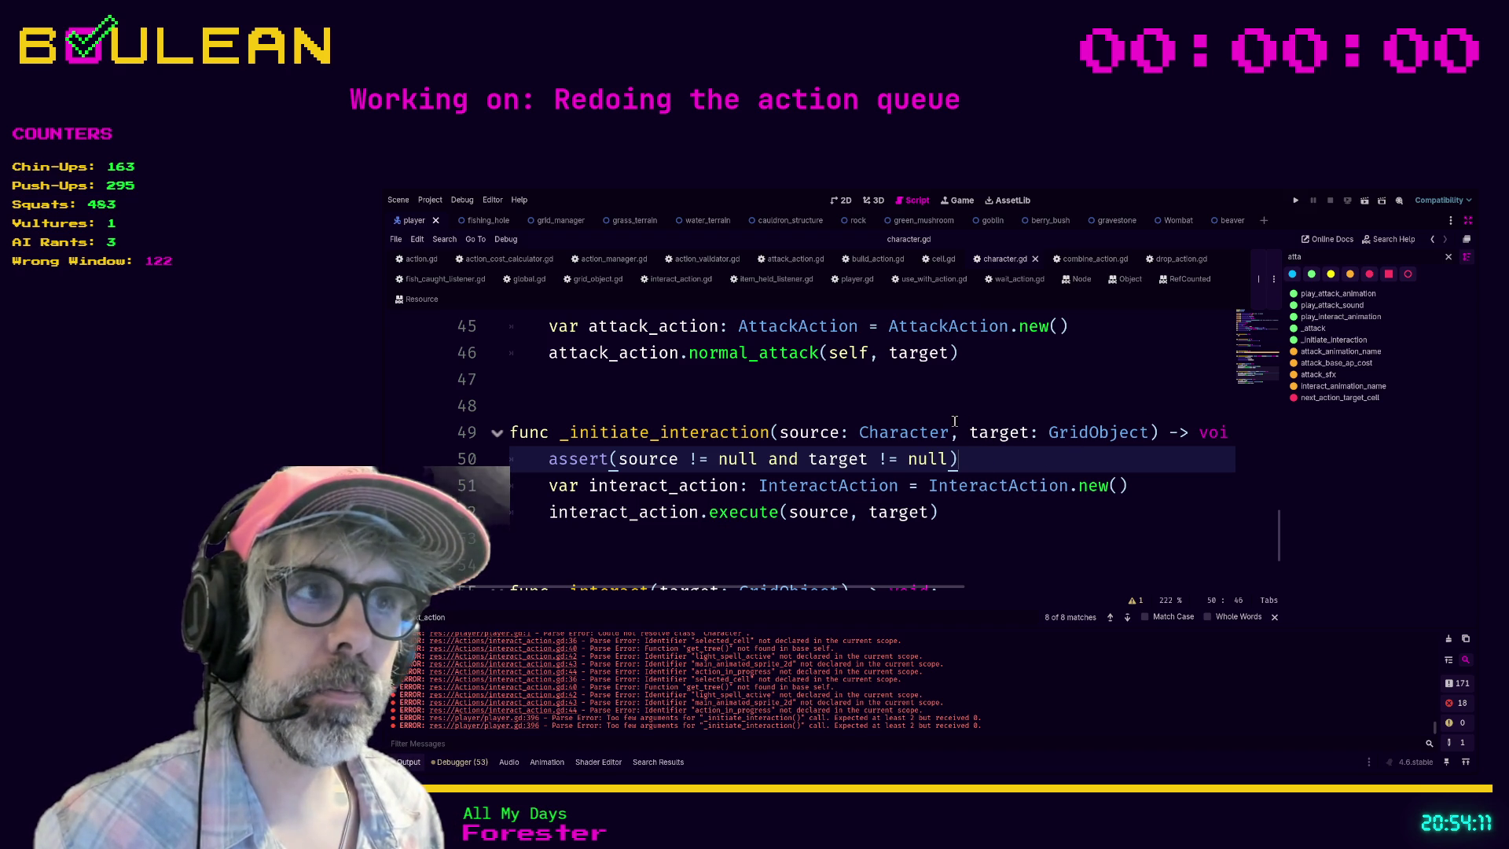
Step: Add a 'cell: Cell' parameter to _initiate_interaction, save character.gd, and switch to player.gd
{"action": "left_click", "coordinate": [1150, 431]}
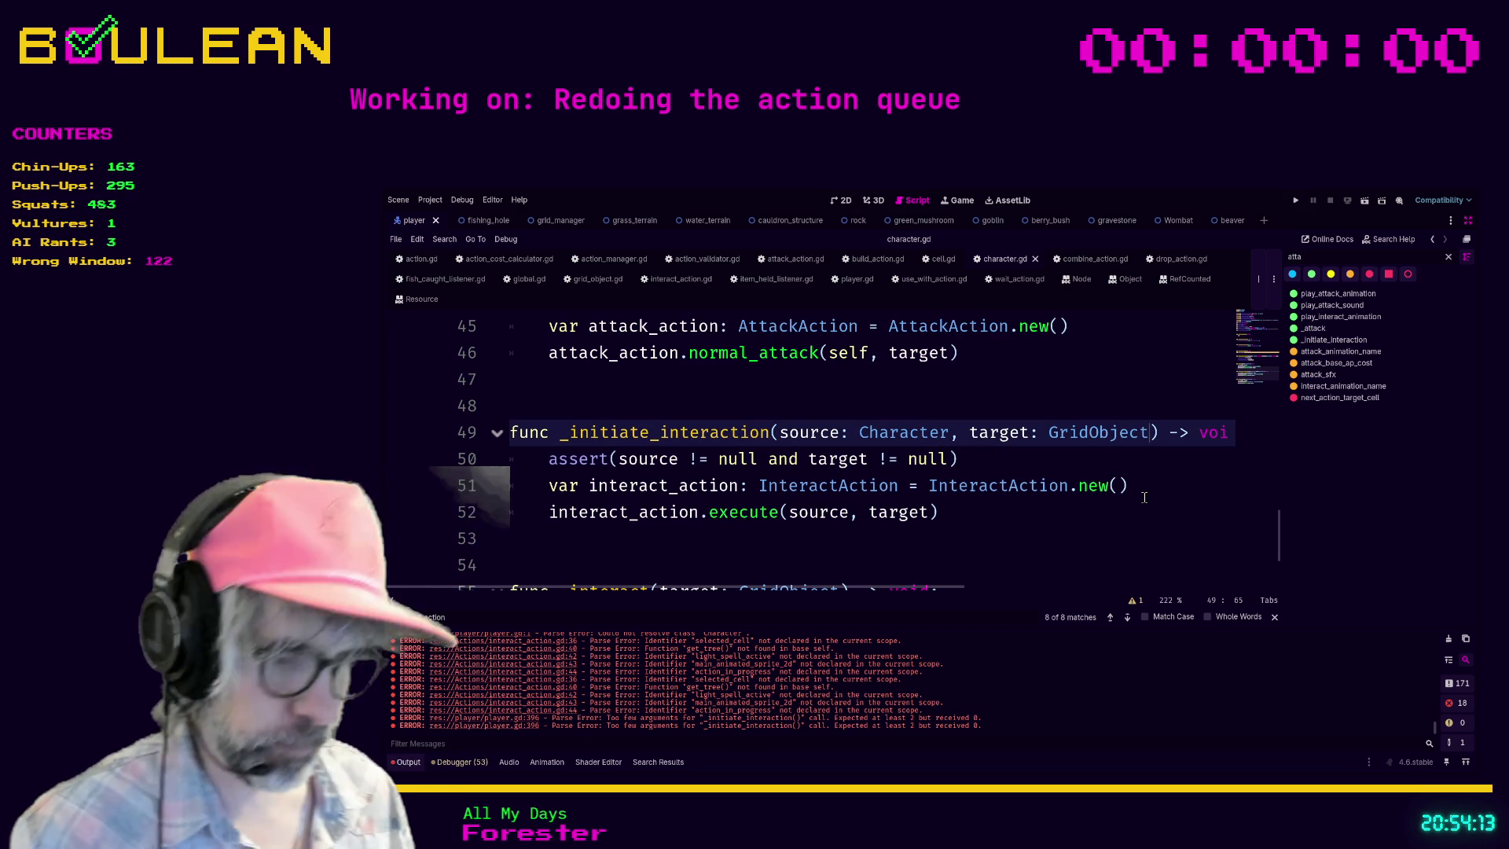
{"action": "type", "text": ", cell: Cell"}
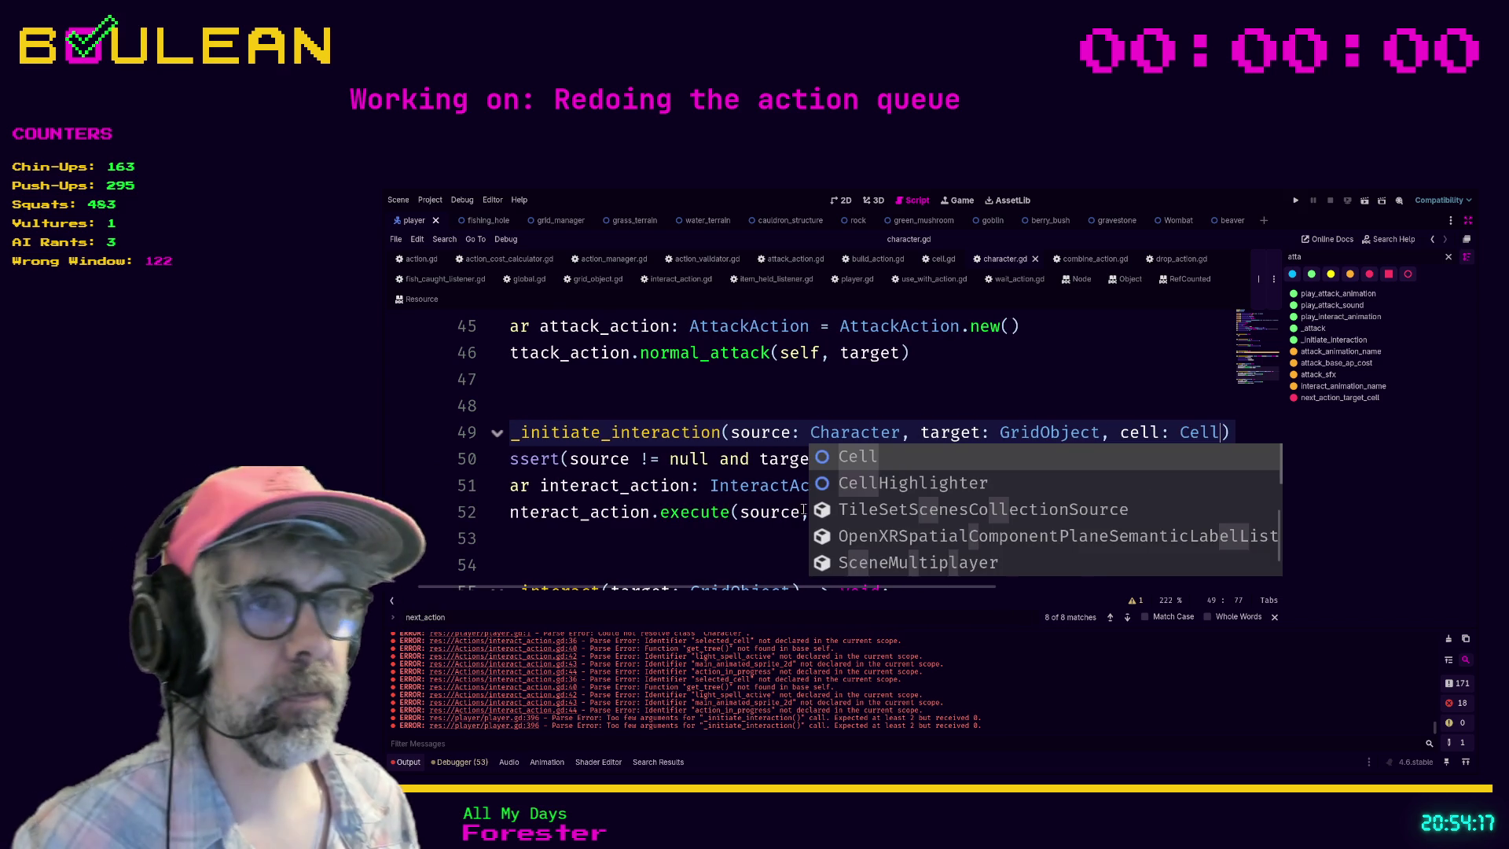
{"action": "left_click", "coordinate": [741, 539]}
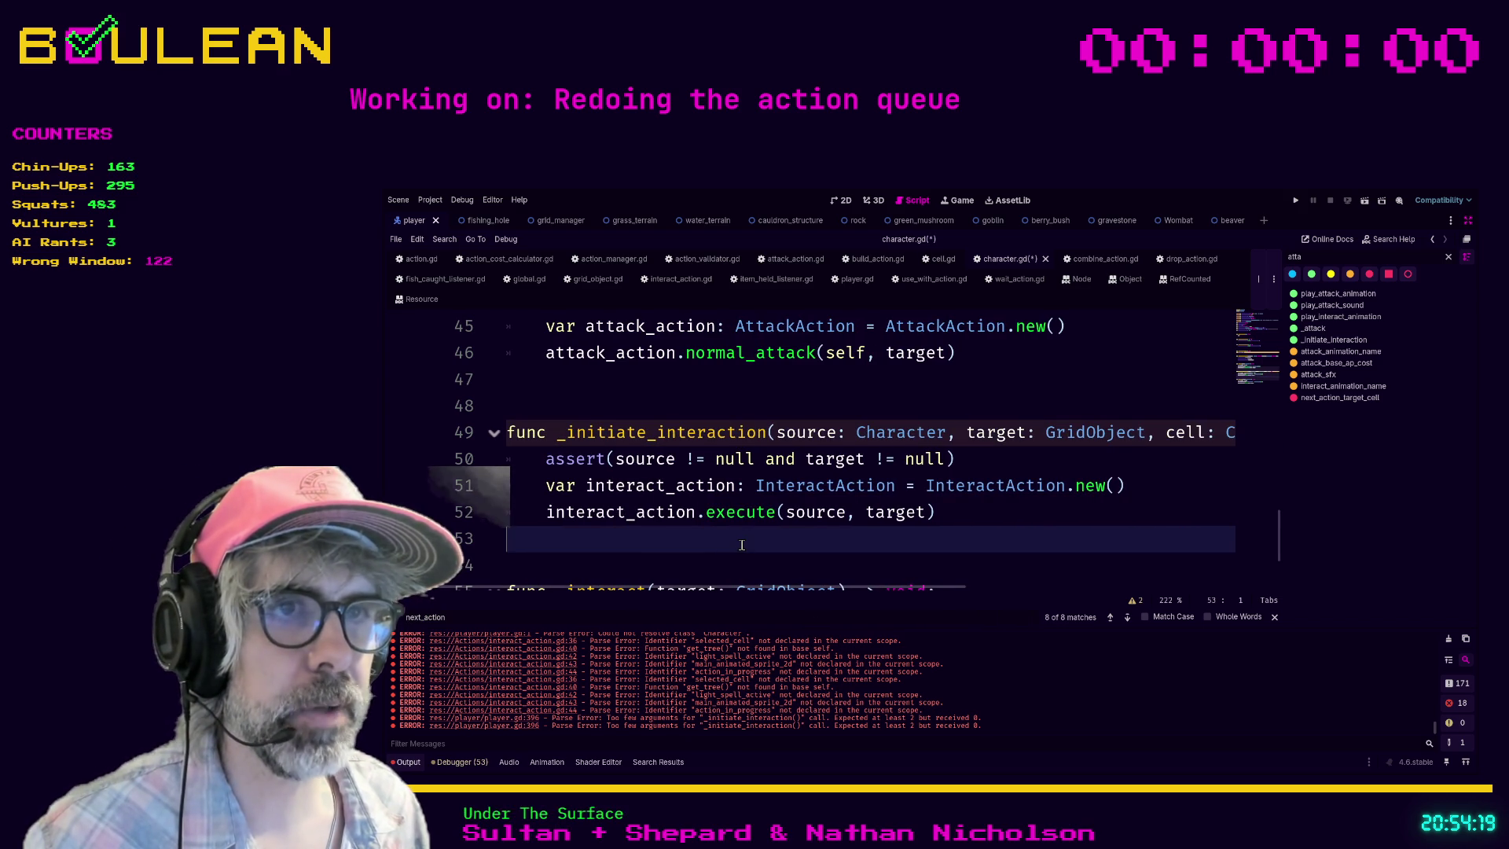
{"action": "key", "text": "ctrl+s"}
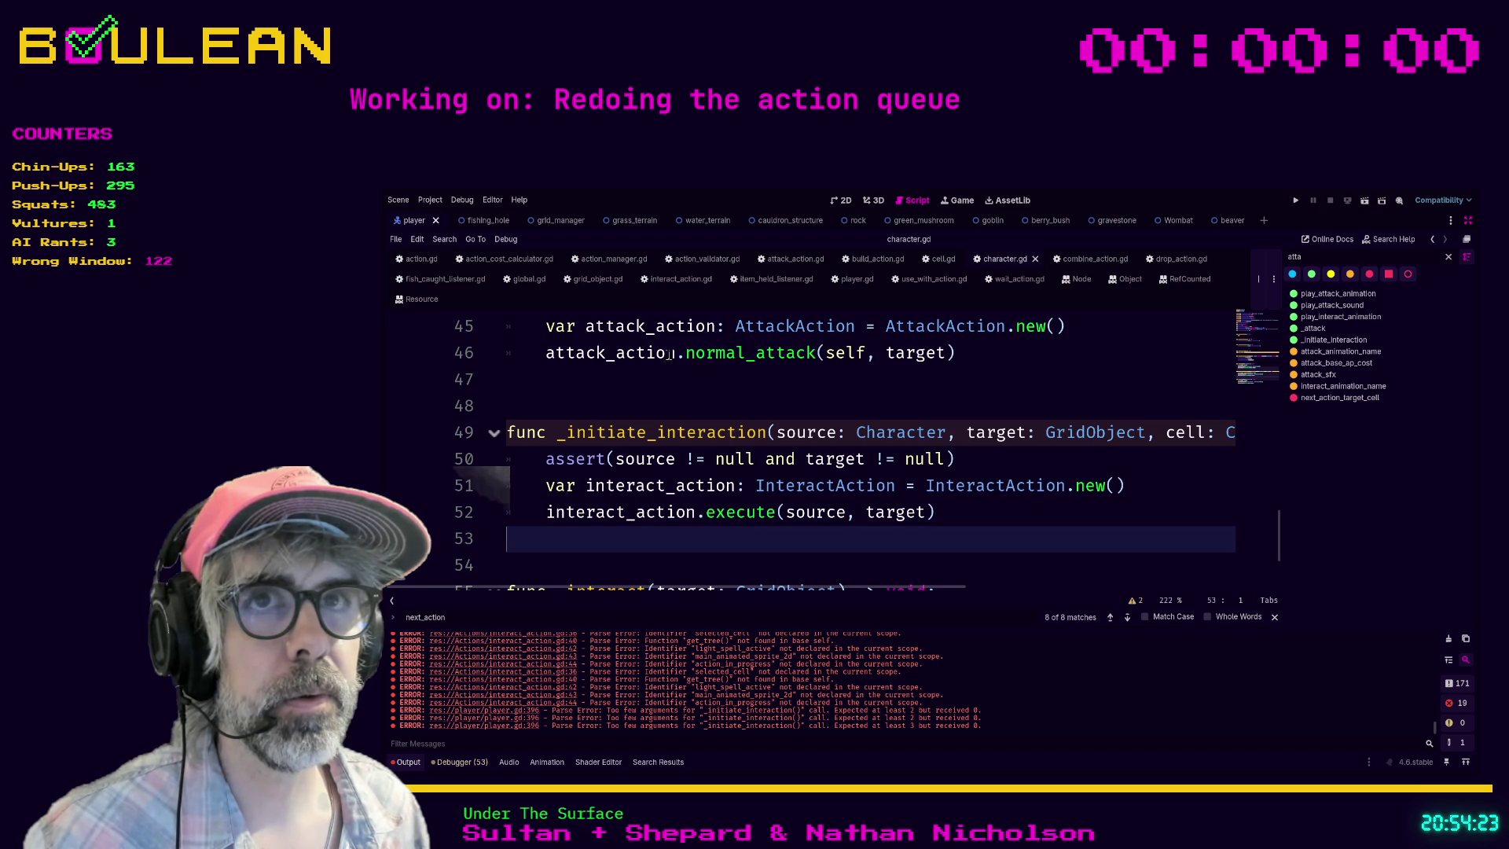
{"action": "left_click", "coordinate": [857, 279]}
{"action": "left_click", "coordinate": [838, 405]}
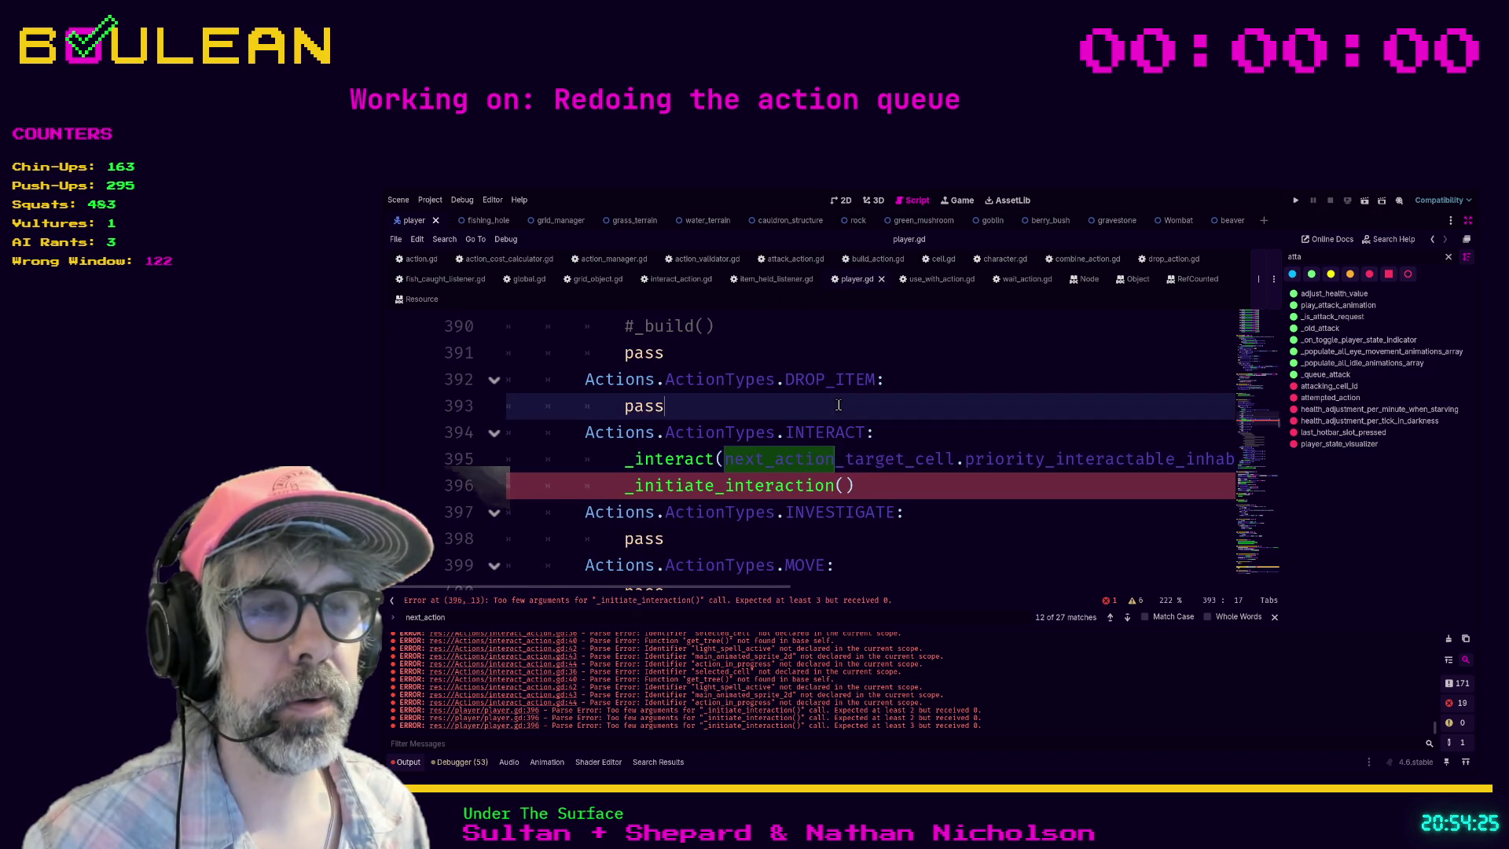
Step: Start the _initiate_interaction call's arguments on line 396 with self
{"action": "left_click", "coordinate": [844, 485]}
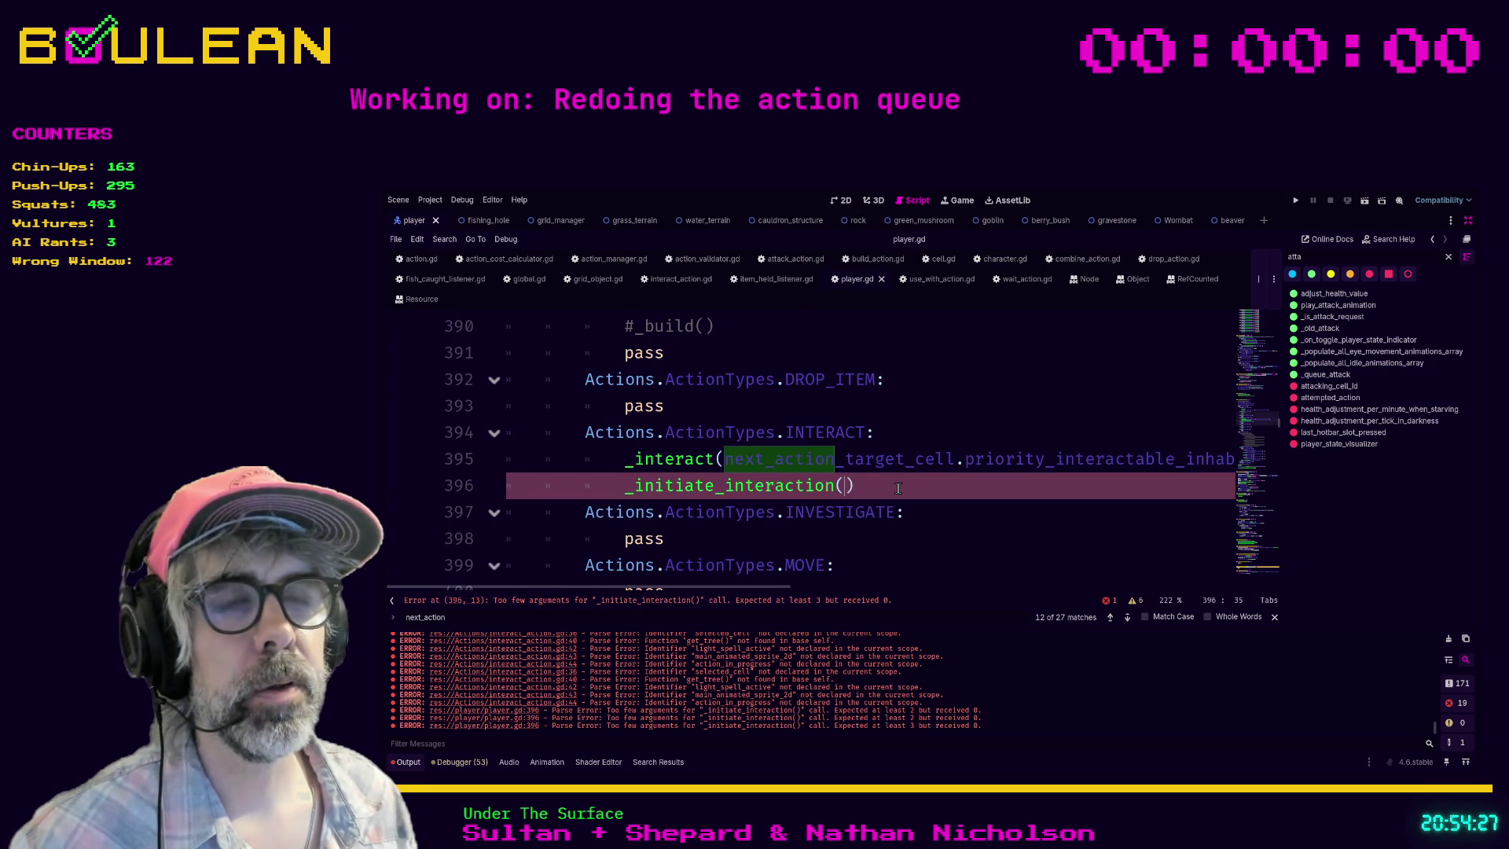
{"action": "scroll", "coordinate": [898, 488], "scroll_direction": "up", "scroll_amount": 3}
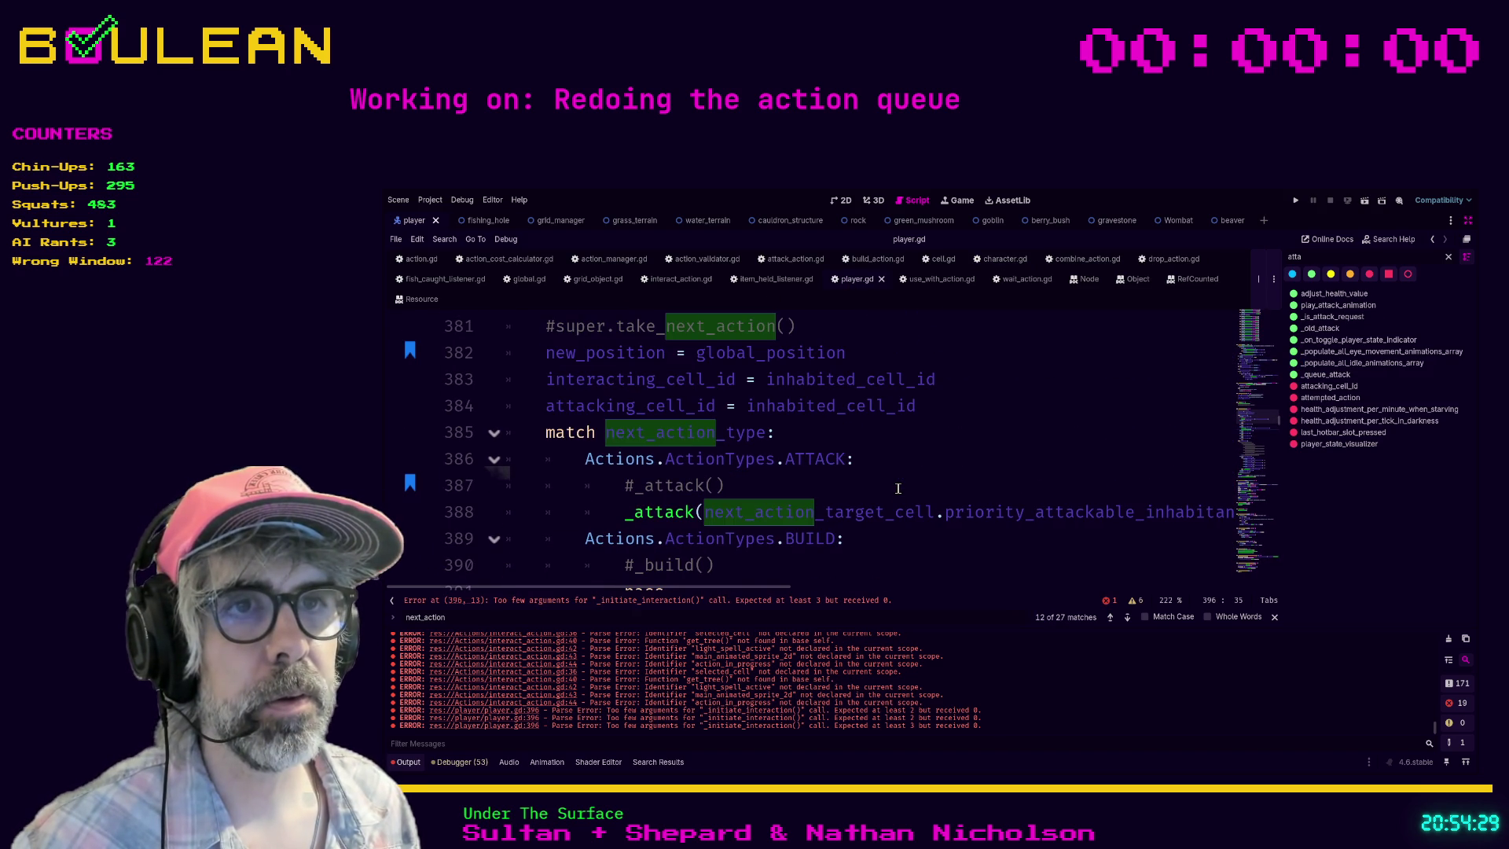
{"action": "scroll", "coordinate": [897, 488], "scroll_direction": "down", "scroll_amount": 3}
{"action": "scroll", "coordinate": [917, 470], "scroll_direction": "up", "scroll_amount": 1}
{"action": "scroll", "coordinate": [917, 471], "scroll_direction": "down", "scroll_amount": 1}
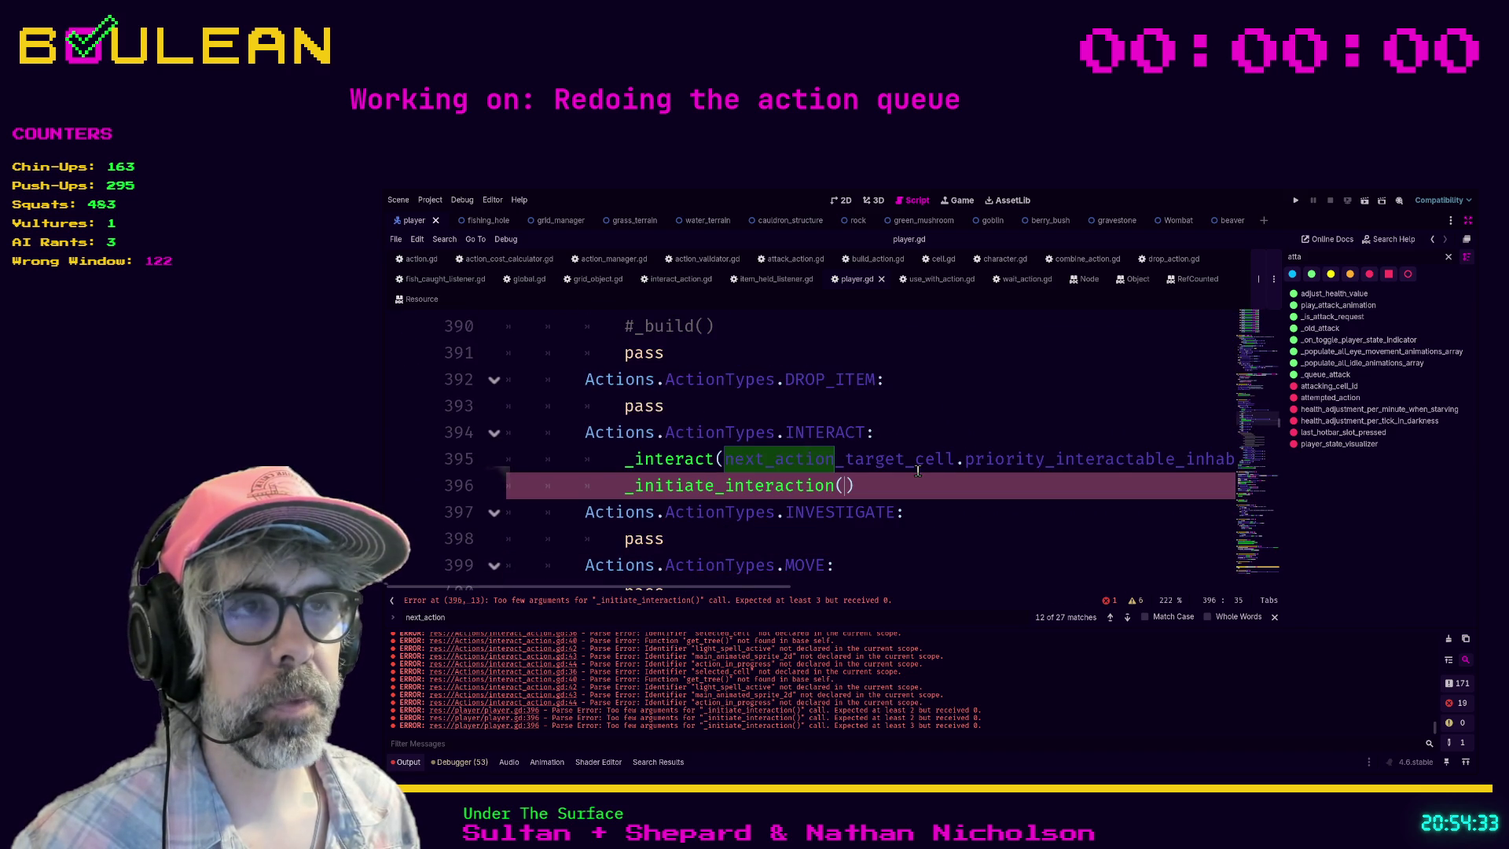
{"action": "scroll", "coordinate": [917, 471], "scroll_direction": "up", "scroll_amount": 1}
{"action": "type", "text": "self,"}
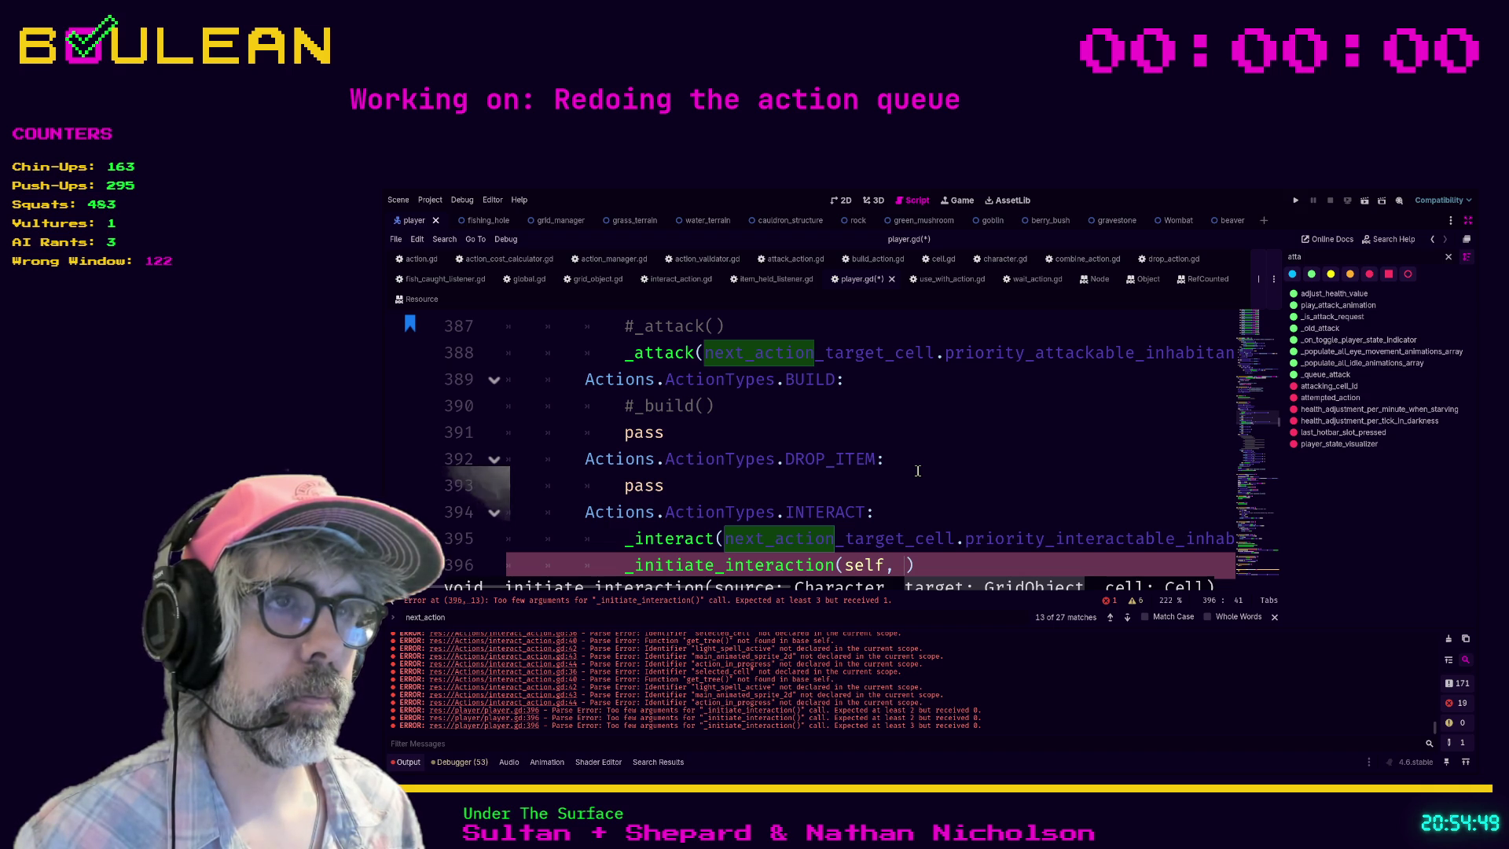
Step: Add next_action_target_cell.priority_attackable_inhabitant and next_action_target_cell as the remaining arguments
{"action": "type", "text": "next"}
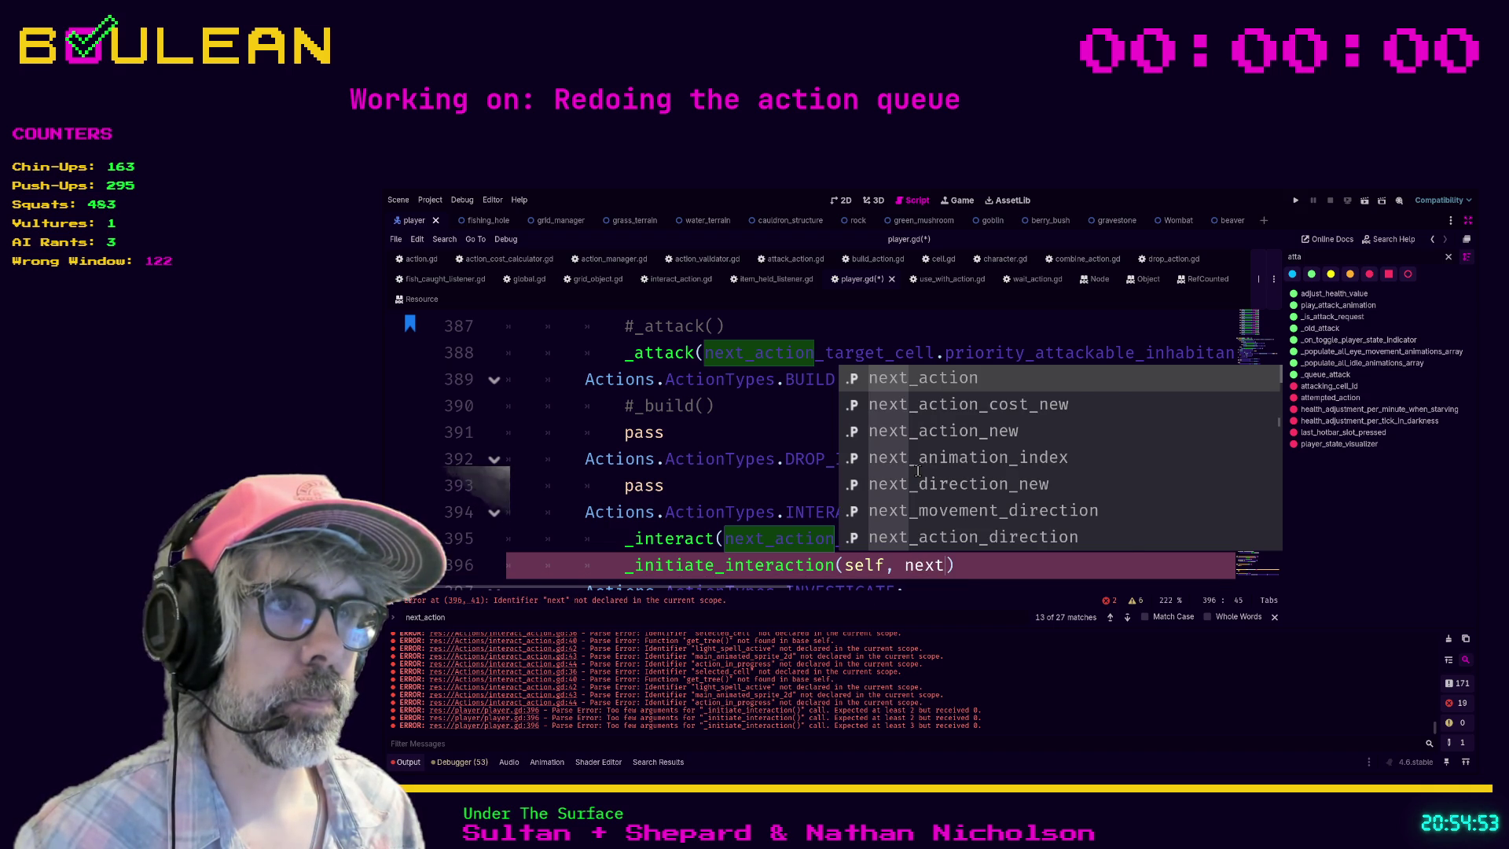
{"action": "type", "text": "_ac"}
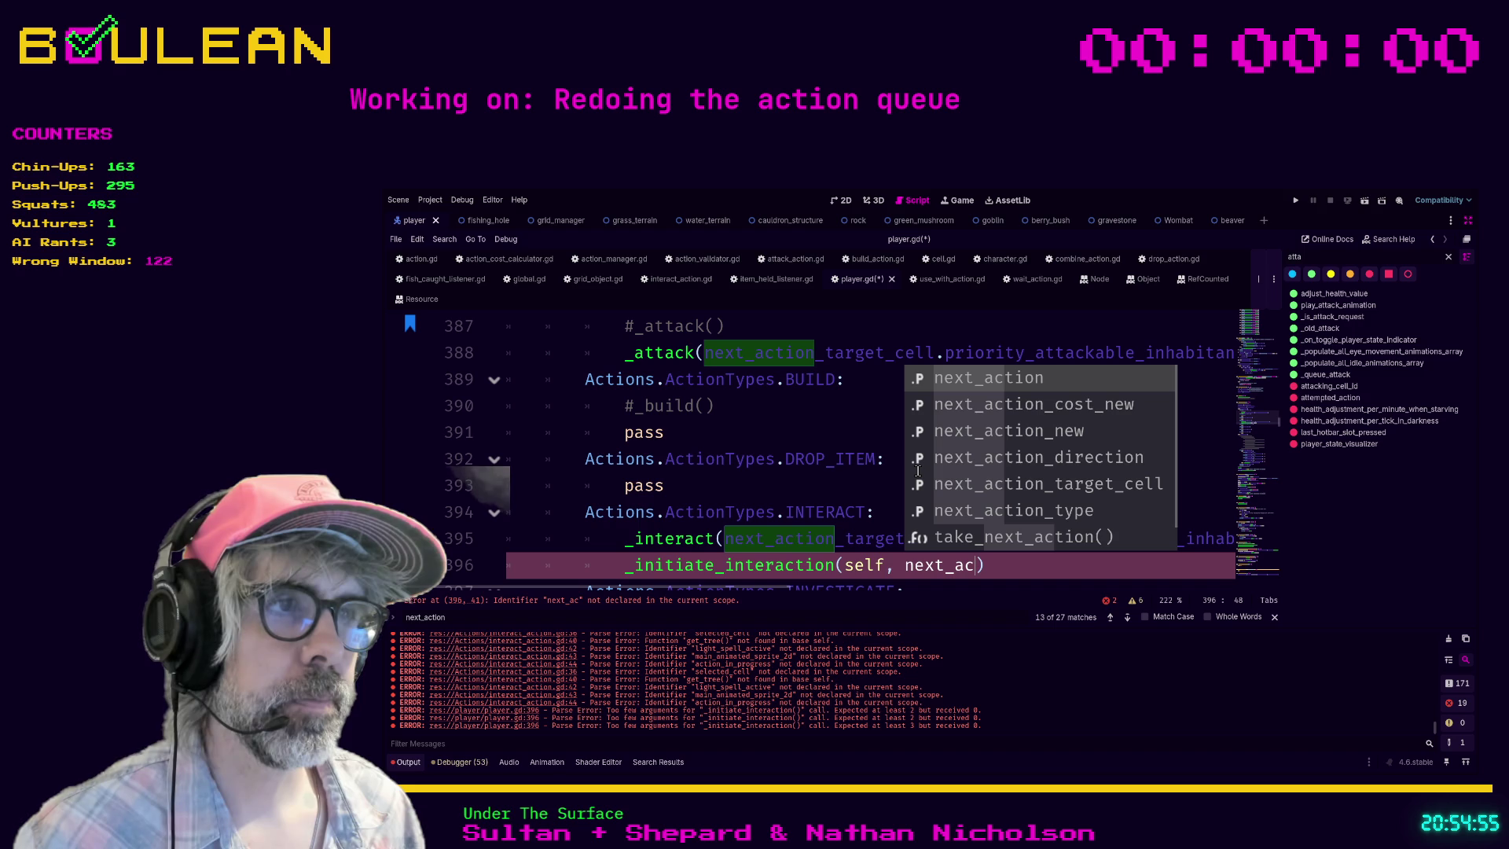
{"action": "key", "text": "BackSpace"}
{"action": "key", "text": "BackSpace"}
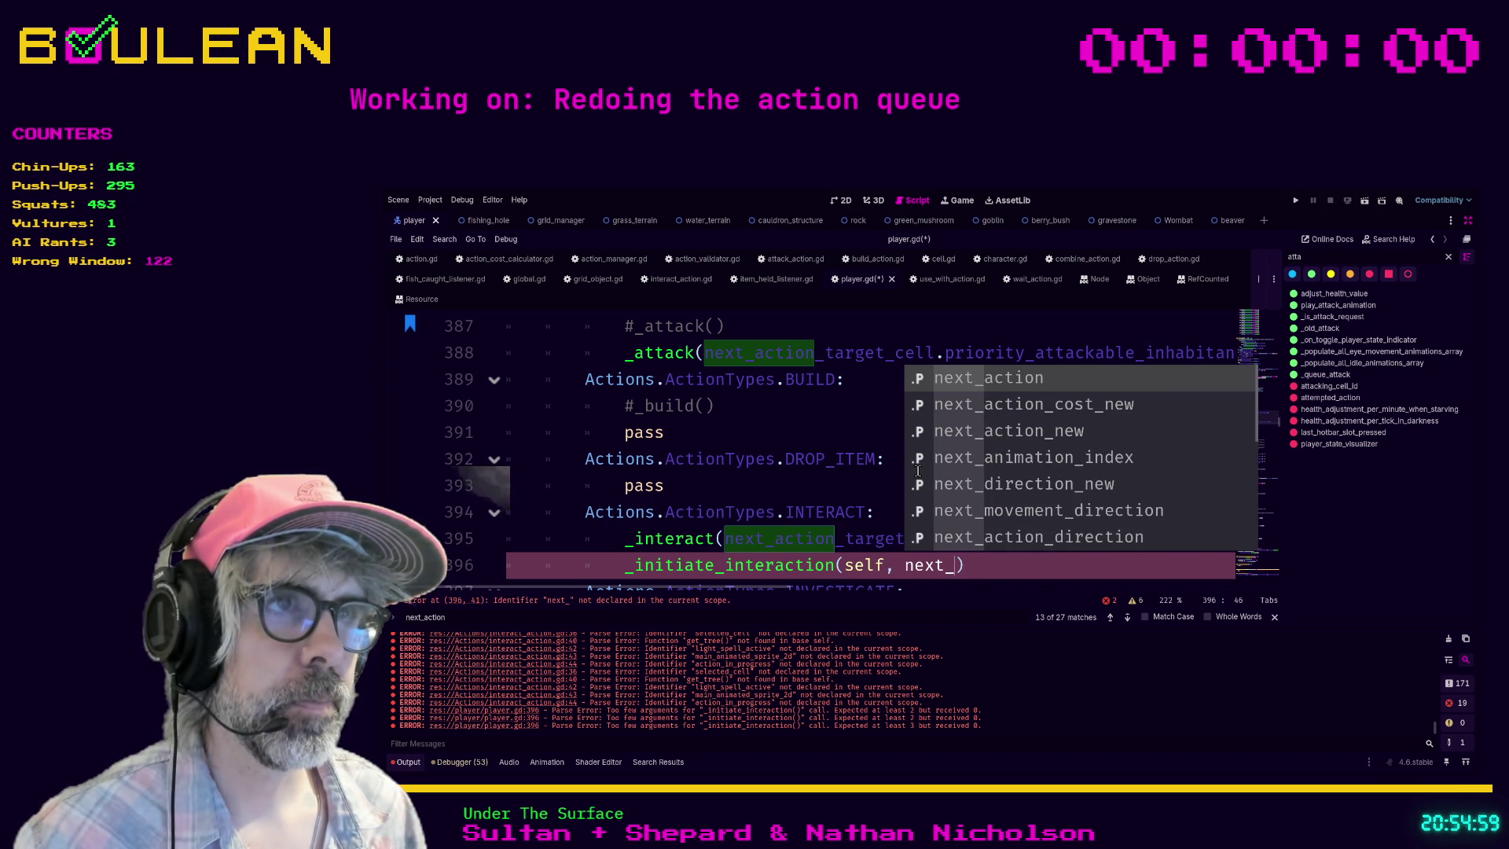
{"action": "type", "text": "action_tar"}
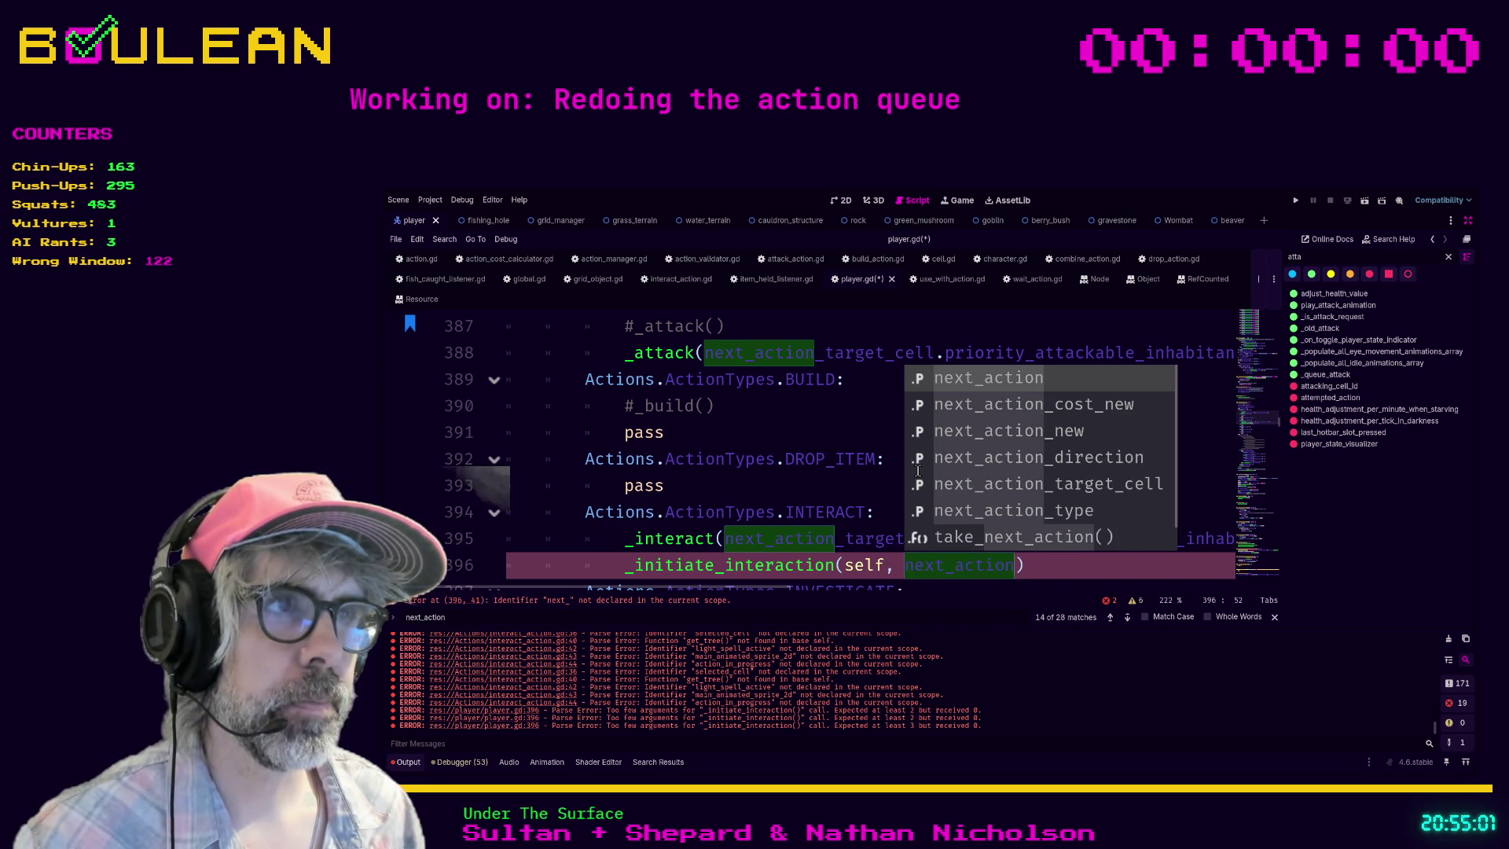
{"action": "key", "text": "Return"}
{"action": "type", "text": "."}
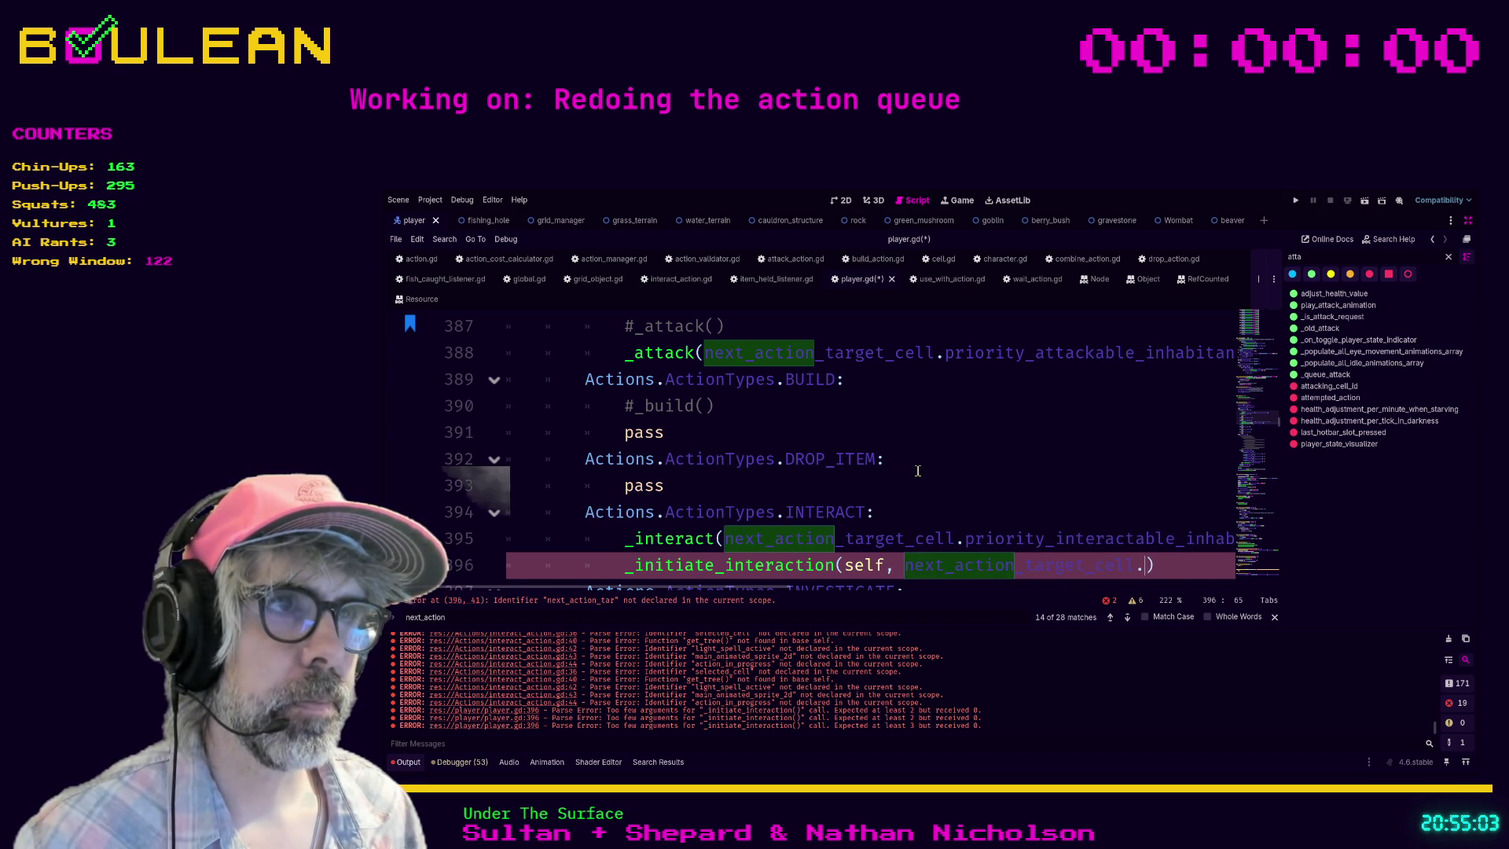
{"action": "type", "text": "prio"}
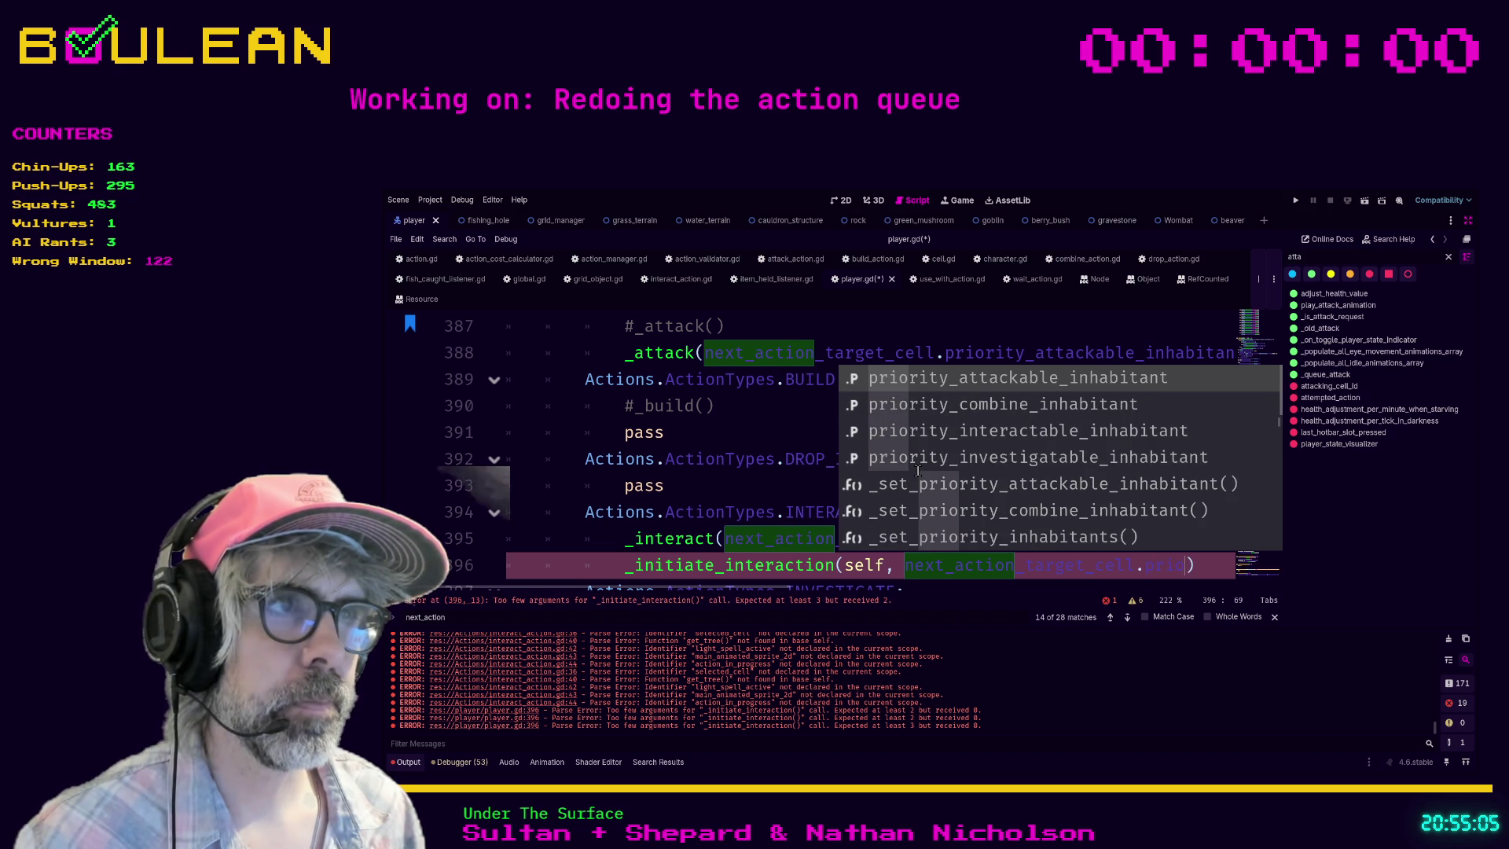
{"action": "key", "text": "Return"}
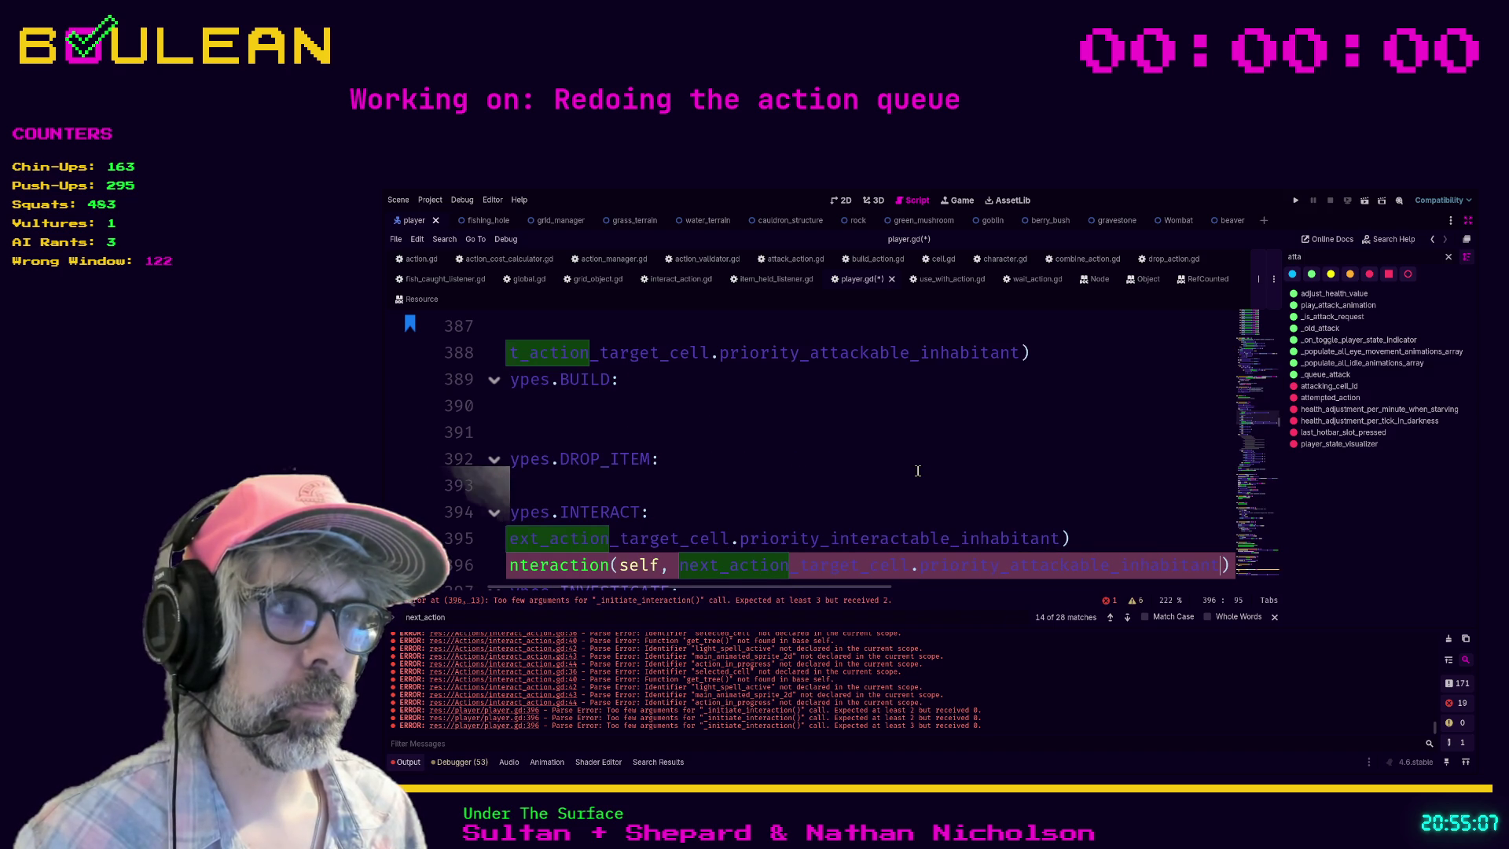
{"action": "type", "text": ","}
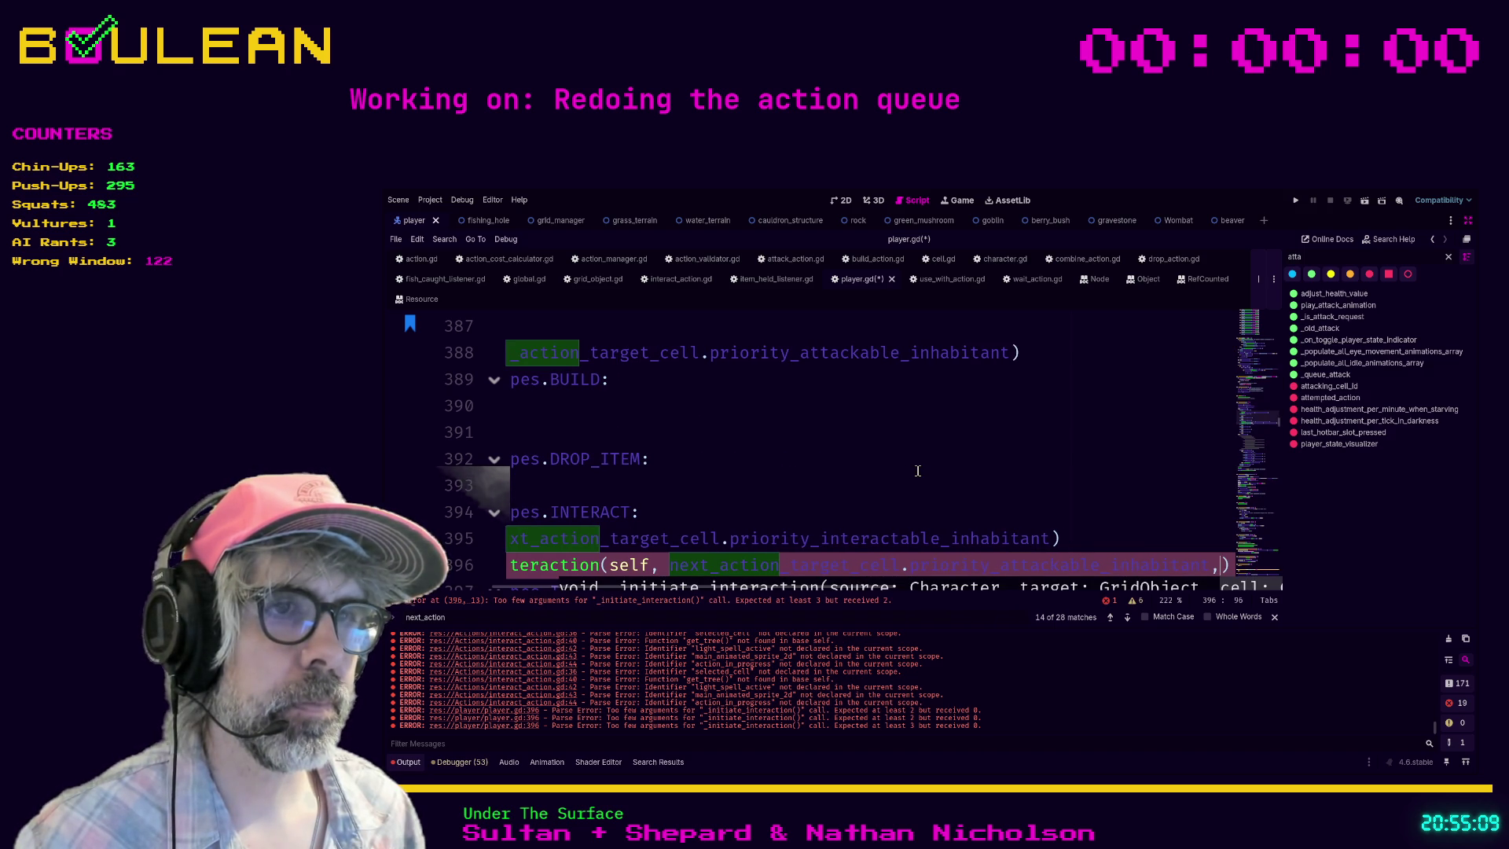
{"action": "type", "text": " next"}
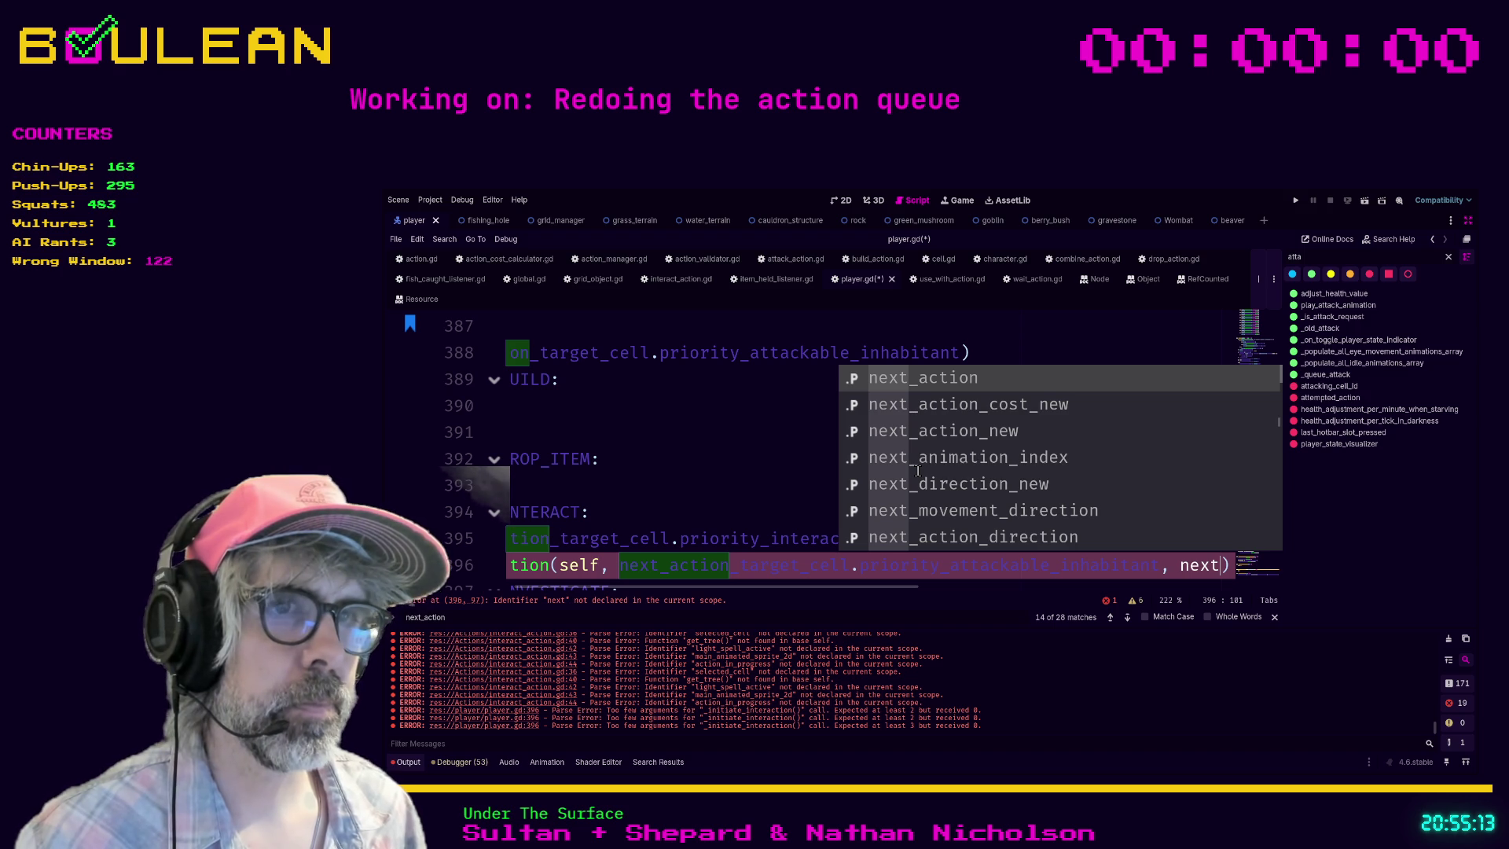
{"action": "type", "text": "_action_t"}
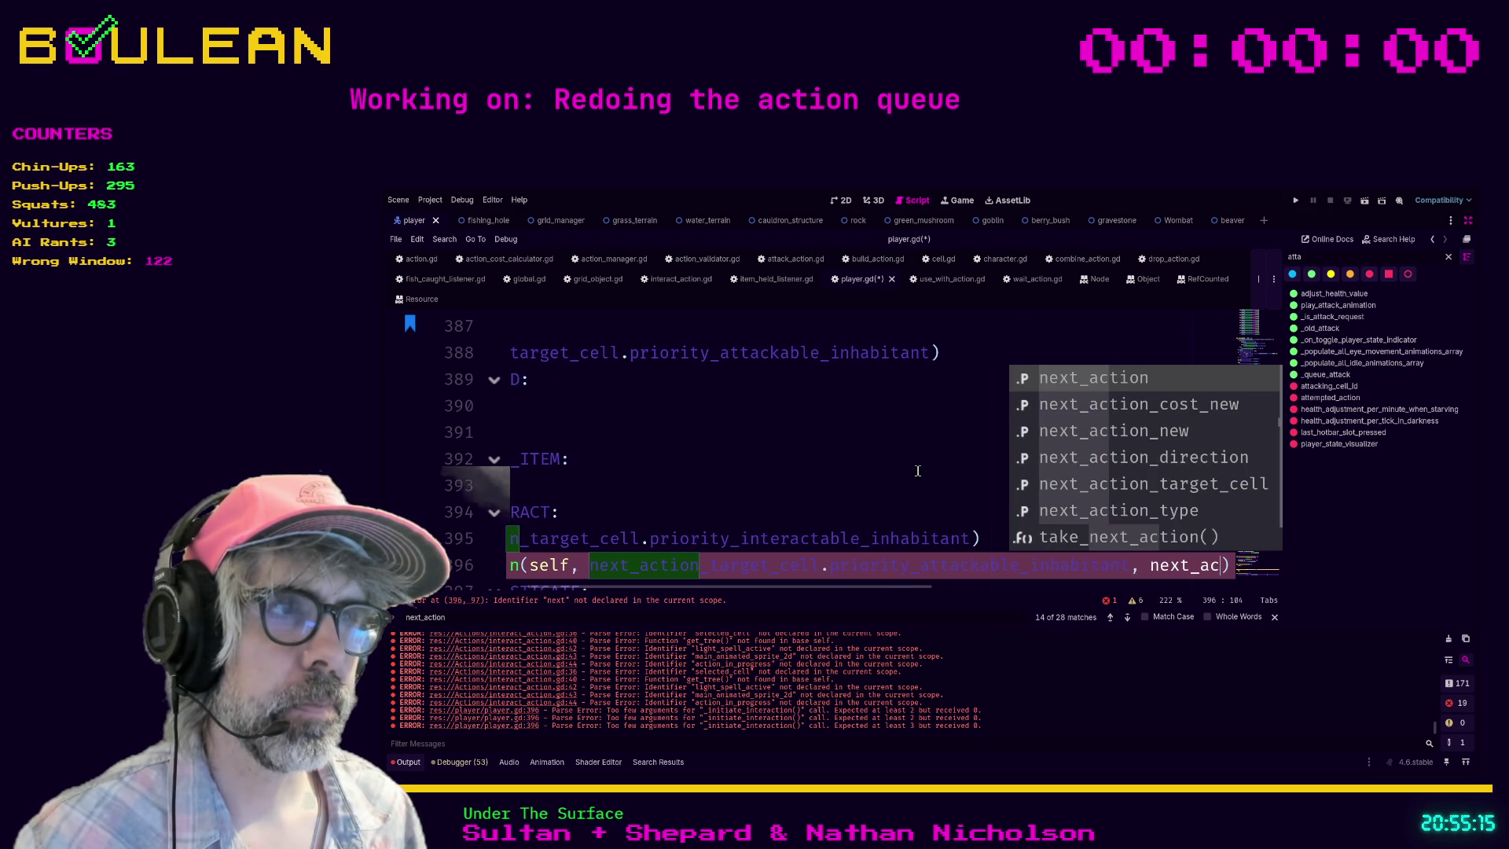
{"action": "type", "text": "ar"}
{"action": "key", "text": "Return"}
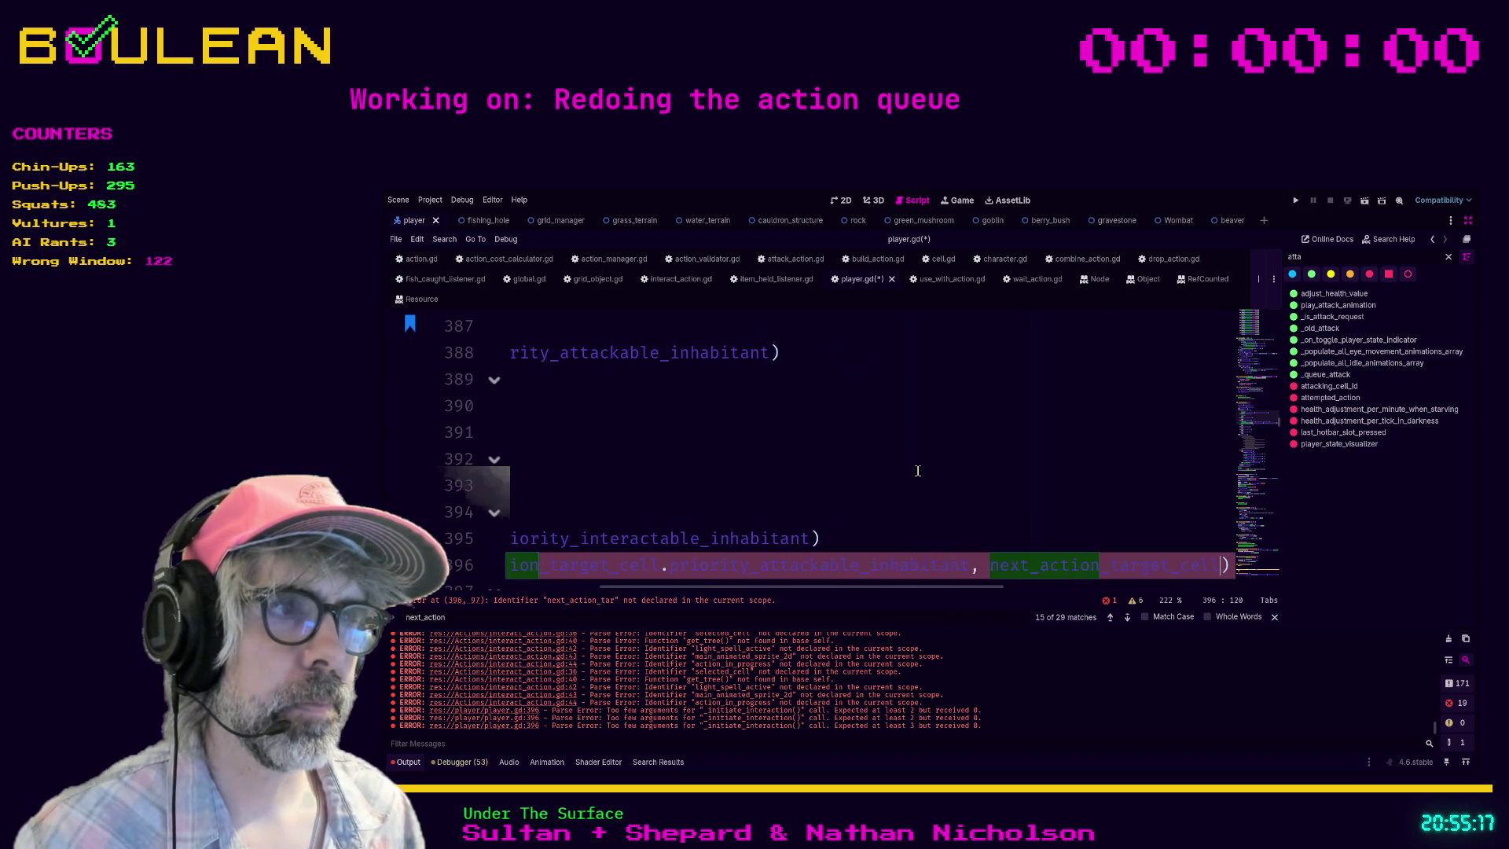
{"action": "key", "text": "Home"}
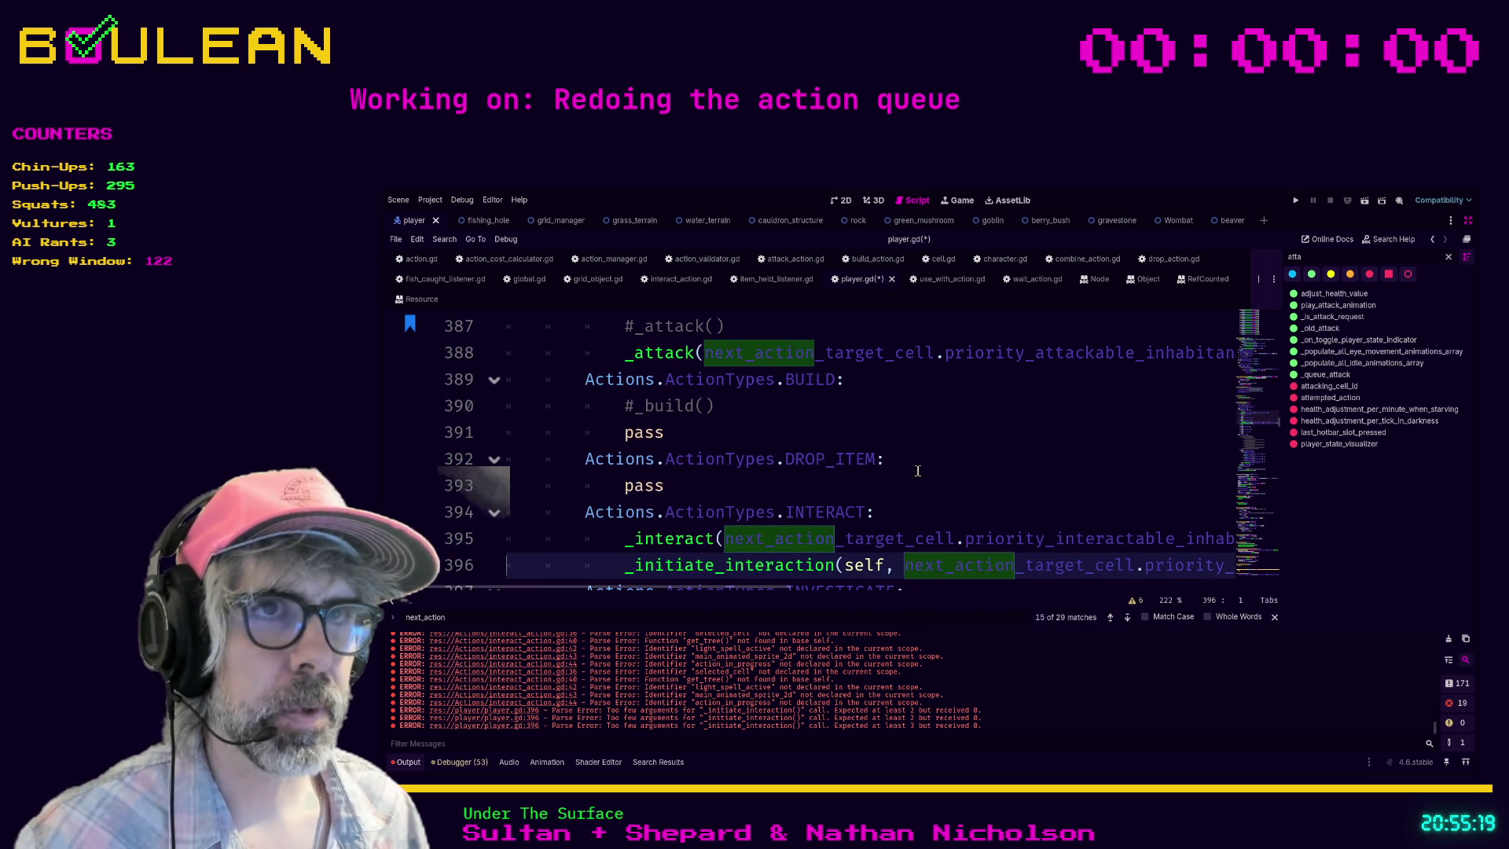
Step: Check the _attack definition, then return to player.gd and save it
{"action": "left_click", "coordinate": [666, 355], "text": "ctrl"}
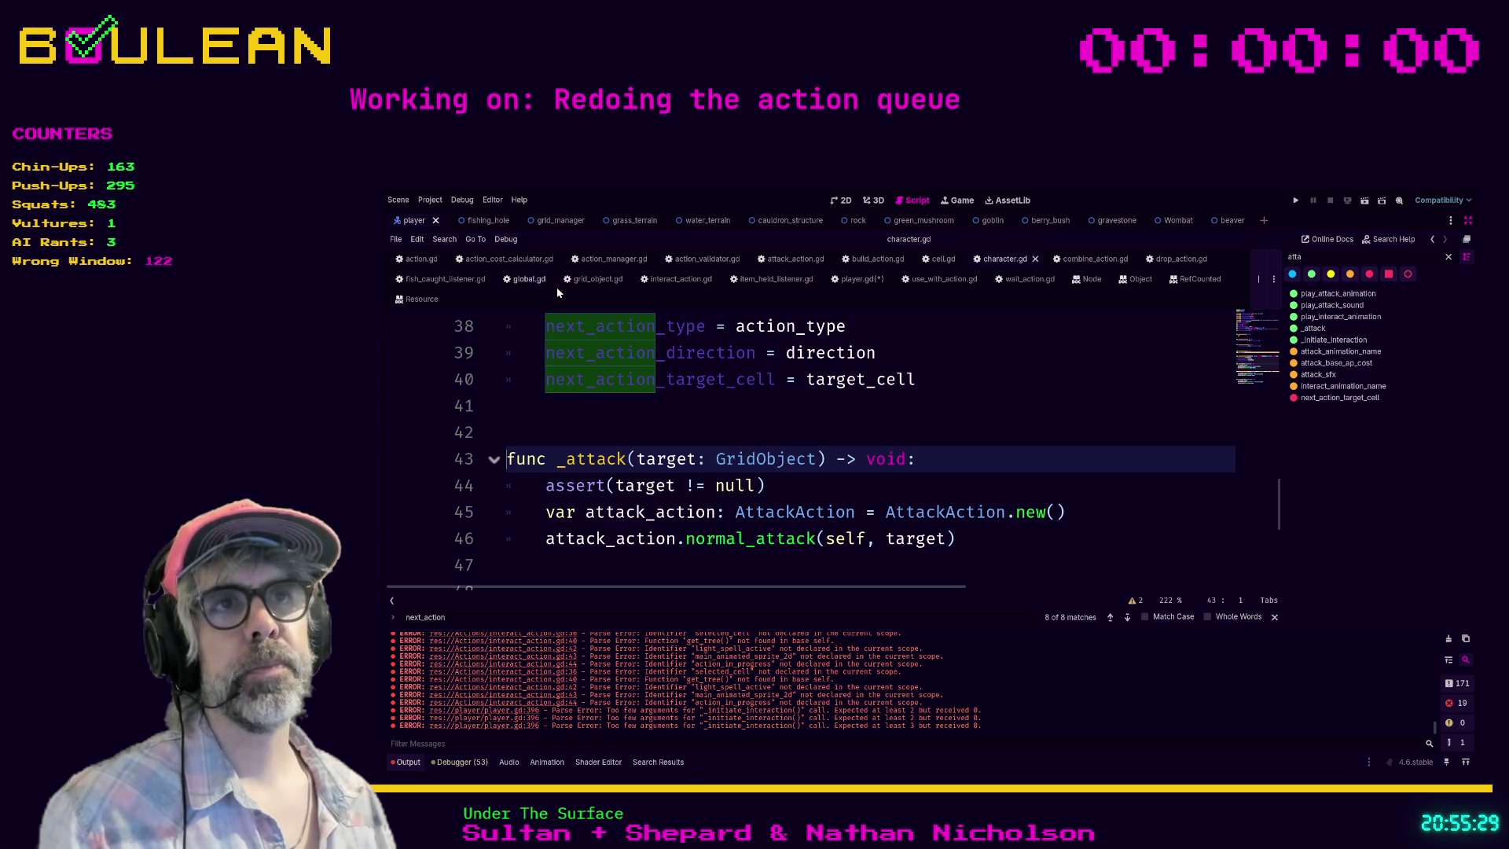
{"action": "left_click", "coordinate": [844, 280]}
{"action": "left_click", "coordinate": [884, 430]}
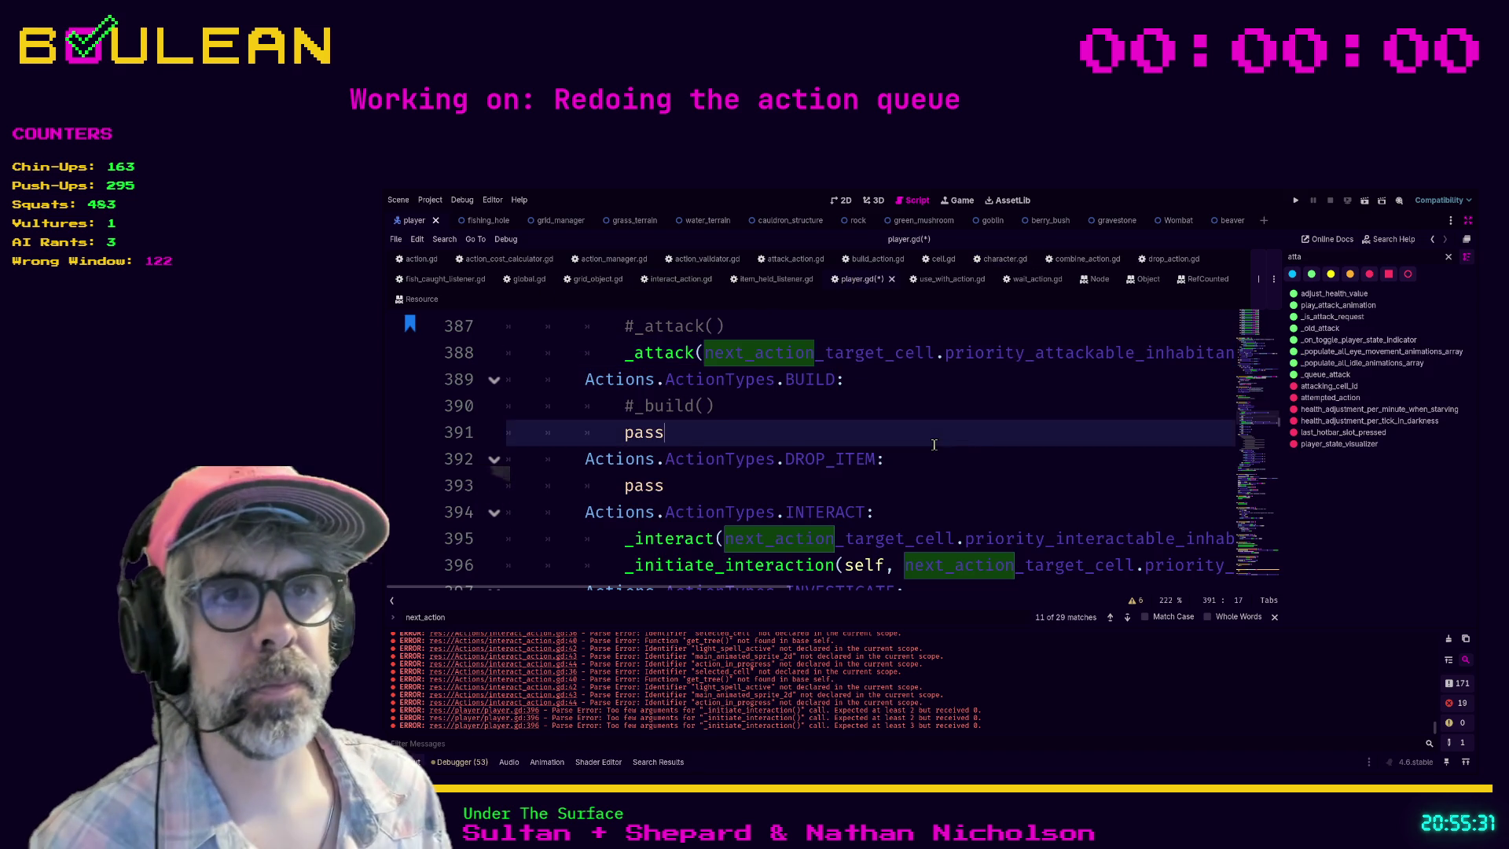
{"action": "scroll", "coordinate": [943, 416], "scroll_direction": "down", "scroll_amount": 1}
{"action": "left_click", "coordinate": [996, 400]}
{"action": "key", "text": "ctrl+s"}
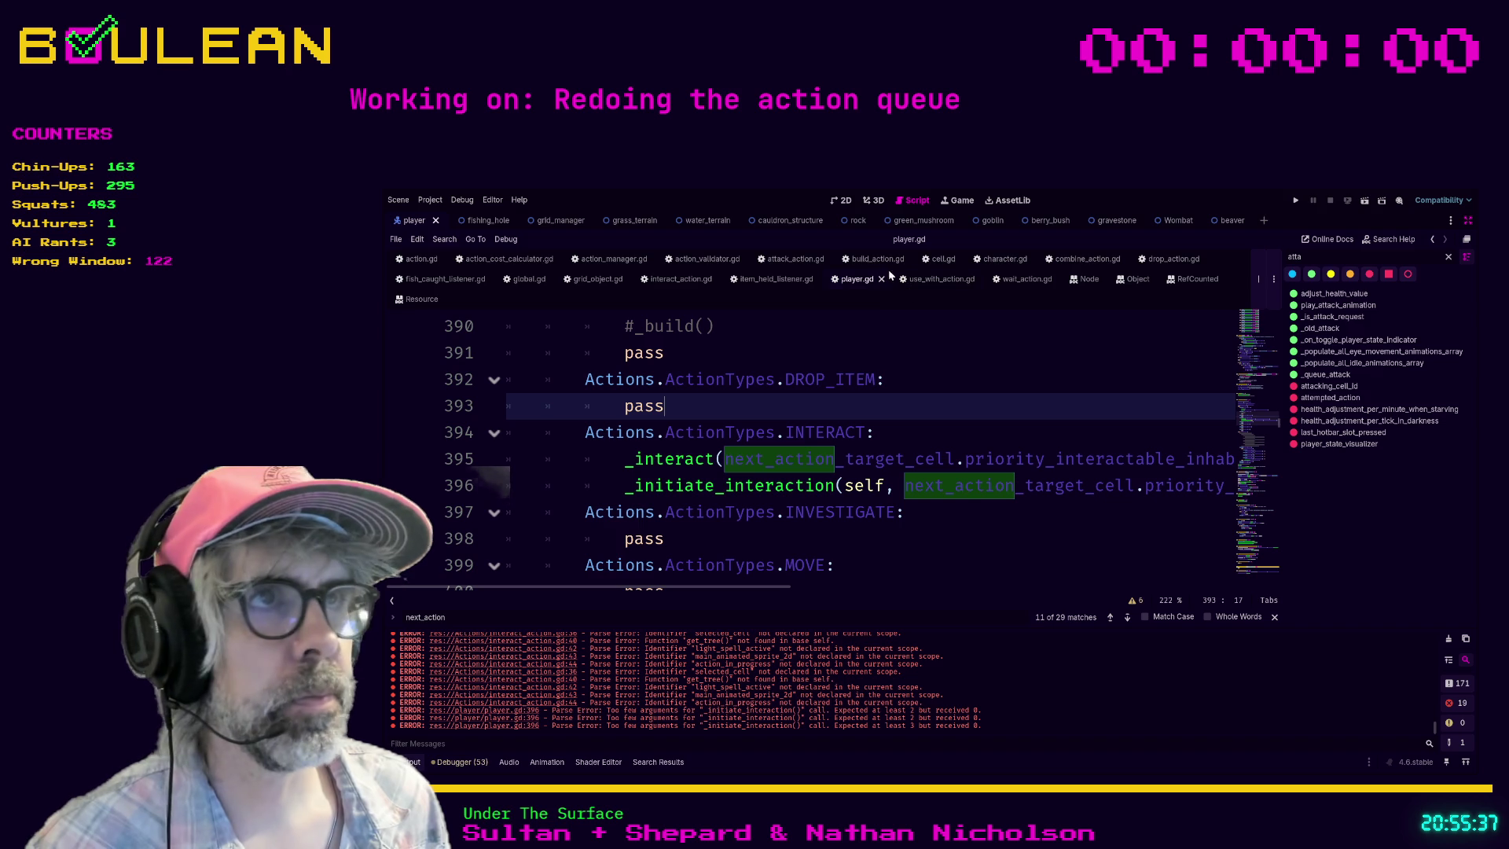
Step: Go back to character.gd near its _initiate_interaction function
{"action": "left_click", "coordinate": [994, 262]}
{"action": "left_click", "coordinate": [782, 431]}
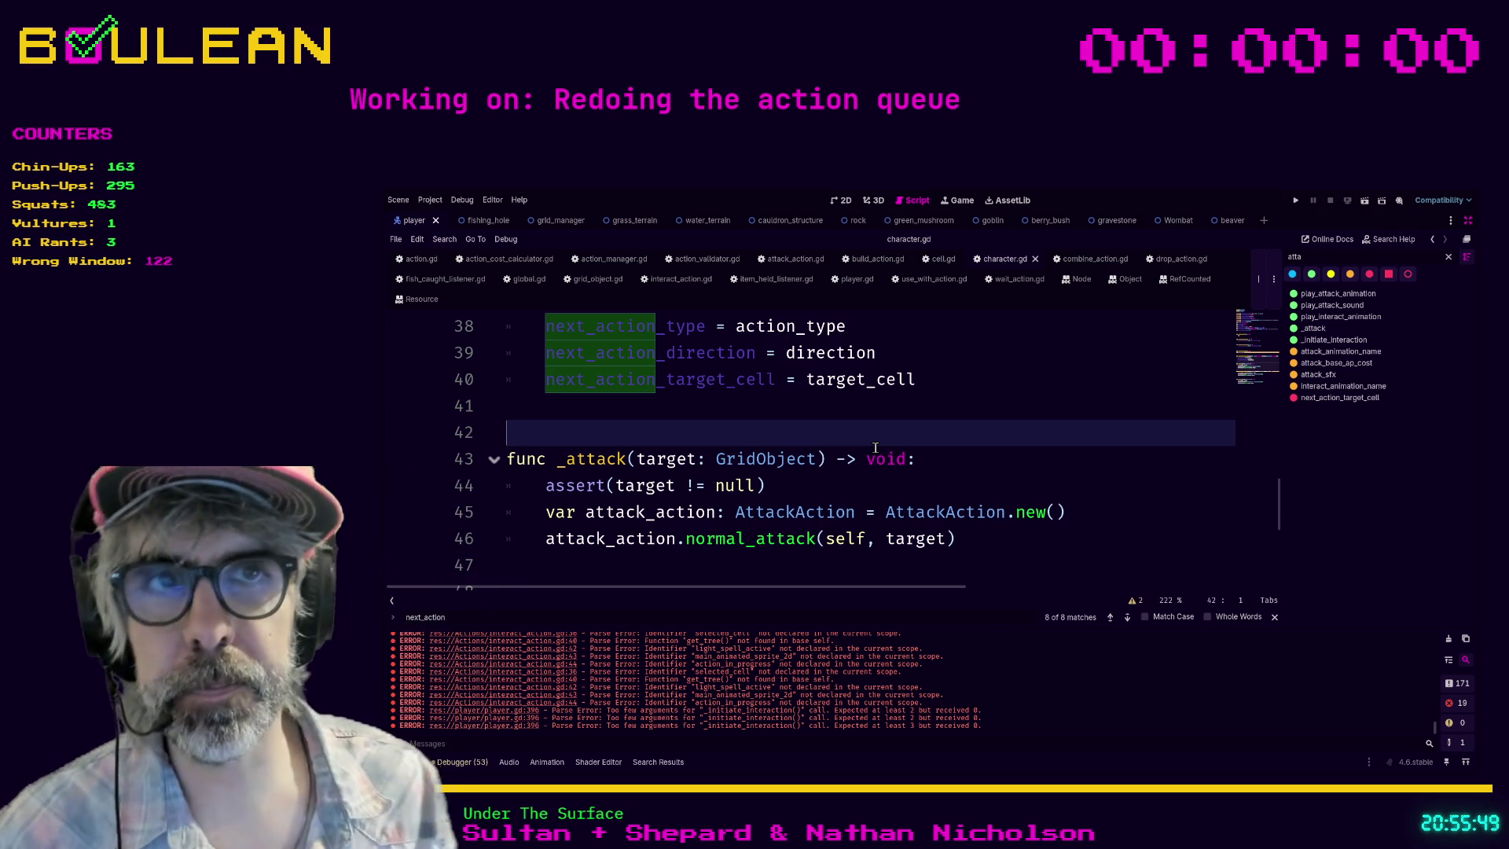
{"action": "scroll", "coordinate": [875, 447], "scroll_direction": "down", "scroll_amount": 2}
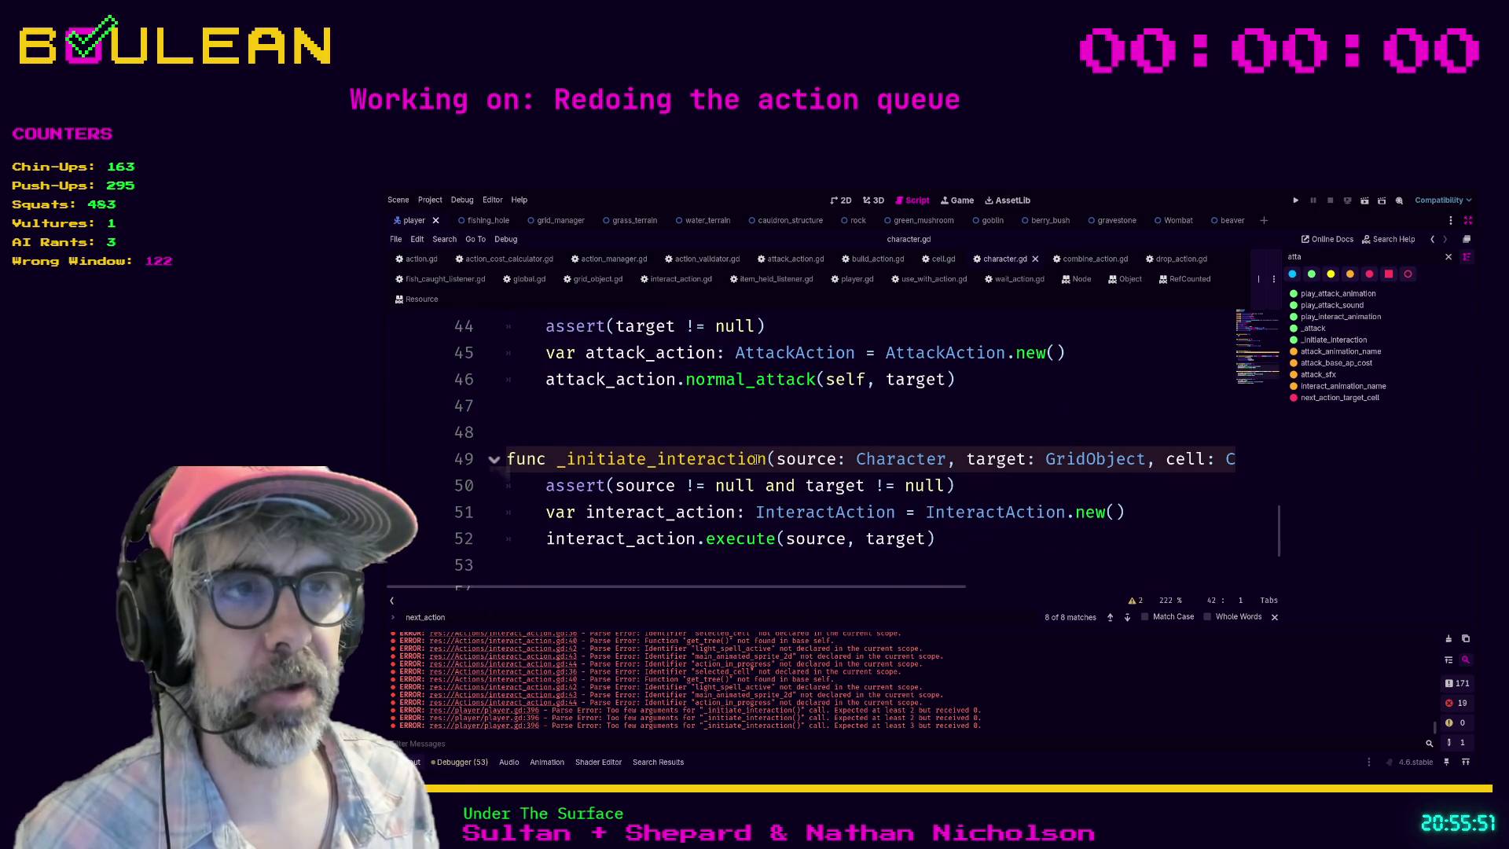
Step: Open interact_action.gd from the InteractAction reference and scroll up to func _interact
{"action": "left_click", "coordinate": [981, 518], "text": "ctrl"}
{"action": "scroll", "coordinate": [849, 464], "scroll_direction": "up", "scroll_amount": 2}
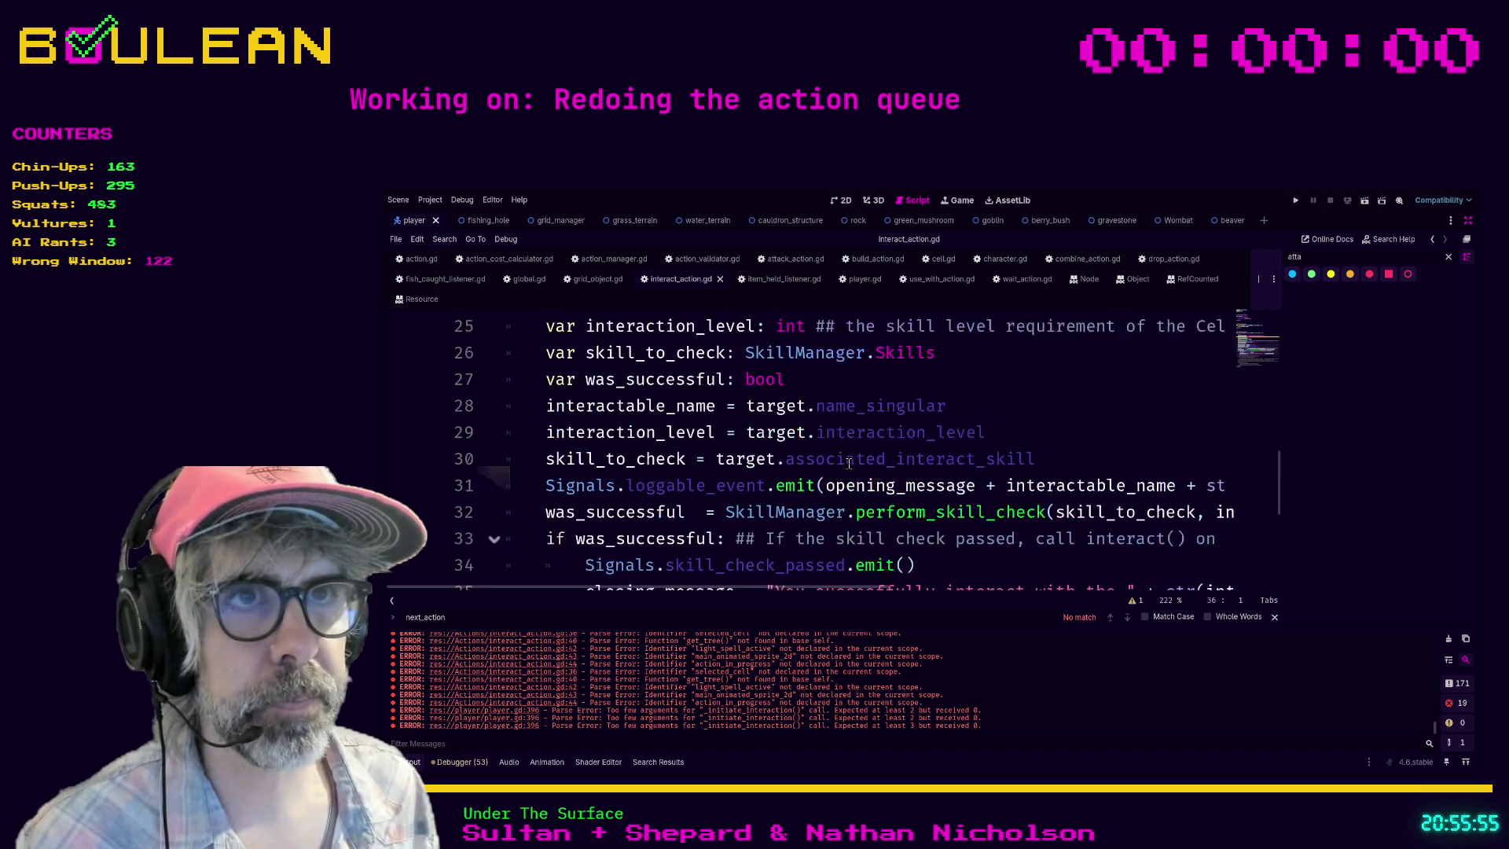
{"action": "scroll", "coordinate": [848, 464], "scroll_direction": "up", "scroll_amount": 2}
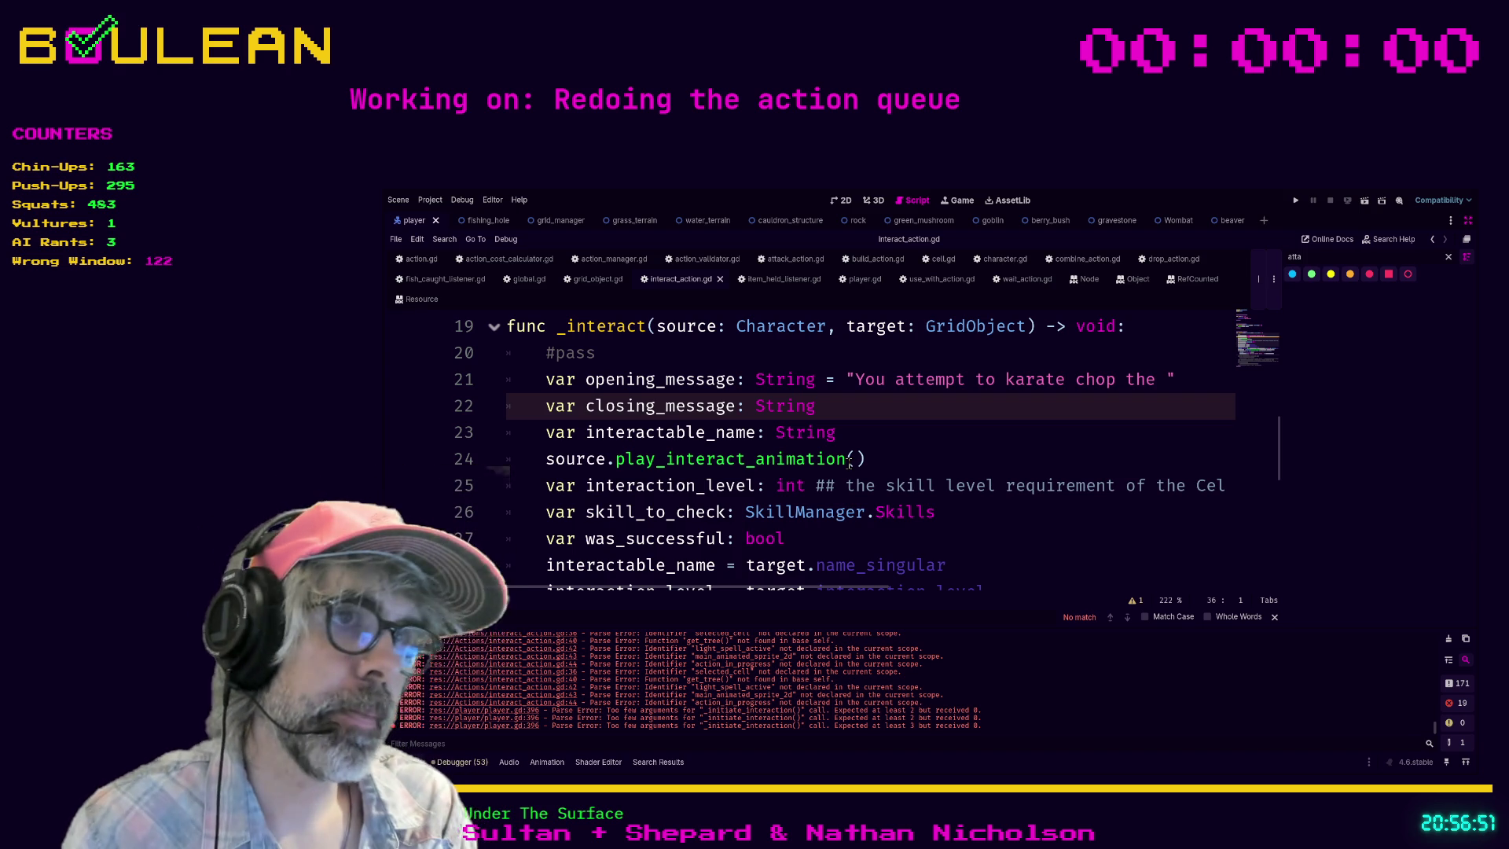
Step: Run the game, test night lighting and the wizard's interact mode, then stop it
{"action": "key", "text": "F5"}
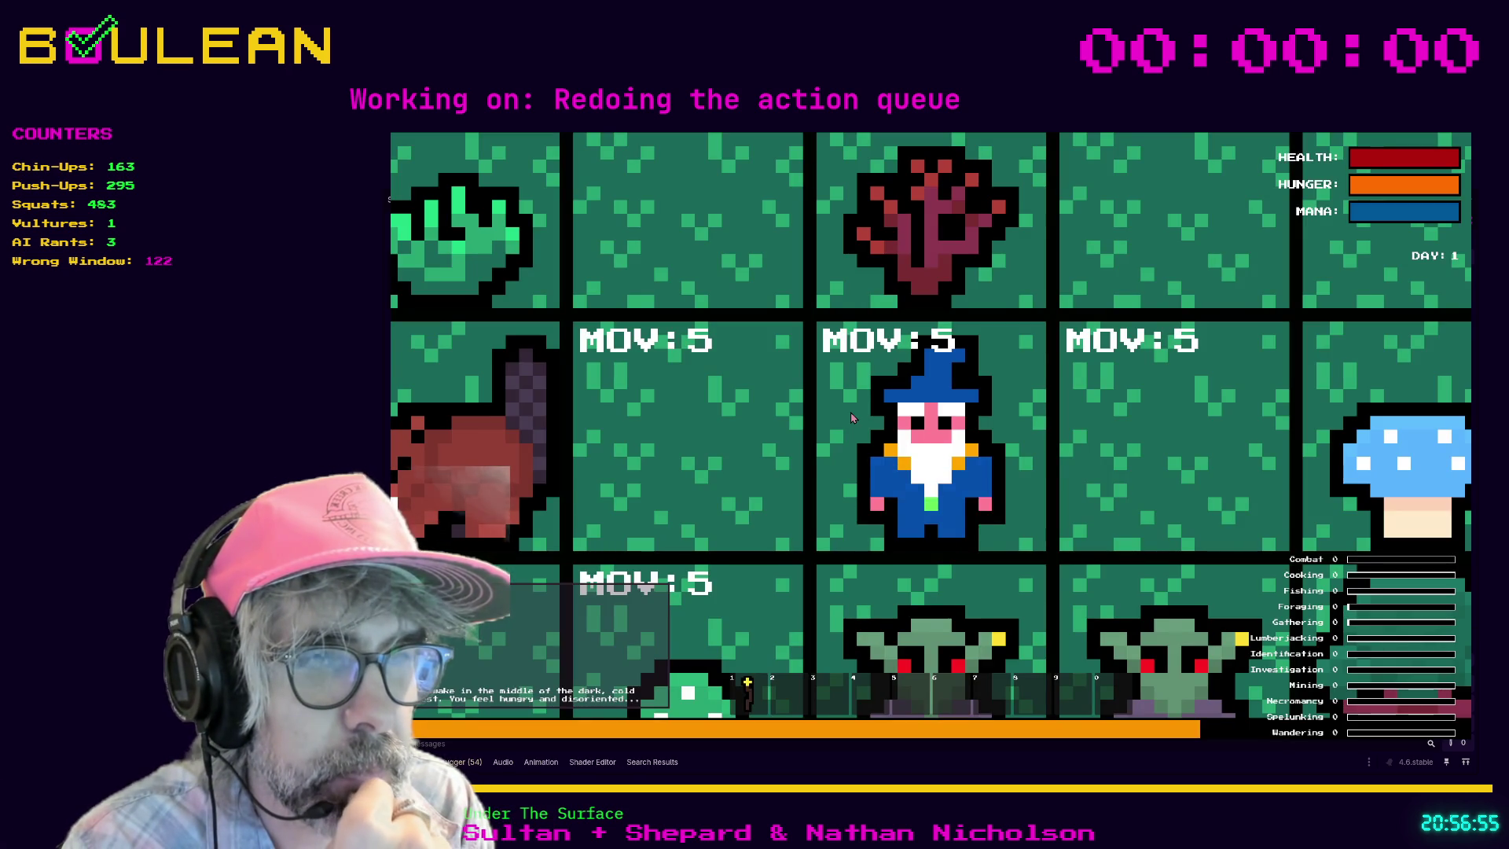
{"action": "scroll", "coordinate": [853, 417], "scroll_direction": "down", "scroll_amount": 5}
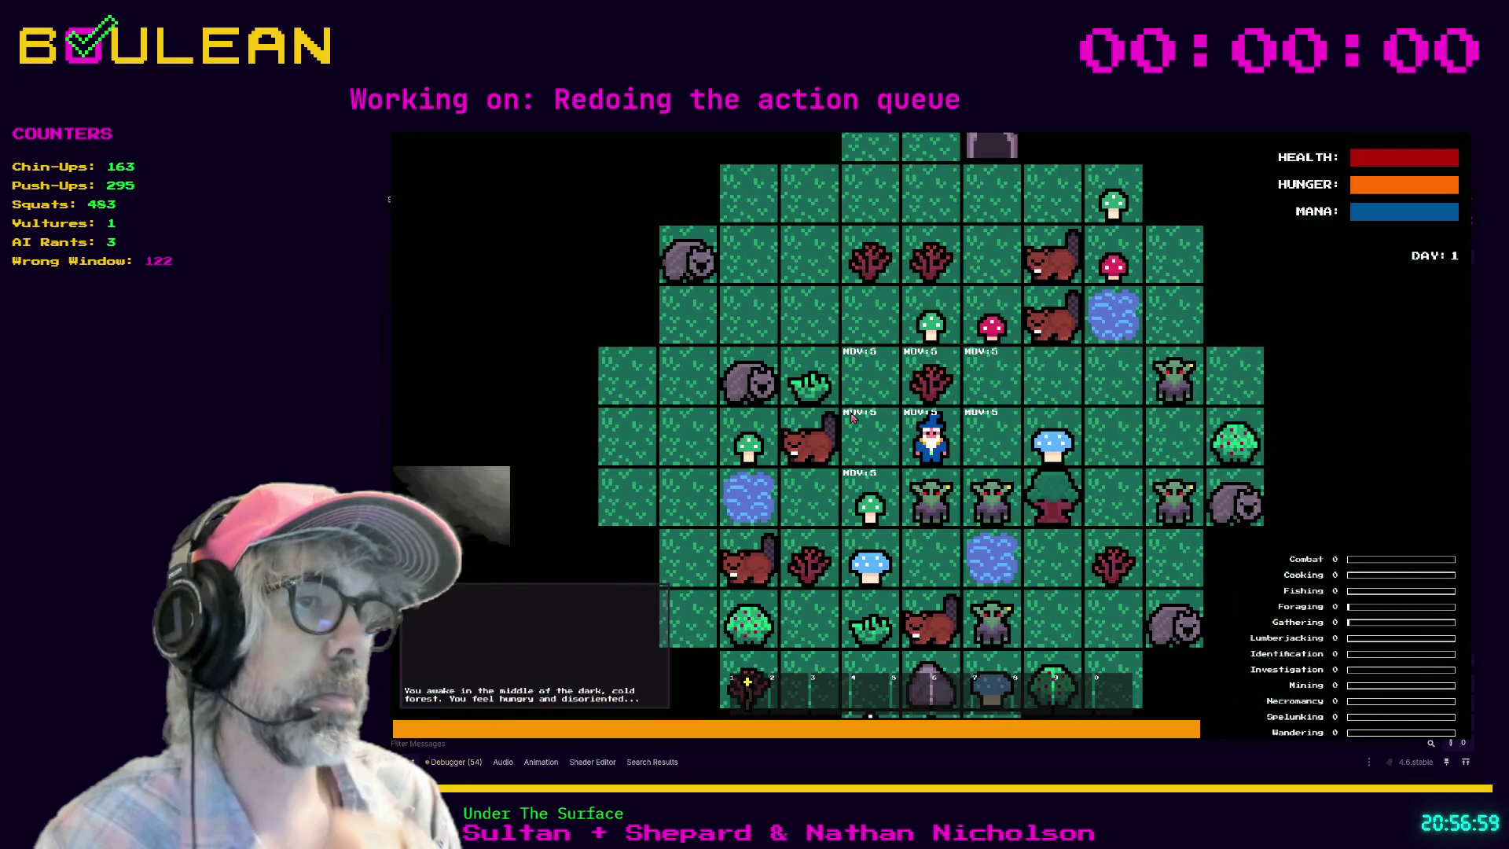
{"action": "key", "text": "Right"}
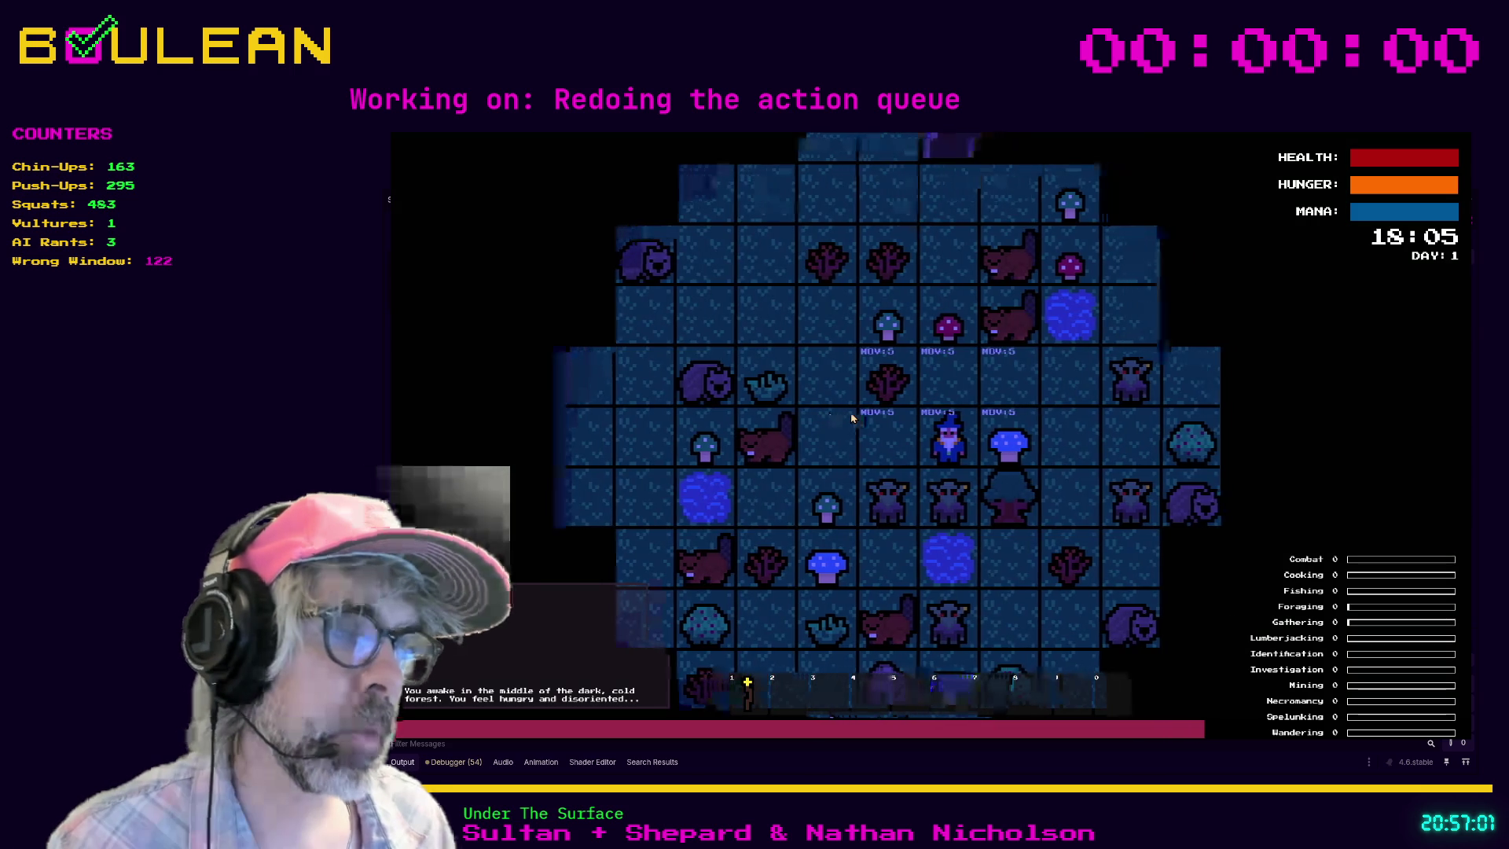
{"action": "key", "text": "e"}
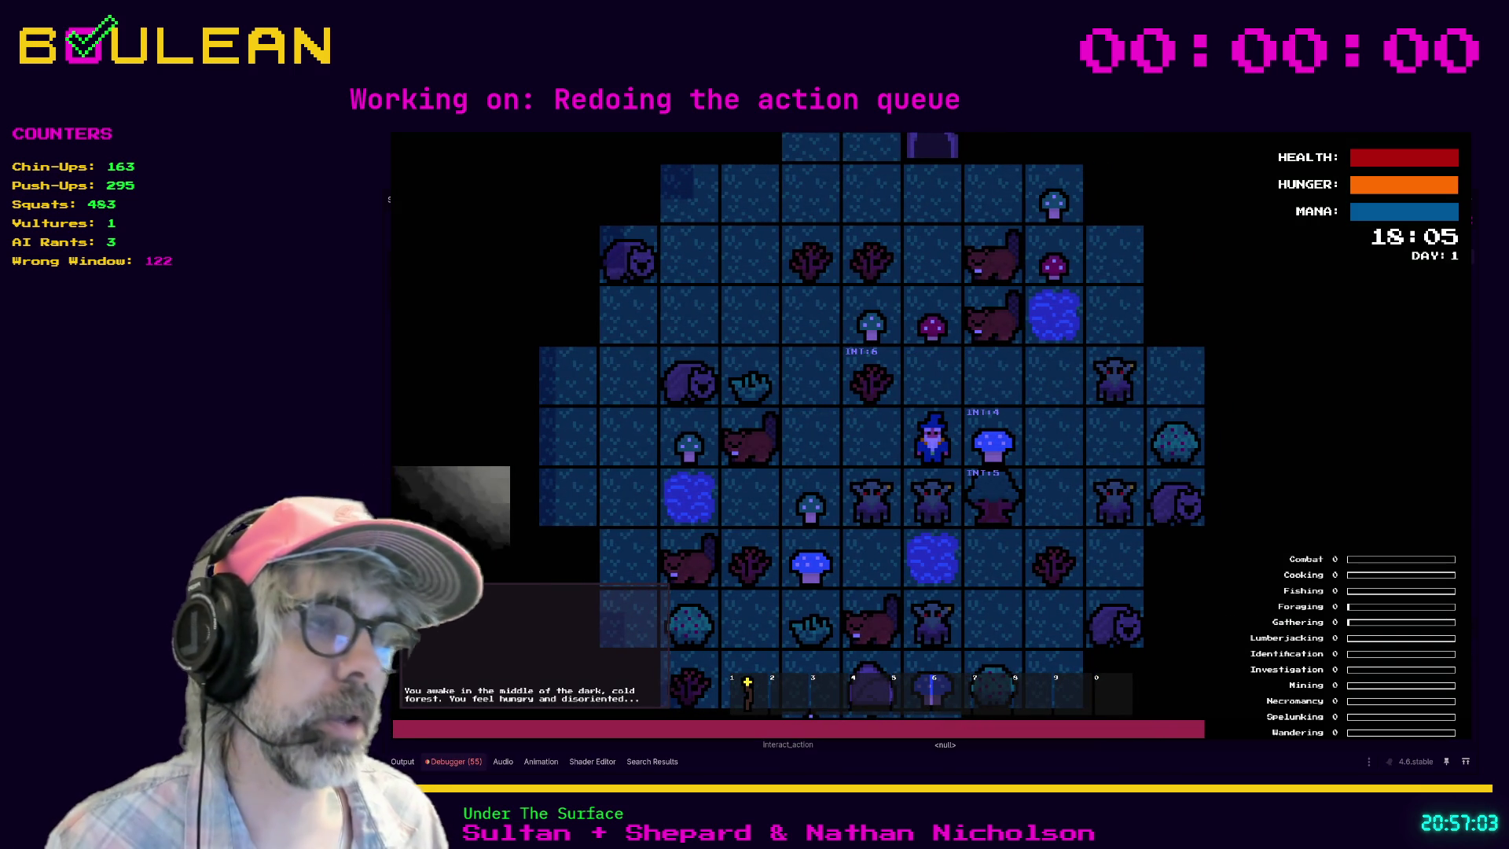
{"action": "key", "text": "F8"}
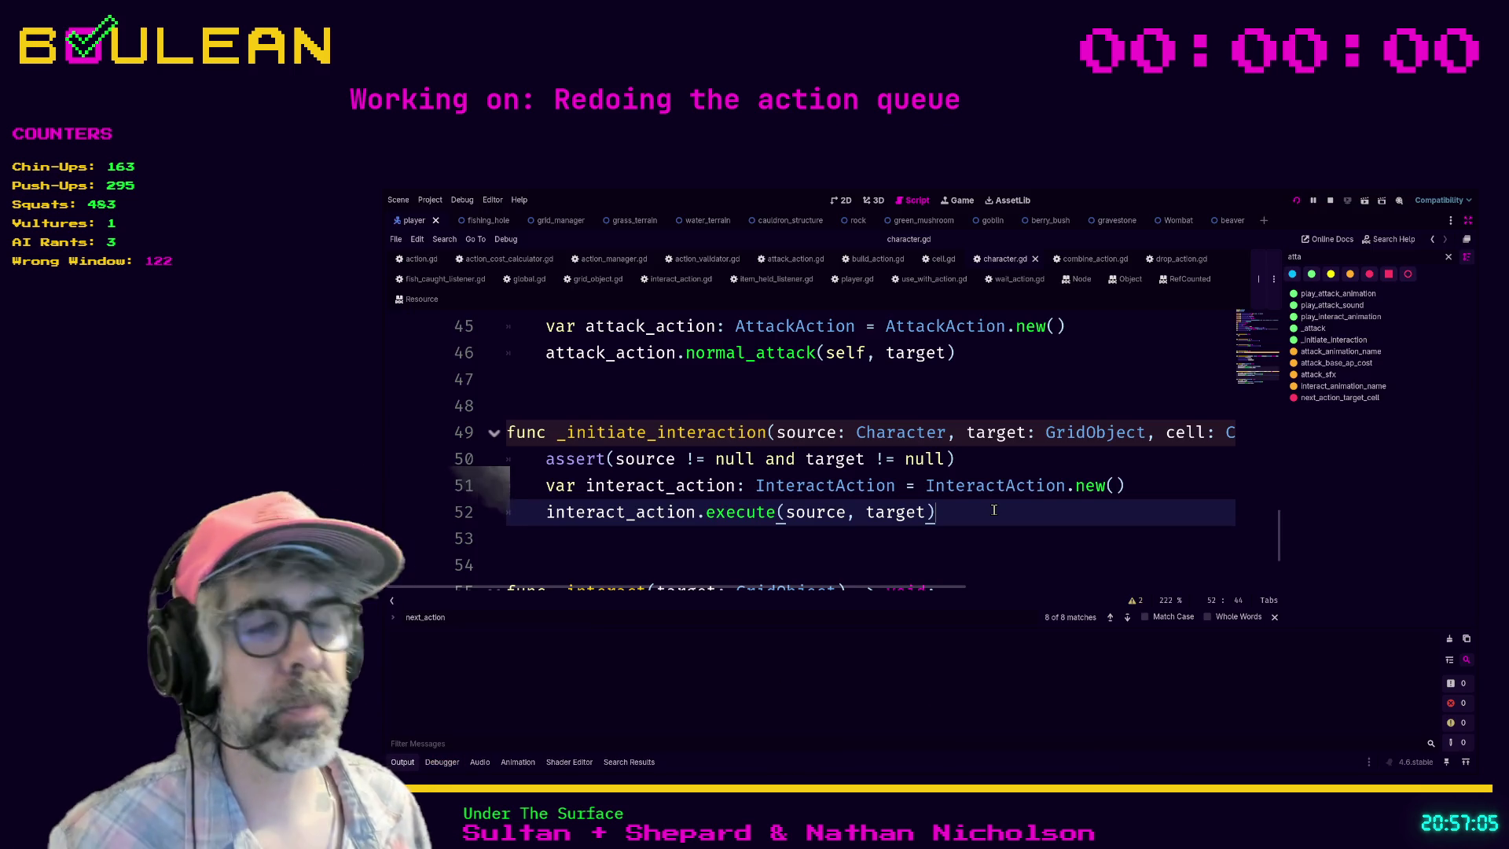
Step: Run the project again with F5 for a fresh day-1 test
{"action": "key", "text": "F5"}
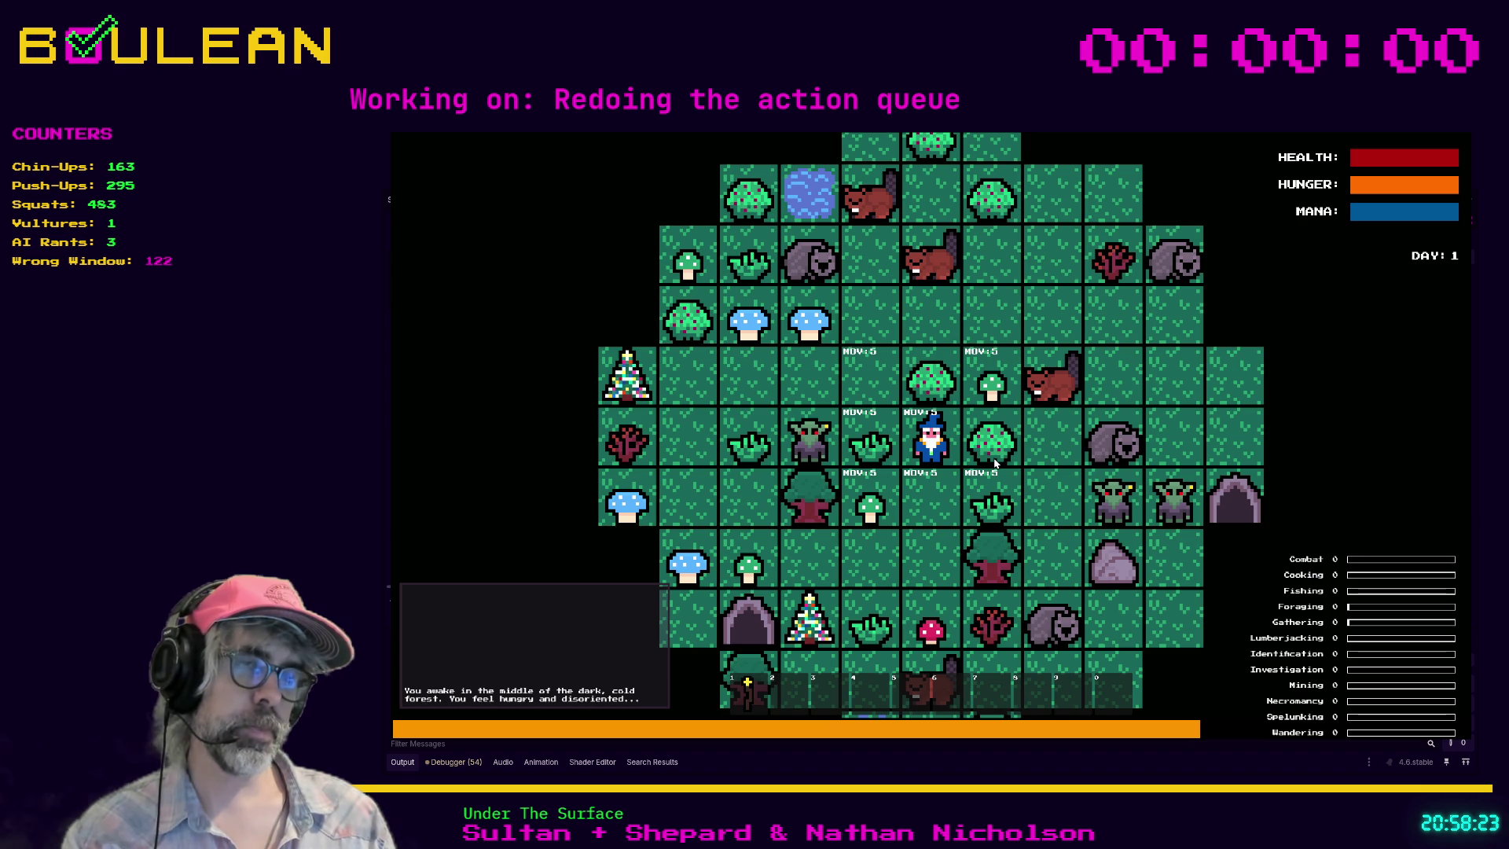
Step: Stop the running game and return to character.gd's code around the execute call
{"action": "key", "text": "F8"}
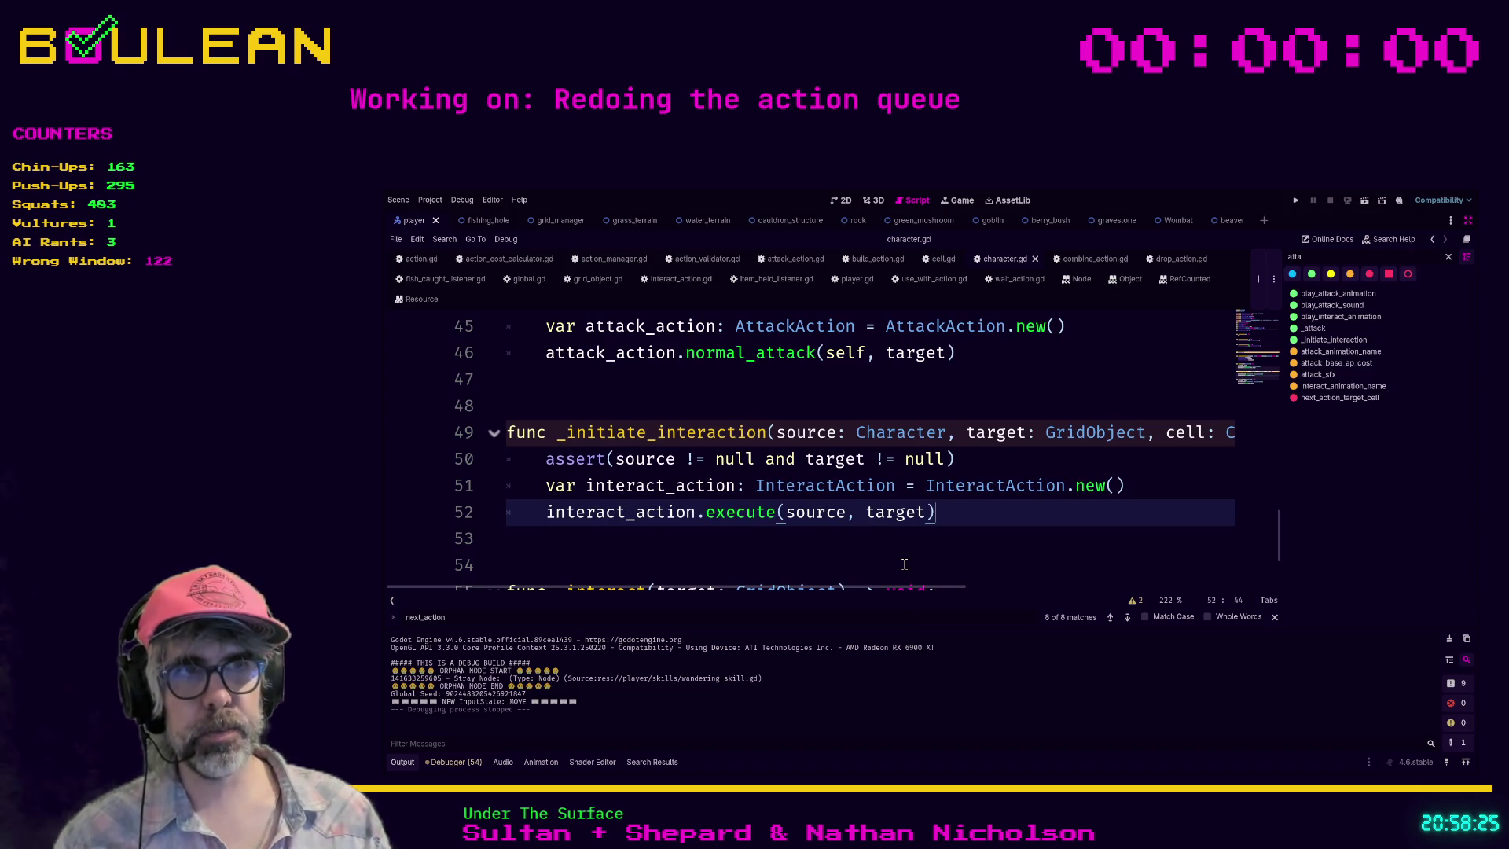
{"action": "left_click", "coordinate": [905, 564]}
{"action": "left_click", "coordinate": [888, 550]}
{"action": "scroll", "coordinate": [888, 553], "scroll_direction": "down", "scroll_amount": 1, "text": "ctrl"}
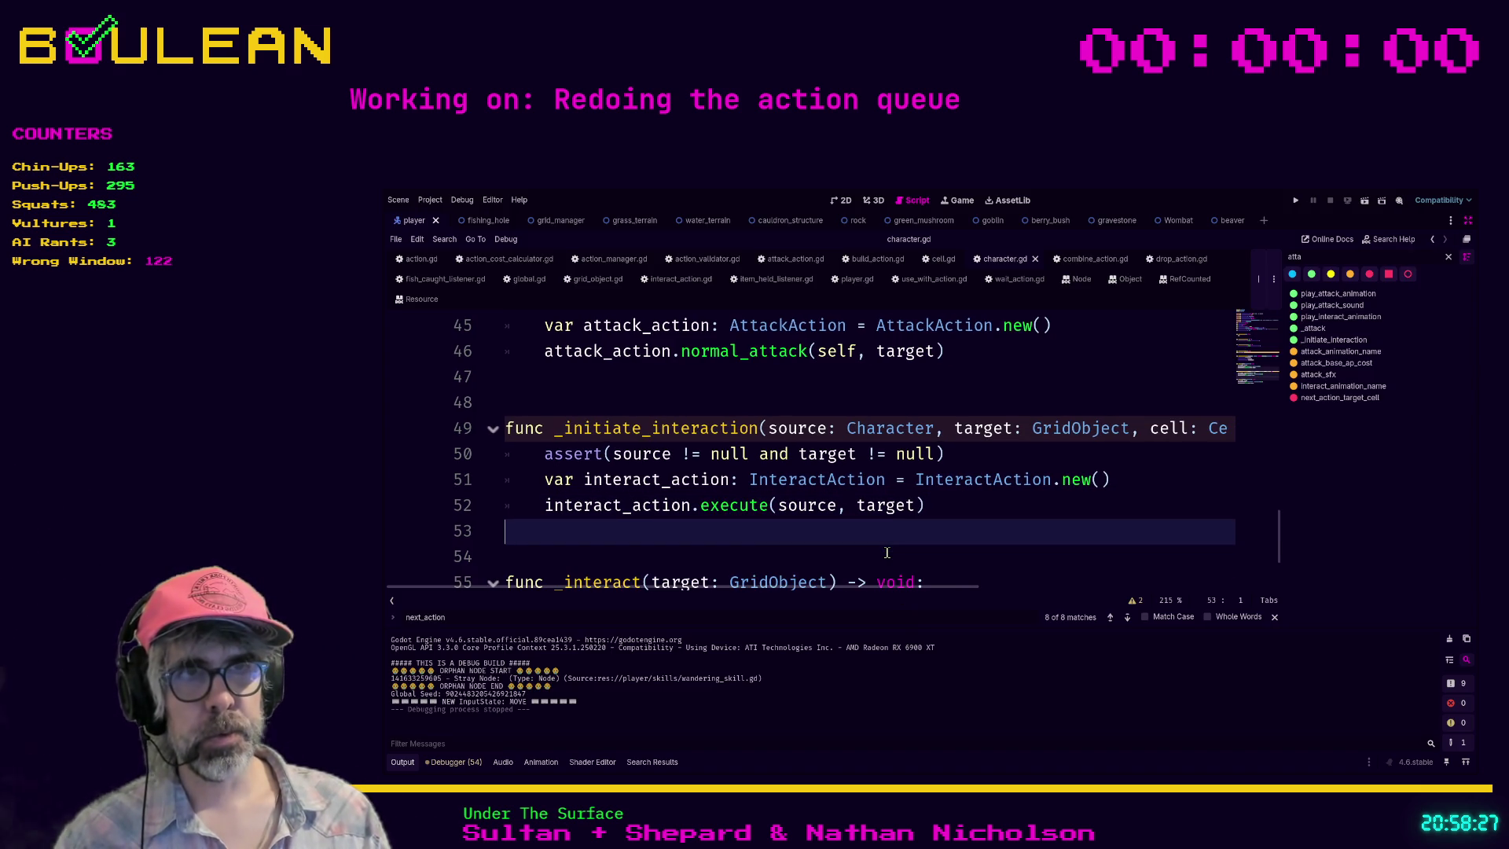
{"action": "scroll", "coordinate": [887, 553], "scroll_direction": "down", "scroll_amount": 2, "text": "ctrl"}
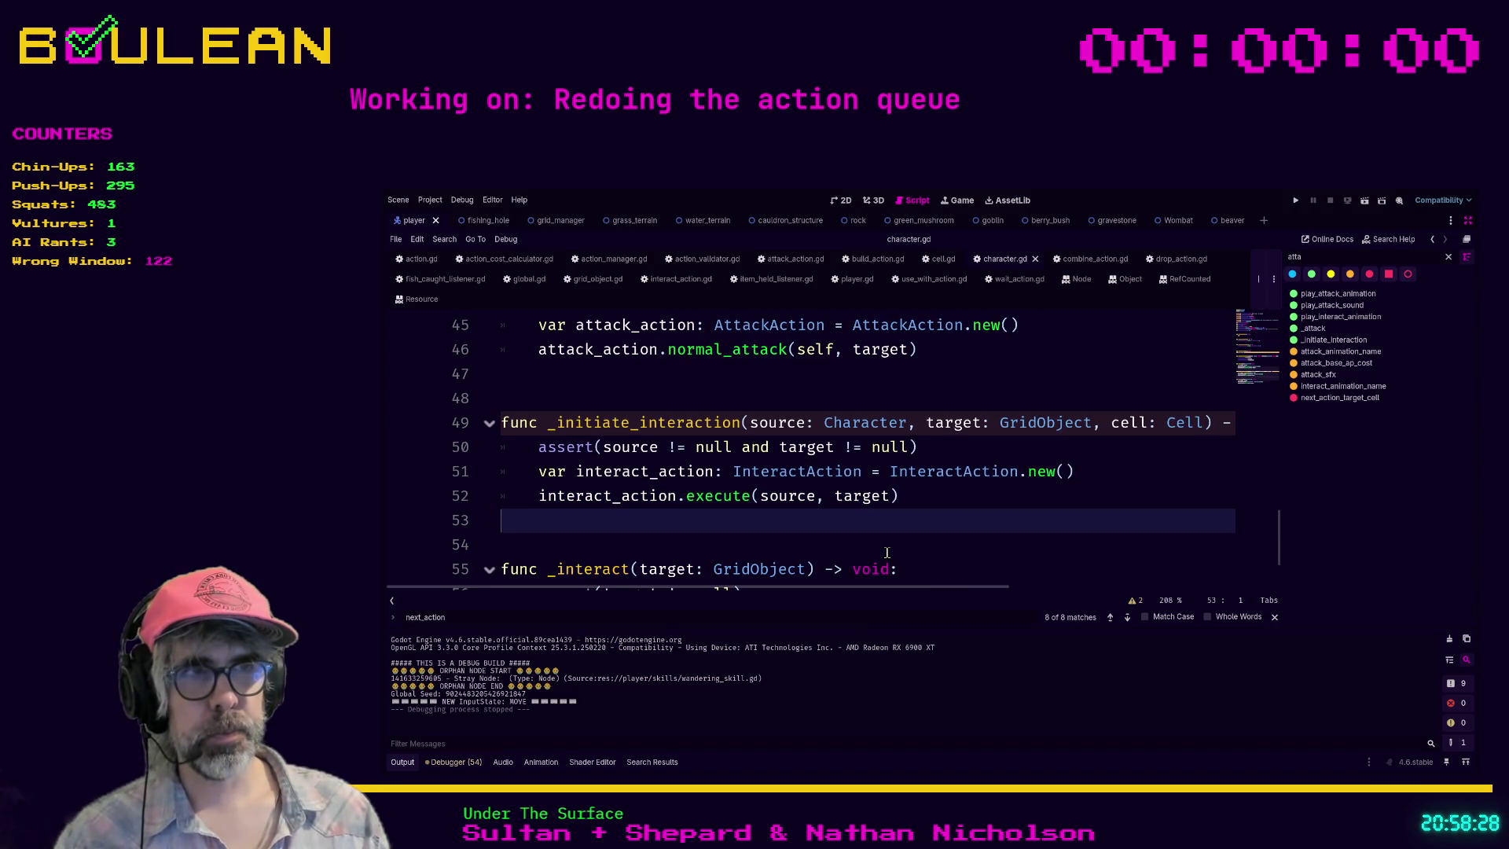
Step: Open interact_action.gd from InteractAction and read through _interact's skill-check logic
{"action": "left_click", "coordinate": [951, 480], "text": "ctrl"}
{"action": "scroll", "coordinate": [881, 455], "scroll_direction": "up", "scroll_amount": 1}
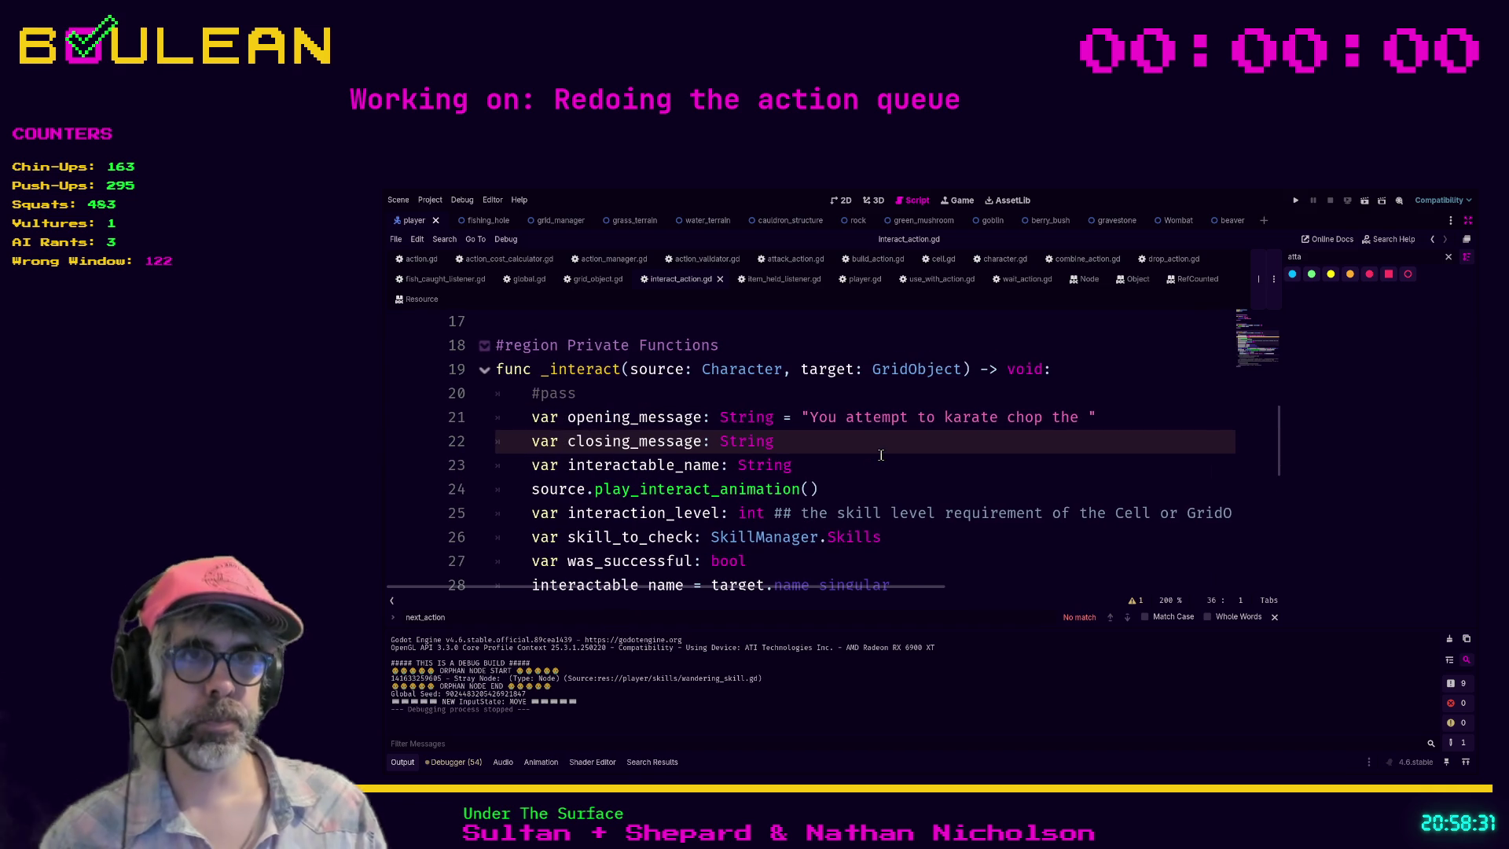
{"action": "scroll", "coordinate": [881, 455], "scroll_direction": "down", "scroll_amount": 1}
{"action": "scroll", "coordinate": [881, 455], "scroll_direction": "up", "scroll_amount": 1}
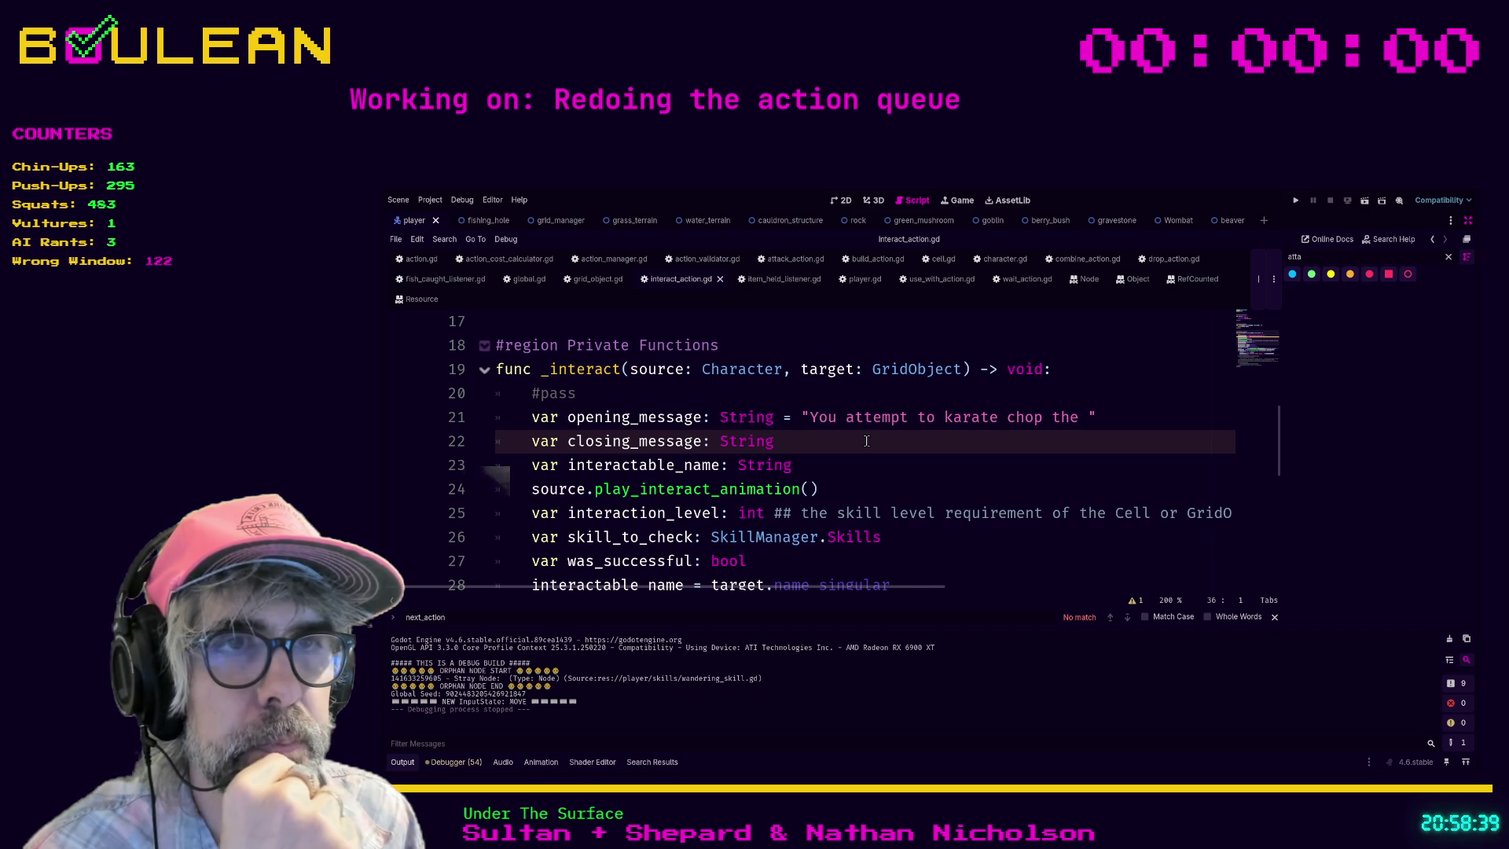
{"action": "scroll", "coordinate": [866, 441], "scroll_direction": "down", "scroll_amount": 1}
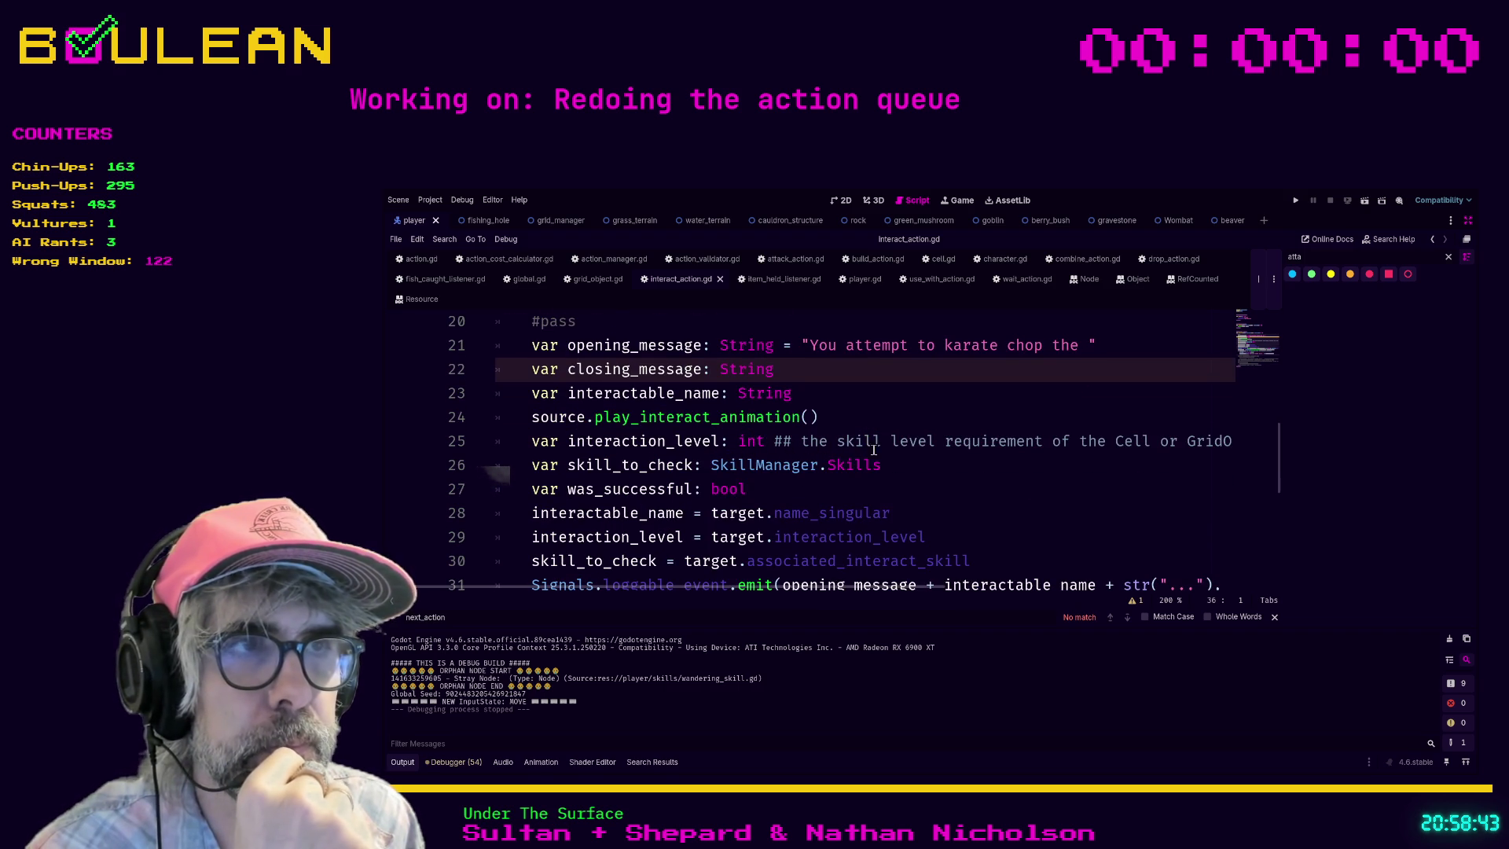
{"action": "scroll", "coordinate": [869, 449], "scroll_direction": "up", "scroll_amount": 1}
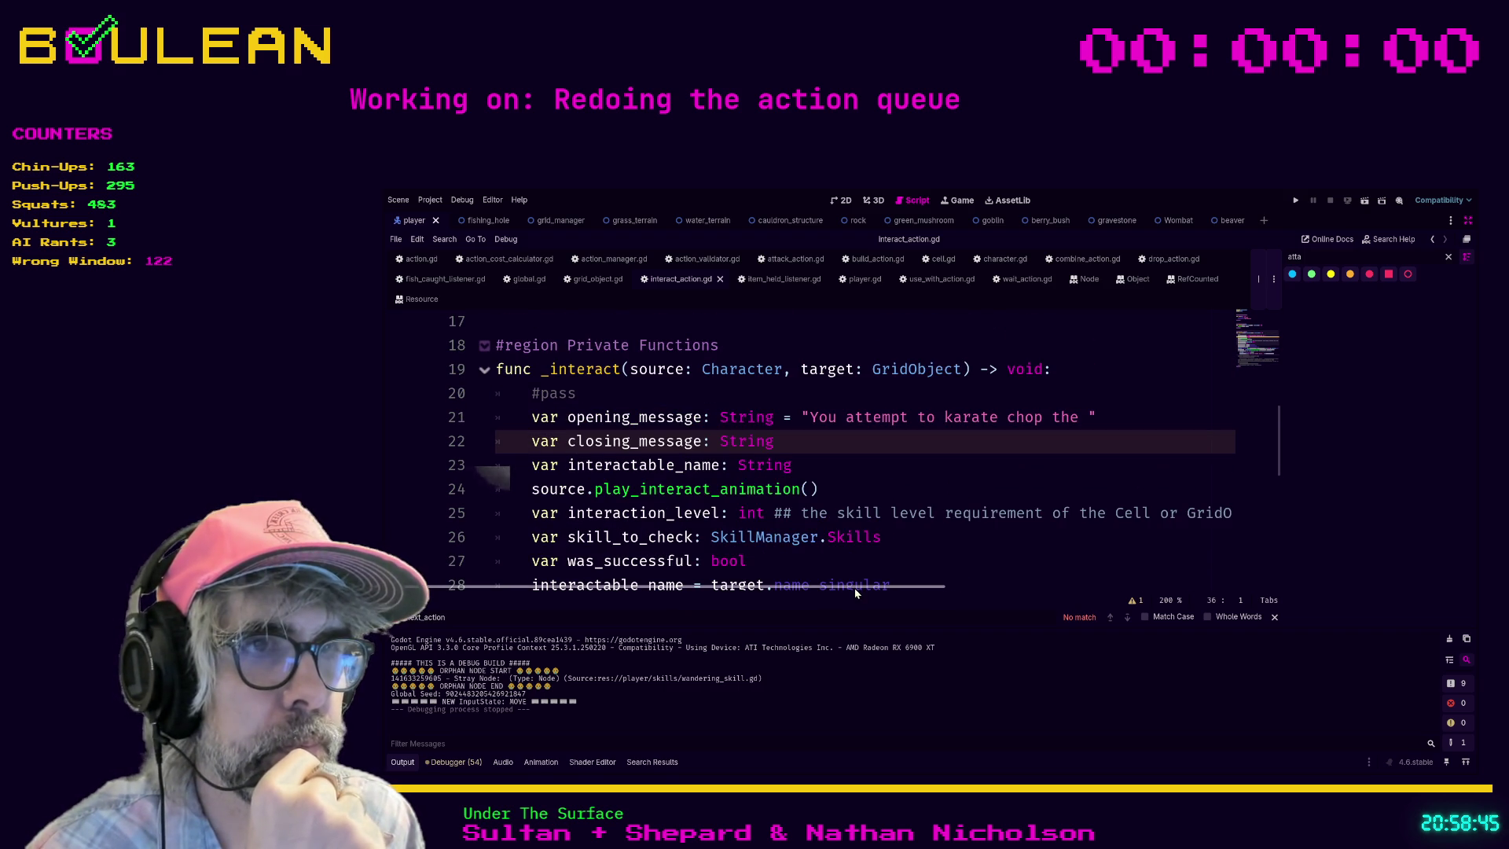
{"action": "mouse_move", "coordinate": [854, 590]}
{"action": "left_mouse_down"}
{"action": "mouse_move", "coordinate": [1091, 579]}
{"action": "mouse_move", "coordinate": [835, 585]}
{"action": "left_mouse_up"}
{"action": "scroll", "coordinate": [835, 485], "scroll_direction": "down", "scroll_amount": 1}
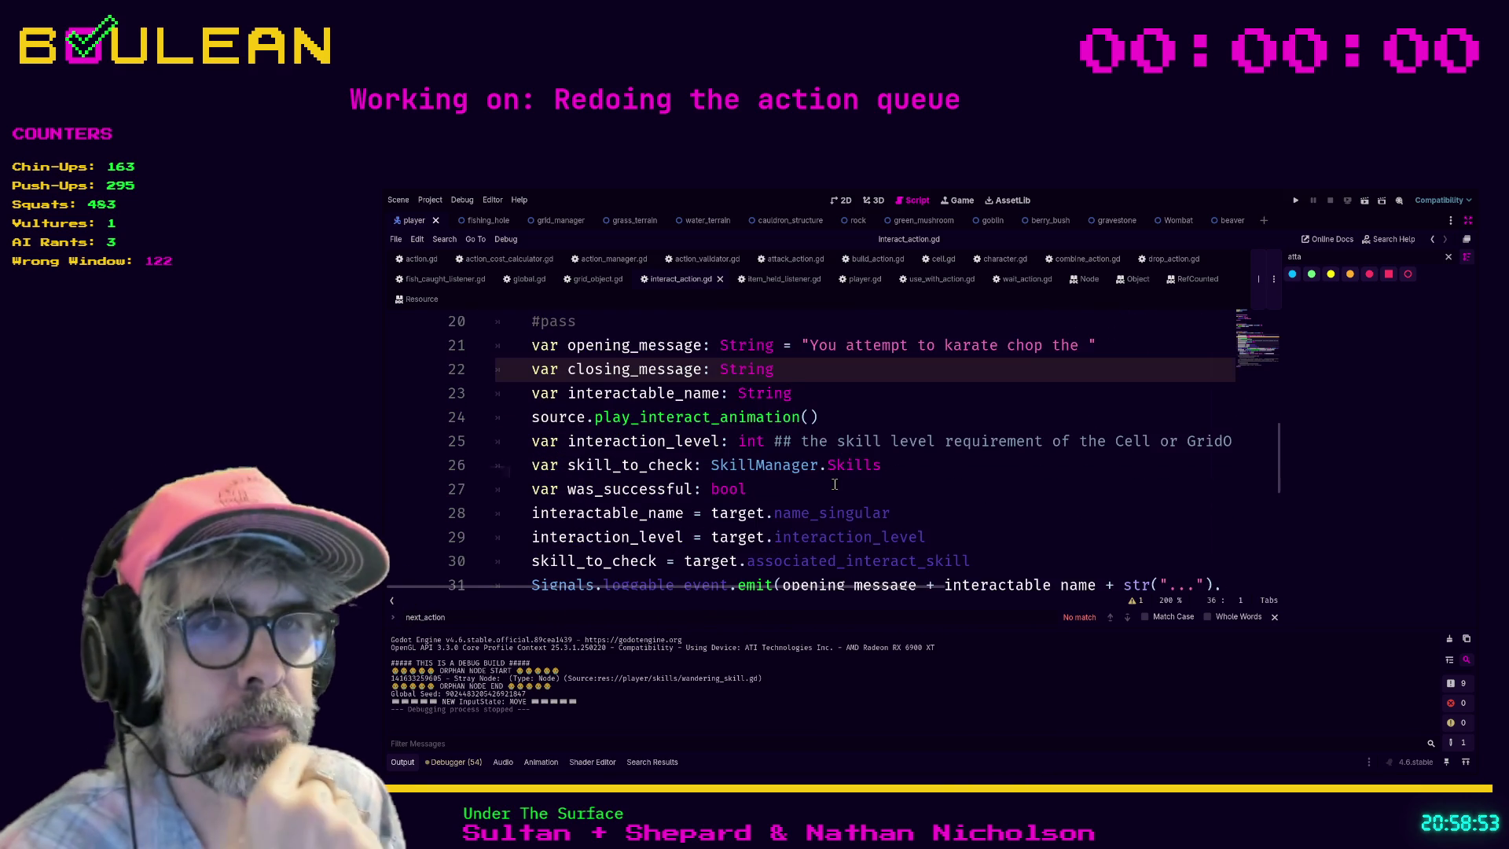
{"action": "scroll", "coordinate": [899, 452], "scroll_direction": "up", "scroll_amount": 1}
{"action": "scroll", "coordinate": [898, 452], "scroll_direction": "down", "scroll_amount": 2}
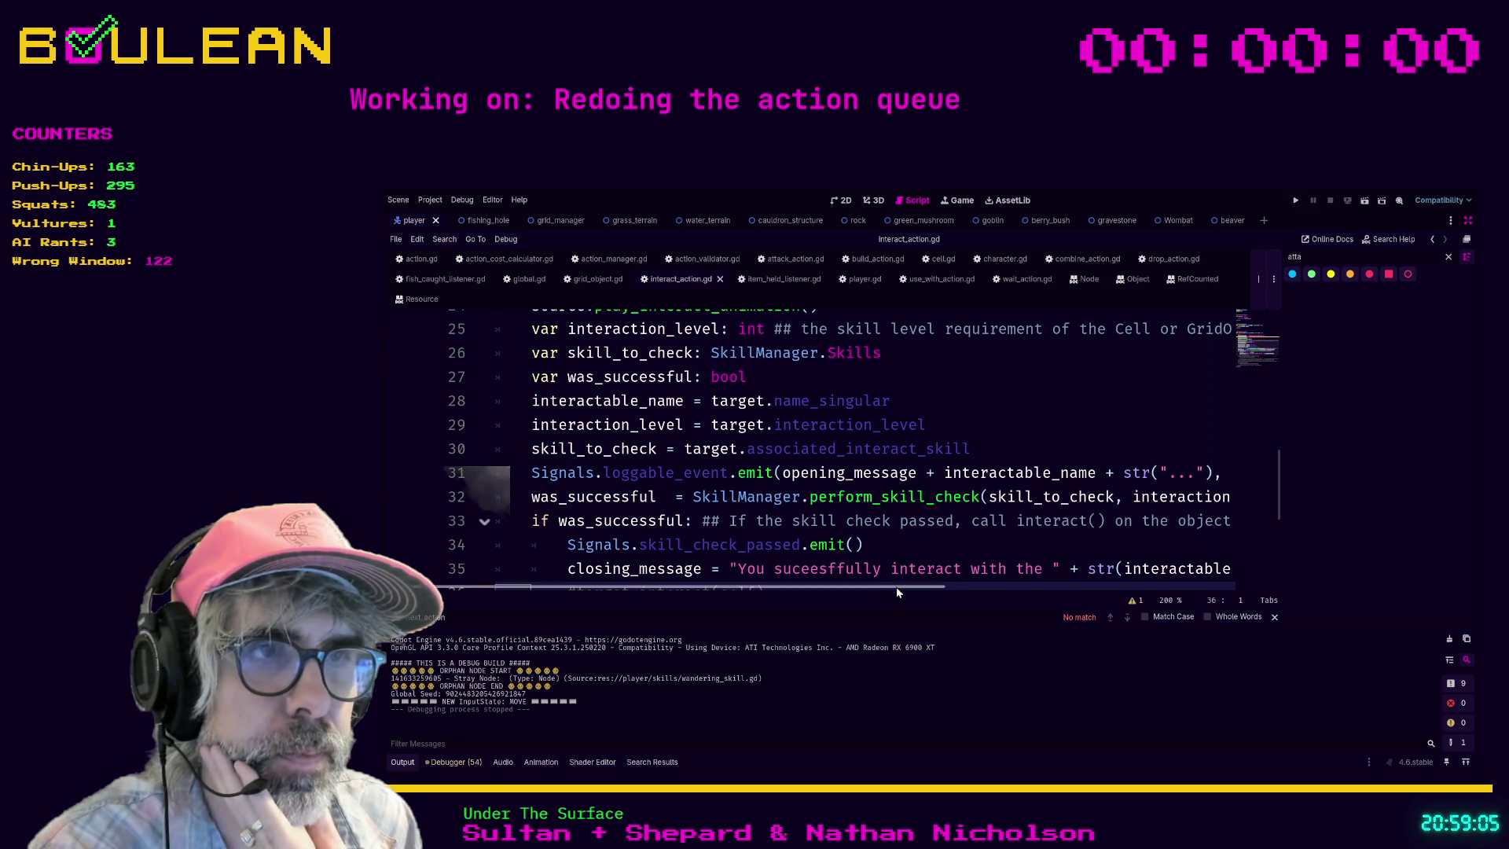
{"action": "scroll", "coordinate": [885, 591], "scroll_direction": "right", "scroll_amount": 1}
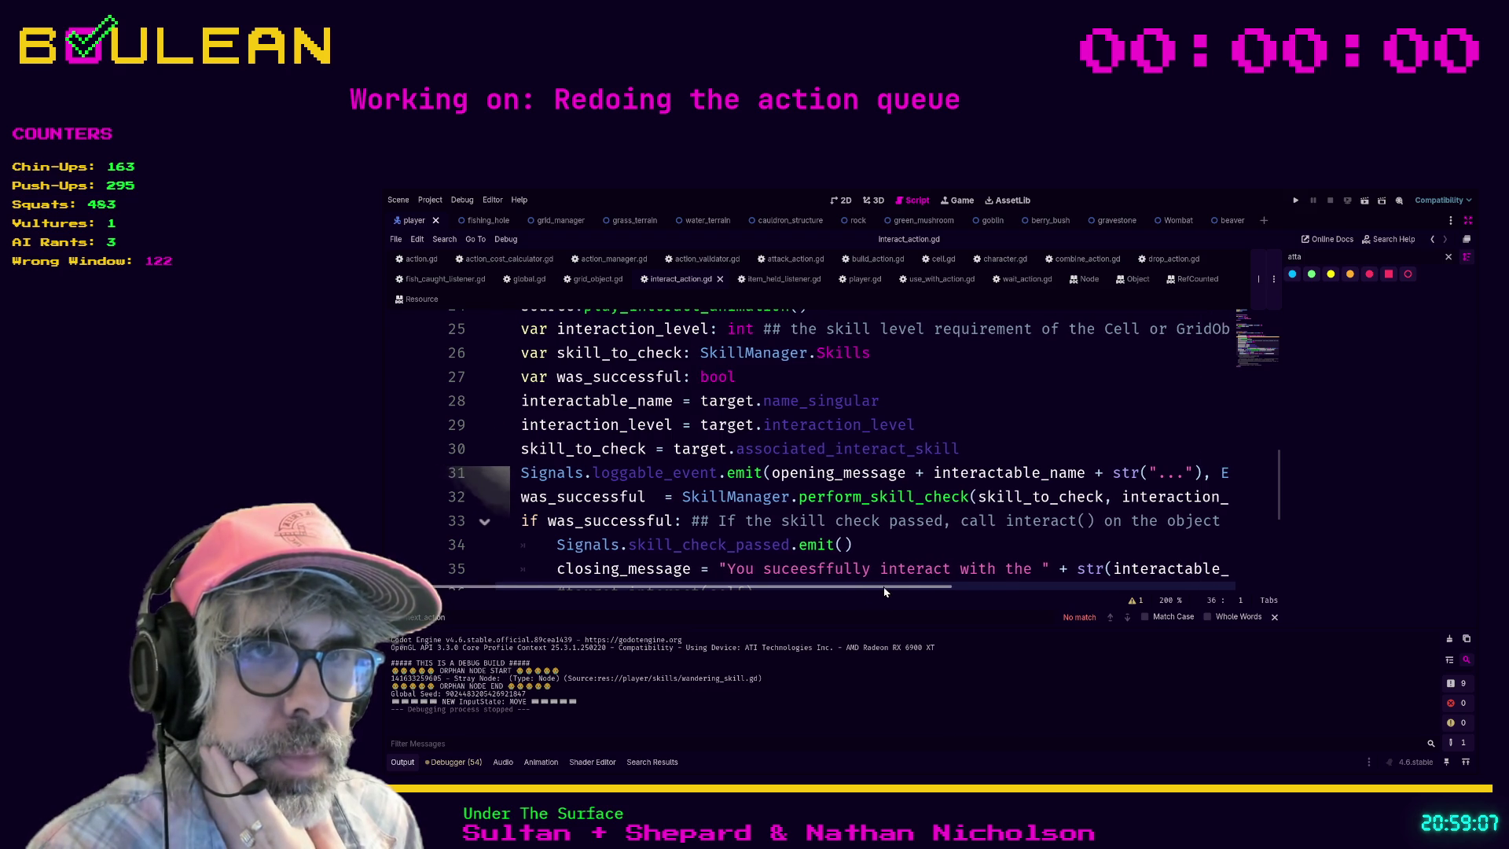
{"action": "scroll", "coordinate": [885, 591], "scroll_direction": "left", "scroll_amount": 1}
{"action": "scroll", "coordinate": [769, 473], "scroll_direction": "down", "scroll_amount": 1}
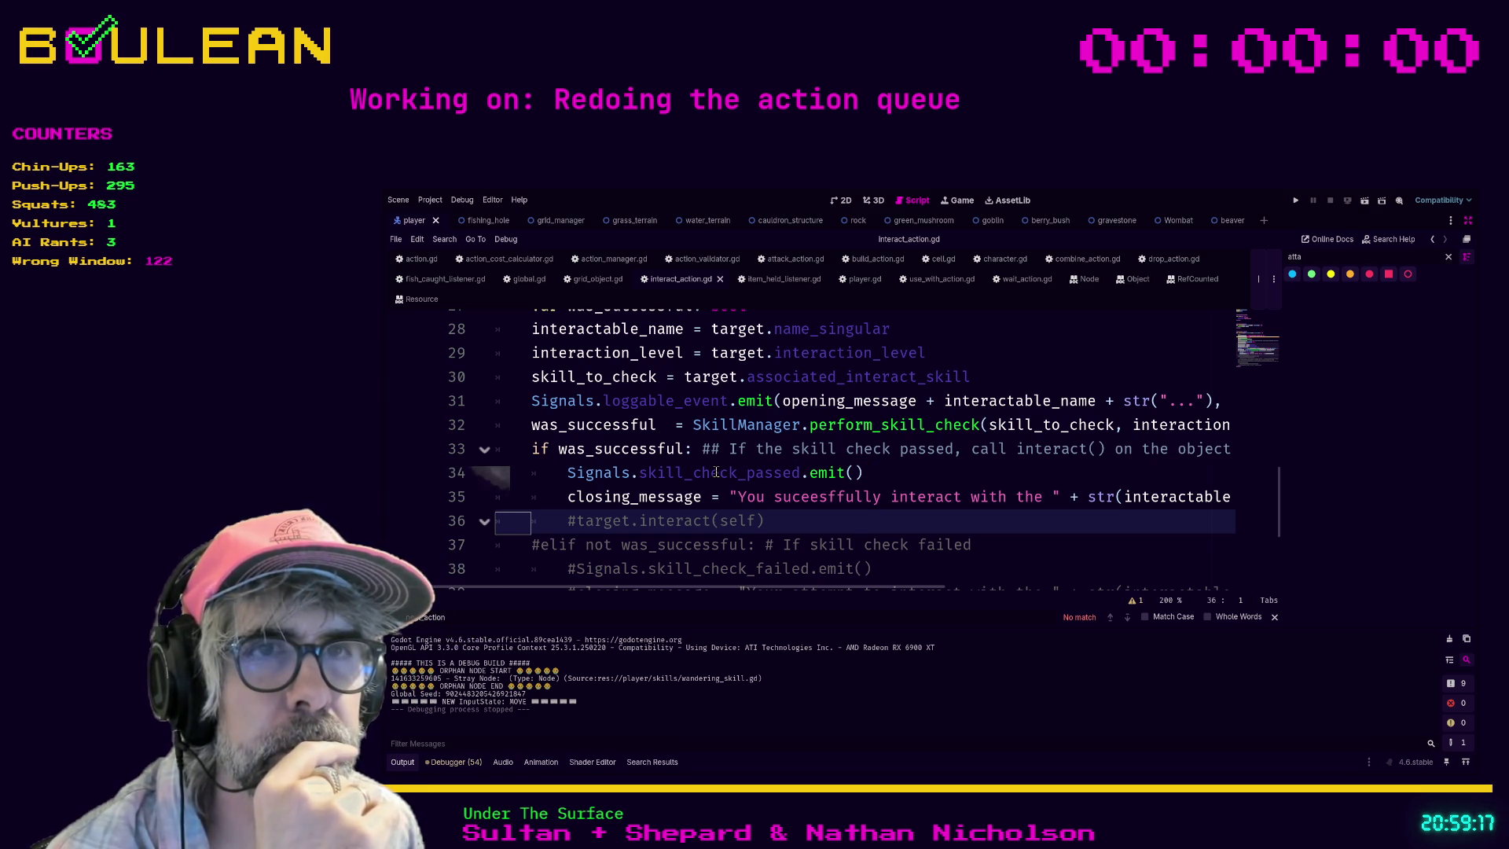
{"action": "left_click_drag", "start_coordinate": [867, 473], "coordinate": [488, 499]}
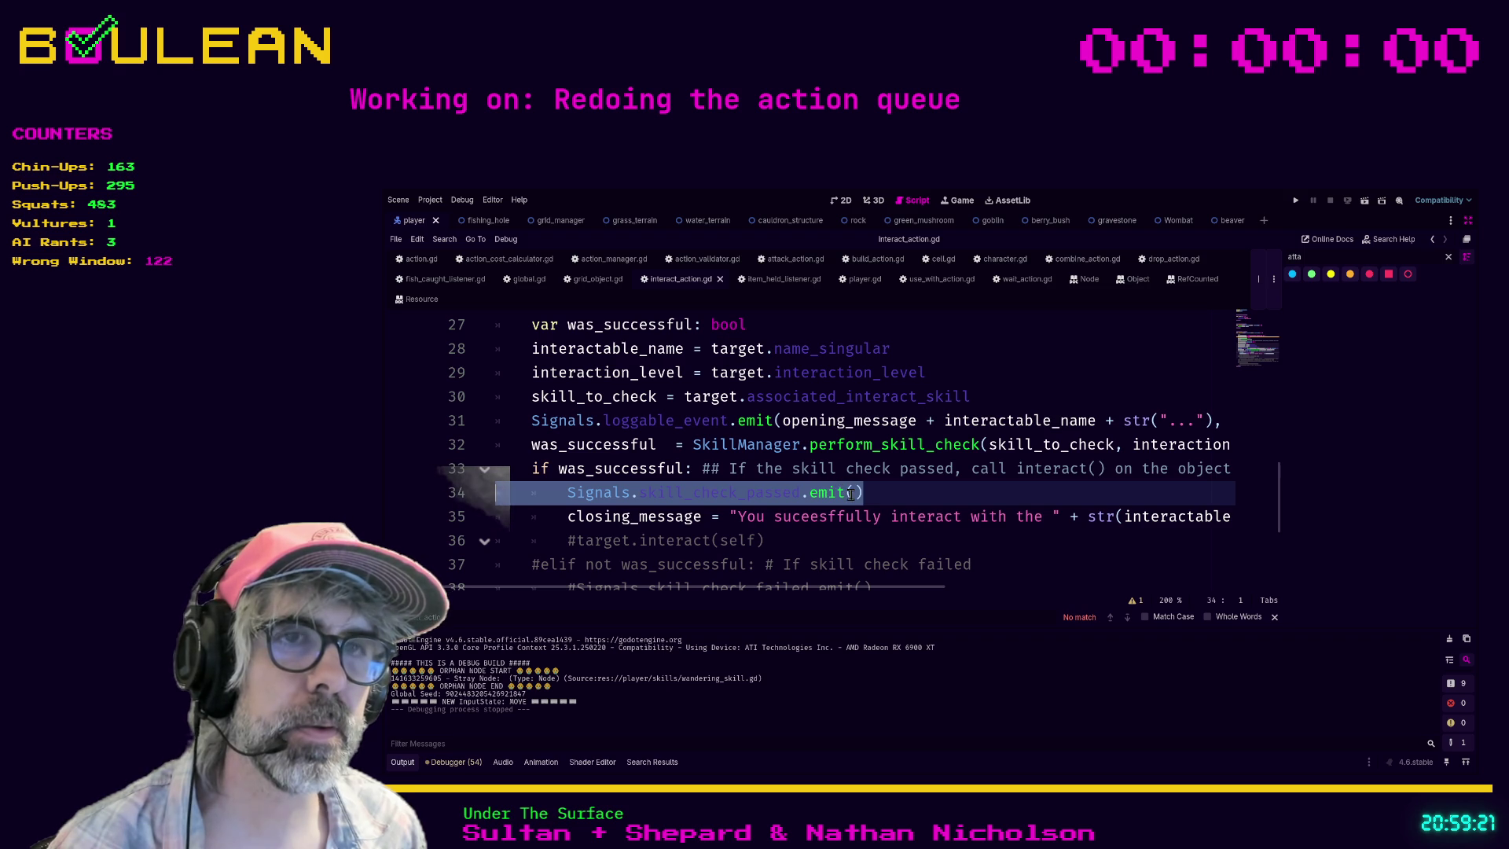
{"action": "left_click", "coordinate": [901, 445], "text": "ctrl"}
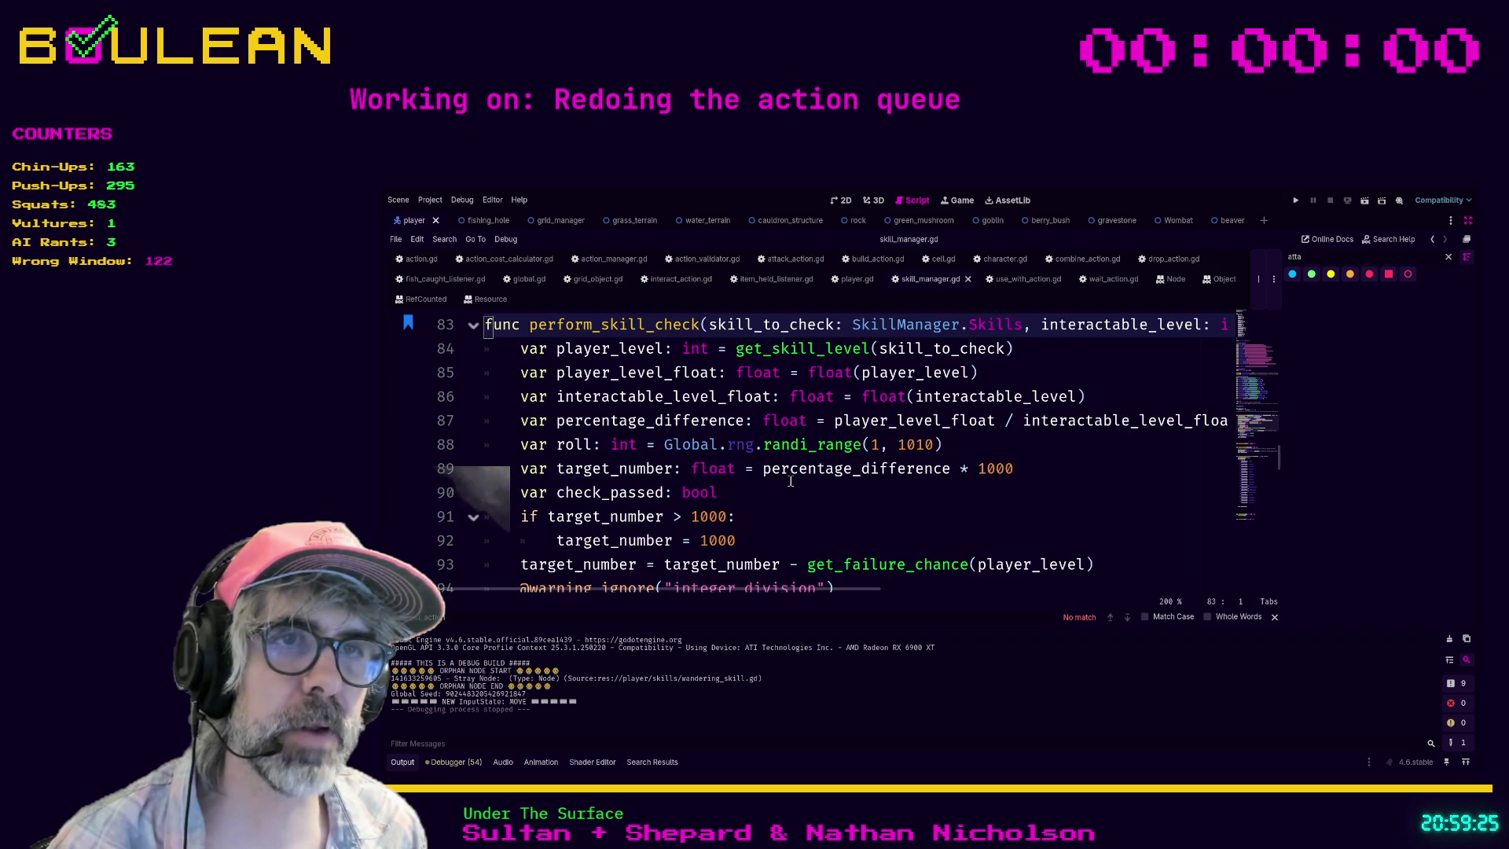
{"action": "scroll", "coordinate": [793, 480], "scroll_direction": "down", "scroll_amount": 2}
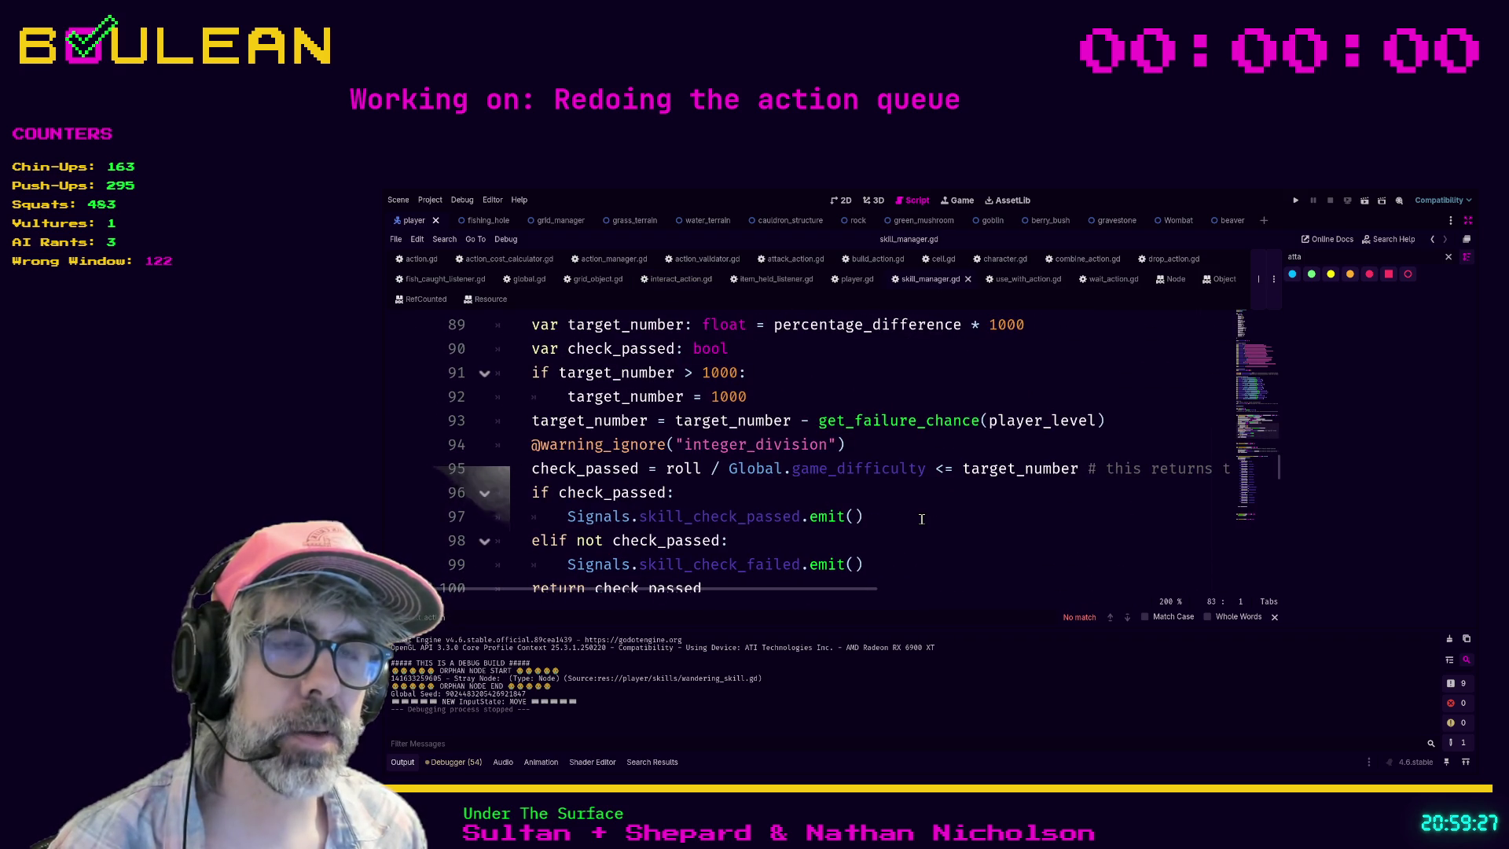
{"action": "scroll", "coordinate": [796, 521], "scroll_direction": "up", "scroll_amount": 1}
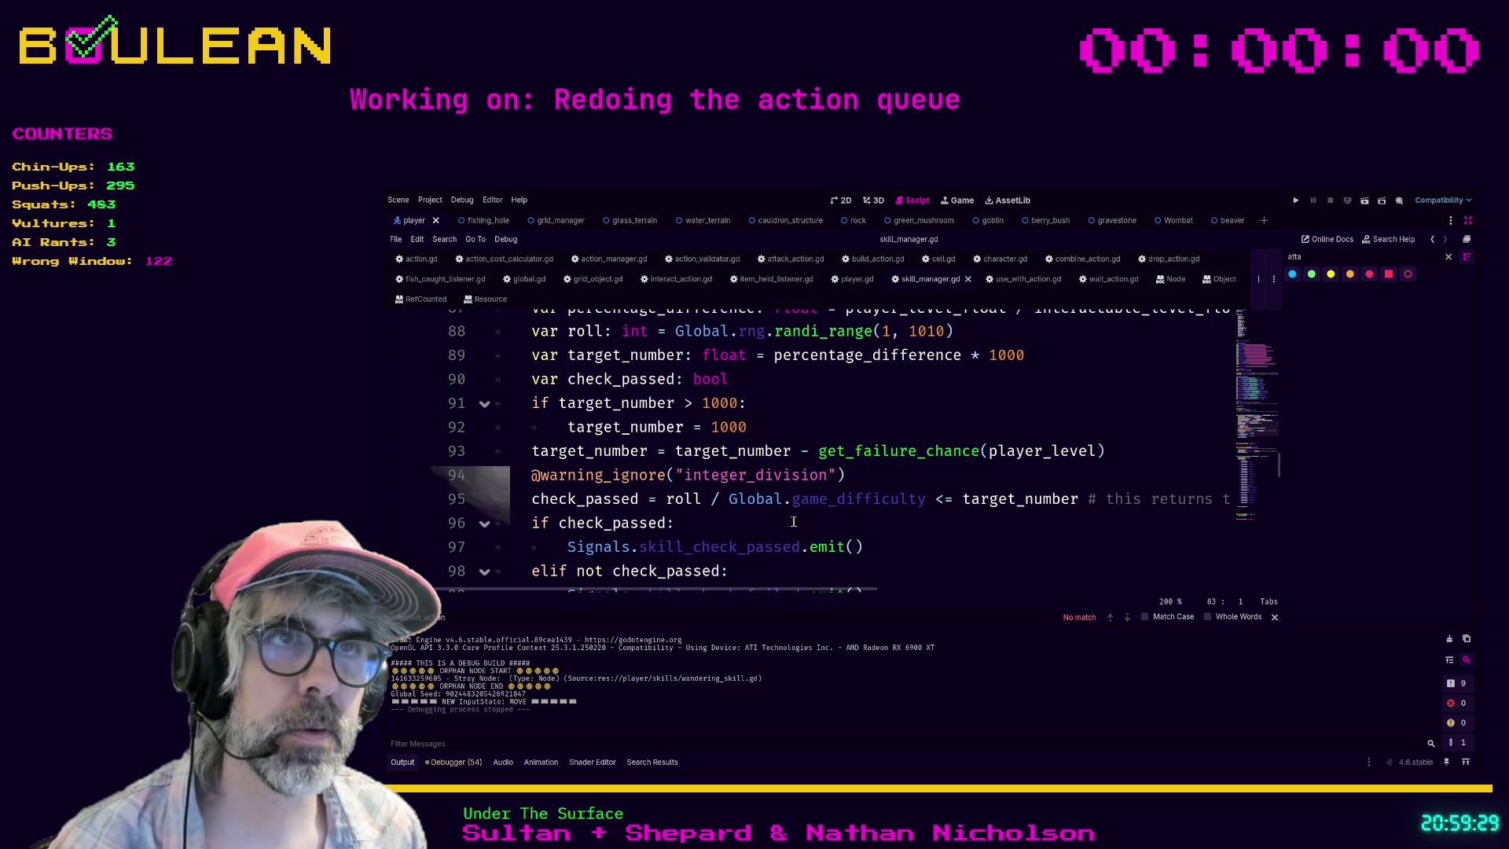
{"action": "scroll", "coordinate": [793, 521], "scroll_direction": "up", "scroll_amount": 1}
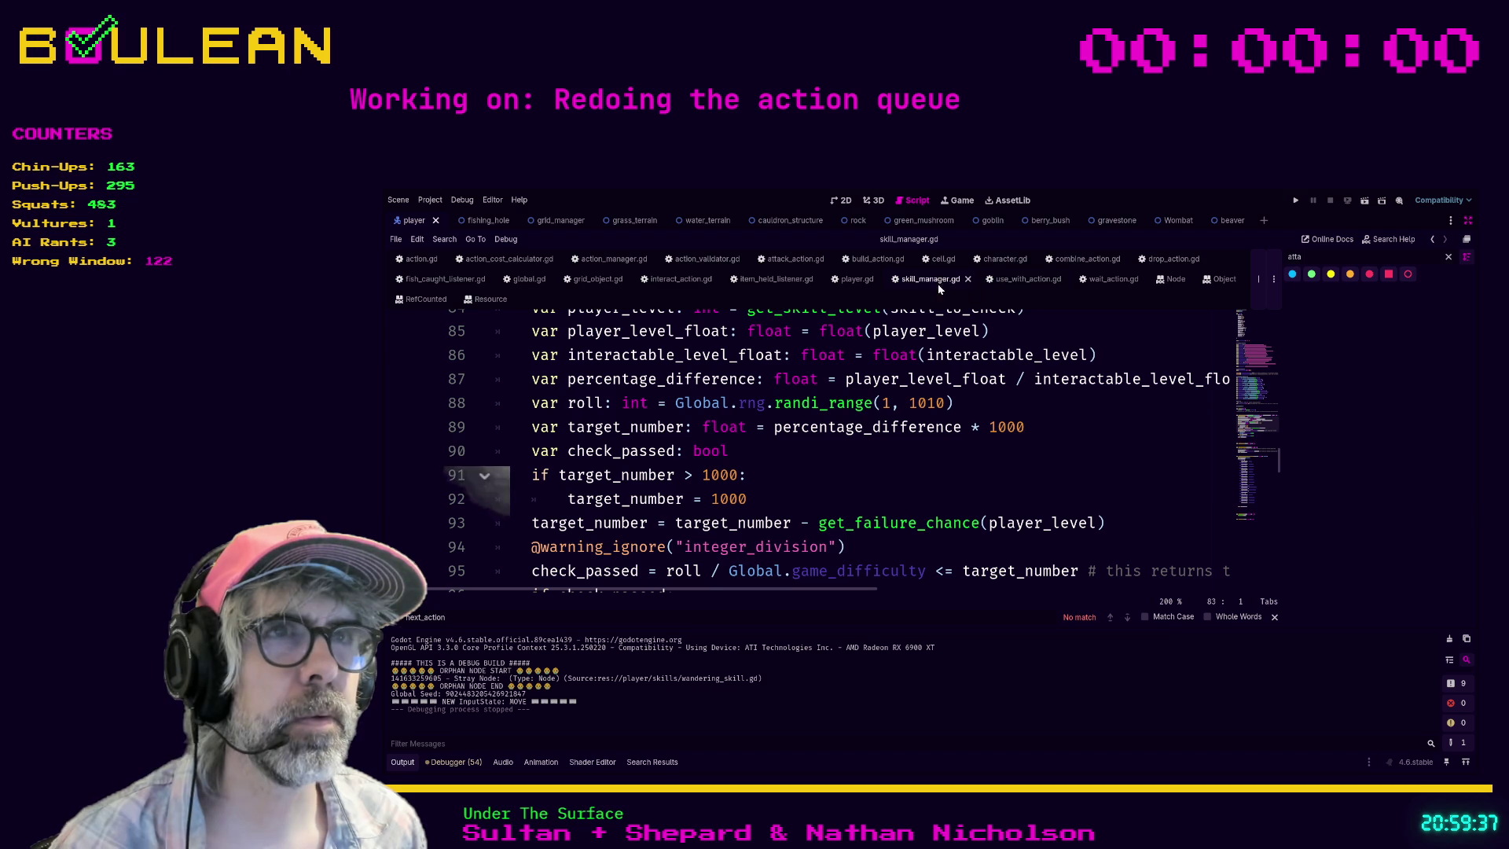
{"action": "left_click", "coordinate": [681, 279]}
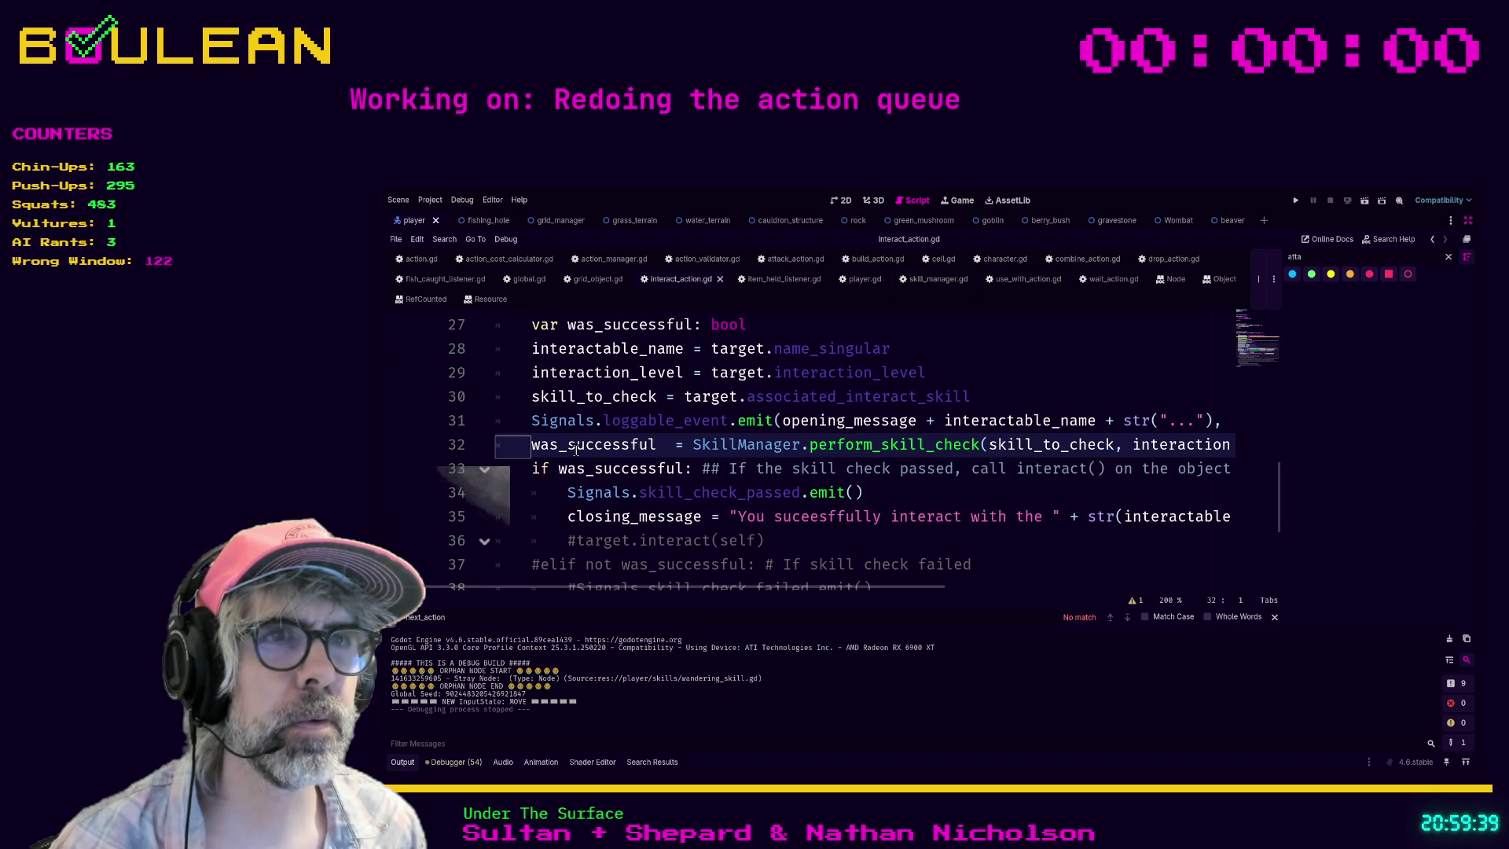
Step: Delete line 34's skill_check_passed emit and its blank line, then jump to interact in grid_object.gd
{"action": "left_click", "coordinate": [906, 491]}
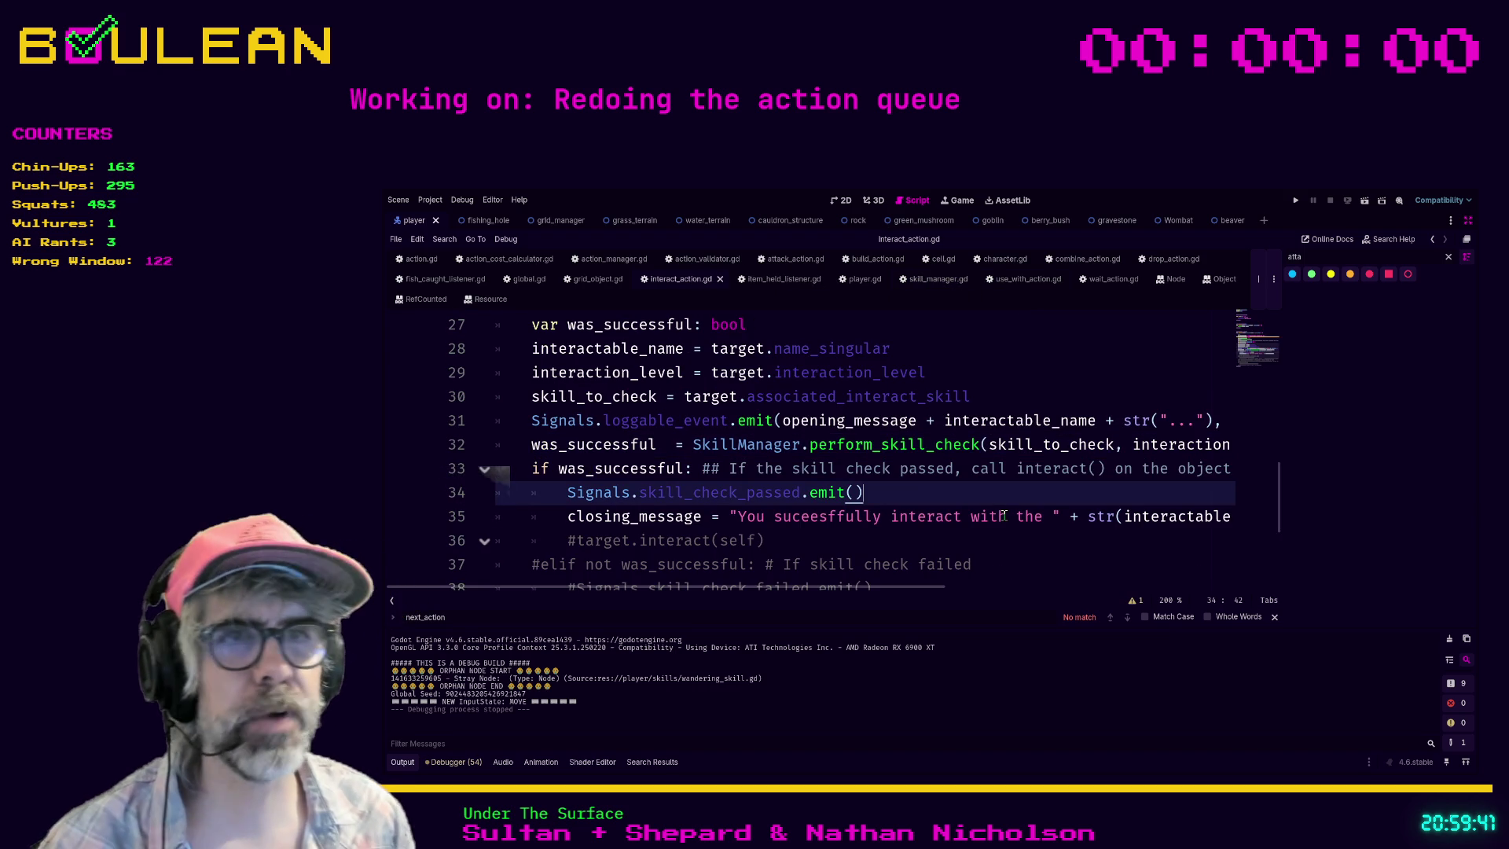
{"action": "key", "text": "shift+Home"}
{"action": "key", "text": "shift+Home"}
{"action": "key", "text": "BackSpace"}
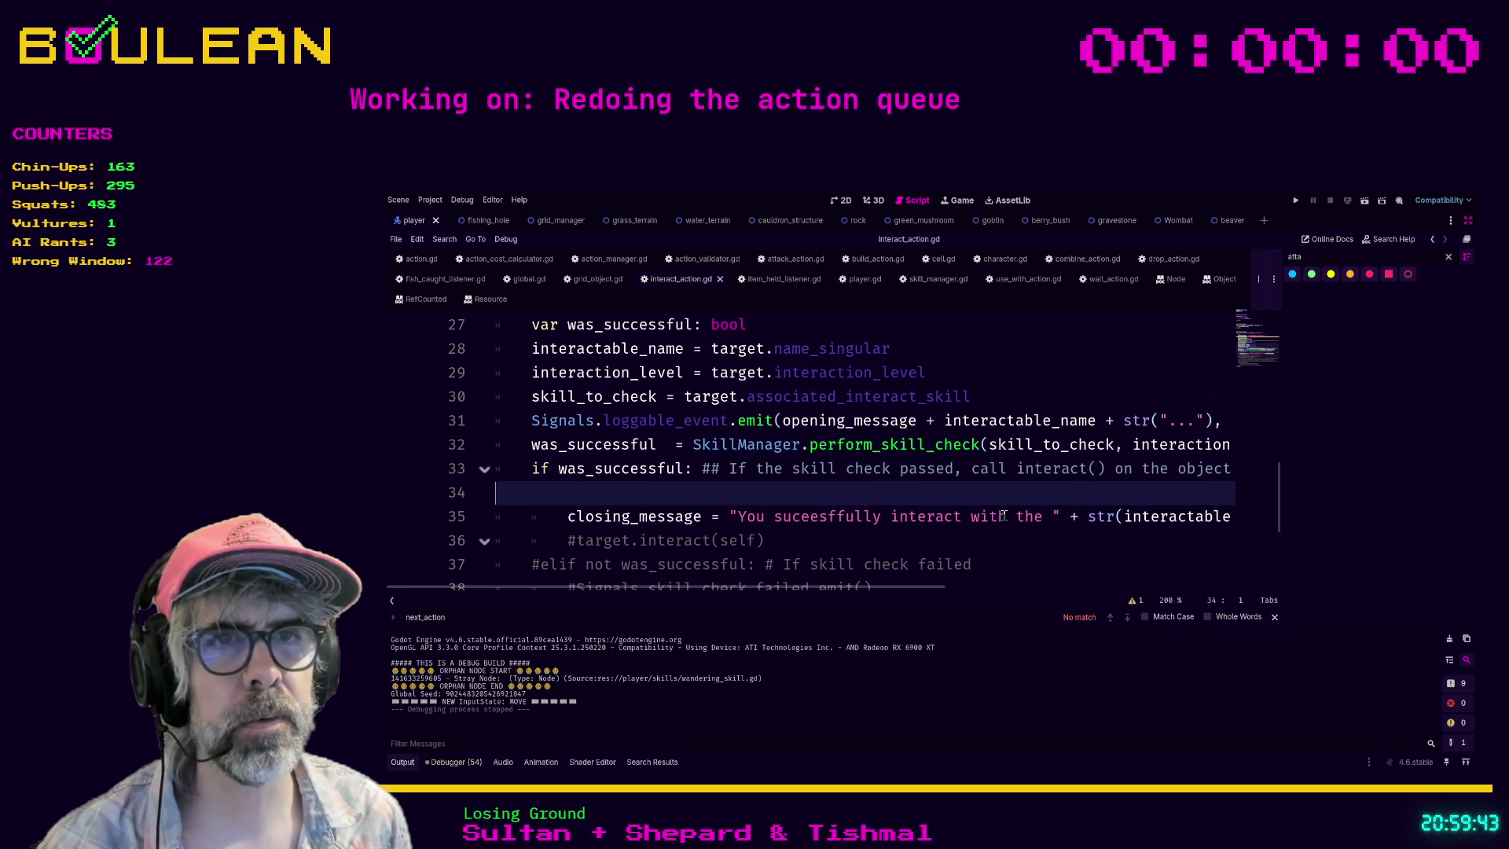
{"action": "key", "text": "BackSpace"}
{"action": "key", "text": "Down"}
{"action": "key", "text": "Down"}
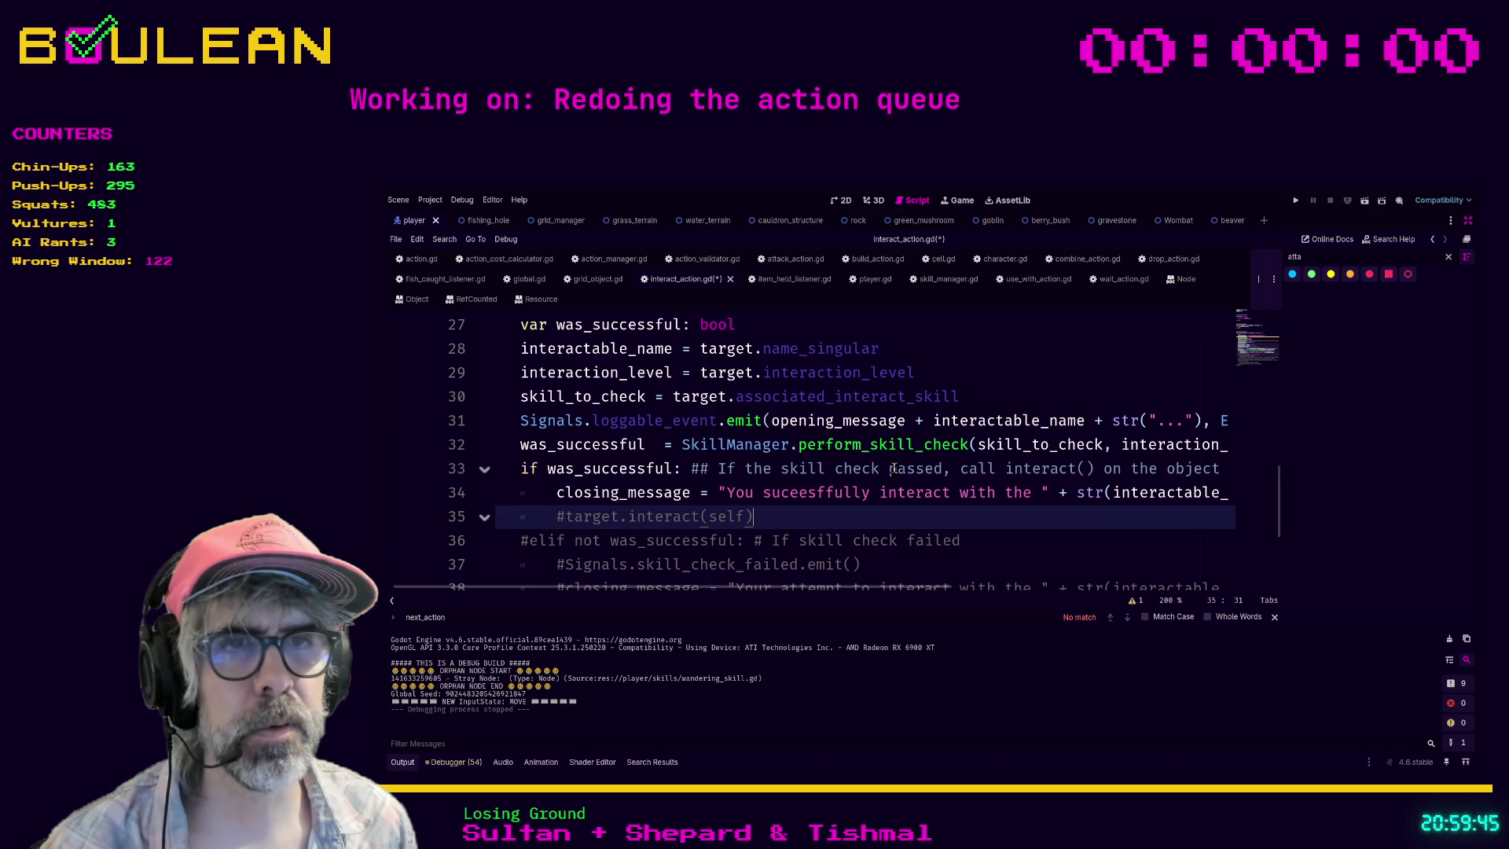
{"action": "scroll", "coordinate": [894, 468], "scroll_direction": "down", "scroll_amount": 1}
{"action": "left_click", "coordinate": [656, 444], "text": "ctrl"}
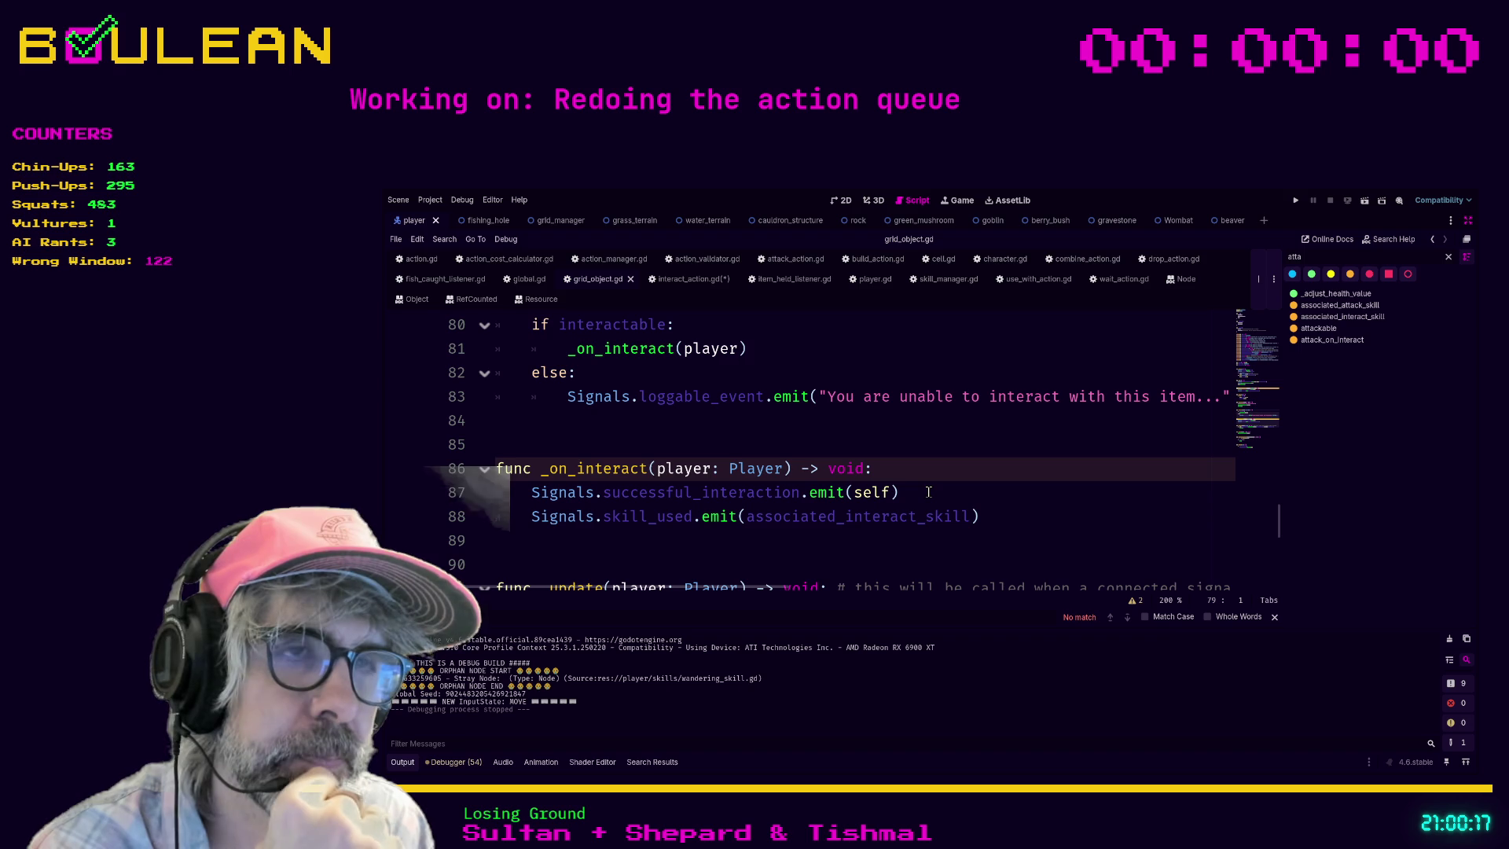
Step: Select grid_object.gd's two signal emit lines, then close item_held_listener.gd, player.gd and skill_manager.gd
{"action": "left_click_drag", "start_coordinate": [928, 492], "coordinate": [525, 501]}
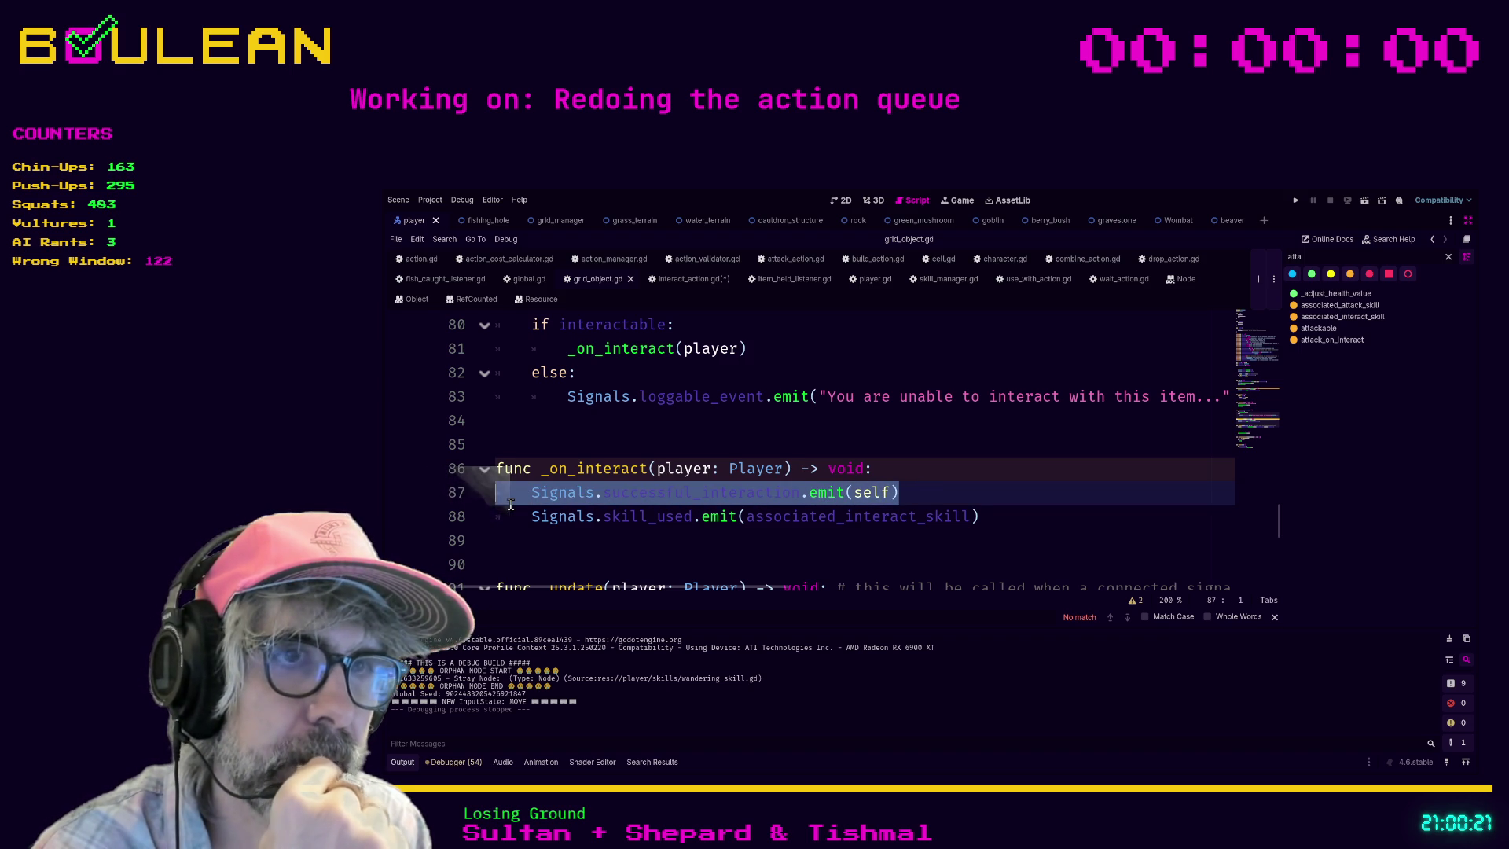
{"action": "left_click_drag", "start_coordinate": [971, 516], "coordinate": [511, 494]}
{"action": "key", "text": "ctrl+c"}
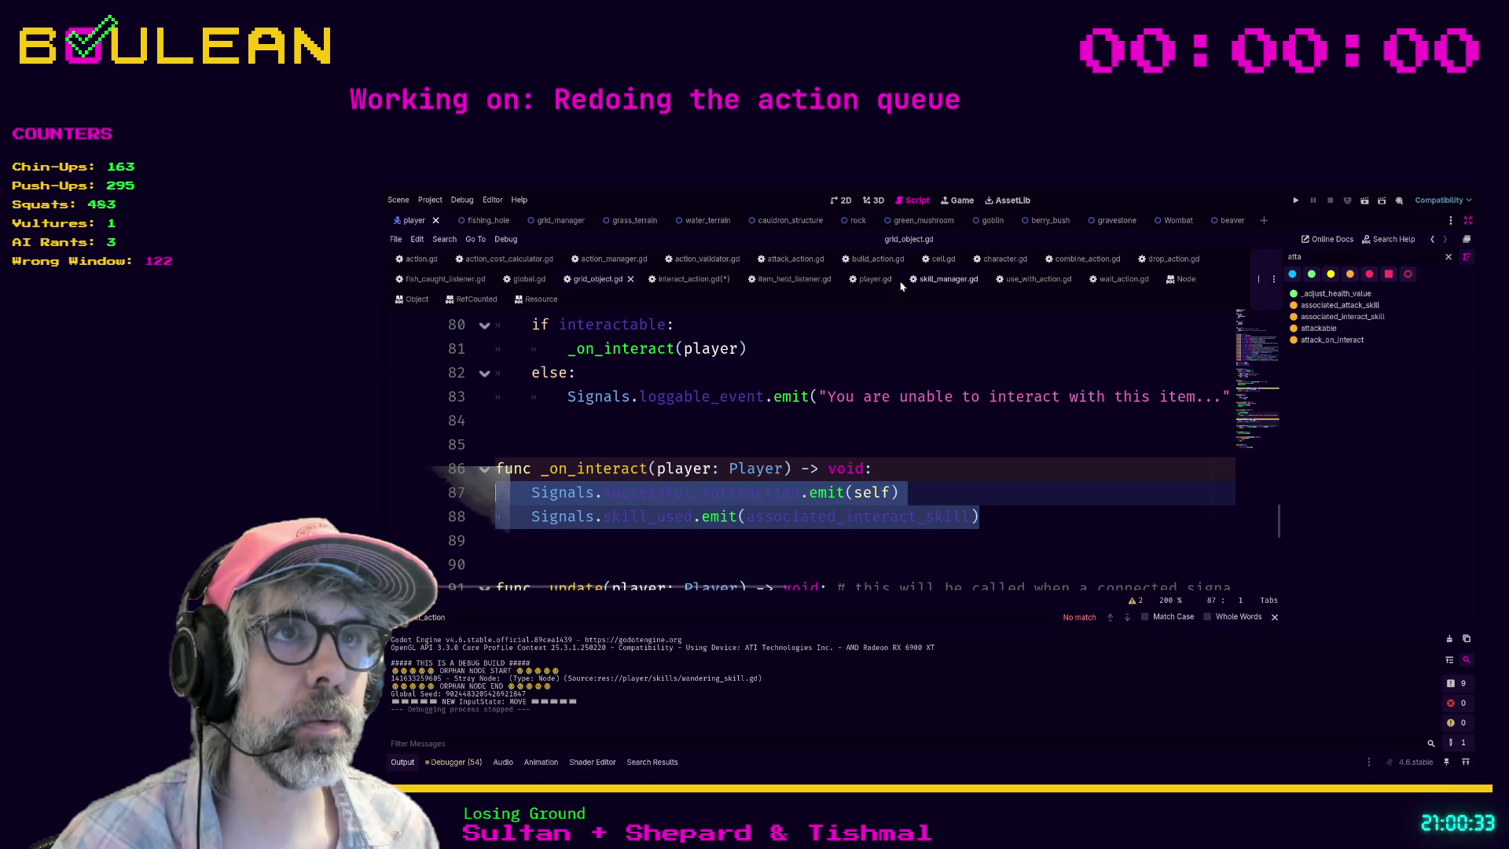
{"action": "left_click", "coordinate": [817, 279]}
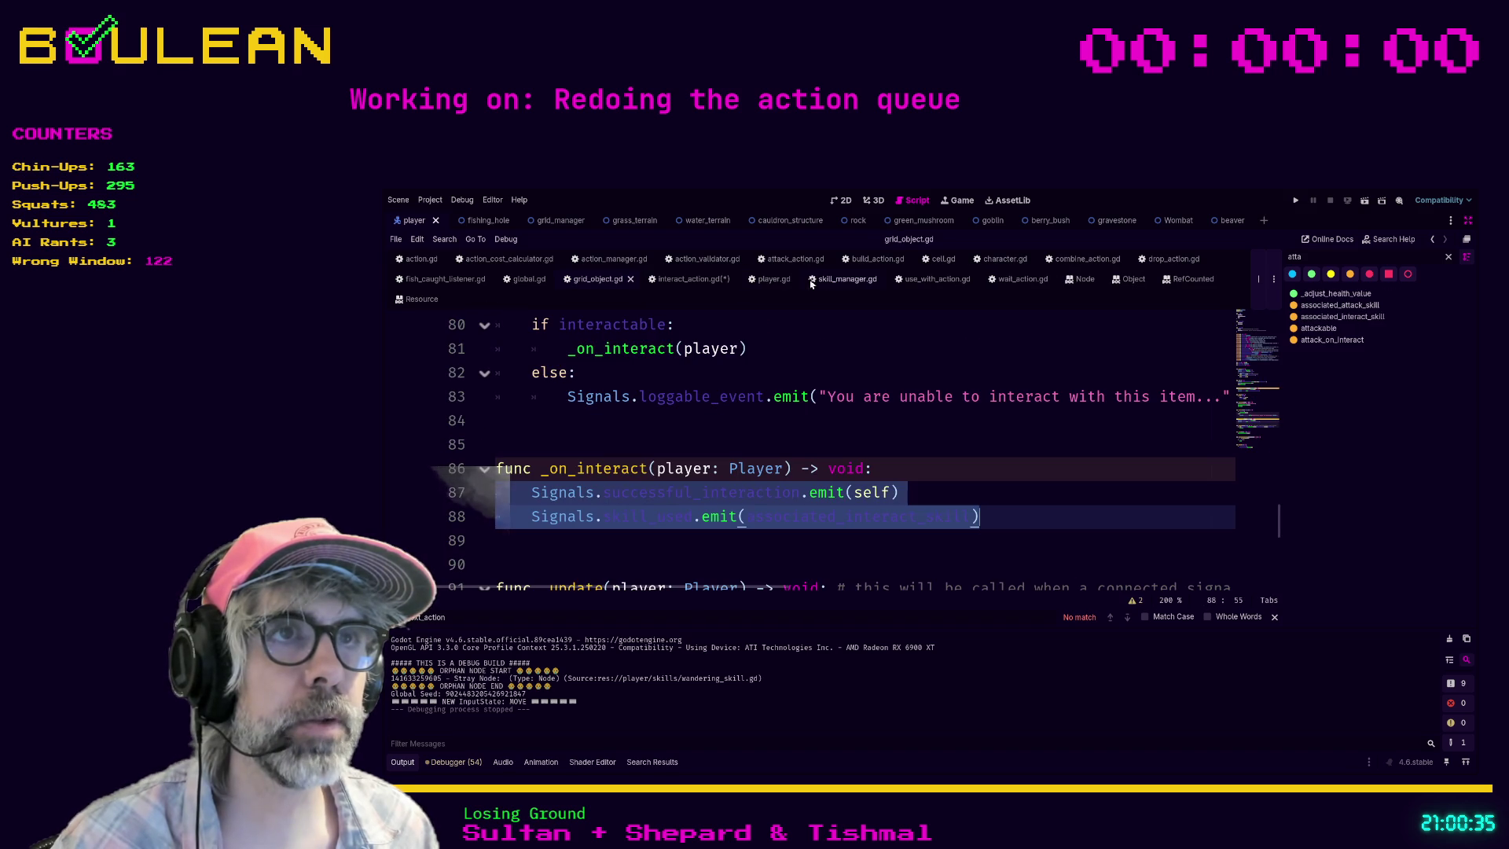
{"action": "left_click", "coordinate": [830, 280]}
{"action": "left_click", "coordinate": [791, 279]}
{"action": "left_click", "coordinate": [793, 281]}
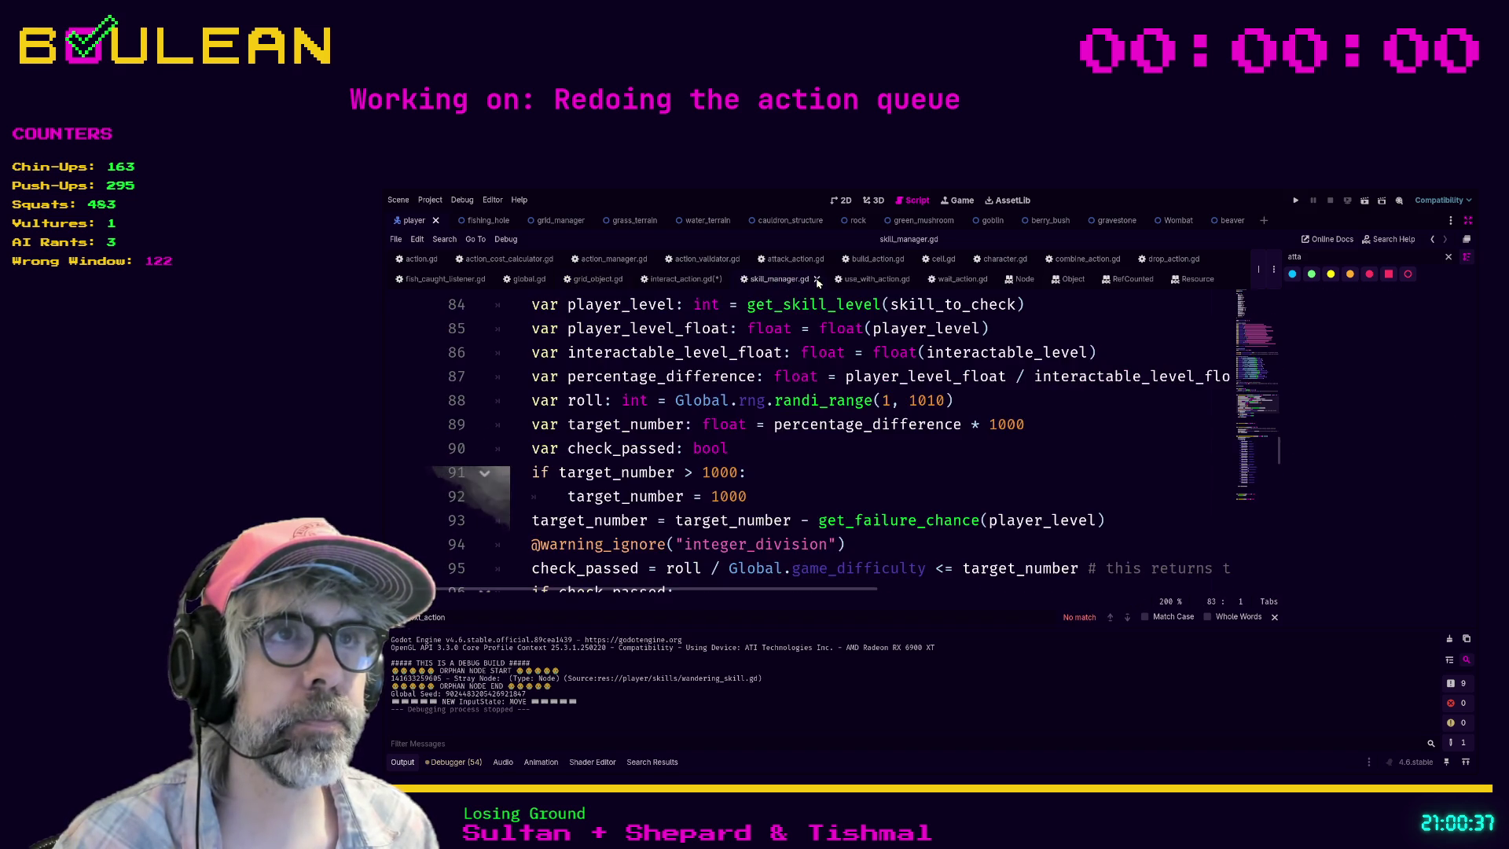
{"action": "left_click", "coordinate": [819, 280]}
Step: Close use_with_action.gd, wait_action.gd and the Object, RefCounted and Node reference pages
{"action": "left_click", "coordinate": [804, 281]}
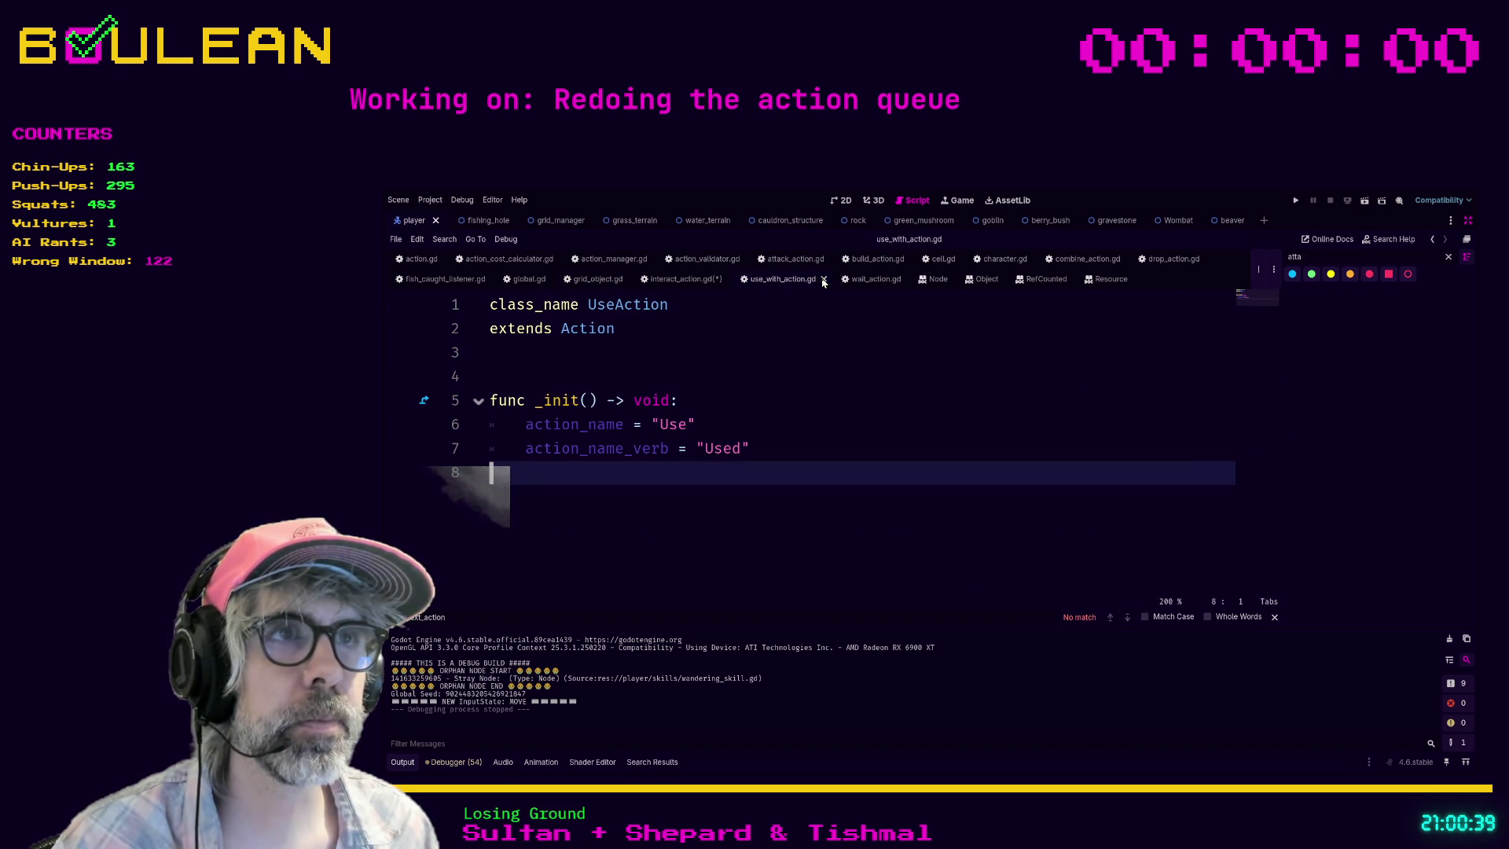
{"action": "left_click", "coordinate": [823, 280]}
{"action": "left_click", "coordinate": [814, 281]}
{"action": "left_click", "coordinate": [810, 280]}
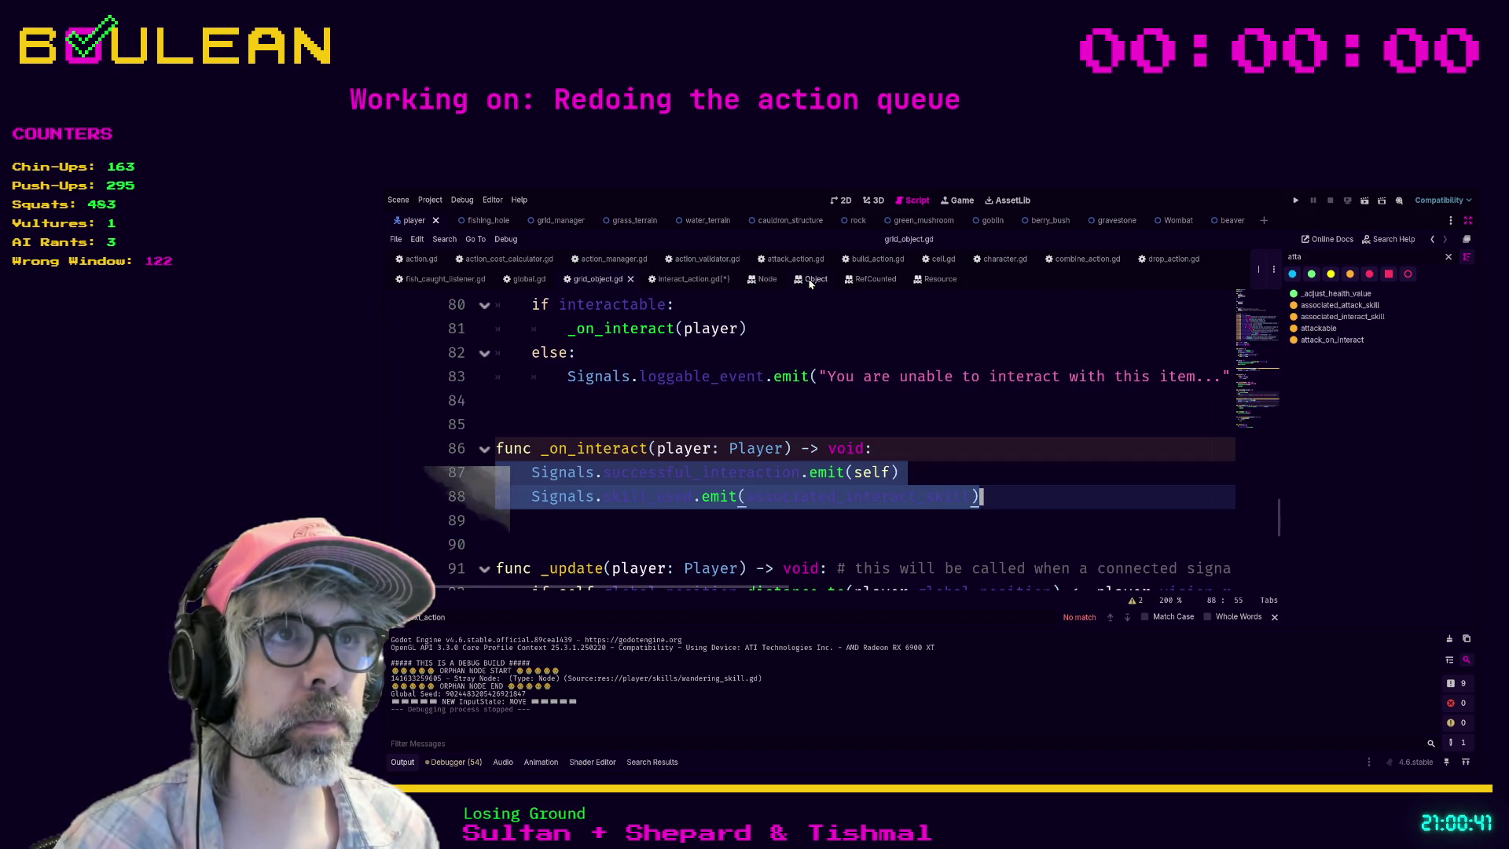
{"action": "left_click", "coordinate": [810, 280]}
{"action": "left_click", "coordinate": [834, 281]}
{"action": "left_click", "coordinate": [822, 281]}
{"action": "middle_click", "coordinate": [822, 283]}
{"action": "left_click", "coordinate": [769, 283]}
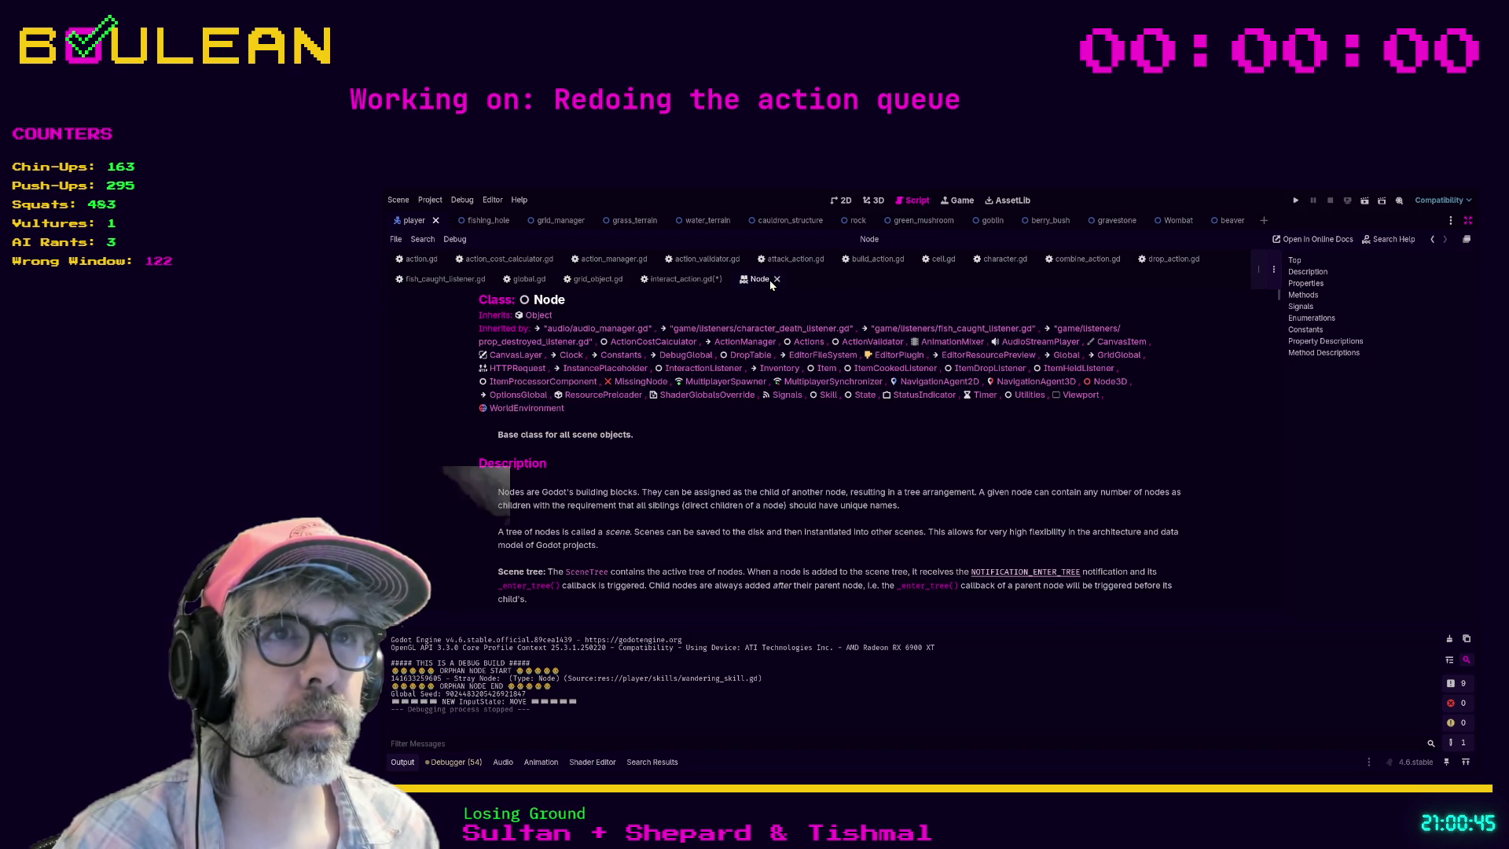
{"action": "left_click", "coordinate": [774, 280]}
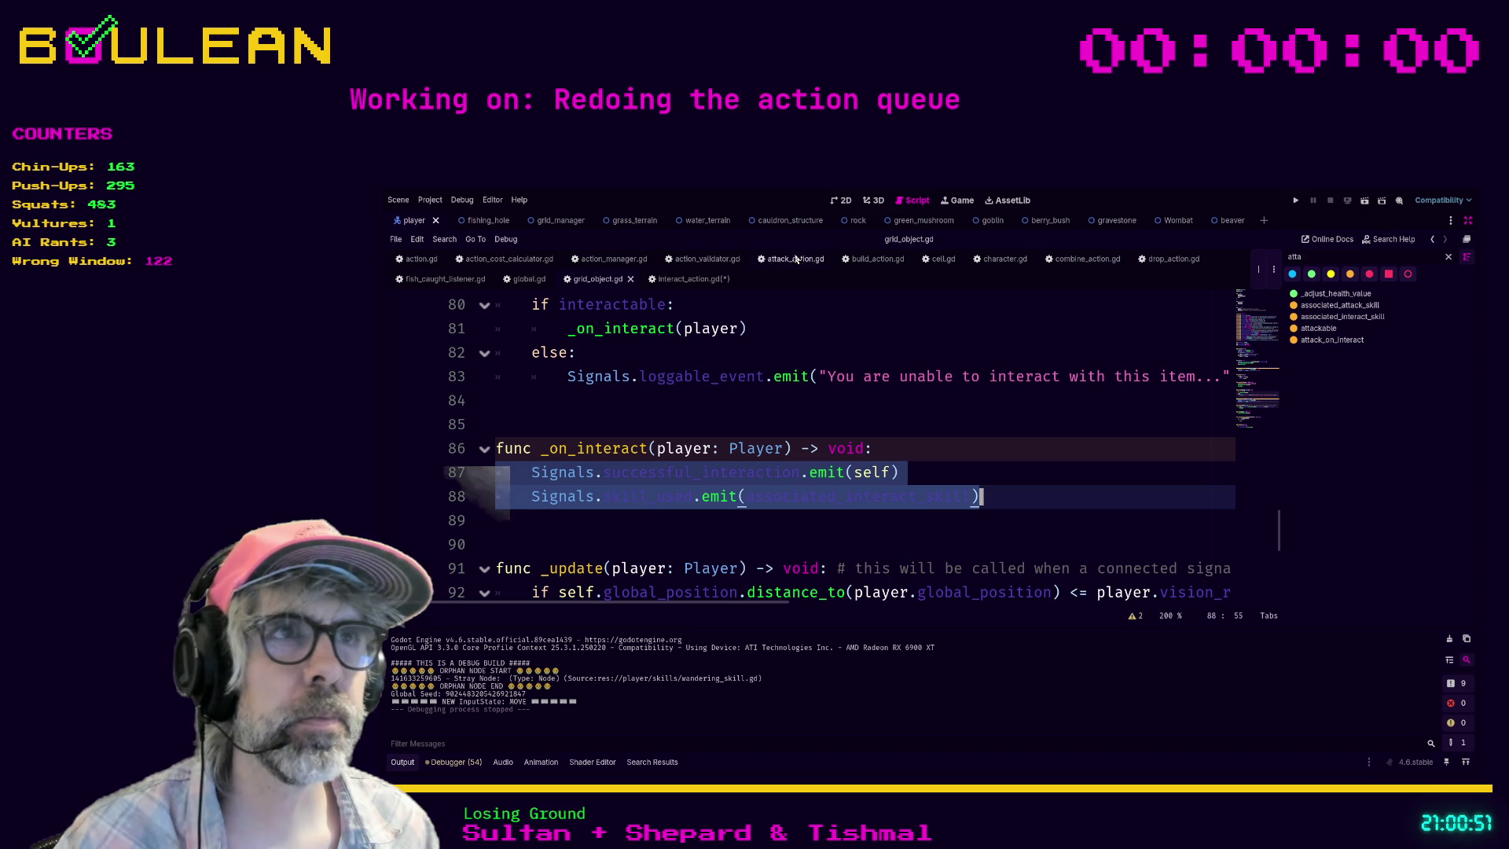
Step: In interact_action.gd, comment out target.interact(self) and paste the two correctly indented Signals emit lines
{"action": "left_click", "coordinate": [720, 283]}
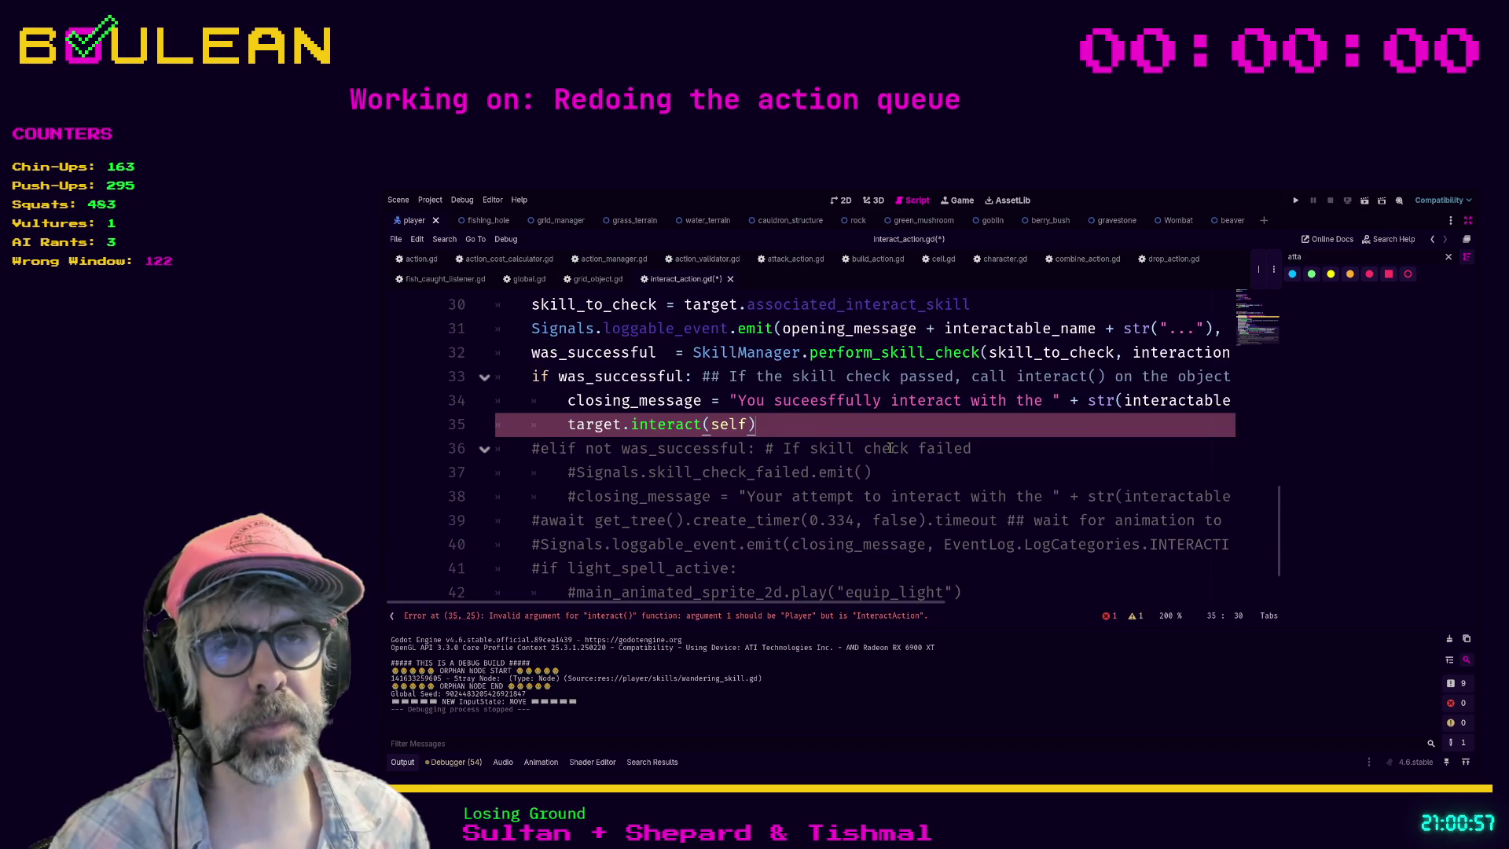
{"action": "key", "text": "ctrl+k"}
{"action": "key", "text": "Return"}
{"action": "key", "text": "ctrl+v"}
{"action": "key", "text": "Up"}
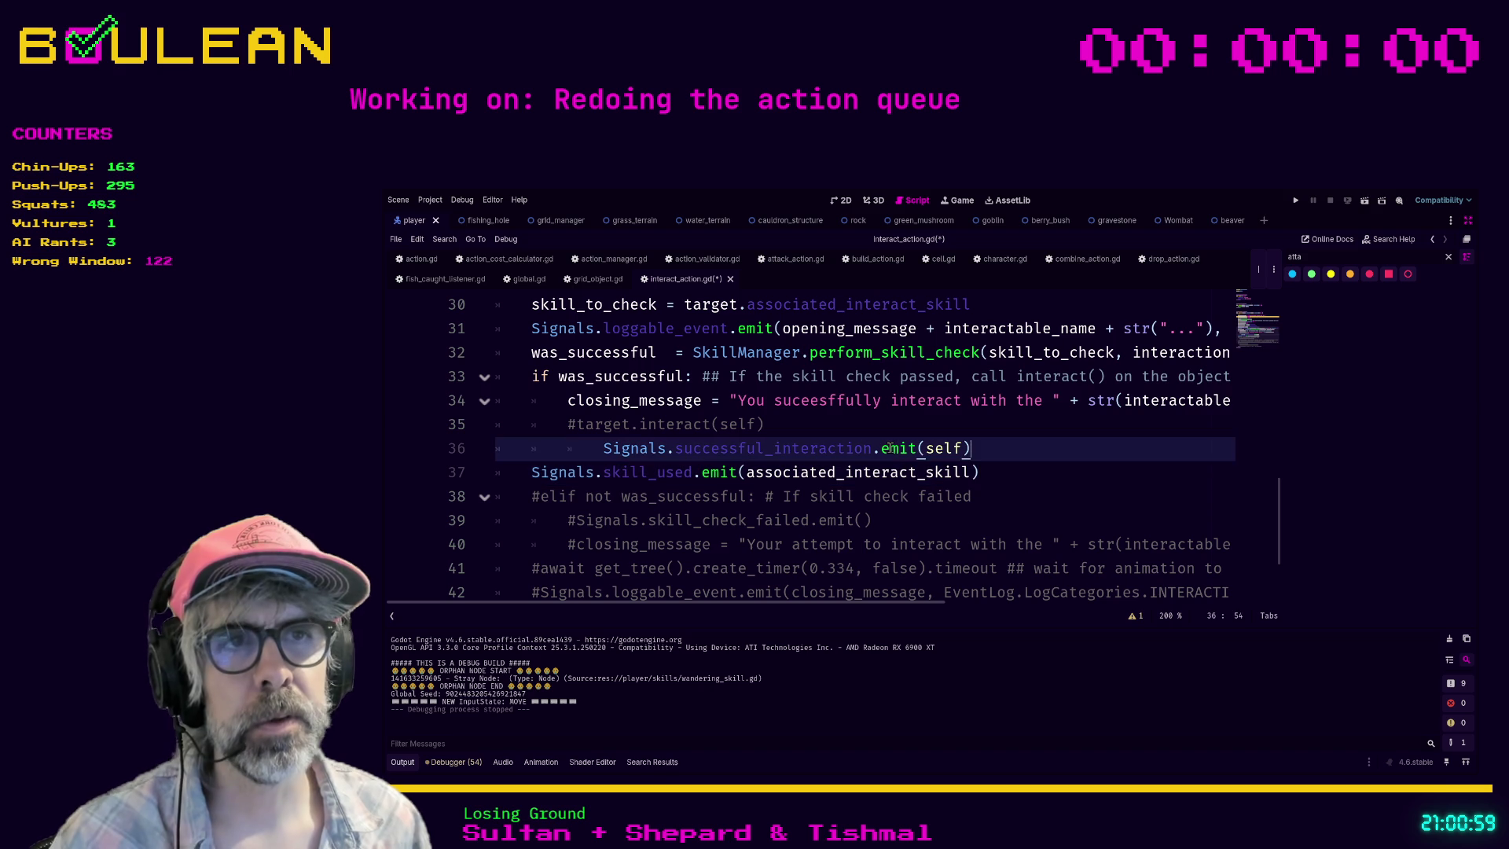
{"action": "key", "text": "Home"}
{"action": "key", "text": "shift+Tab"}
{"action": "key", "text": "Down"}
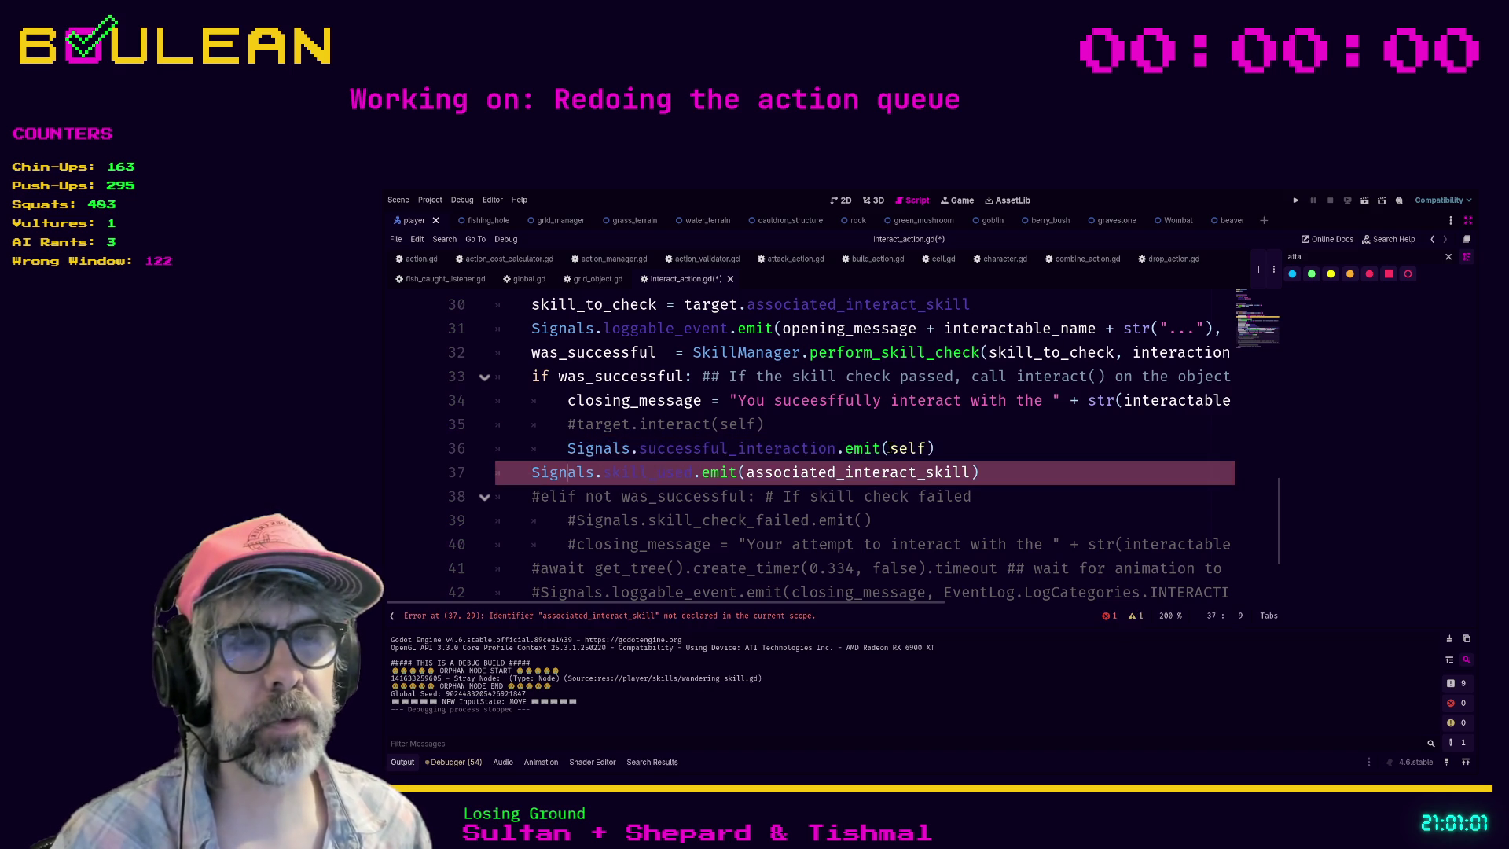
{"action": "key", "text": "Home"}
{"action": "key", "text": "Tab"}
{"action": "key", "text": "Up"}
Step: Pass target instead of self to successful_interaction and swap associated_interact_skill for skill_to_check
{"action": "key", "text": "End"}
{"action": "key", "text": "Left"}
{"action": "key", "text": "BackSpace"}
{"action": "key", "text": "BackSpace"}
{"action": "key", "text": "BackSpace"}
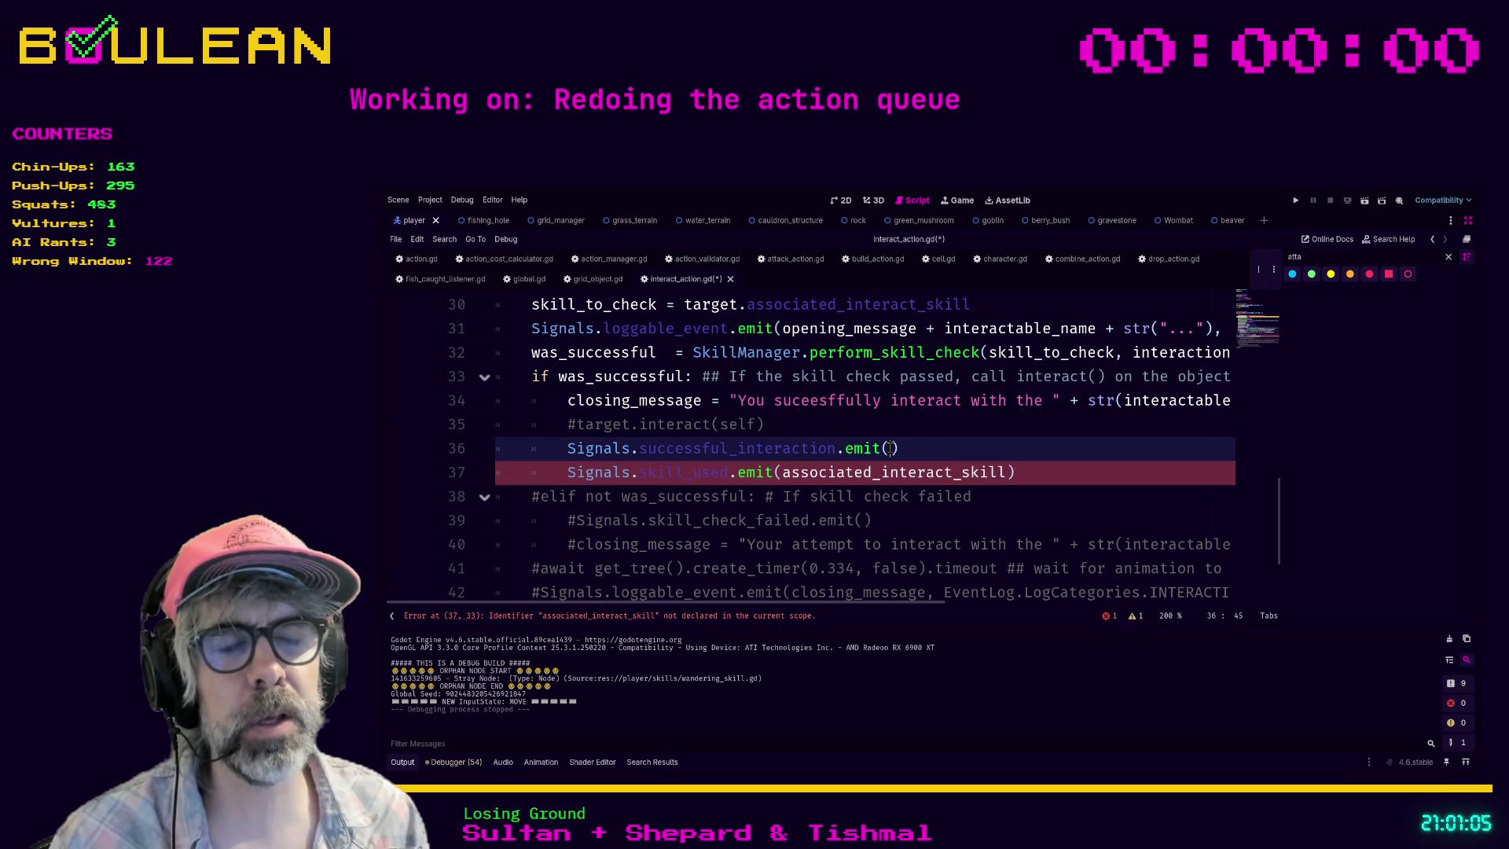
{"action": "type", "text": "target"}
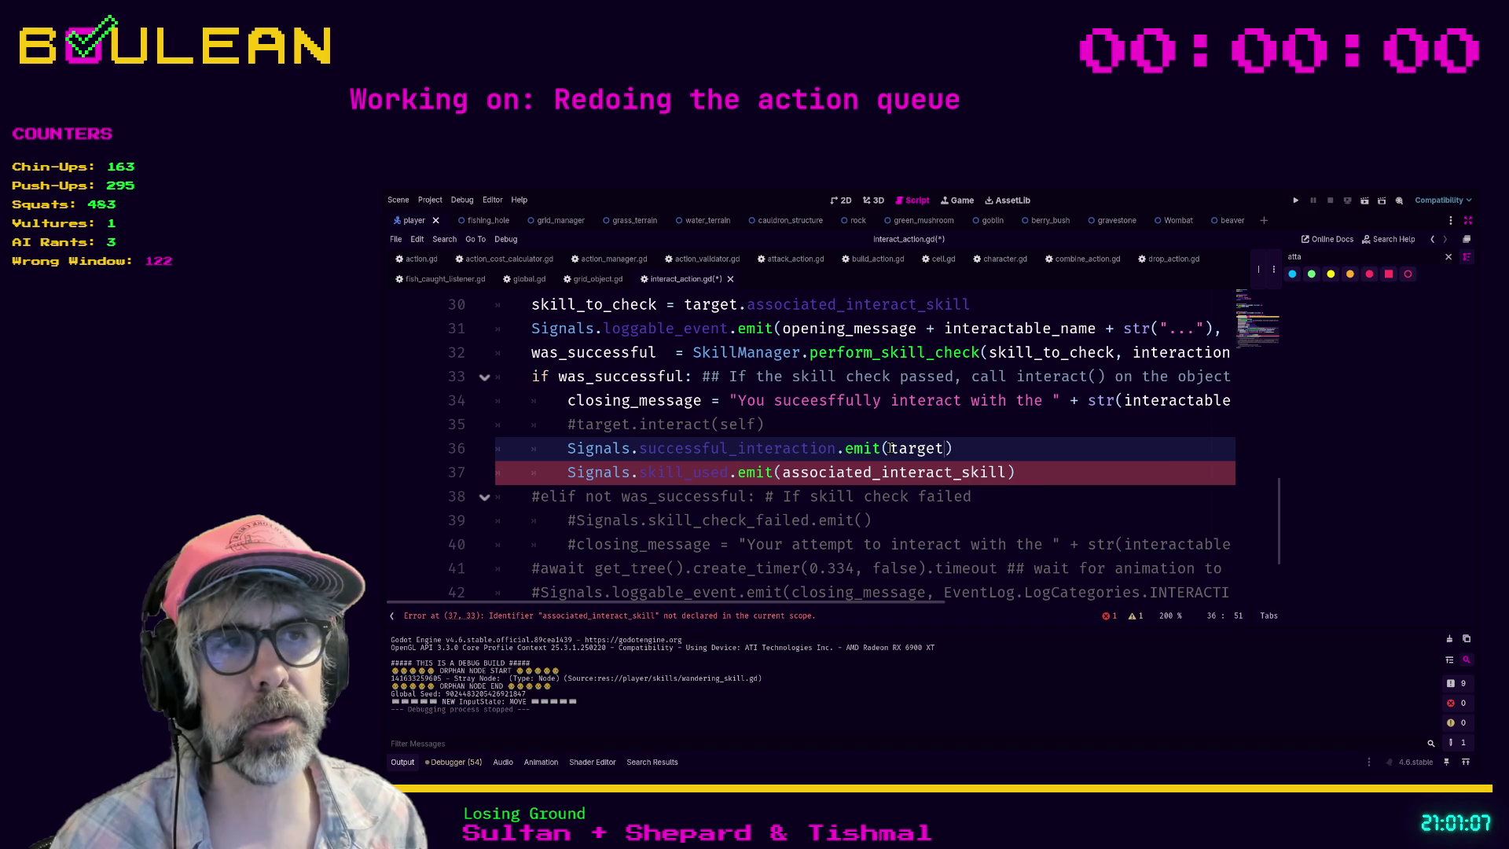
{"action": "left_click", "coordinate": [944, 423]}
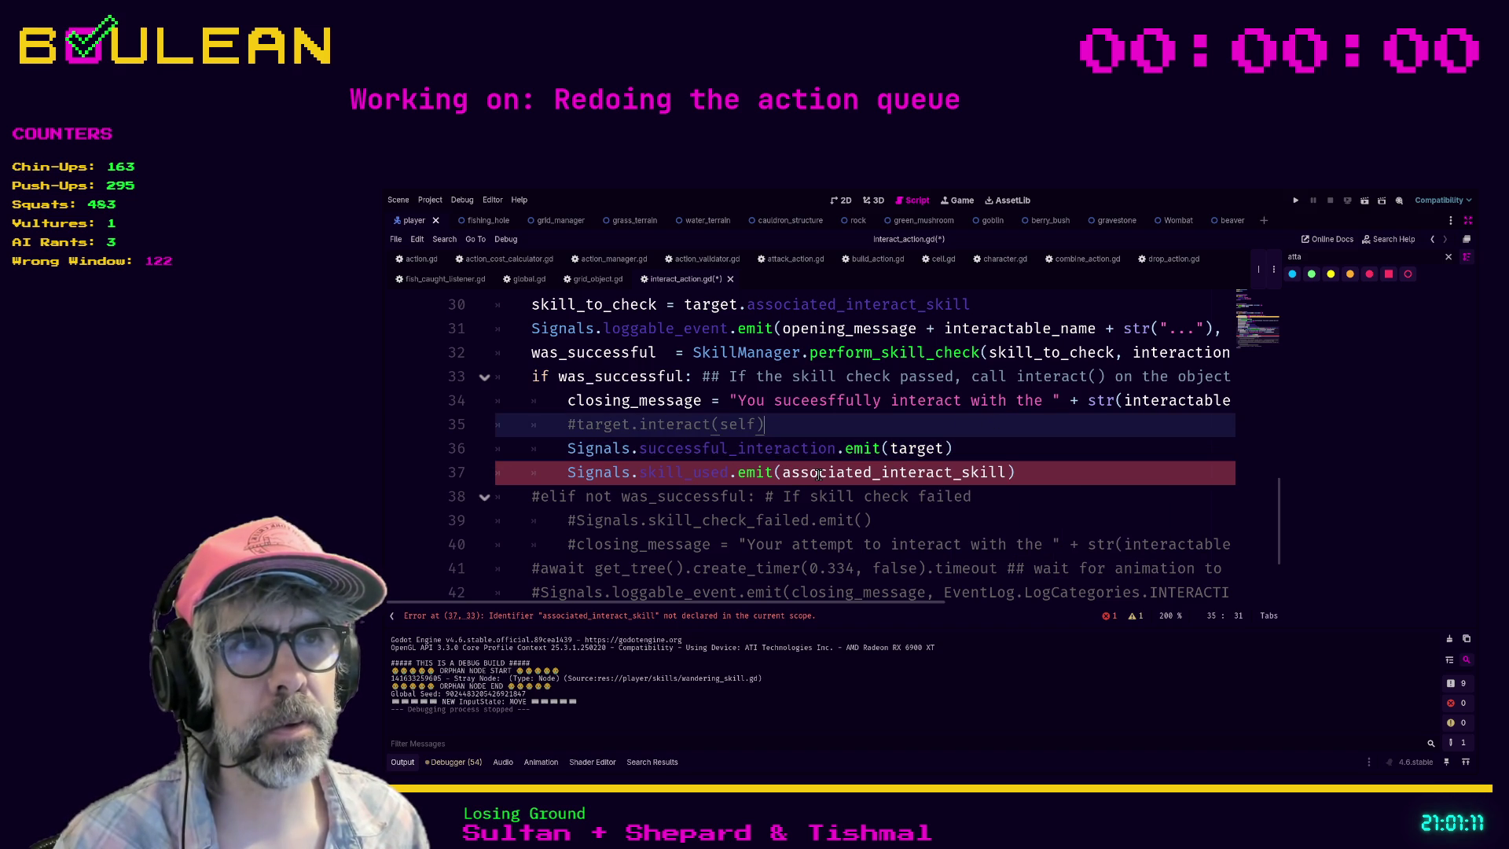
{"action": "scroll", "coordinate": [826, 405], "scroll_direction": "up", "scroll_amount": 1}
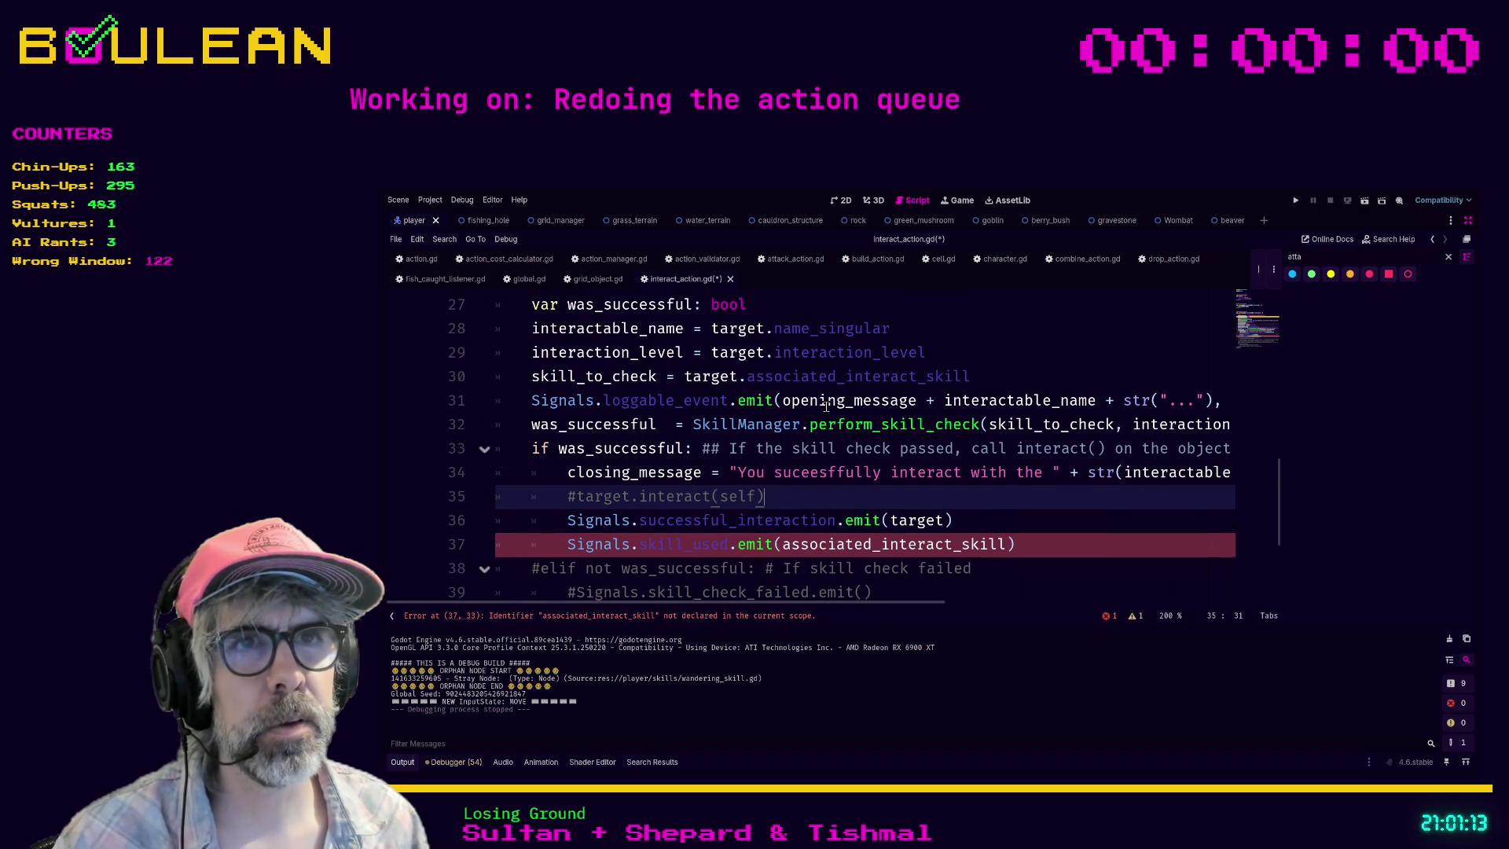
{"action": "double_click", "coordinate": [859, 543]}
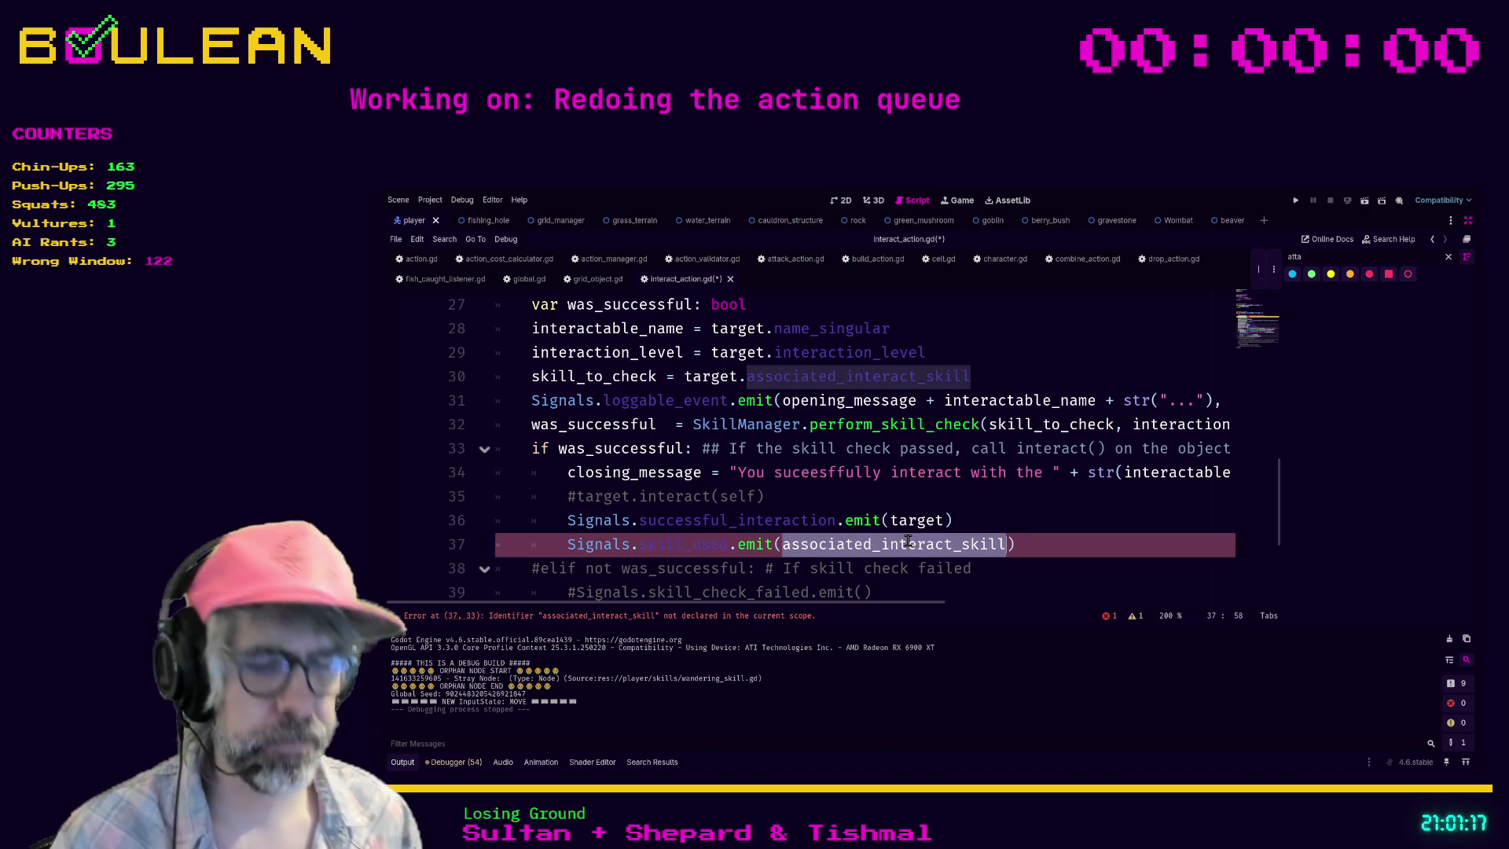
{"action": "type", "text": "skill"}
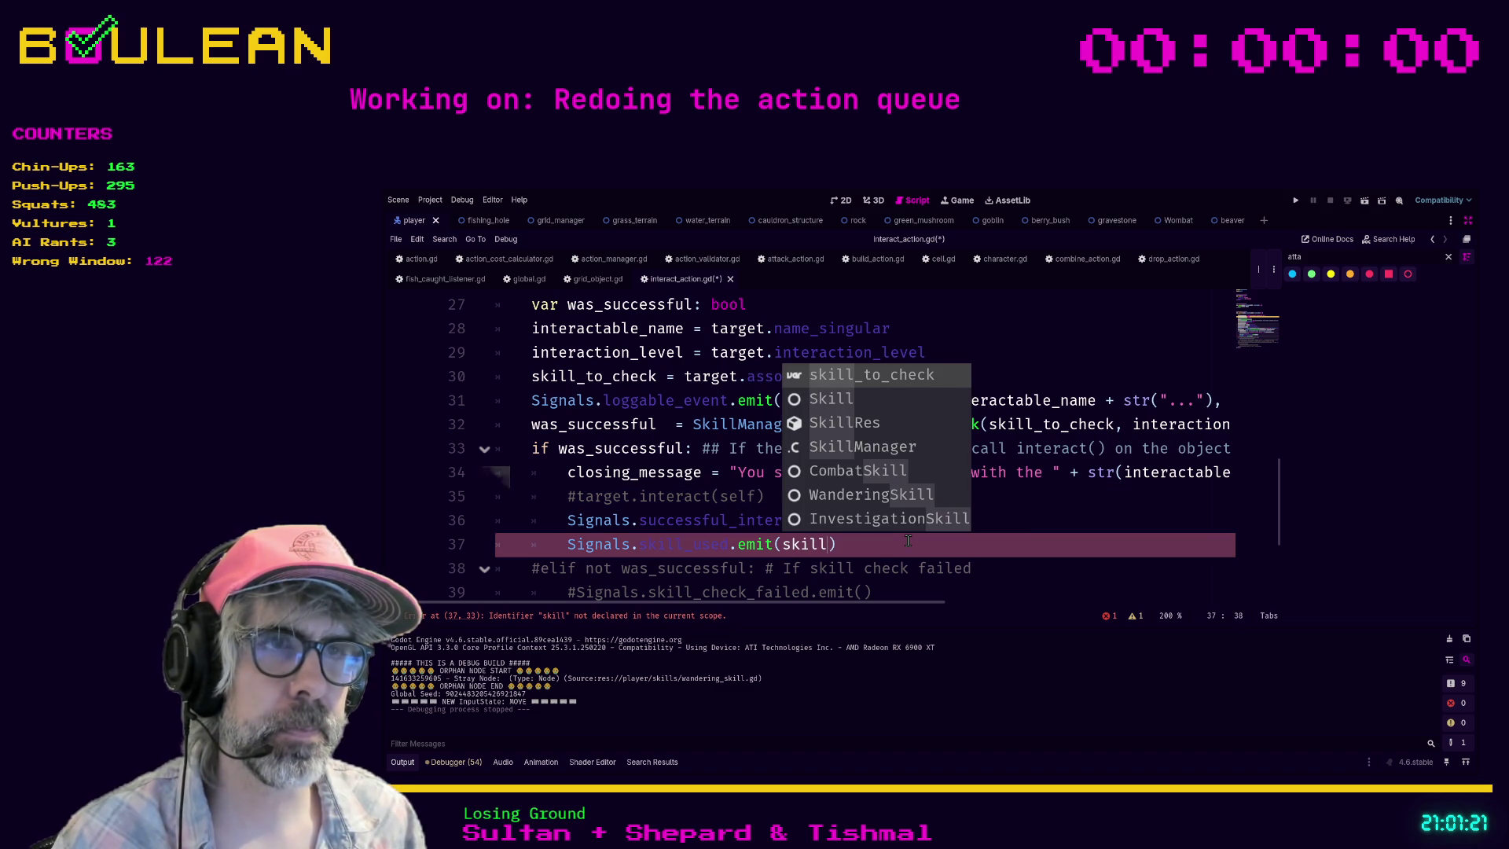
{"action": "key", "text": "Return"}
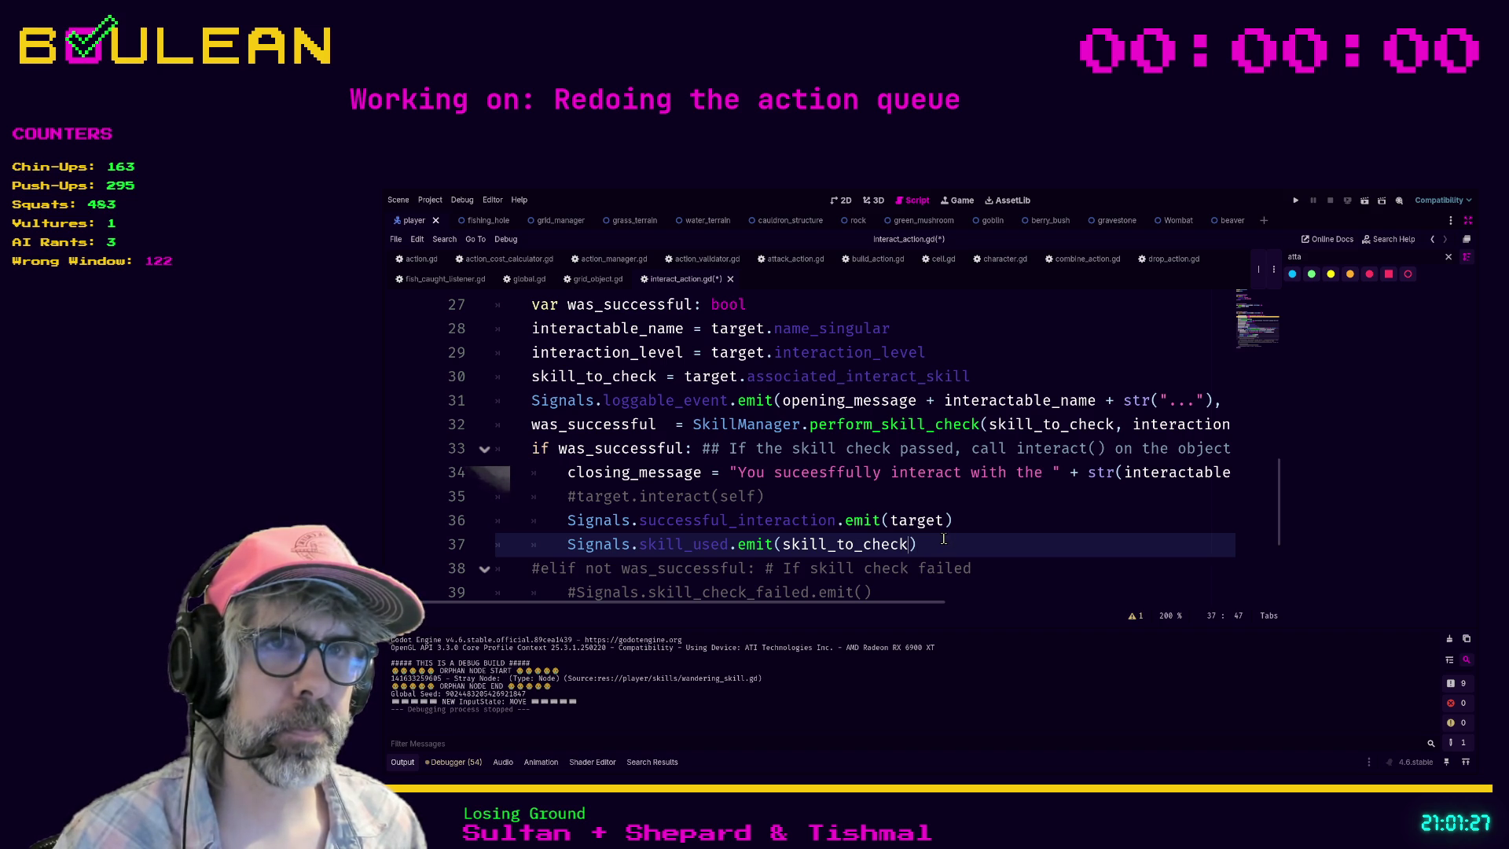
Step: Rename skill_to_check to associated_skill in the skill_used emit and the perform_skill_check call
{"action": "double_click", "coordinate": [602, 383]}
{"action": "type", "text": "associated_skill"}
{"action": "double_click", "coordinate": [592, 376]}
{"action": "key", "text": "ctrl+c"}
{"action": "double_click", "coordinate": [847, 544]}
{"action": "key", "text": "ctrl+v"}
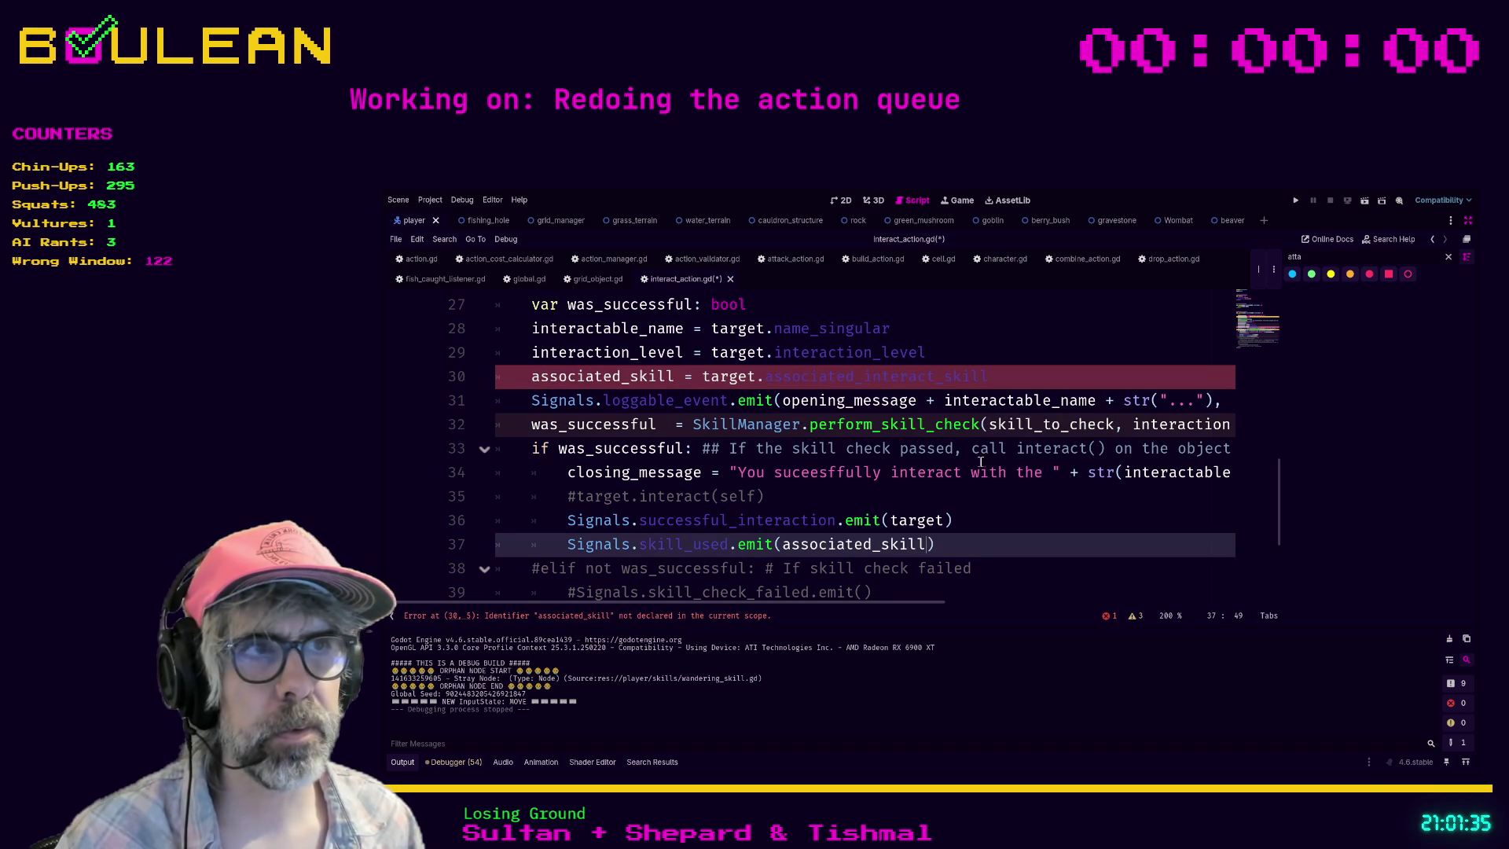
{"action": "double_click", "coordinate": [1028, 424]}
{"action": "key", "text": "ctrl+v"}
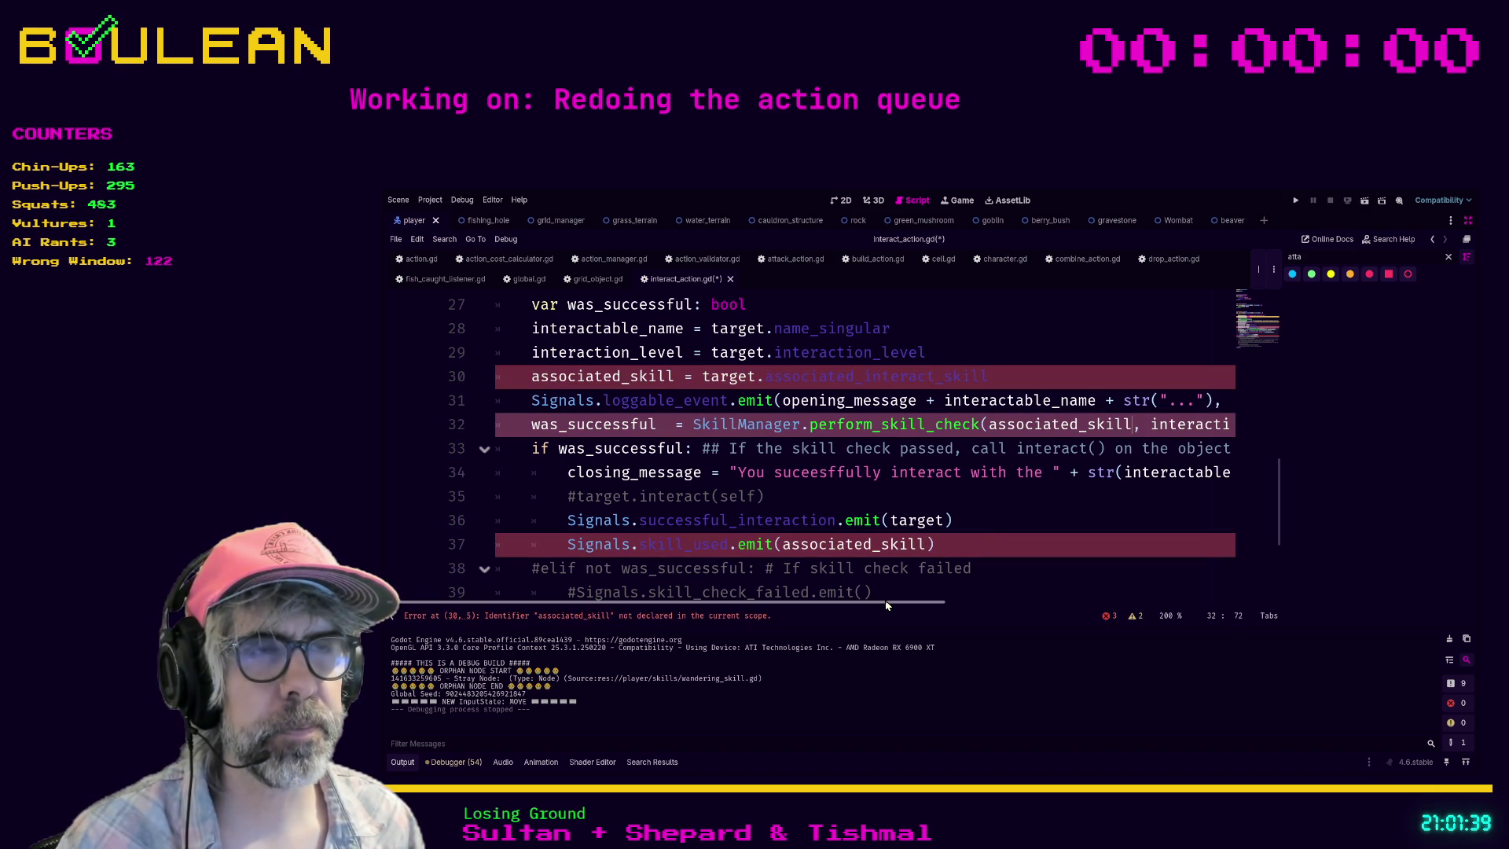
Step: Rename the declared skill_to_check variable to associated_skill
{"action": "mouse_move", "coordinate": [886, 604]}
{"action": "left_mouse_down"}
{"action": "mouse_move", "coordinate": [1026, 593]}
{"action": "mouse_move", "coordinate": [862, 596]}
{"action": "left_mouse_up"}
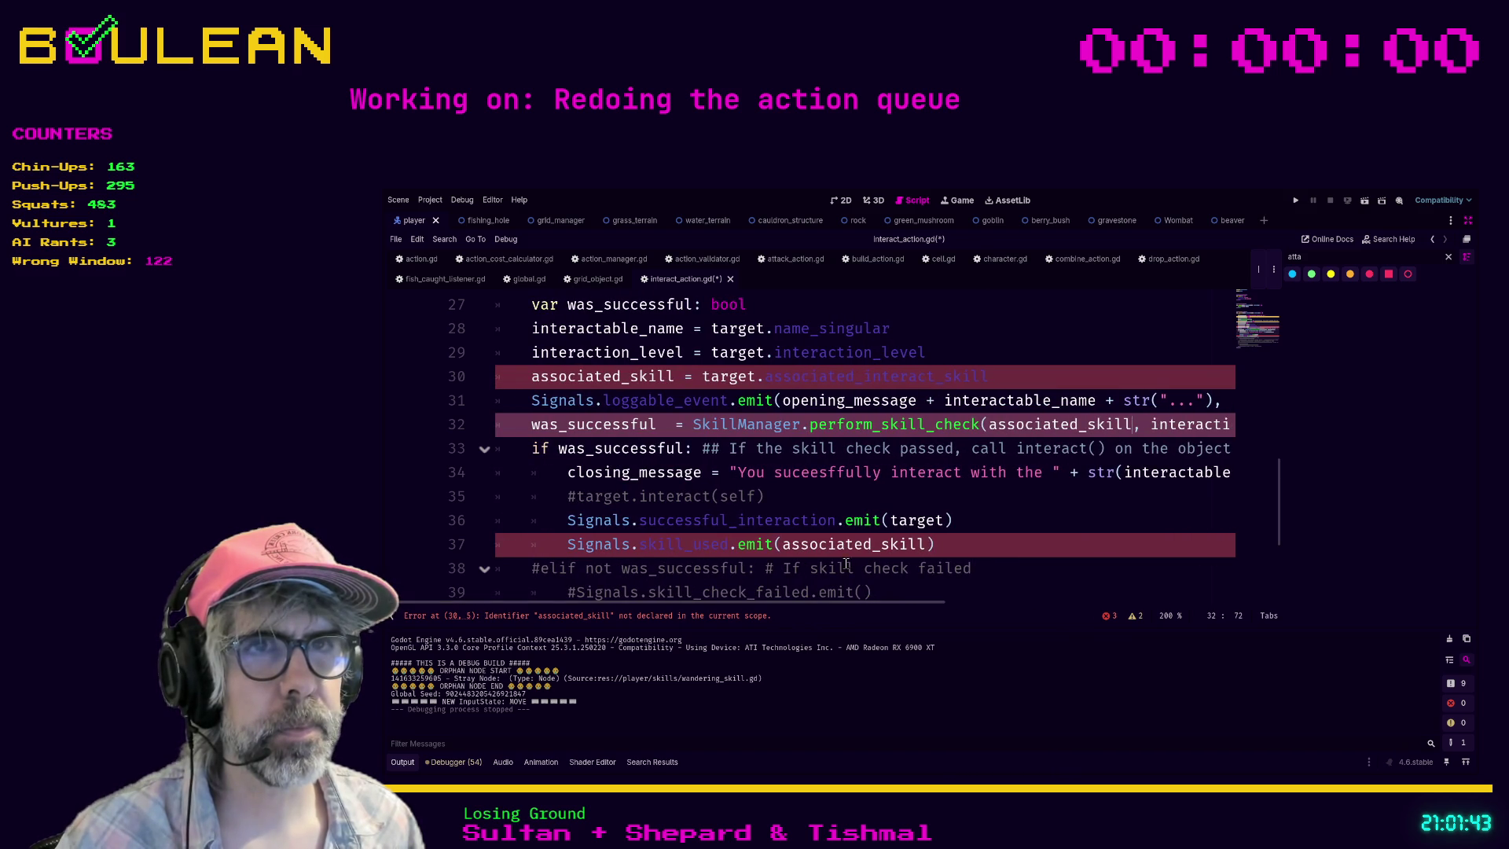
{"action": "scroll", "coordinate": [760, 467], "scroll_direction": "up", "scroll_amount": 2}
{"action": "scroll", "coordinate": [760, 466], "scroll_direction": "up", "scroll_amount": 1}
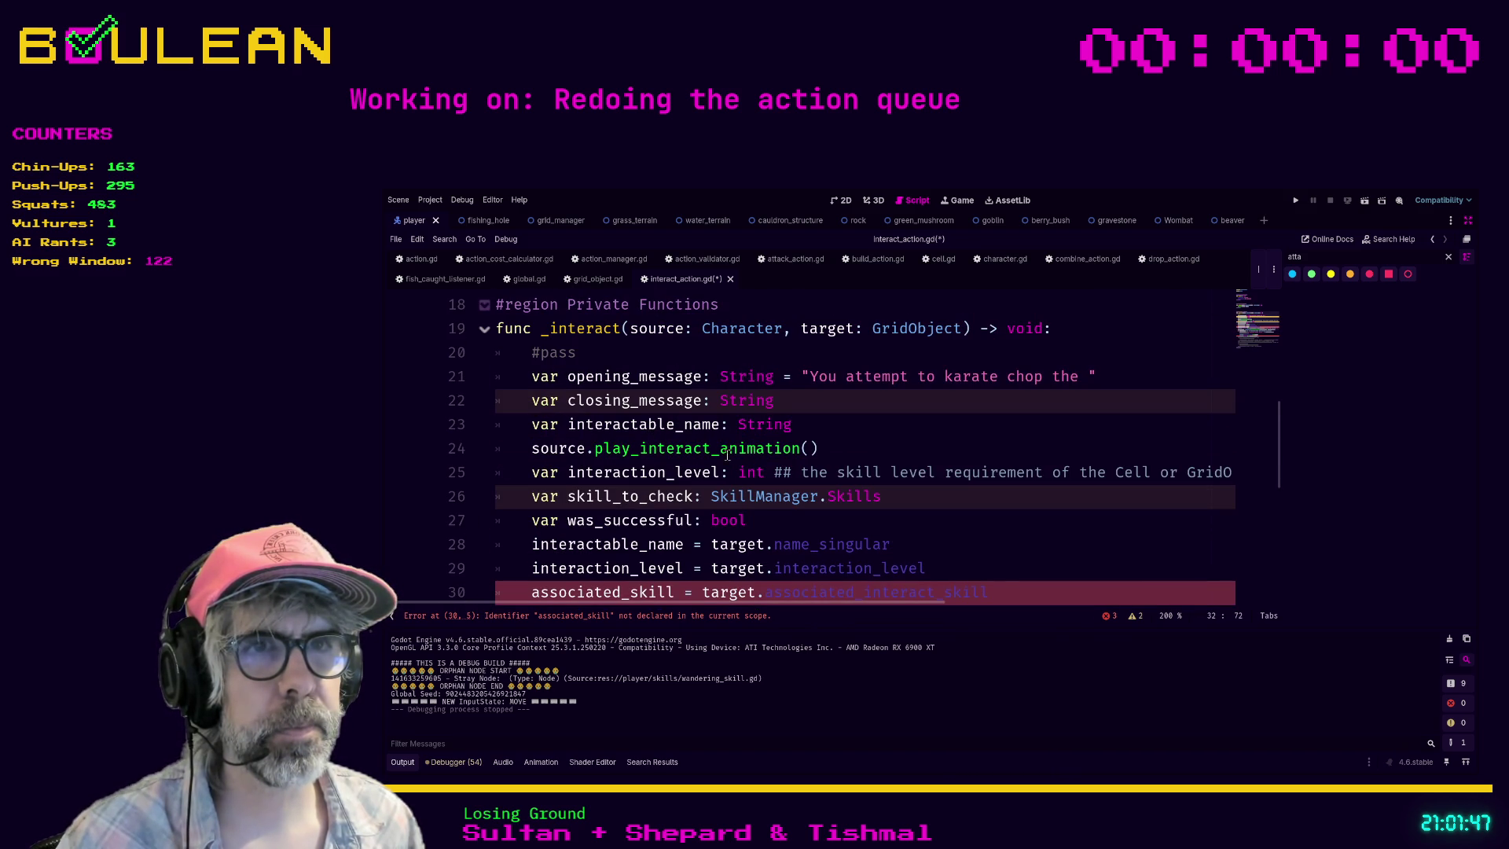
{"action": "scroll", "coordinate": [644, 416], "scroll_direction": "down", "scroll_amount": 2}
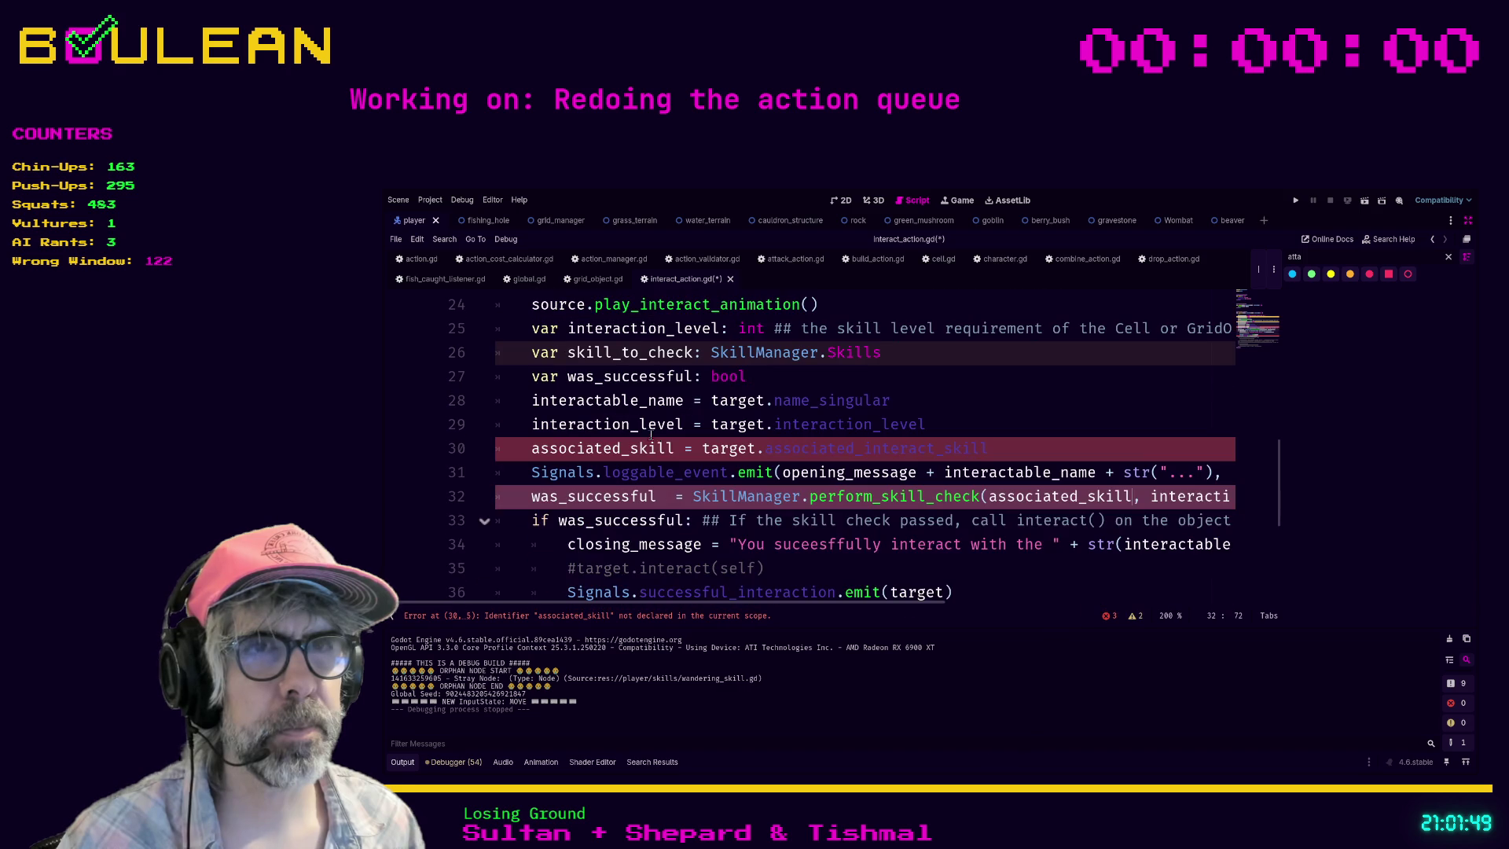
{"action": "double_click", "coordinate": [629, 352]}
{"action": "key", "text": "ctrl+v"}
{"action": "scroll", "coordinate": [890, 403], "scroll_direction": "down", "scroll_amount": 4}
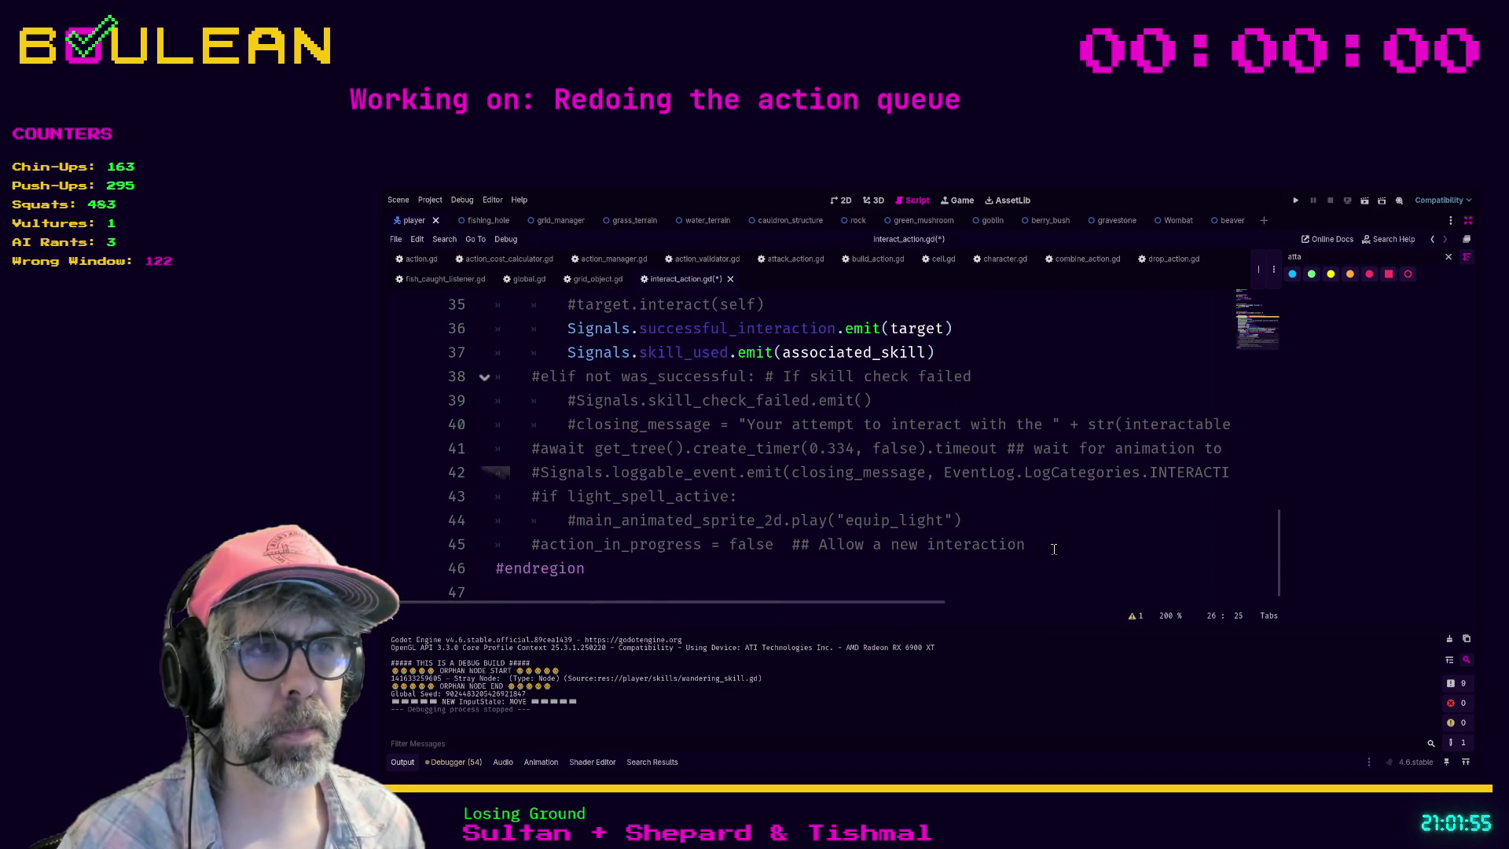
{"action": "scroll", "coordinate": [553, 531], "scroll_direction": "up", "scroll_amount": 2}
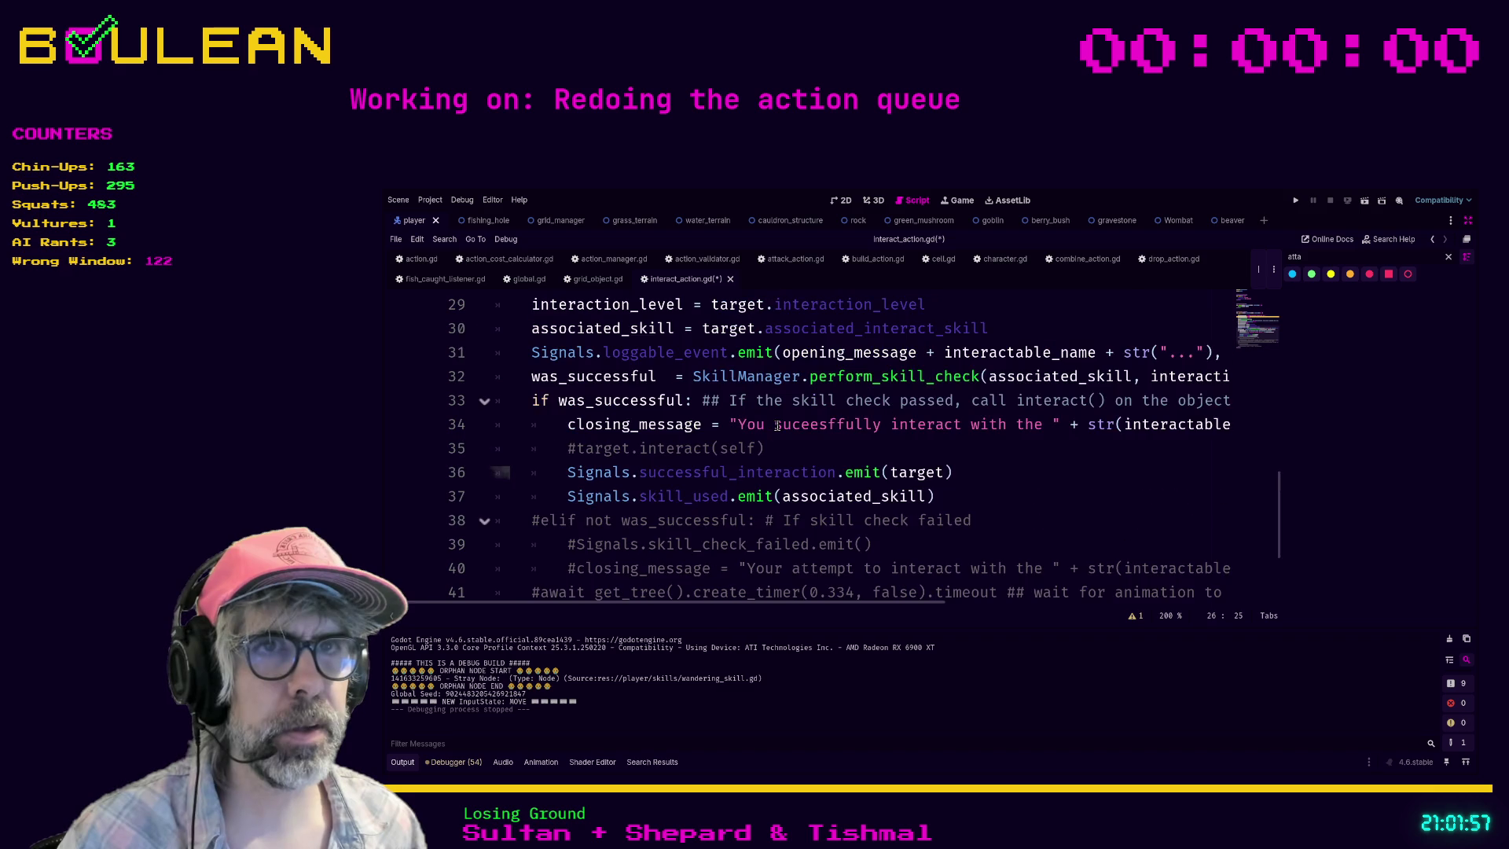
Step: Uncomment the elif failure branch, its skill_check_failed emit and its closing_message line
{"action": "left_click", "coordinate": [553, 530]}
{"action": "key", "text": "Home"}
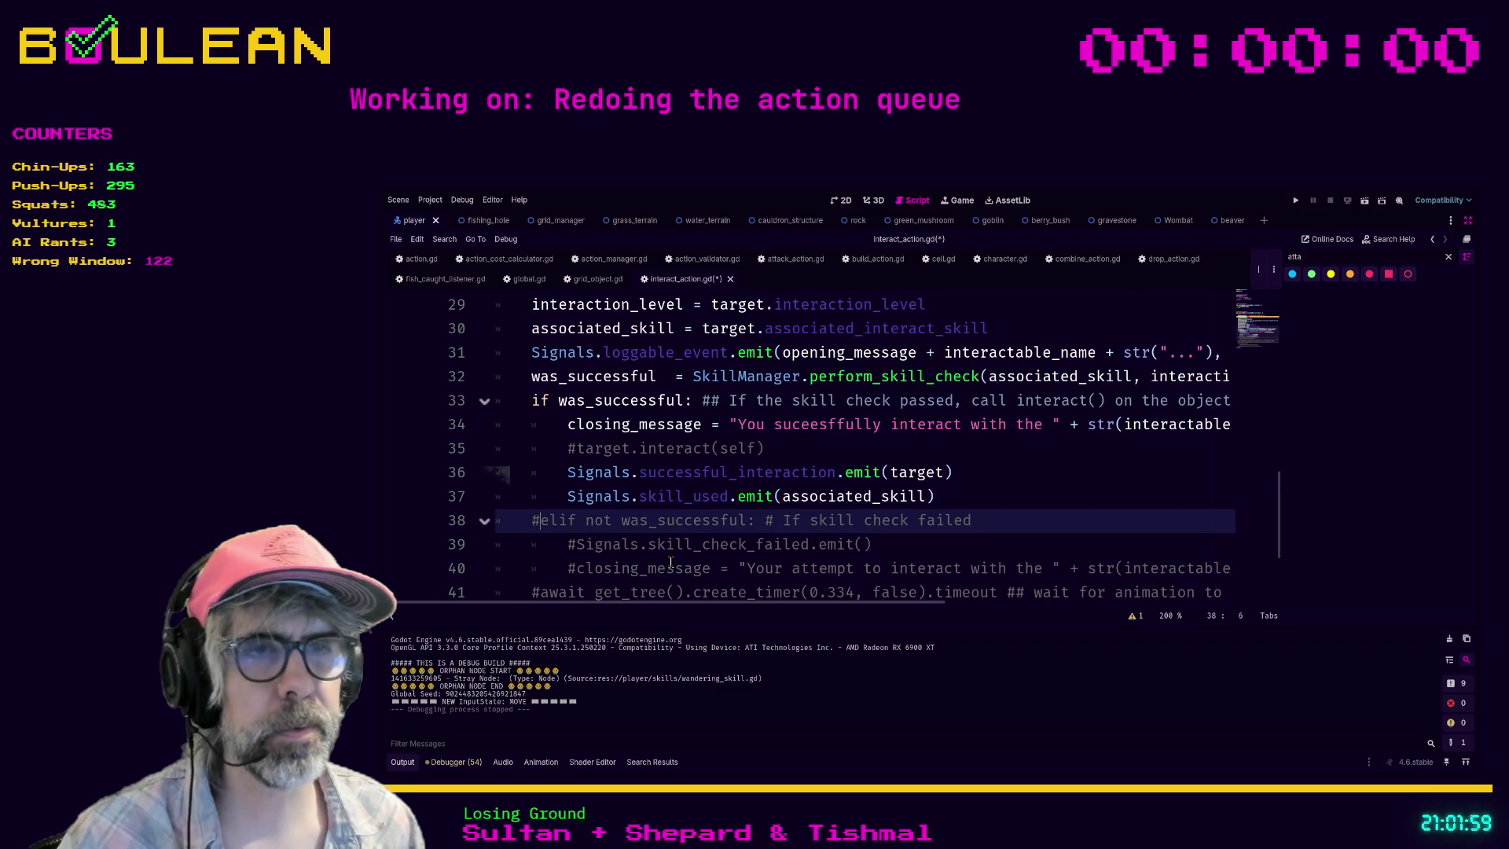
{"action": "key", "text": "Delete"}
{"action": "scroll", "coordinate": [738, 509], "scroll_direction": "down", "scroll_amount": 1}
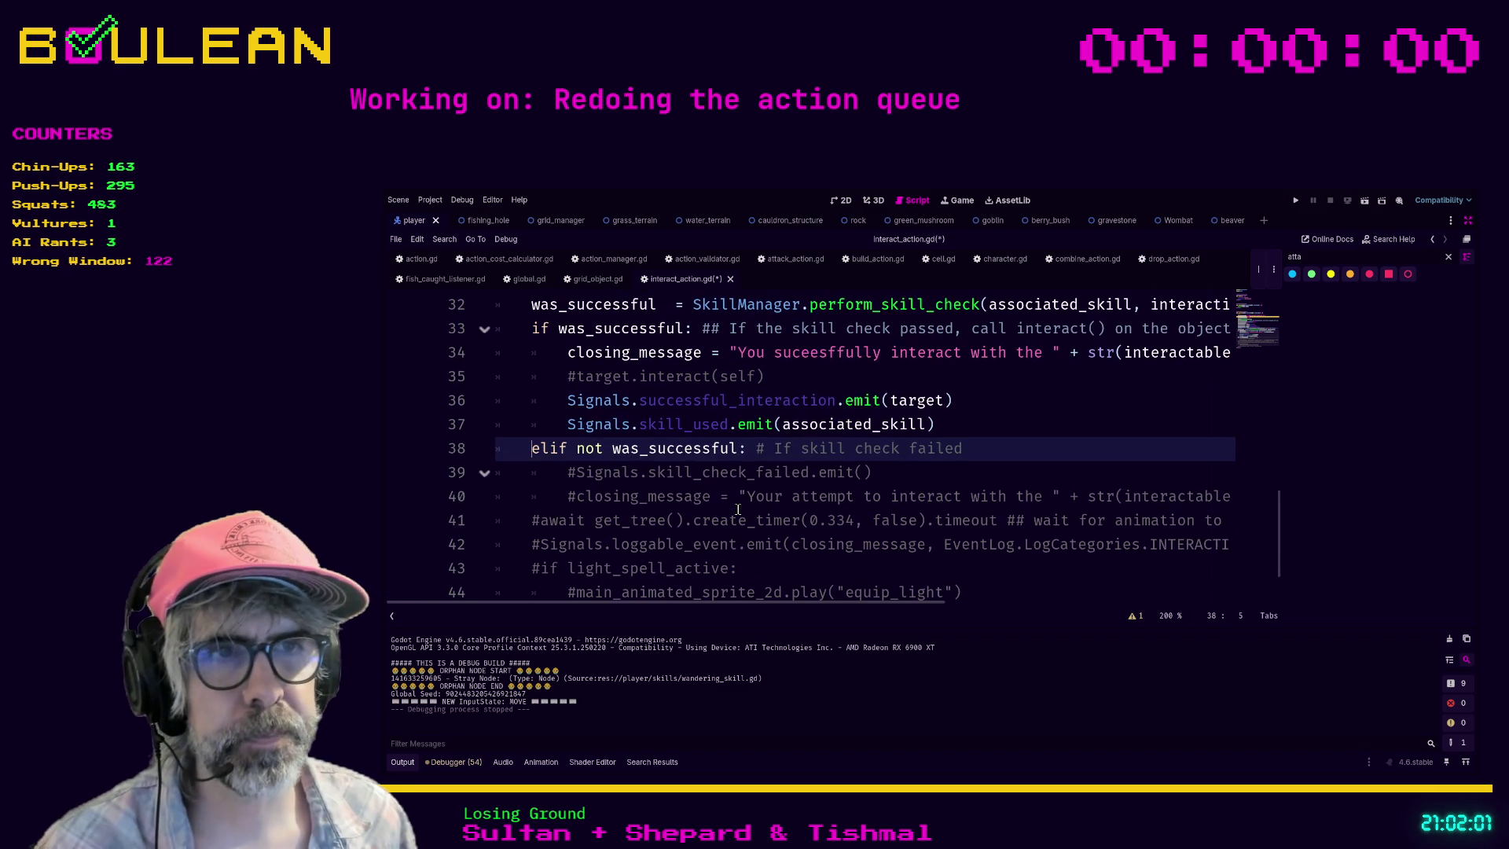
{"action": "left_click", "coordinate": [571, 481]}
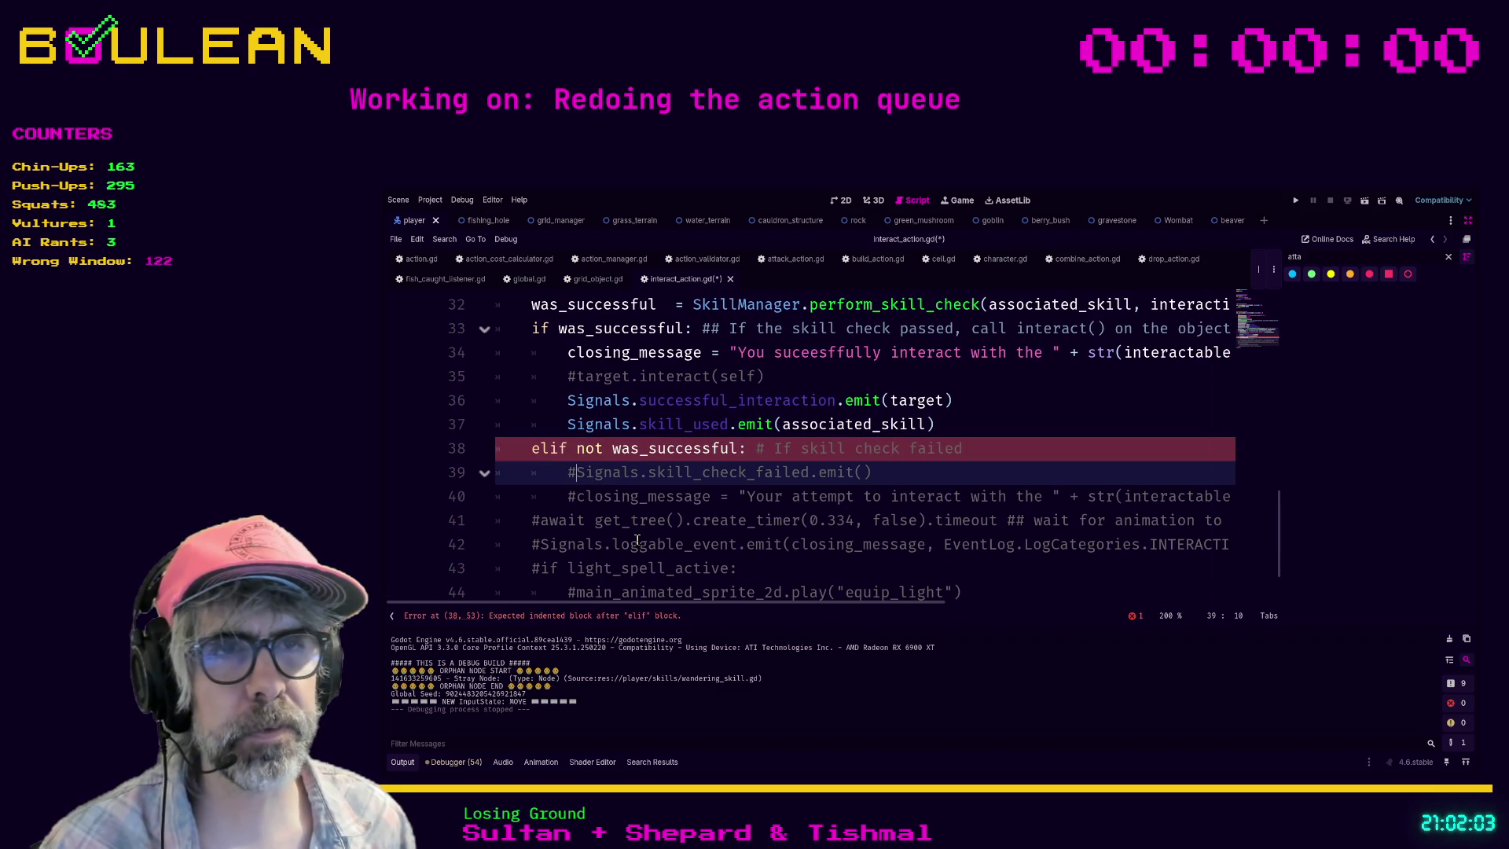
{"action": "key", "text": "BackSpace"}
{"action": "key", "text": "Down"}
{"action": "key", "text": "Delete"}
Step: Delete the commented await timer line and append "failed" to the closing message
{"action": "scroll", "coordinate": [636, 539], "scroll_direction": "down", "scroll_amount": 1}
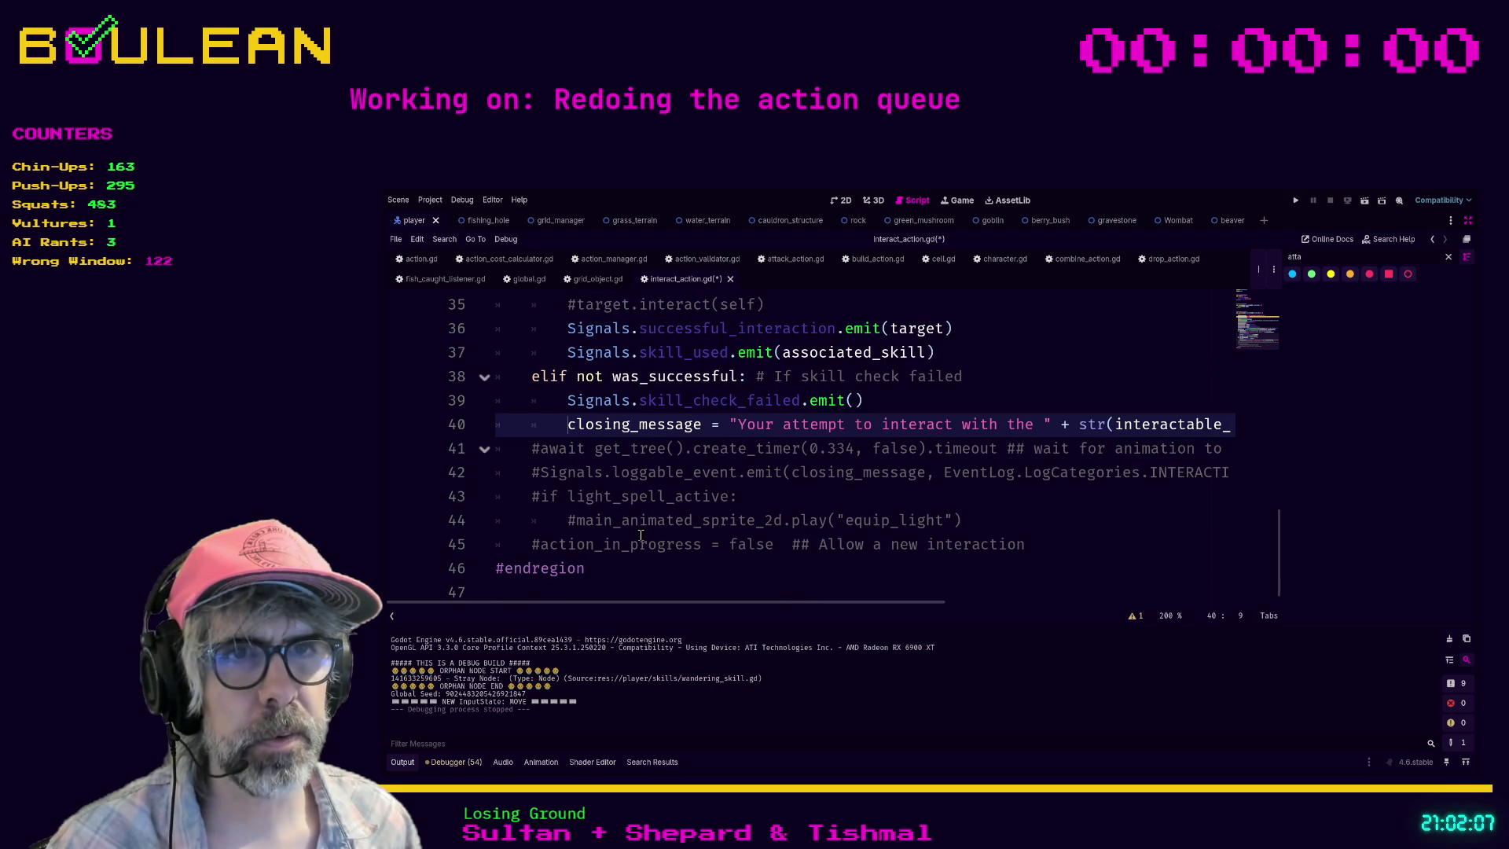
{"action": "left_click", "coordinate": [528, 450]}
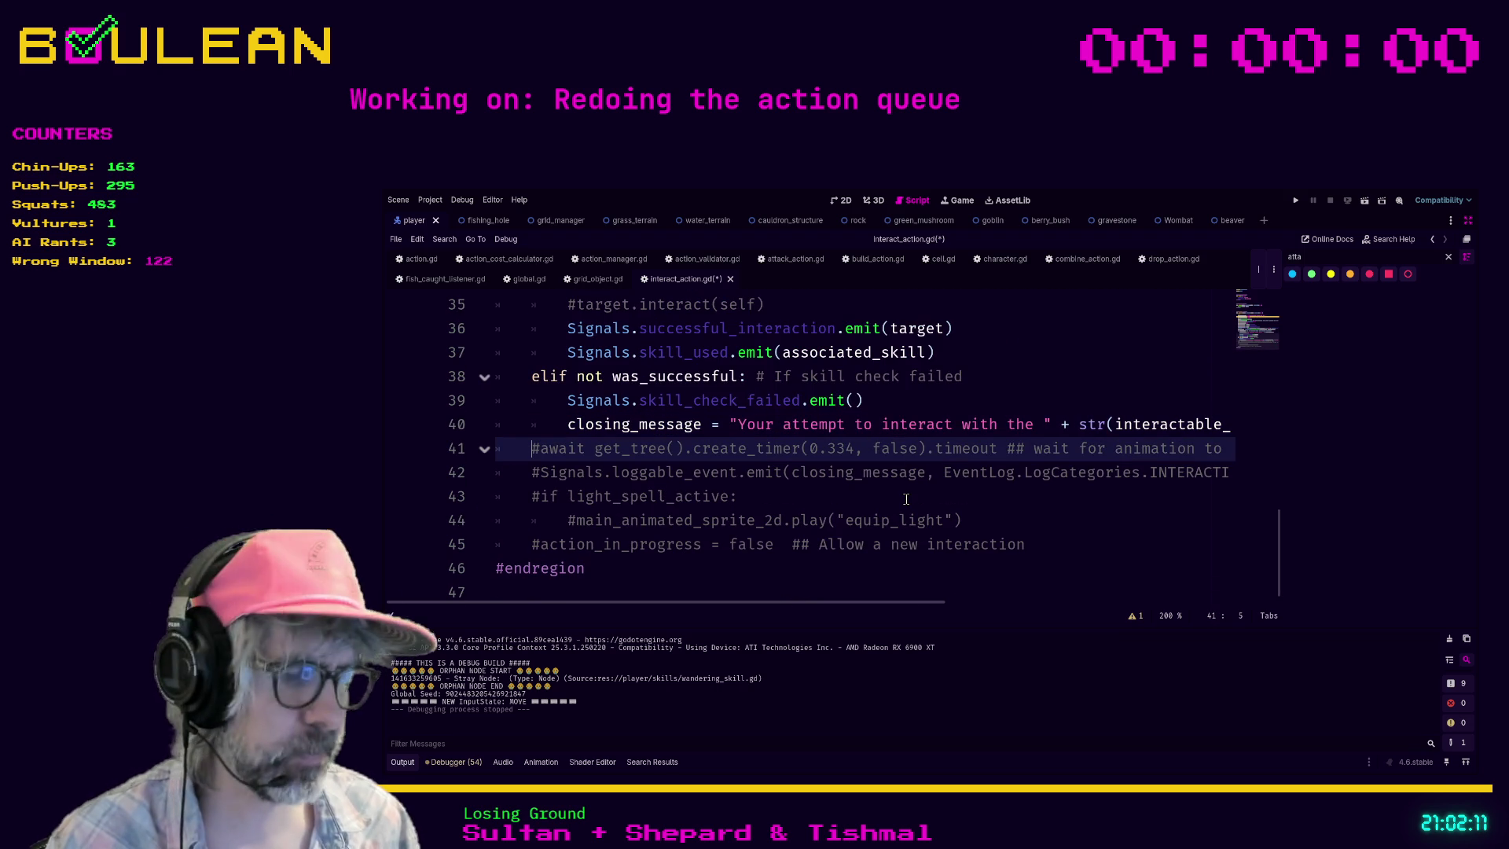
{"action": "key", "text": "shift+End"}
{"action": "key", "text": "BackSpace"}
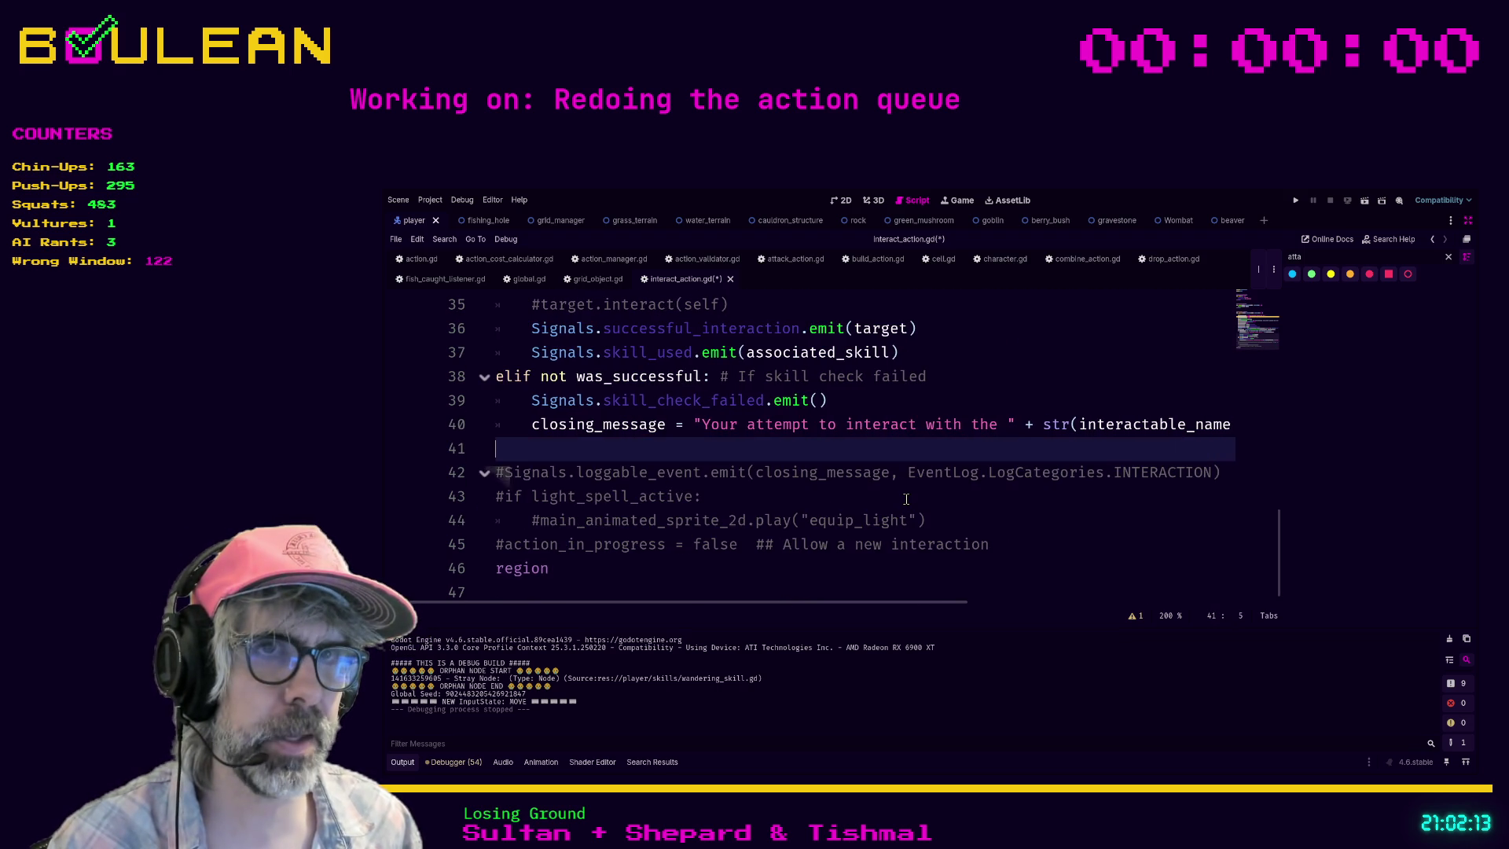
{"action": "key", "text": "BackSpace"}
{"action": "type", "text": "\"failed\""}
{"action": "key", "text": "Down"}
{"action": "key", "text": "Home"}
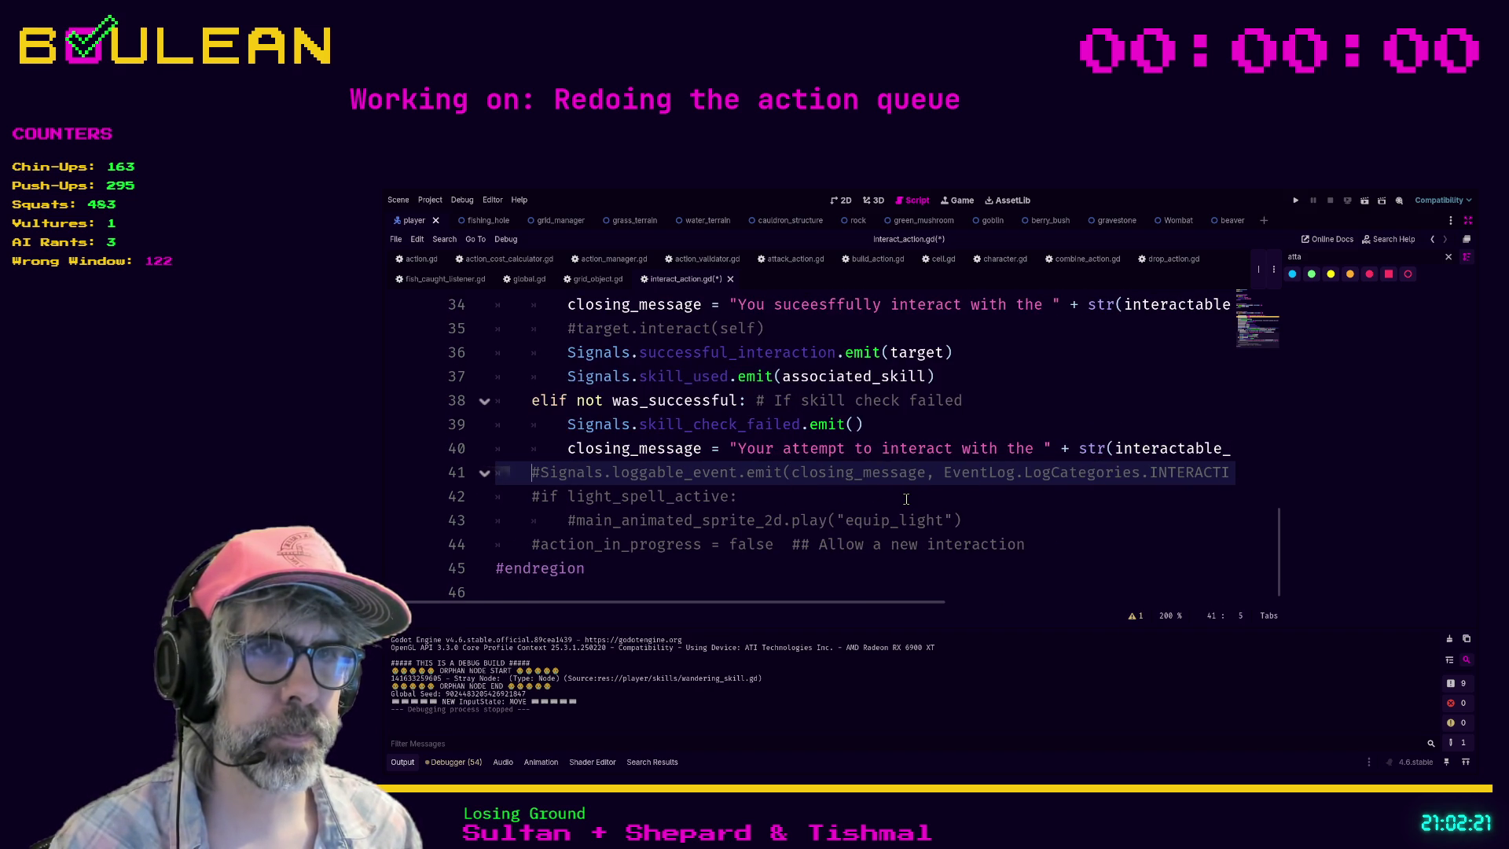
Step: Uncomment the Signals.loggable_event.emit line and add a new line below it
{"action": "key", "text": "shift+Right"}
{"action": "key", "text": "BackSpace"}
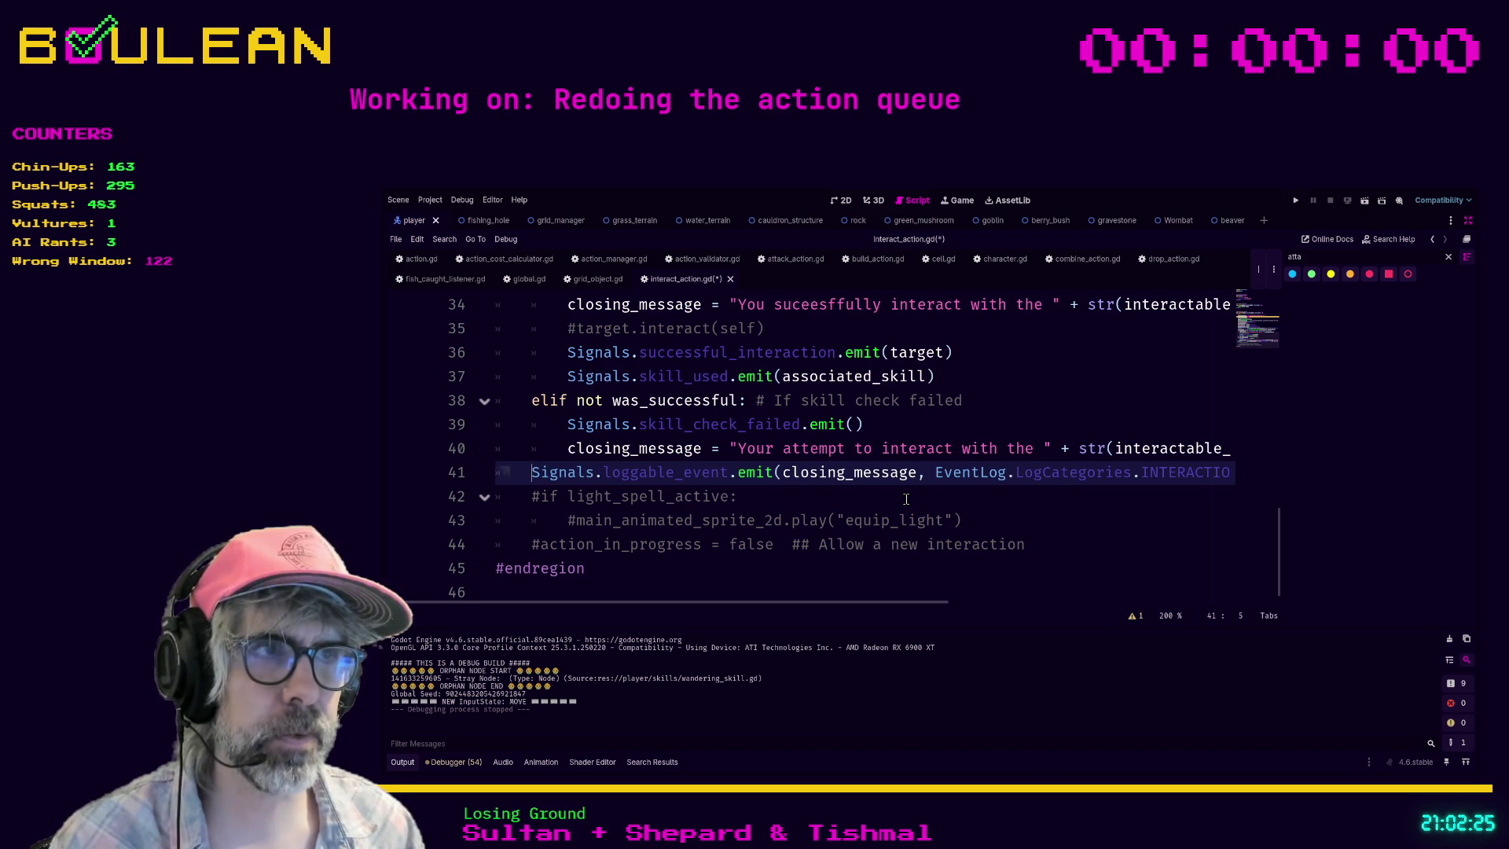
{"action": "key", "text": "Down"}
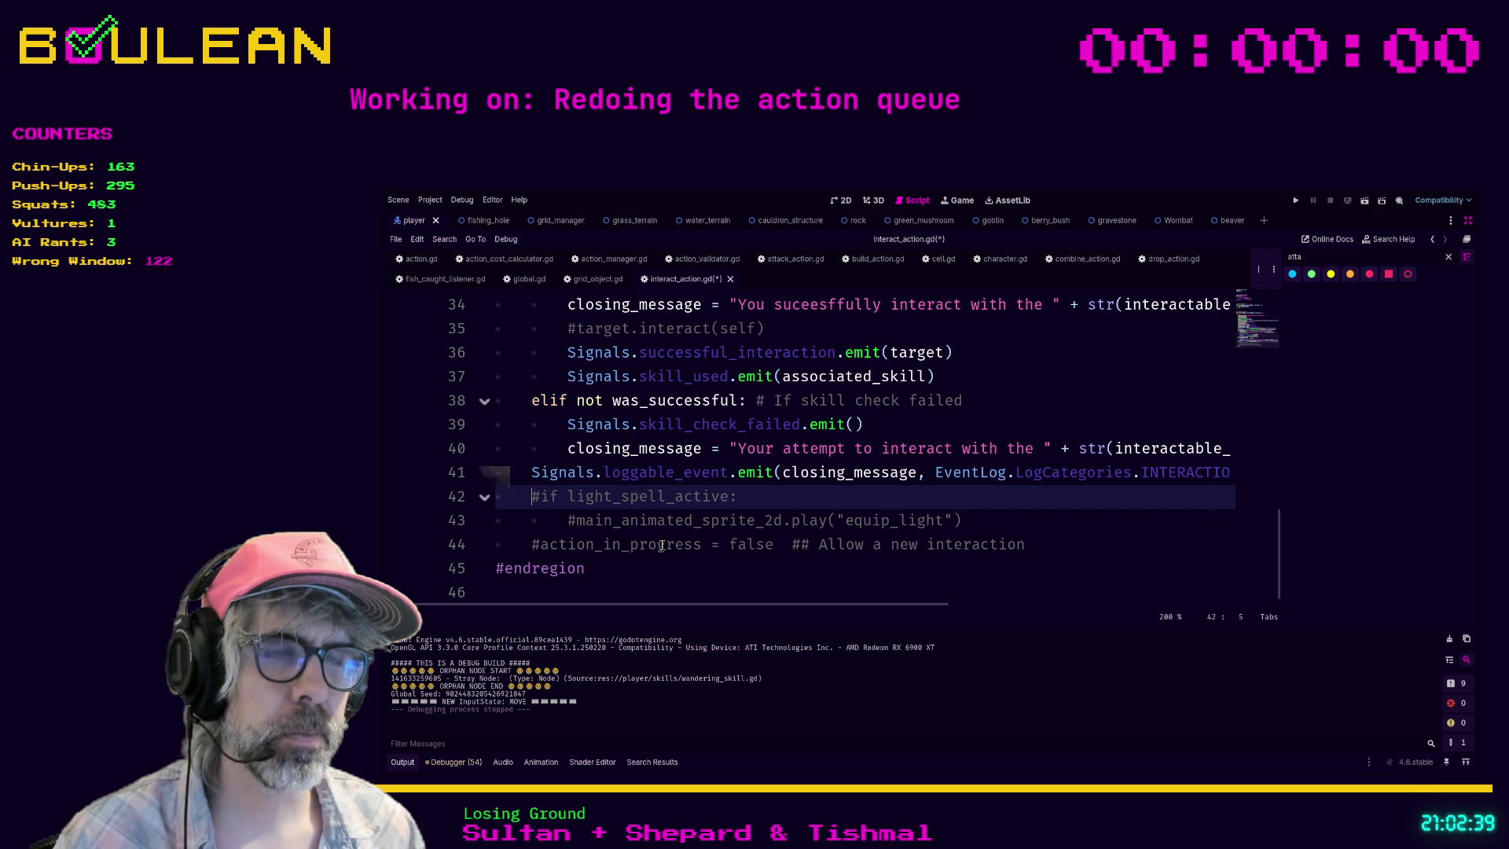
{"action": "key", "text": "Return"}
Step: Write the condition 'if source is Player:' on the new line
{"action": "key", "text": "Up"}
{"action": "type", "text": "if source is Pl"}
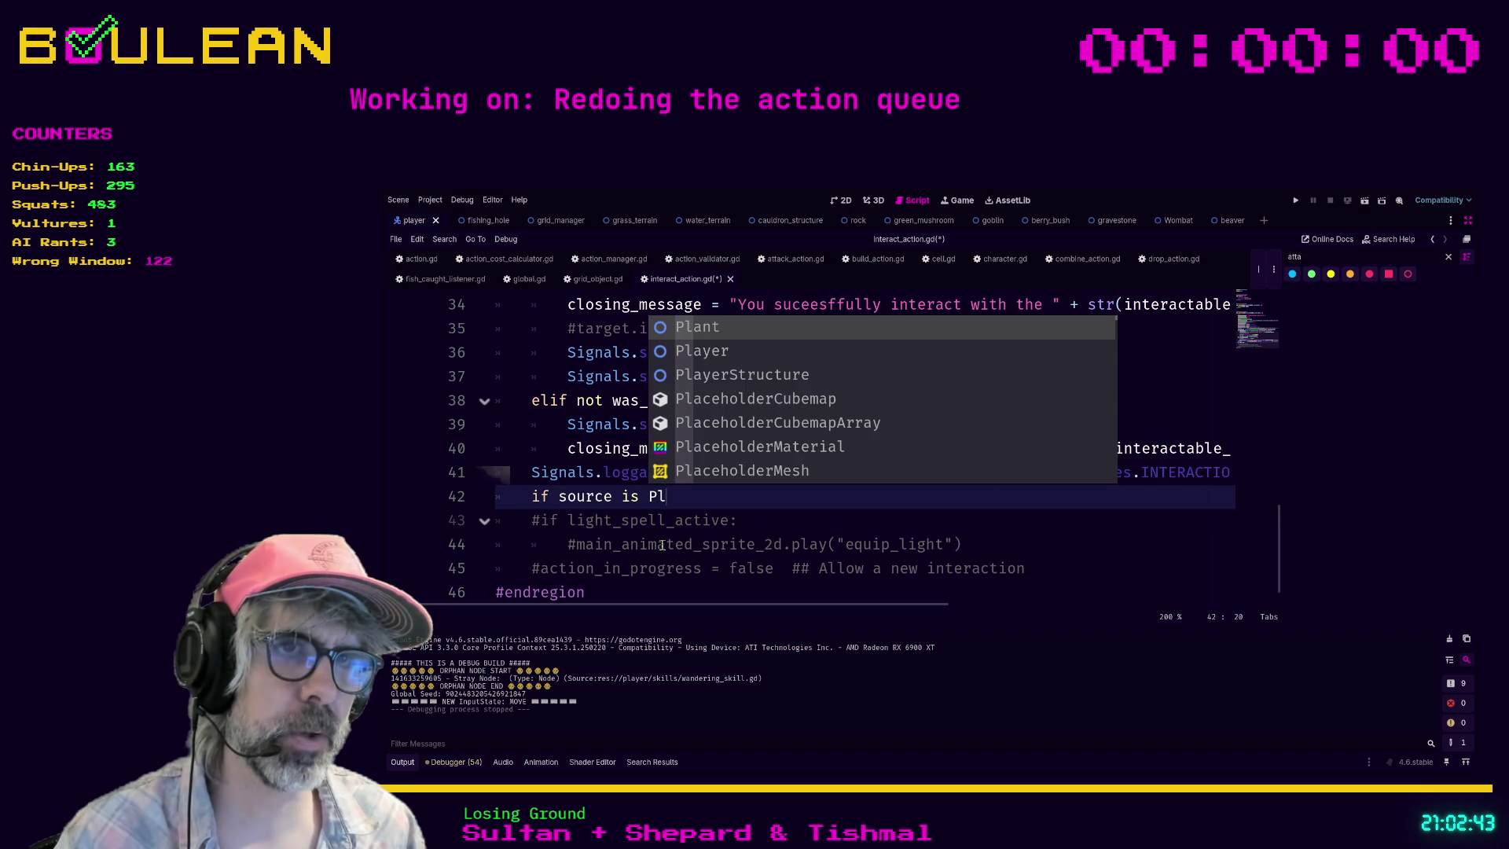
{"action": "key", "text": "Down"}
{"action": "key", "text": "Return"}
{"action": "type", "text": ":"}
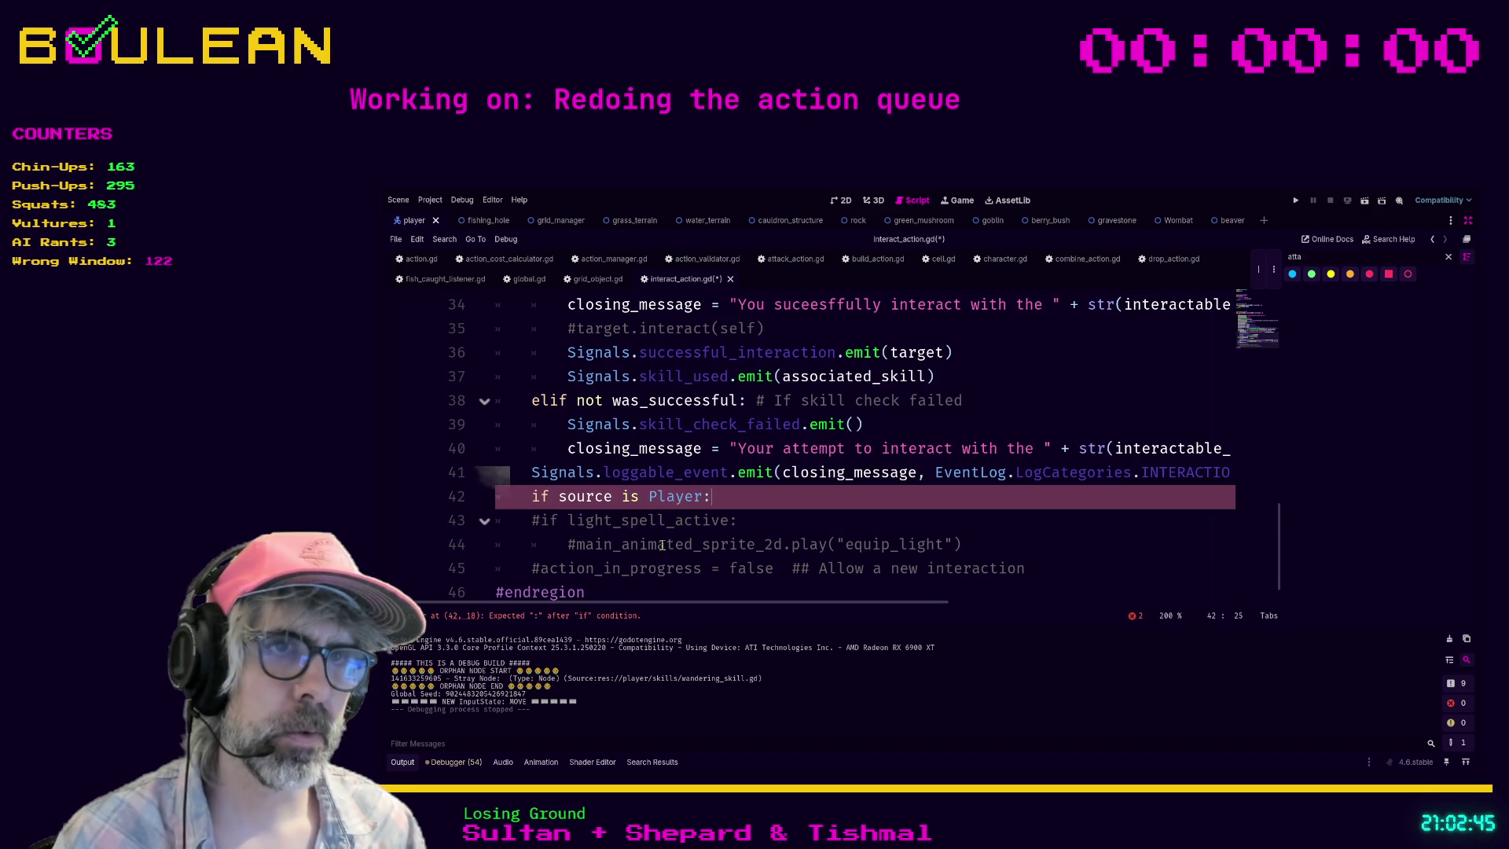
Step: Indent and uncomment the light-spell lines under it, prefixing light_spell_active and main_animated_sprite_2d with source
{"action": "left_click_drag", "start_coordinate": [1061, 572], "coordinate": [506, 521]}
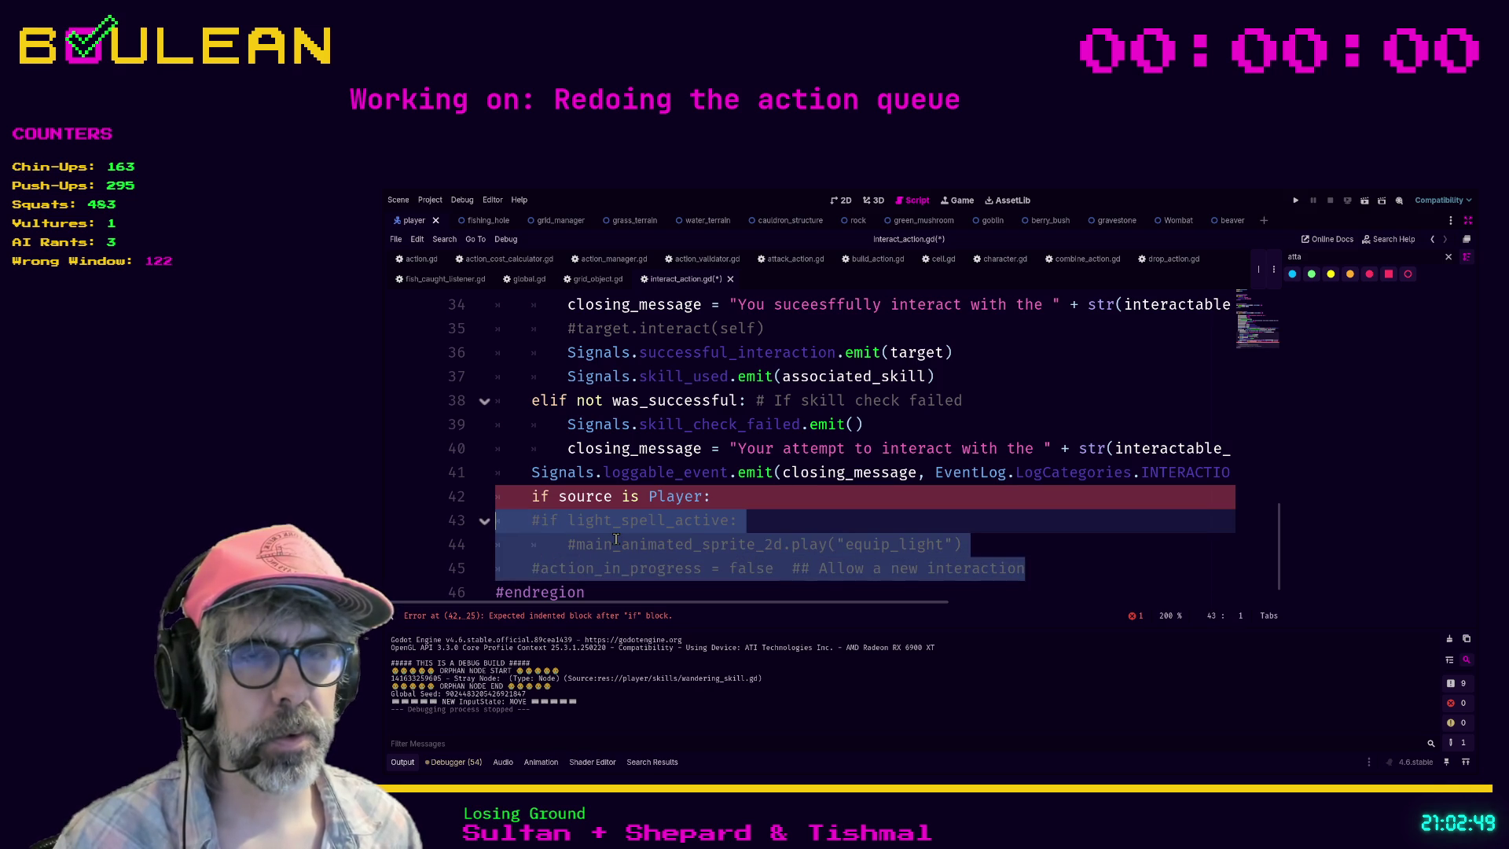
{"action": "key", "text": "Tab"}
{"action": "key", "text": "ctrl+k"}
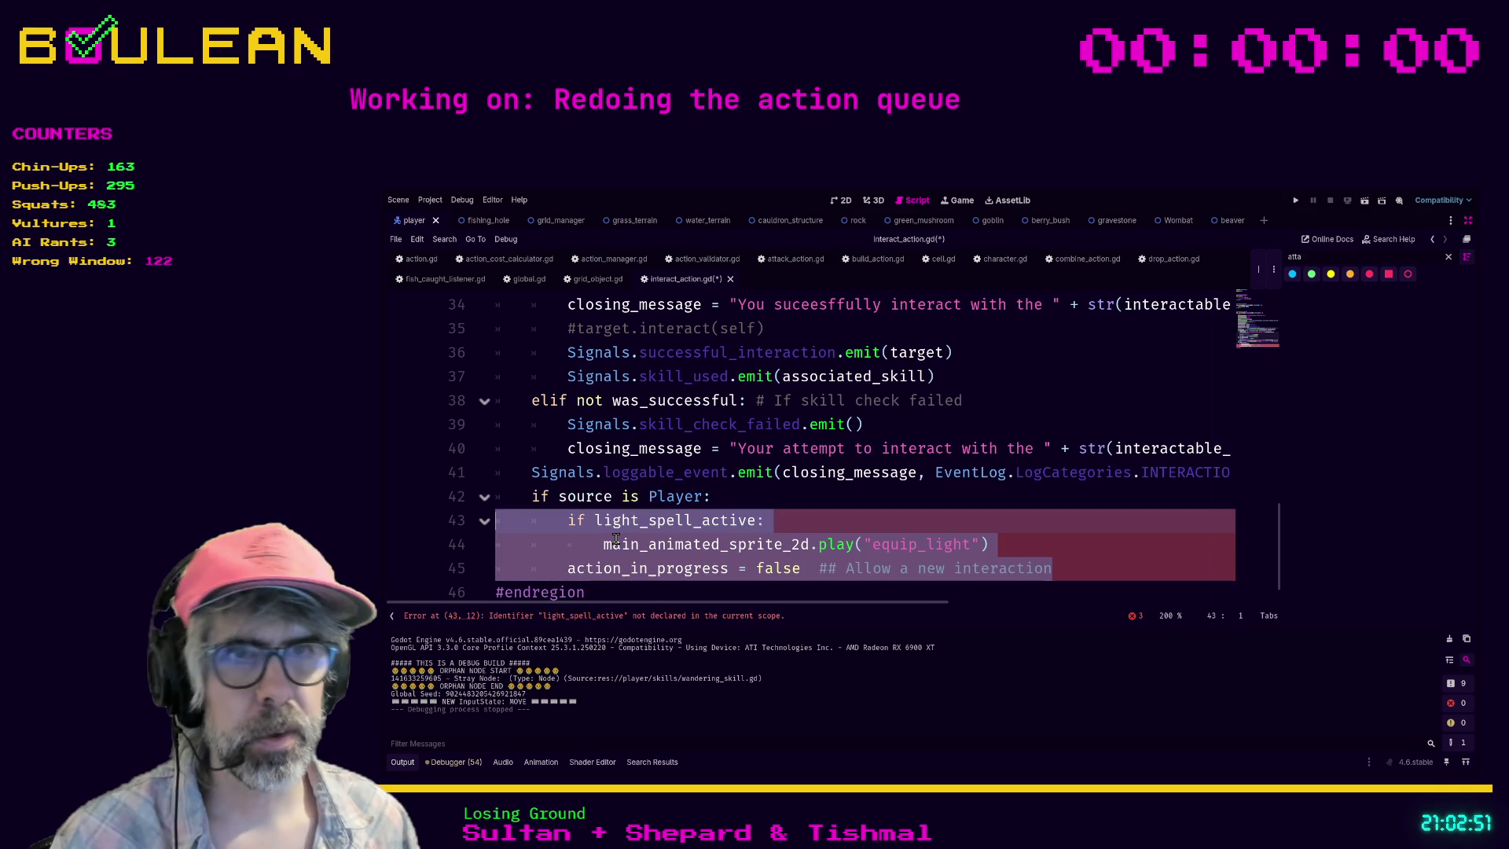
{"action": "left_click", "coordinate": [595, 520]}
{"action": "type", "text": "source."}
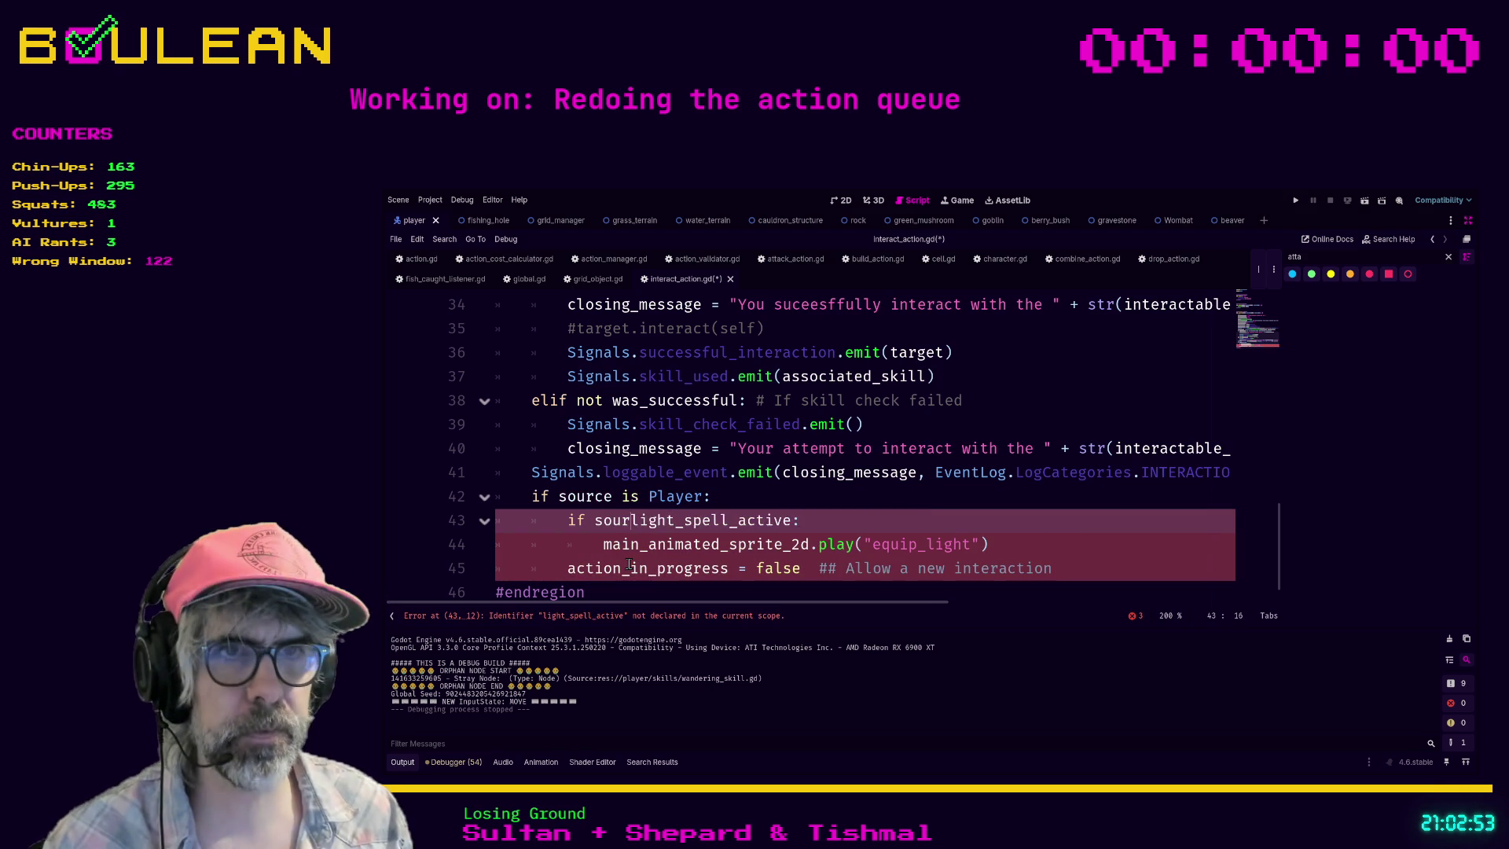
{"action": "left_click", "coordinate": [1047, 551]}
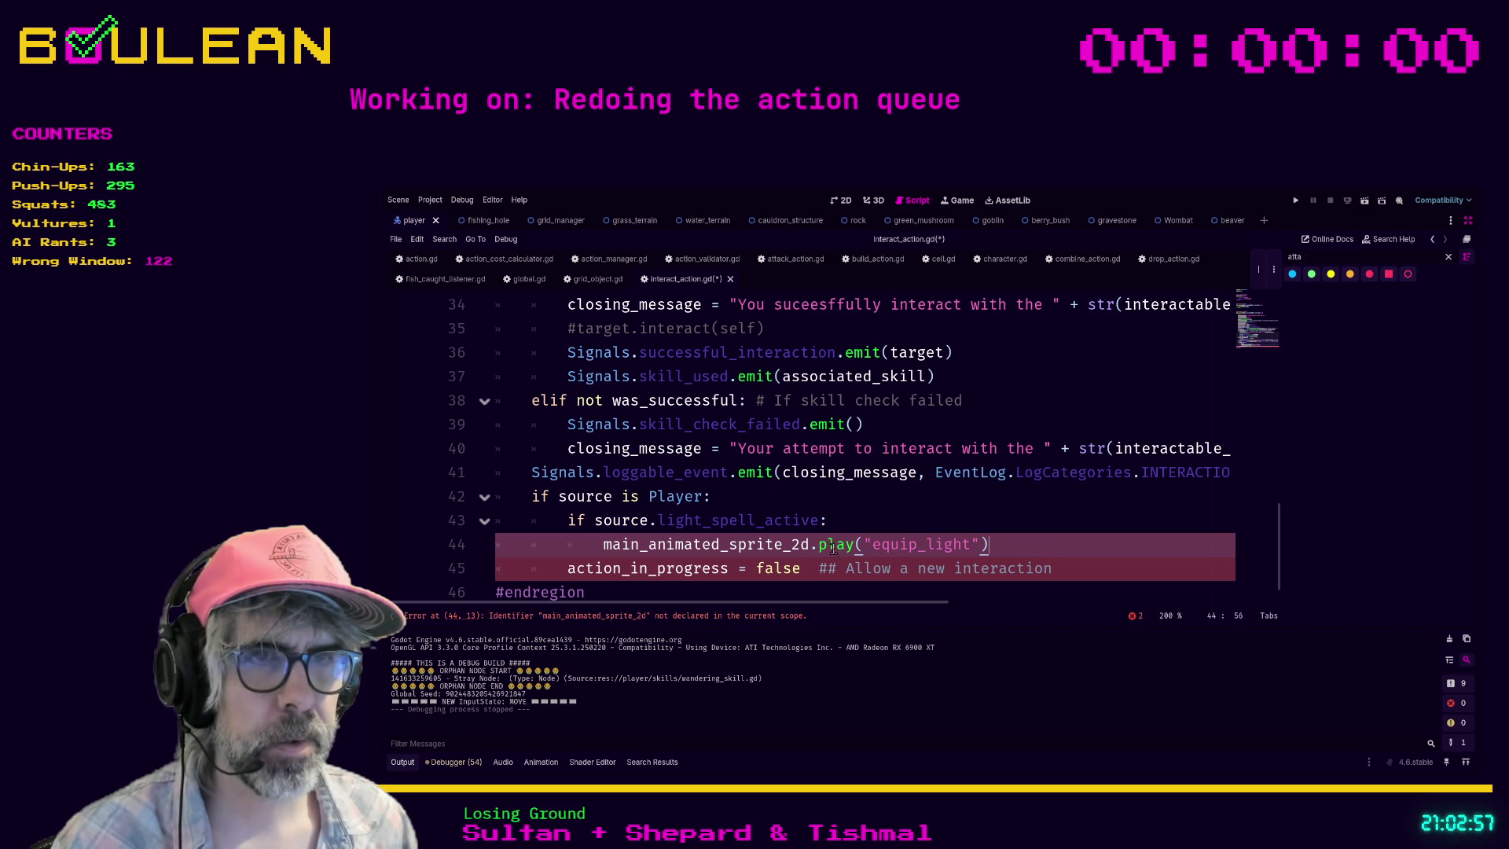
{"action": "key", "text": "Home"}
{"action": "type", "text": "source."}
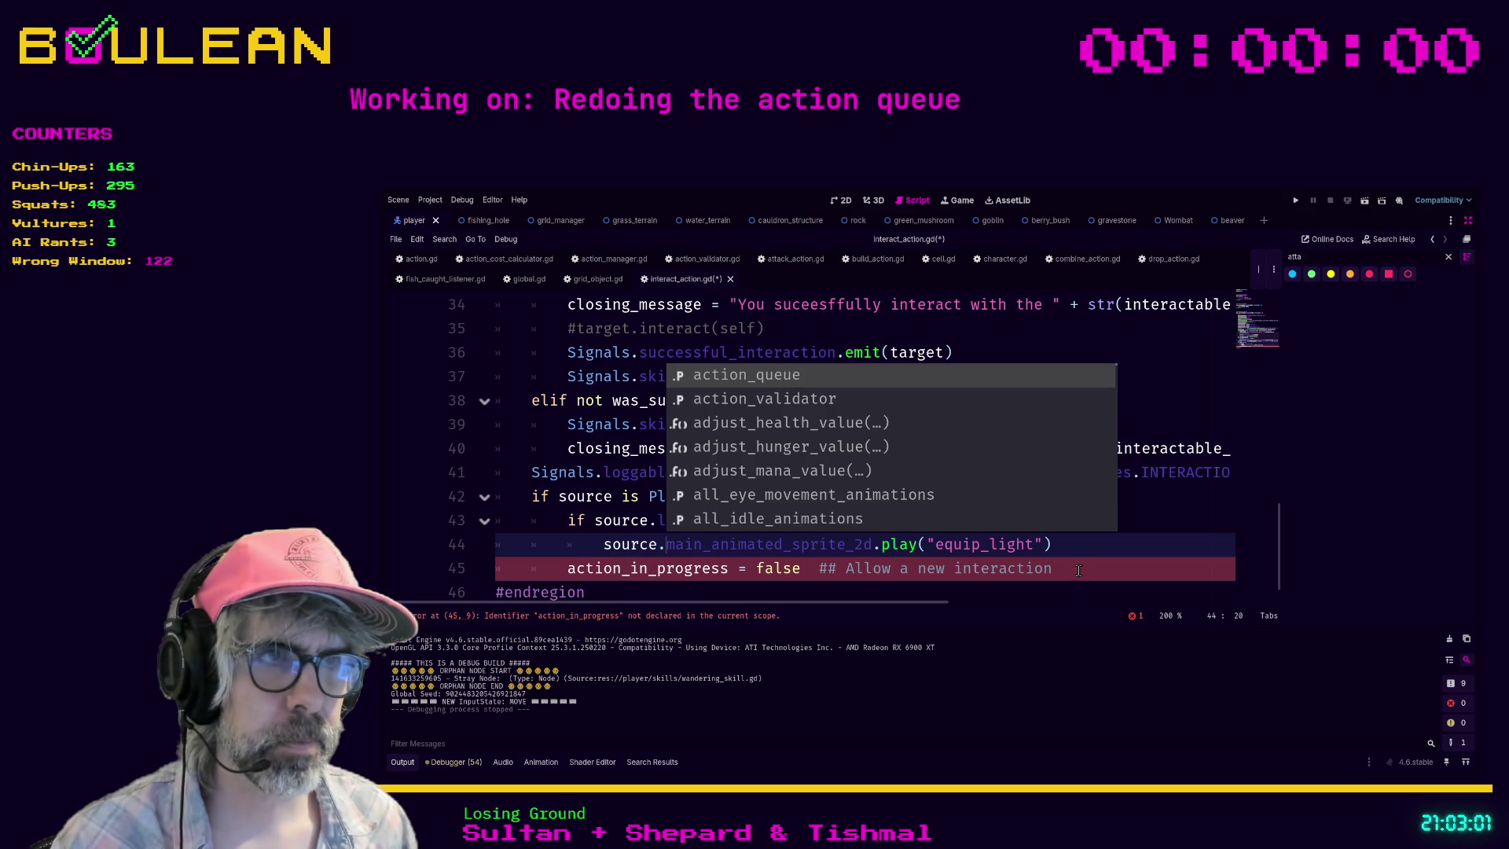
{"action": "left_click", "coordinate": [1124, 568]}
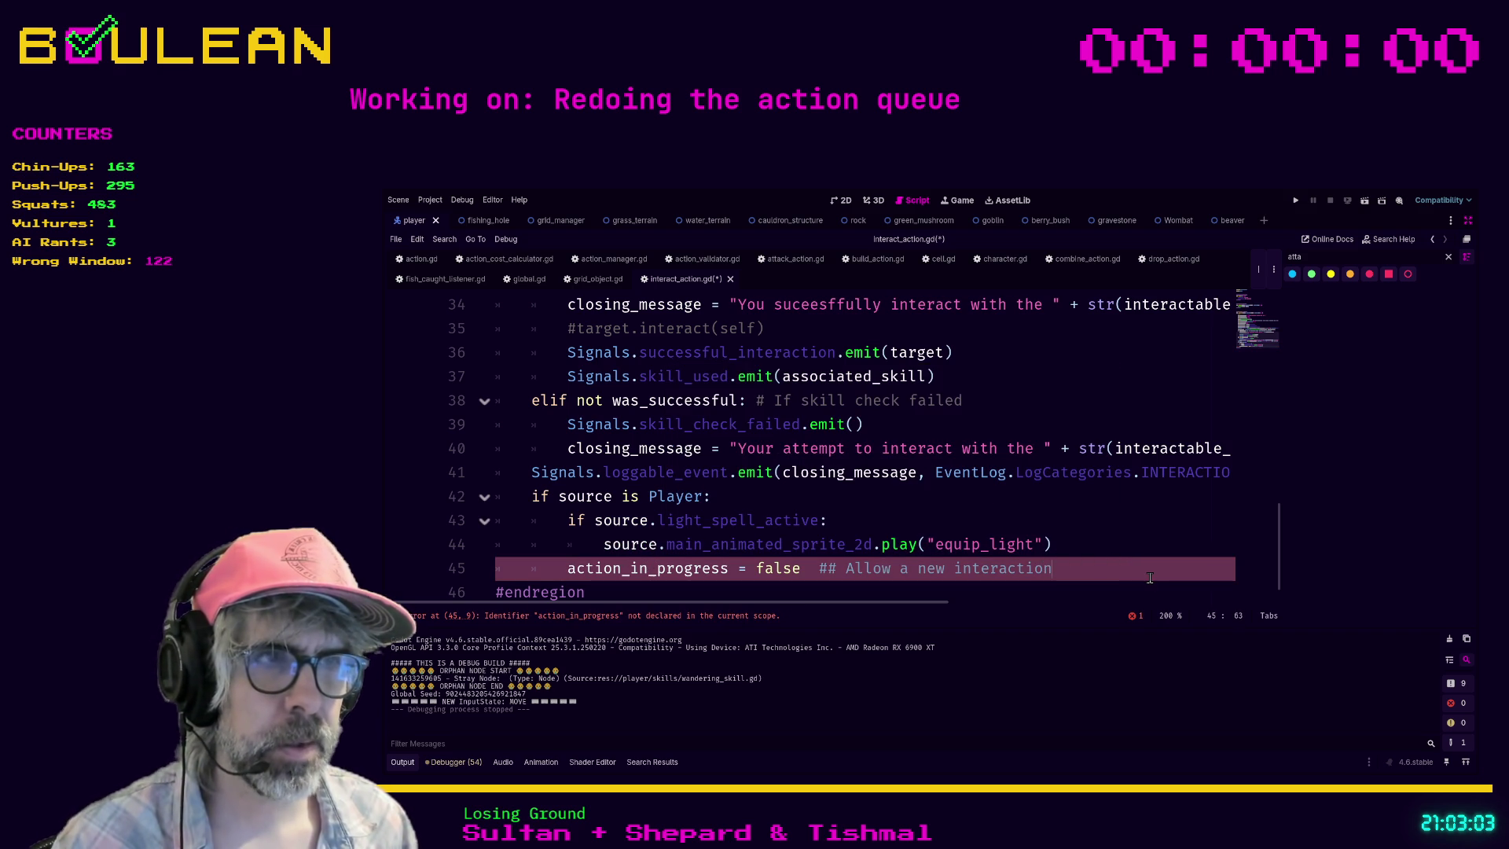
Step: Delete the leftover action_in_progress line and the commented target.interact line
{"action": "key", "text": "shift+Home"}
{"action": "key", "text": "BackSpace"}
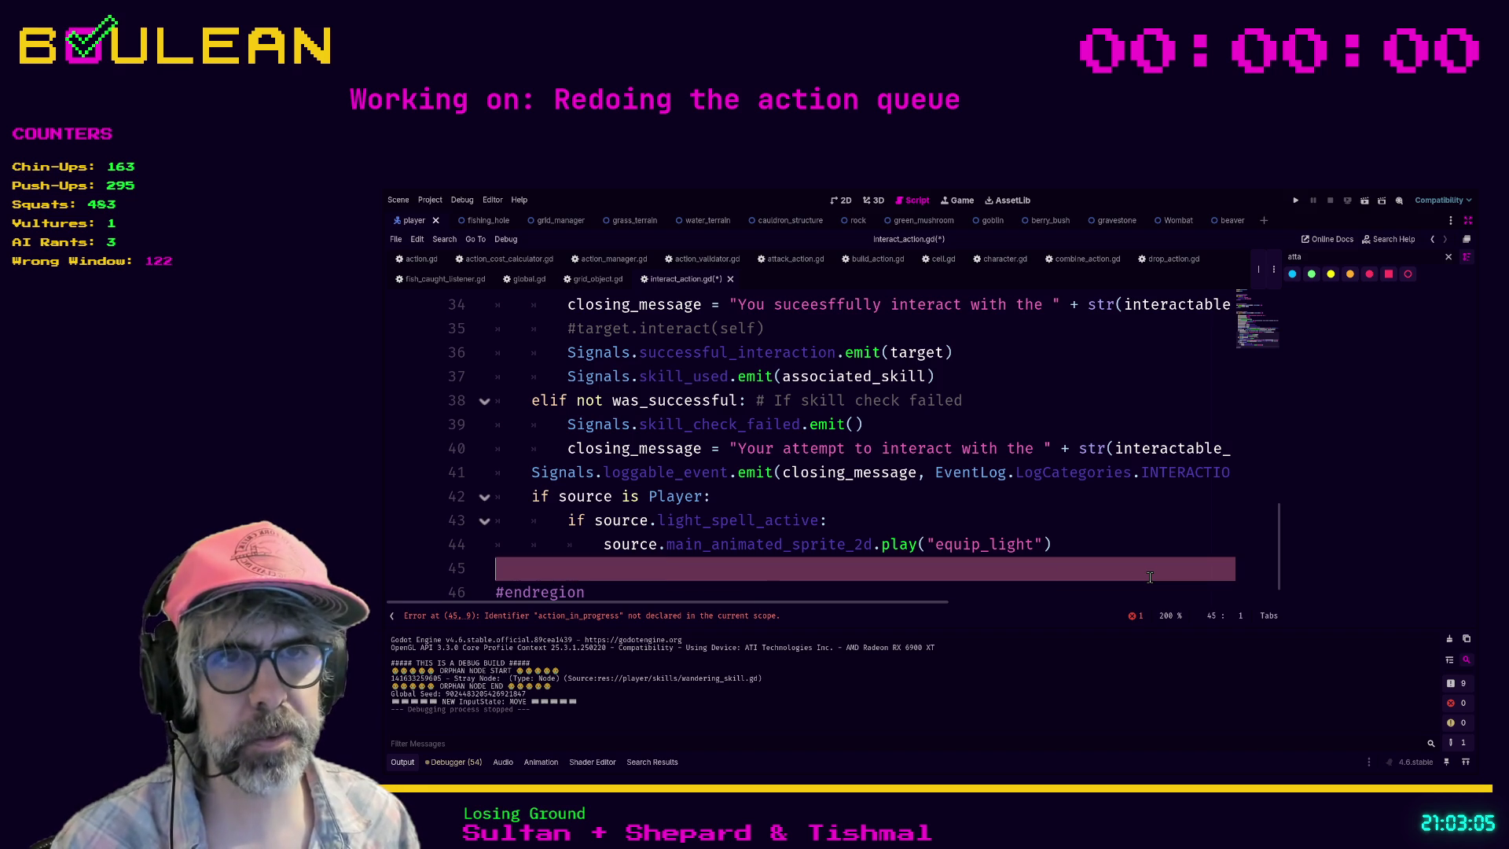
{"action": "key", "text": "BackSpace"}
{"action": "key", "text": "BackSpace"}
{"action": "key", "text": "BackSpace"}
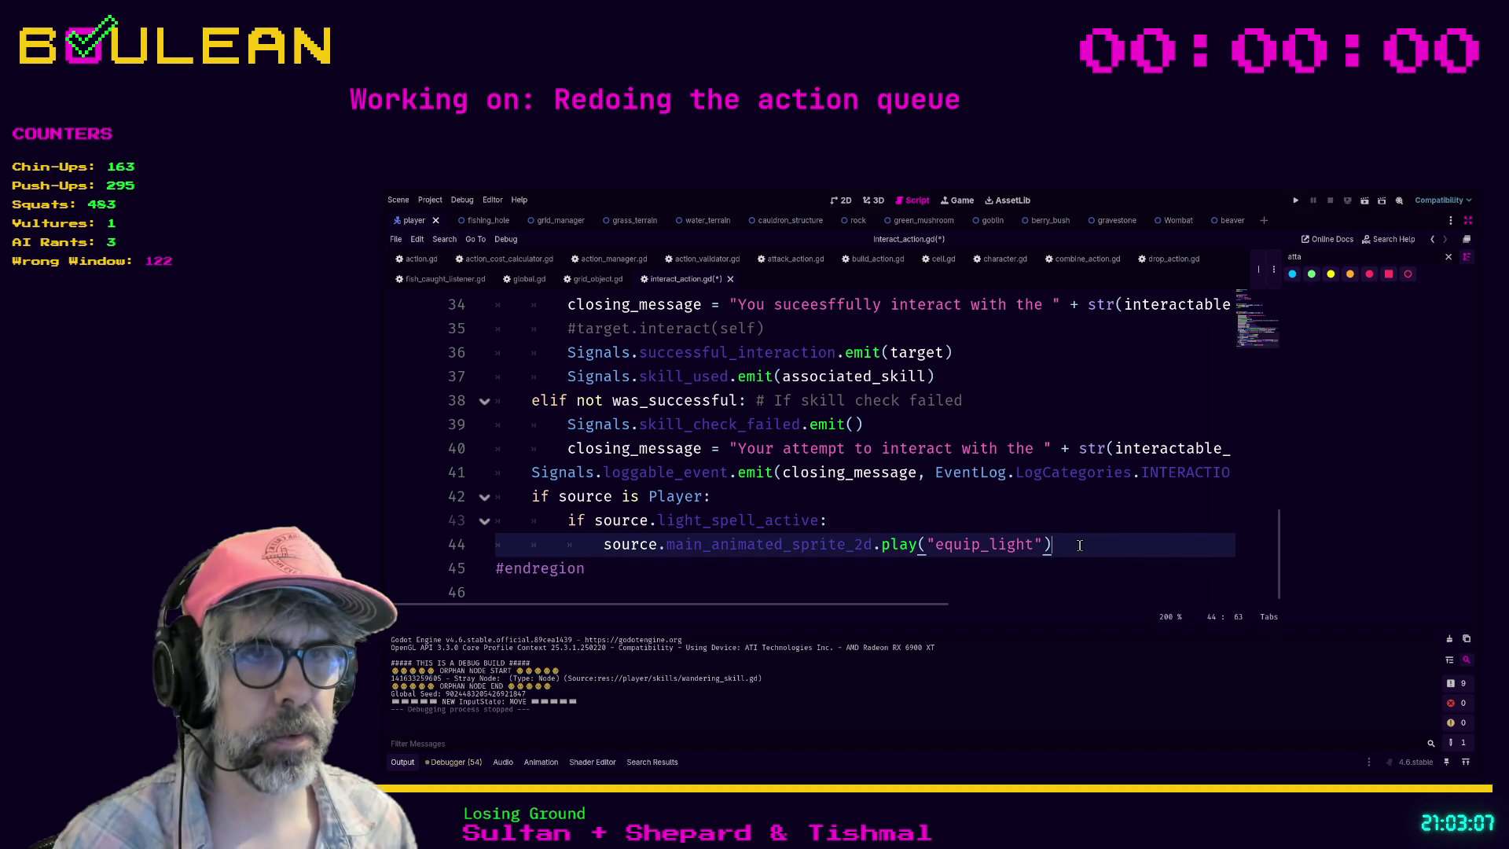
{"action": "scroll", "coordinate": [1081, 544], "scroll_direction": "up", "scroll_amount": 2}
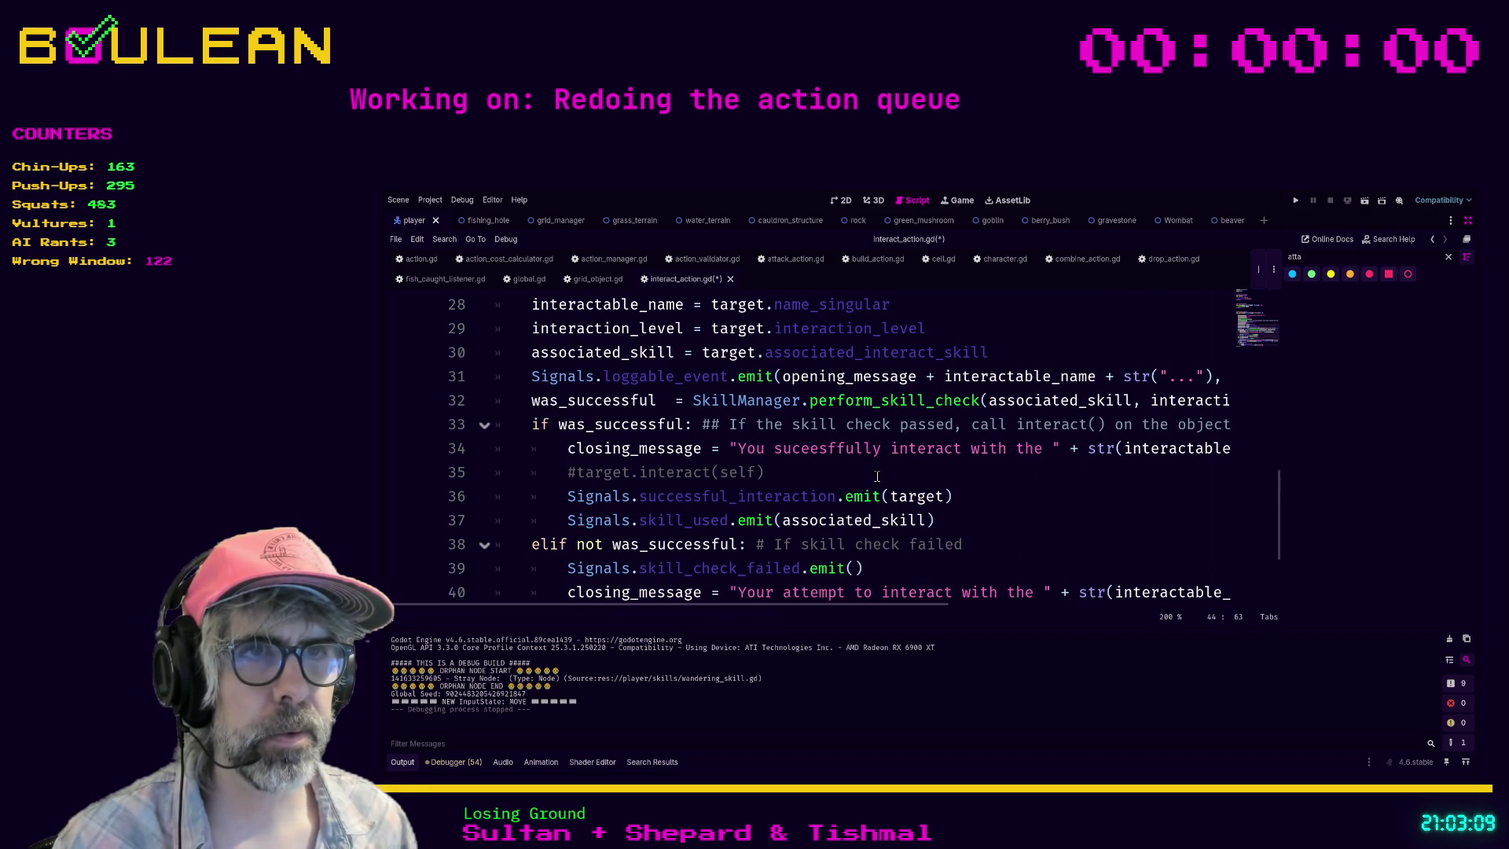
{"action": "left_click", "coordinate": [879, 476]}
{"action": "key", "text": "shift+Home"}
{"action": "key", "text": "BackSpace"}
{"action": "key", "text": "BackSpace"}
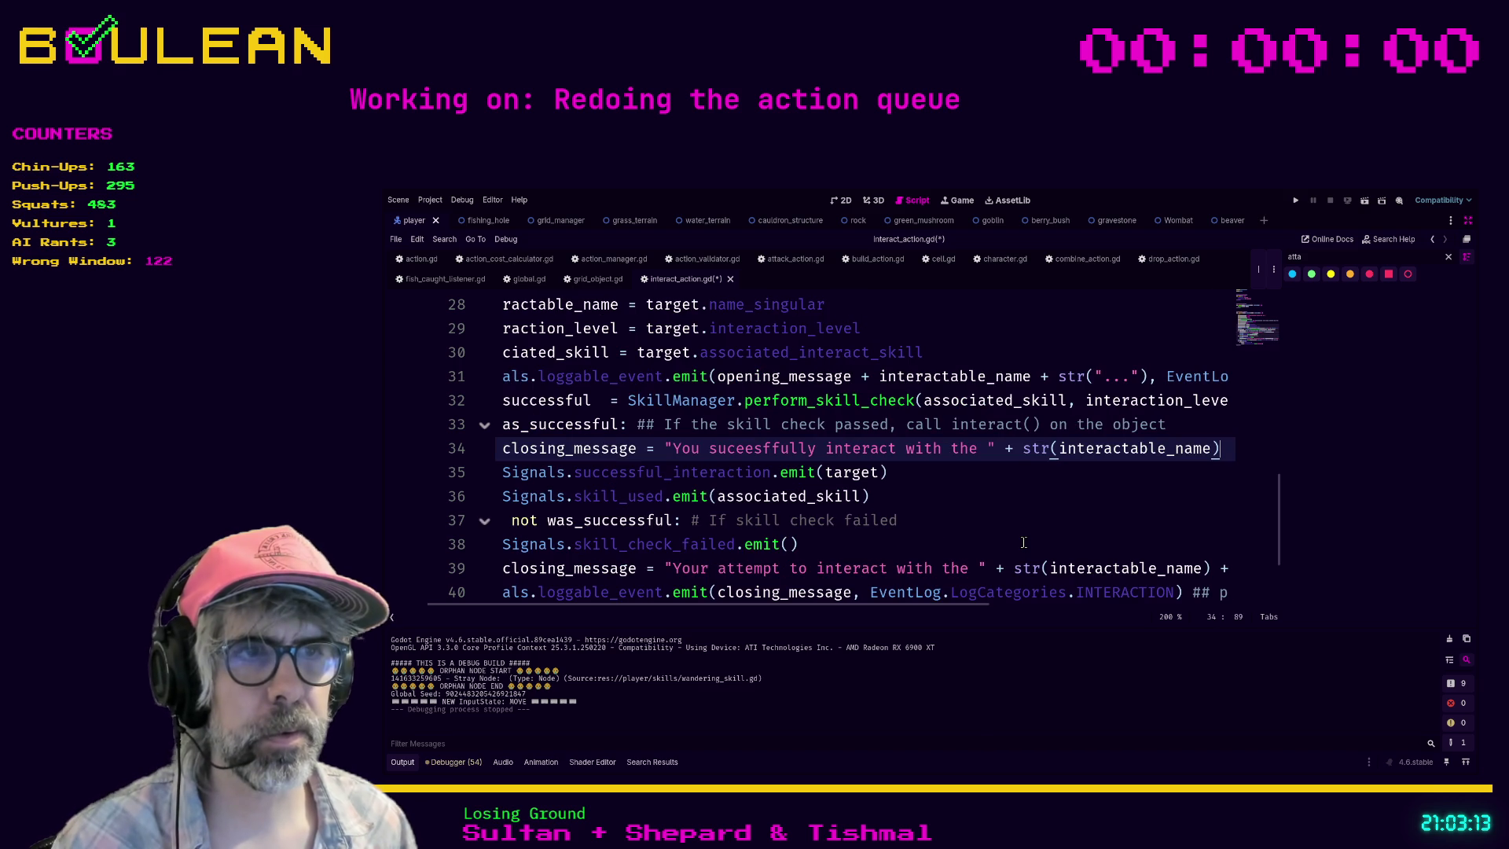
{"action": "scroll", "coordinate": [1014, 535], "scroll_direction": "left", "scroll_amount": 2}
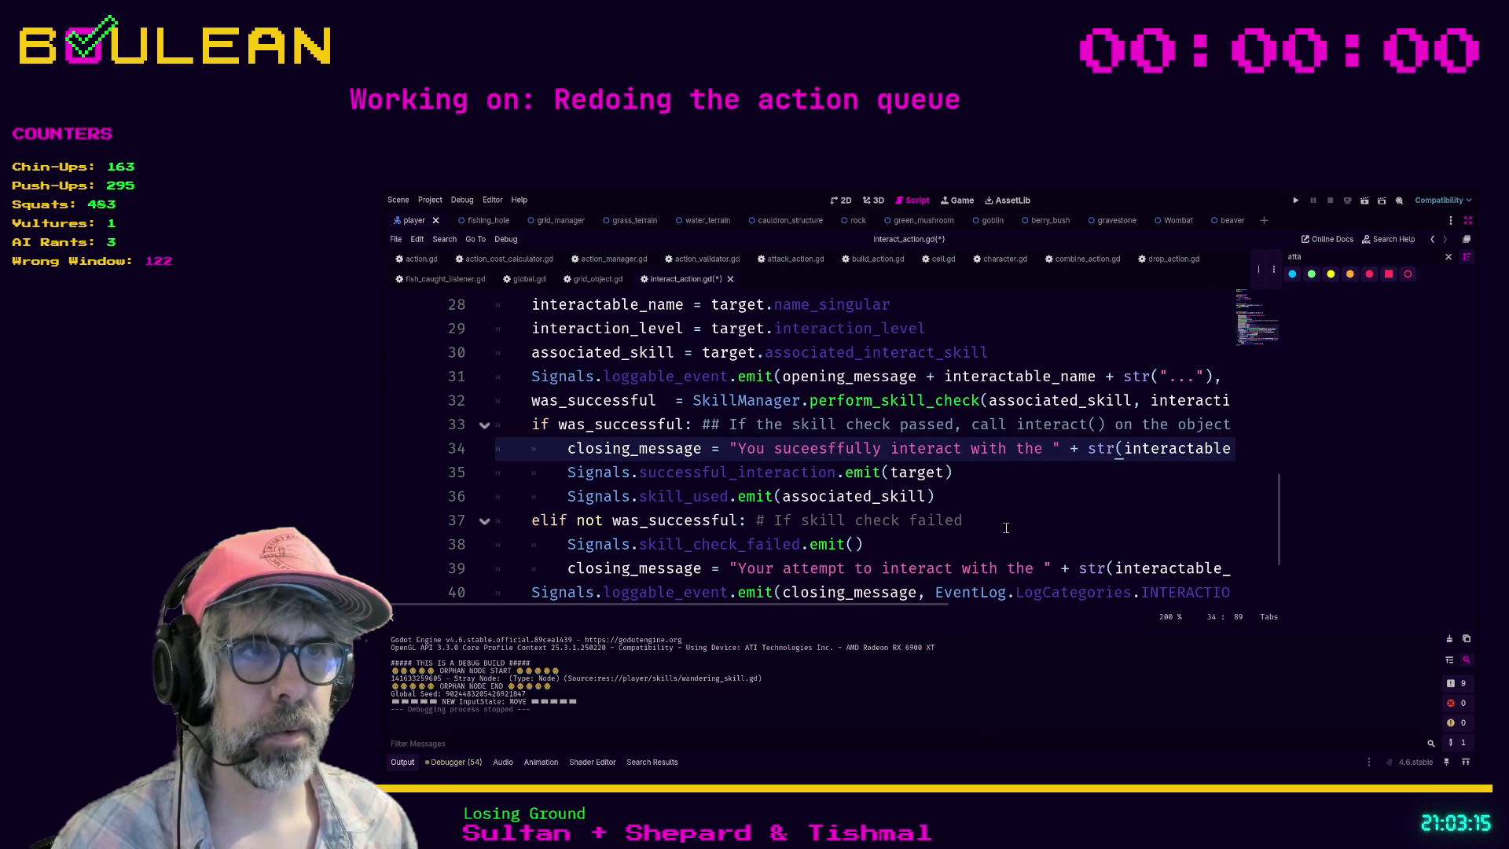
{"action": "scroll", "coordinate": [1005, 527], "scroll_direction": "down", "scroll_amount": 2}
Step: Save interact_action.gd and run the project with F5
{"action": "left_click", "coordinate": [977, 535]}
{"action": "key", "text": "ctrl+s"}
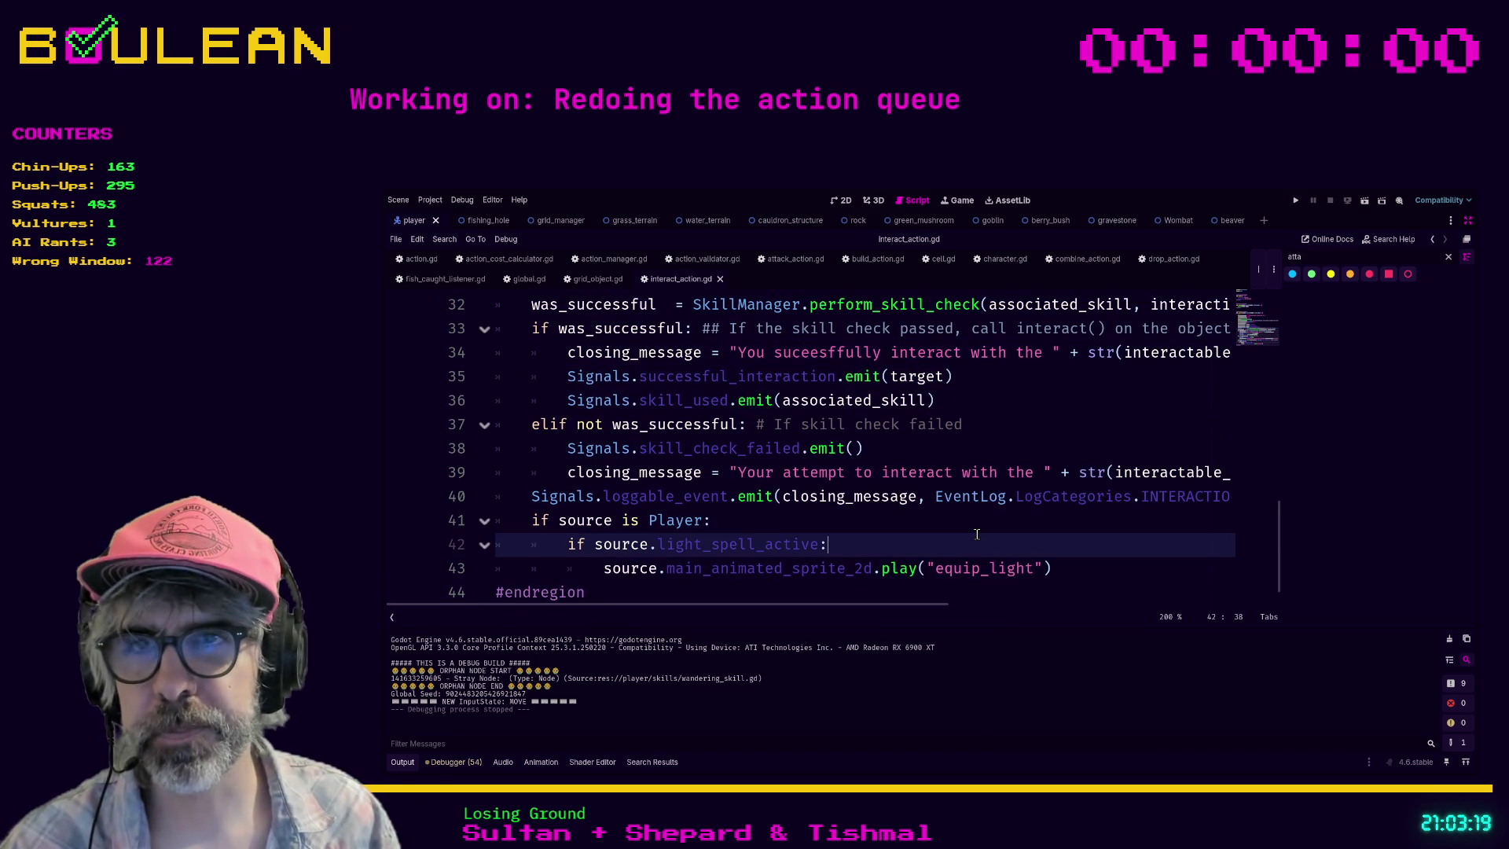
{"action": "key", "text": "F5"}
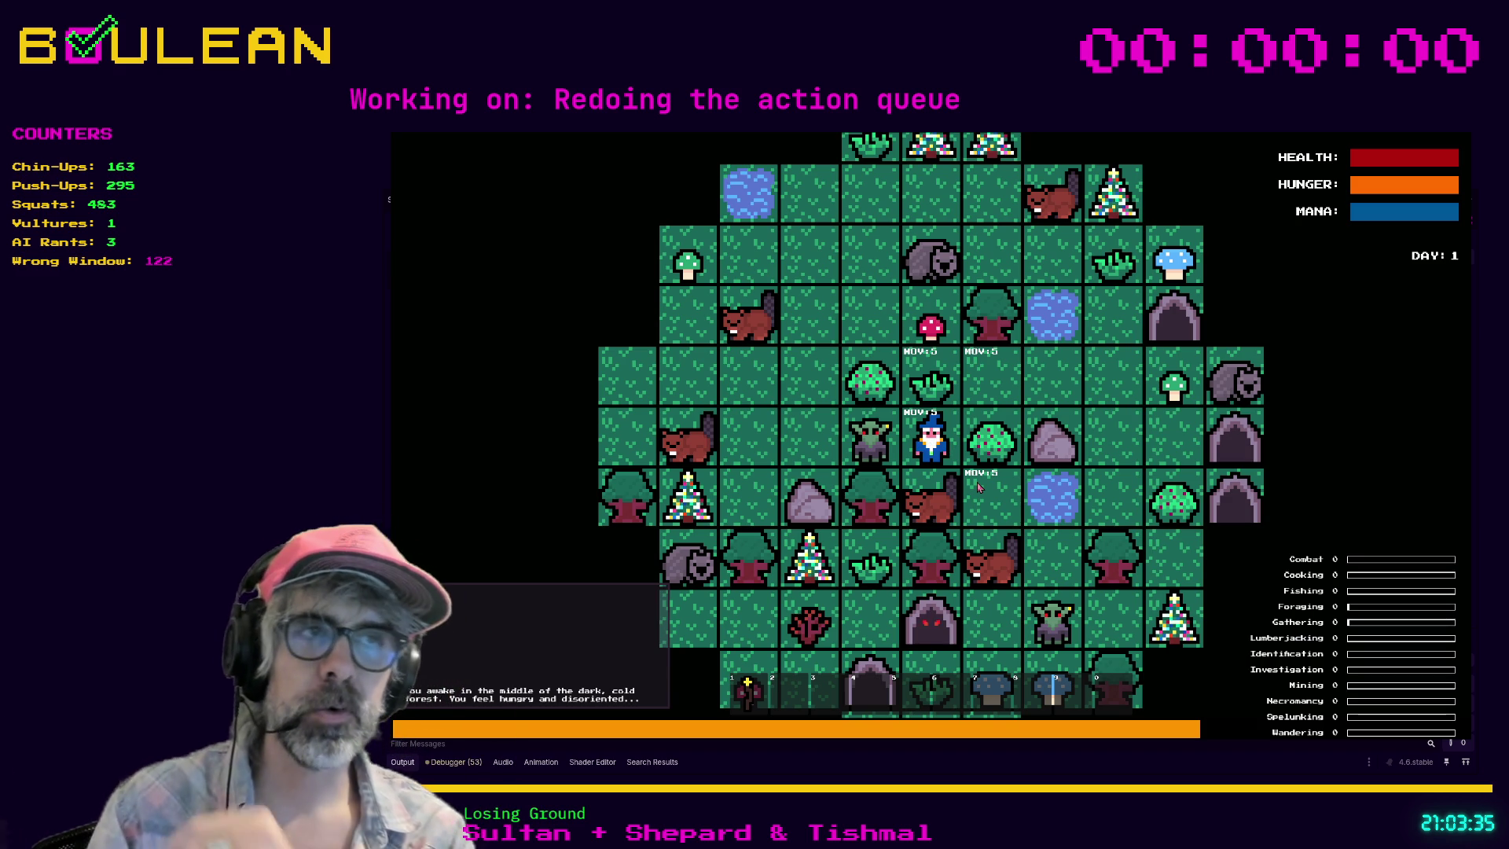
Step: Move the wizard one tile up-right and press E to enter interaction mode
{"action": "left_click", "coordinate": [978, 487]}
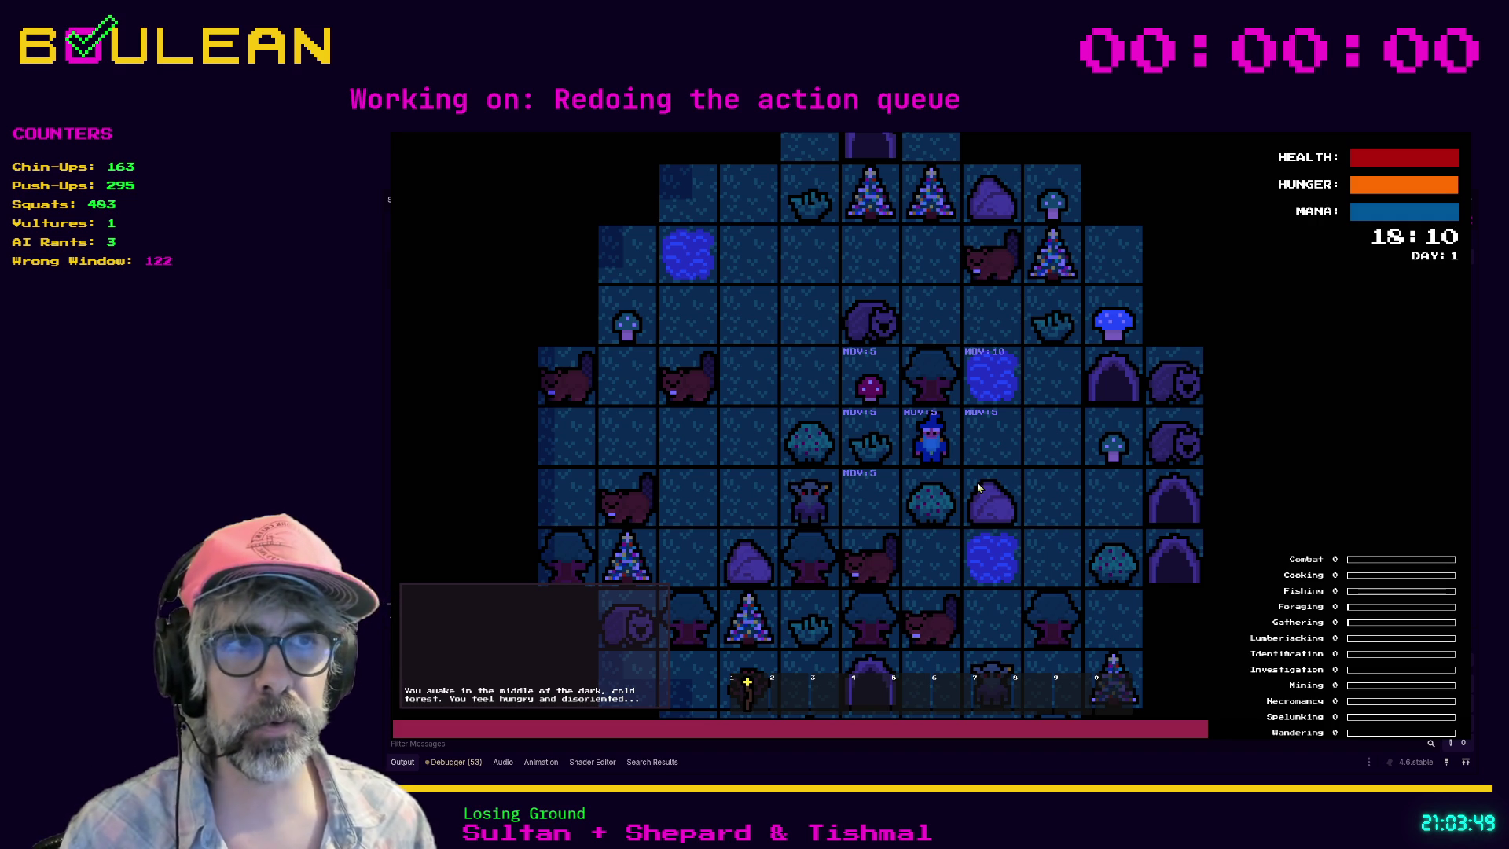
{"action": "key", "text": "e"}
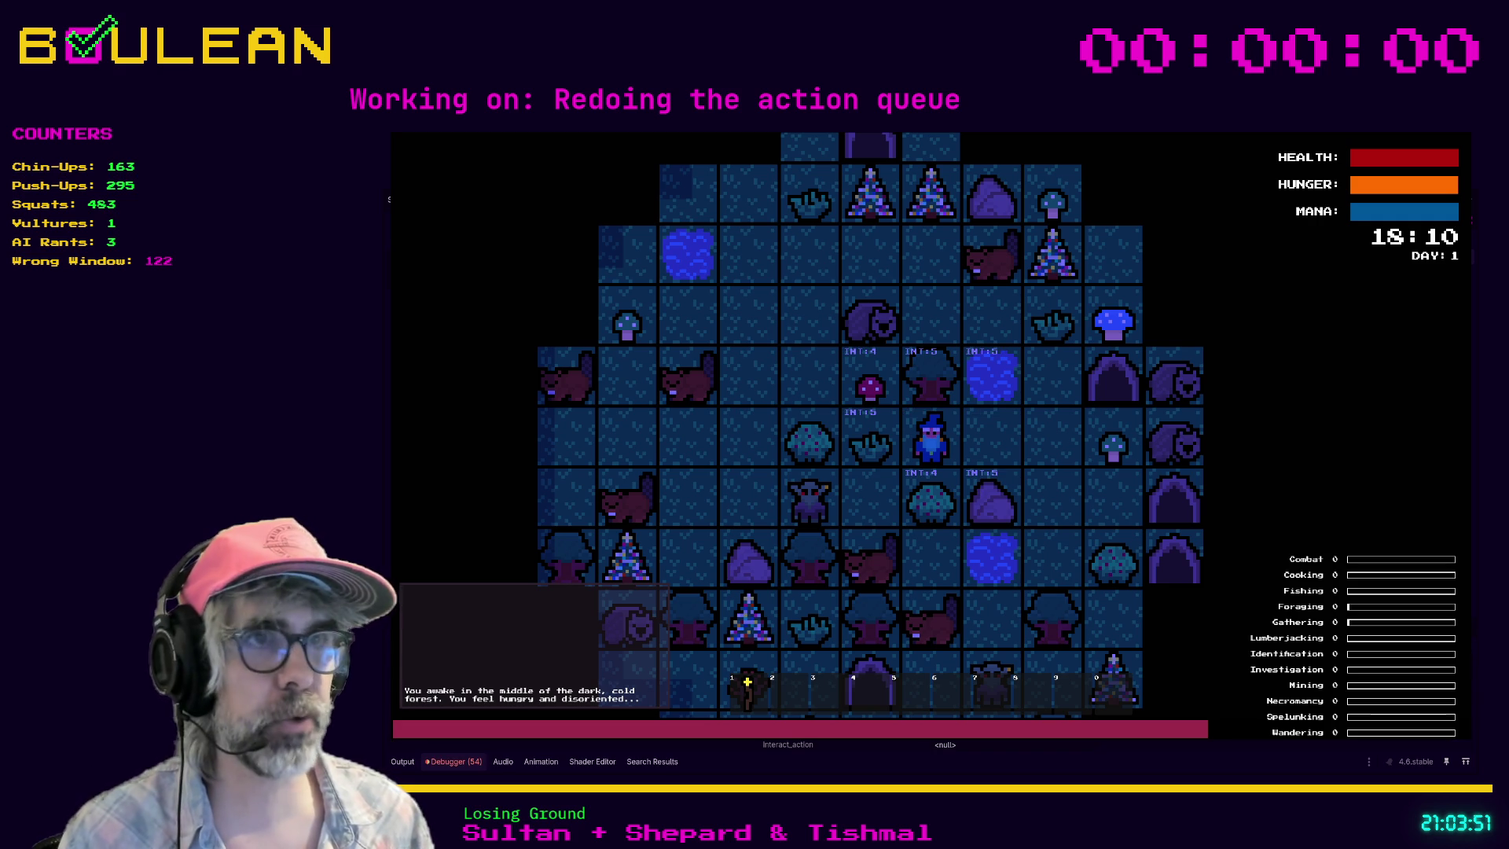
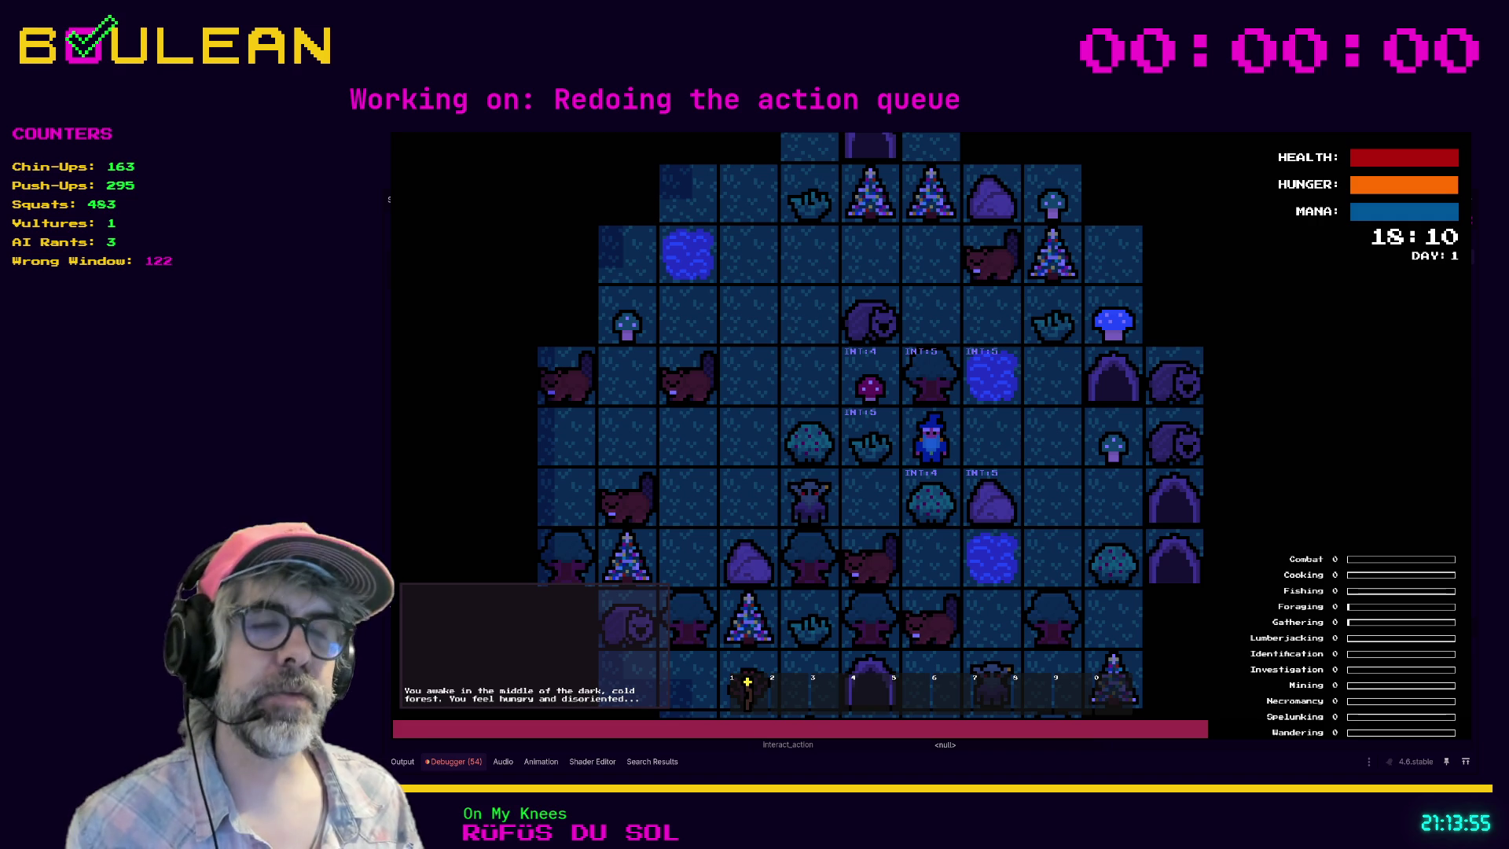
Step: Restart the game and try an interaction so the debugger breaks at character.gd line 50
{"action": "key", "text": "F8"}
{"action": "key", "text": "F5"}
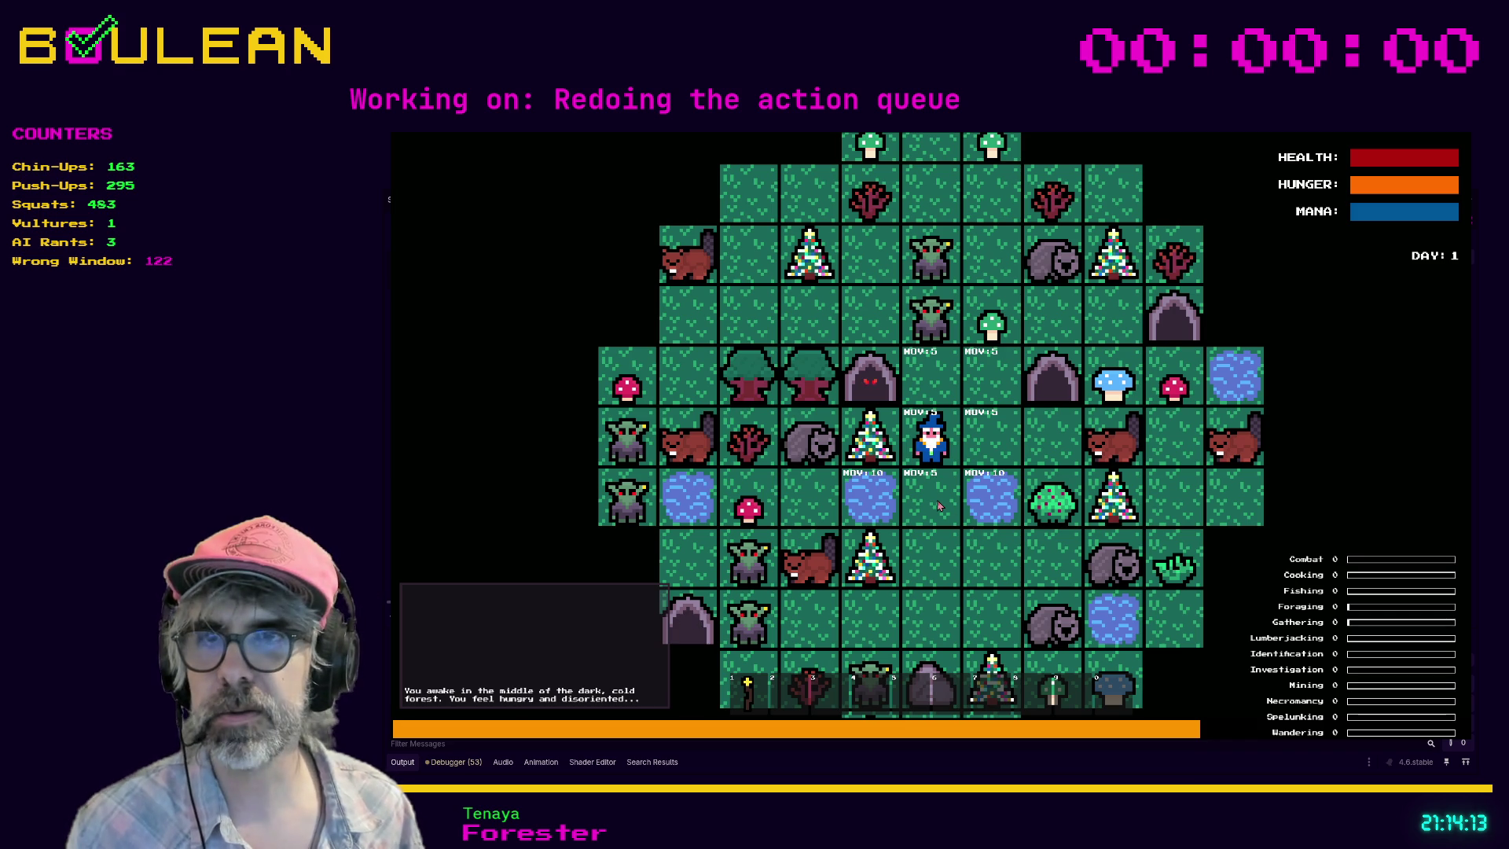
{"action": "key", "text": "i"}
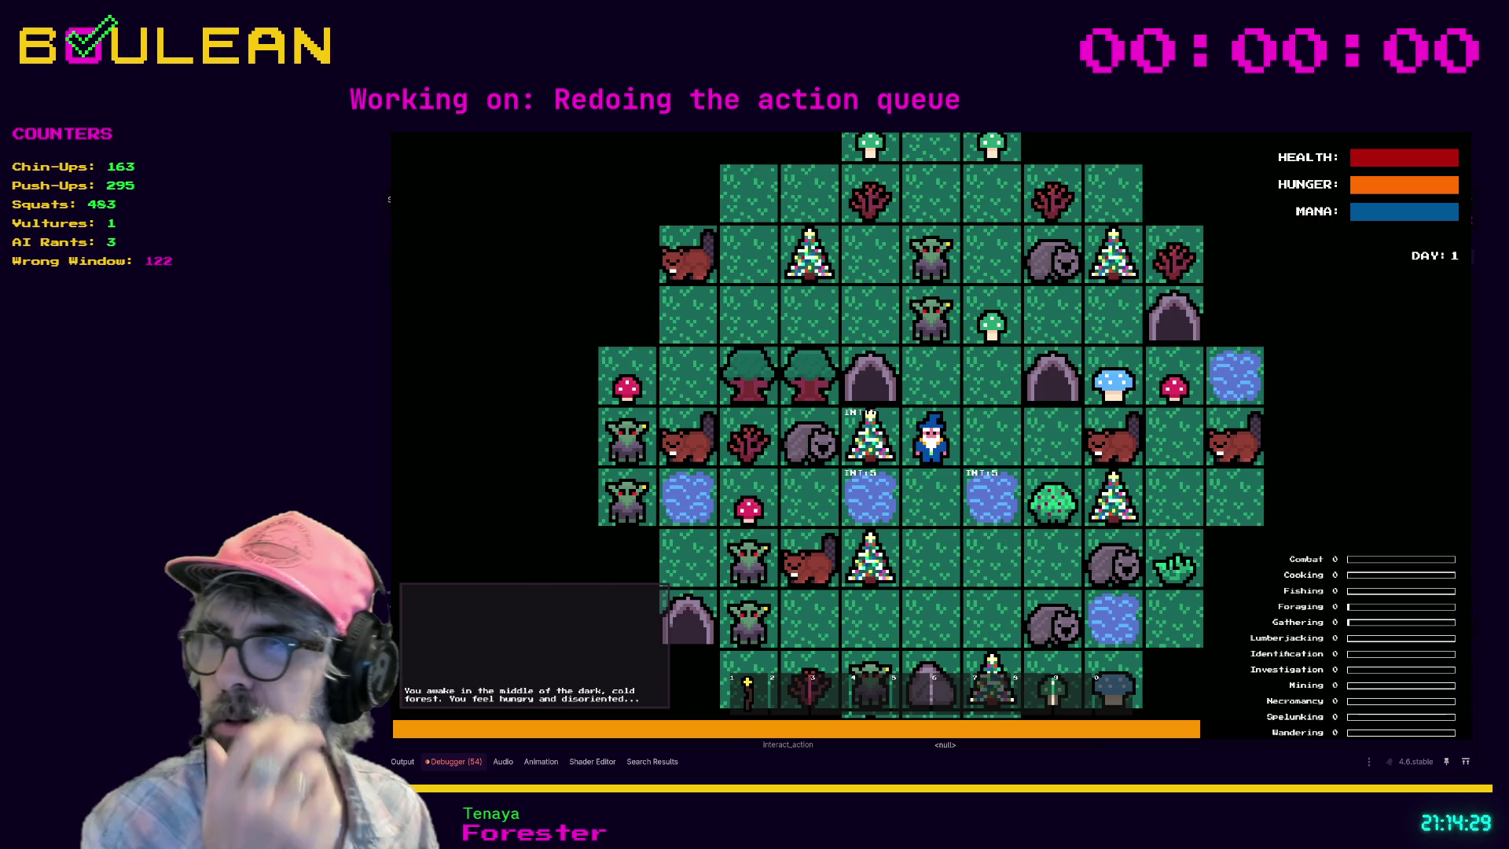
{"action": "key", "text": "Right"}
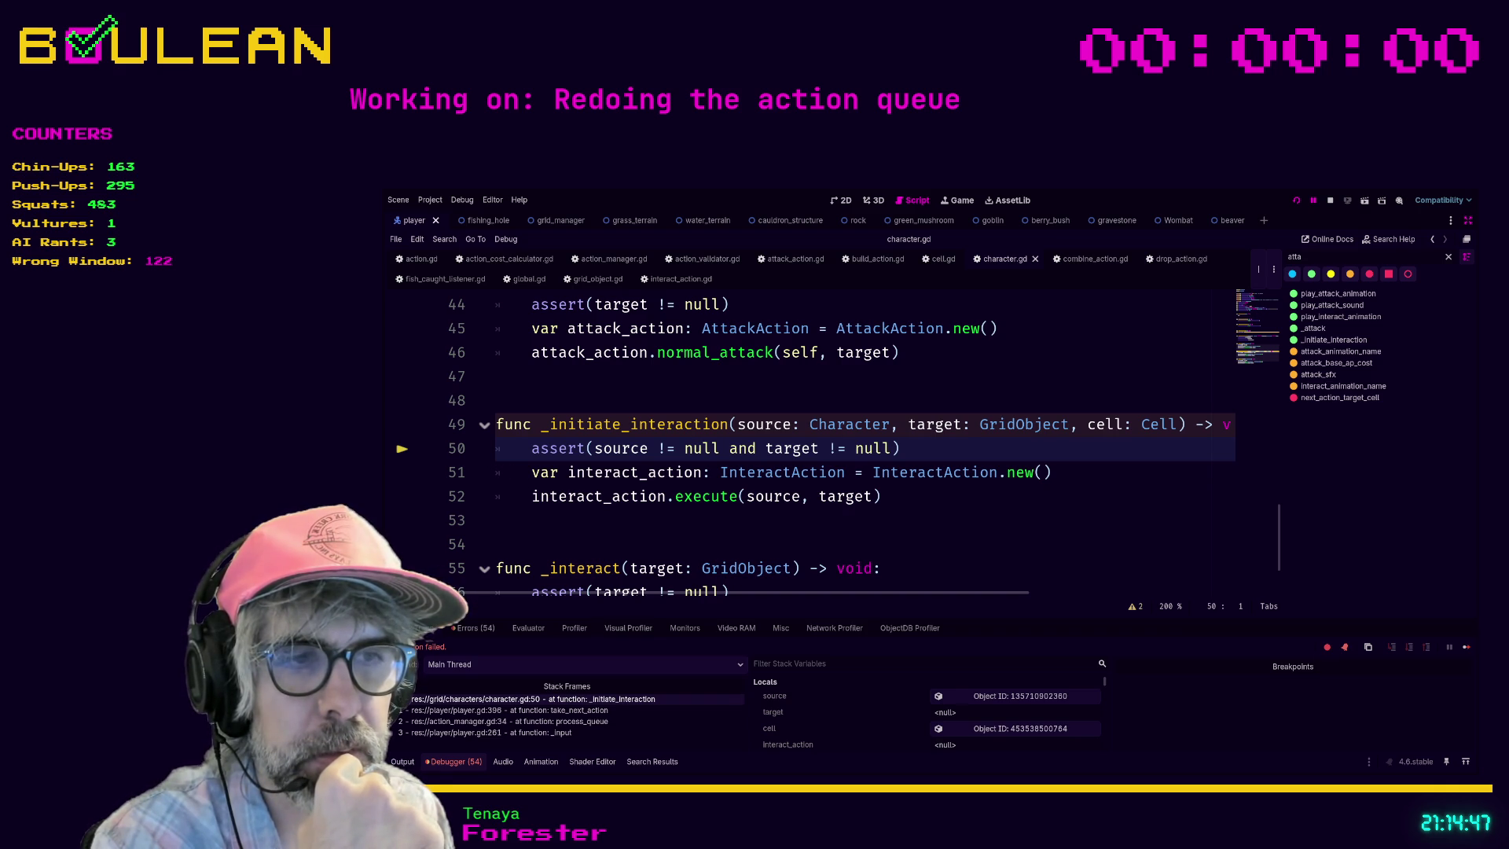
Step: Search the project for initiate_interaction and open the player.gd call at line 396
{"action": "scroll", "coordinate": [927, 712], "scroll_direction": "down", "scroll_amount": 1}
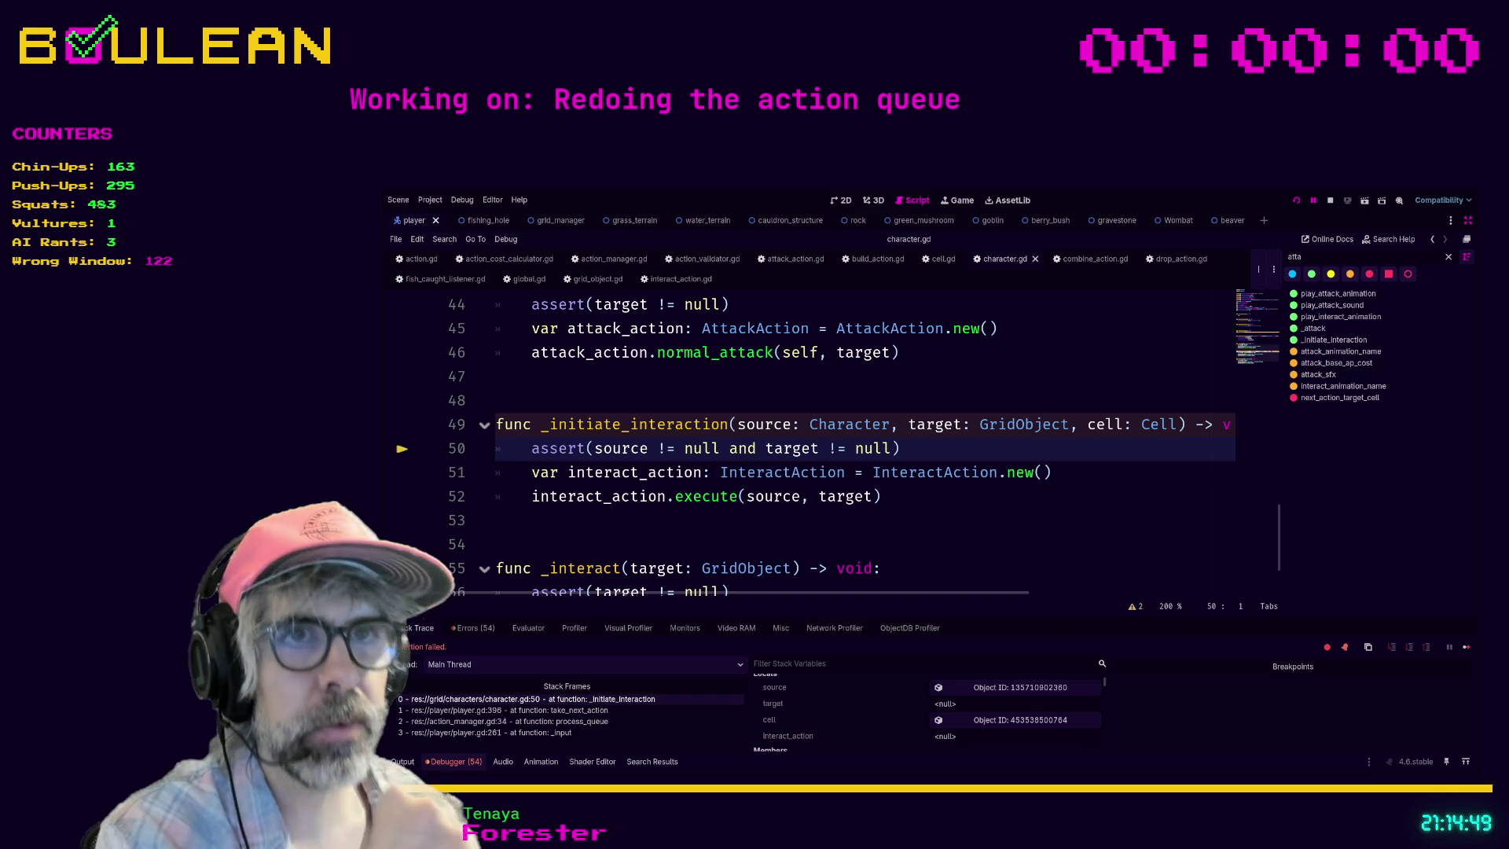
{"action": "left_click", "coordinate": [719, 543]}
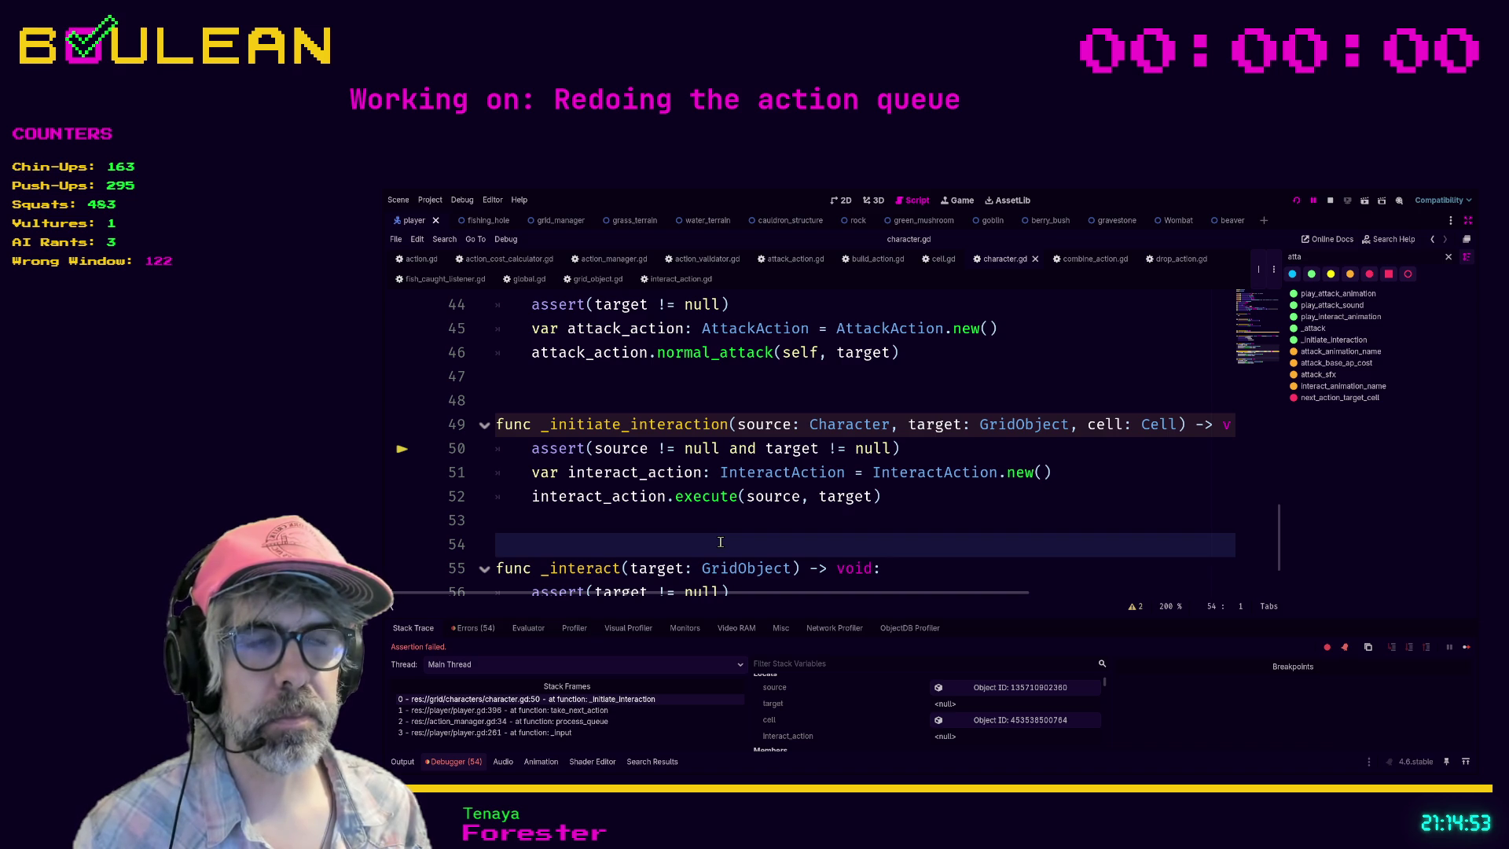
{"action": "key", "text": "ctrl+shift+f"}
{"action": "key", "text": "Return"}
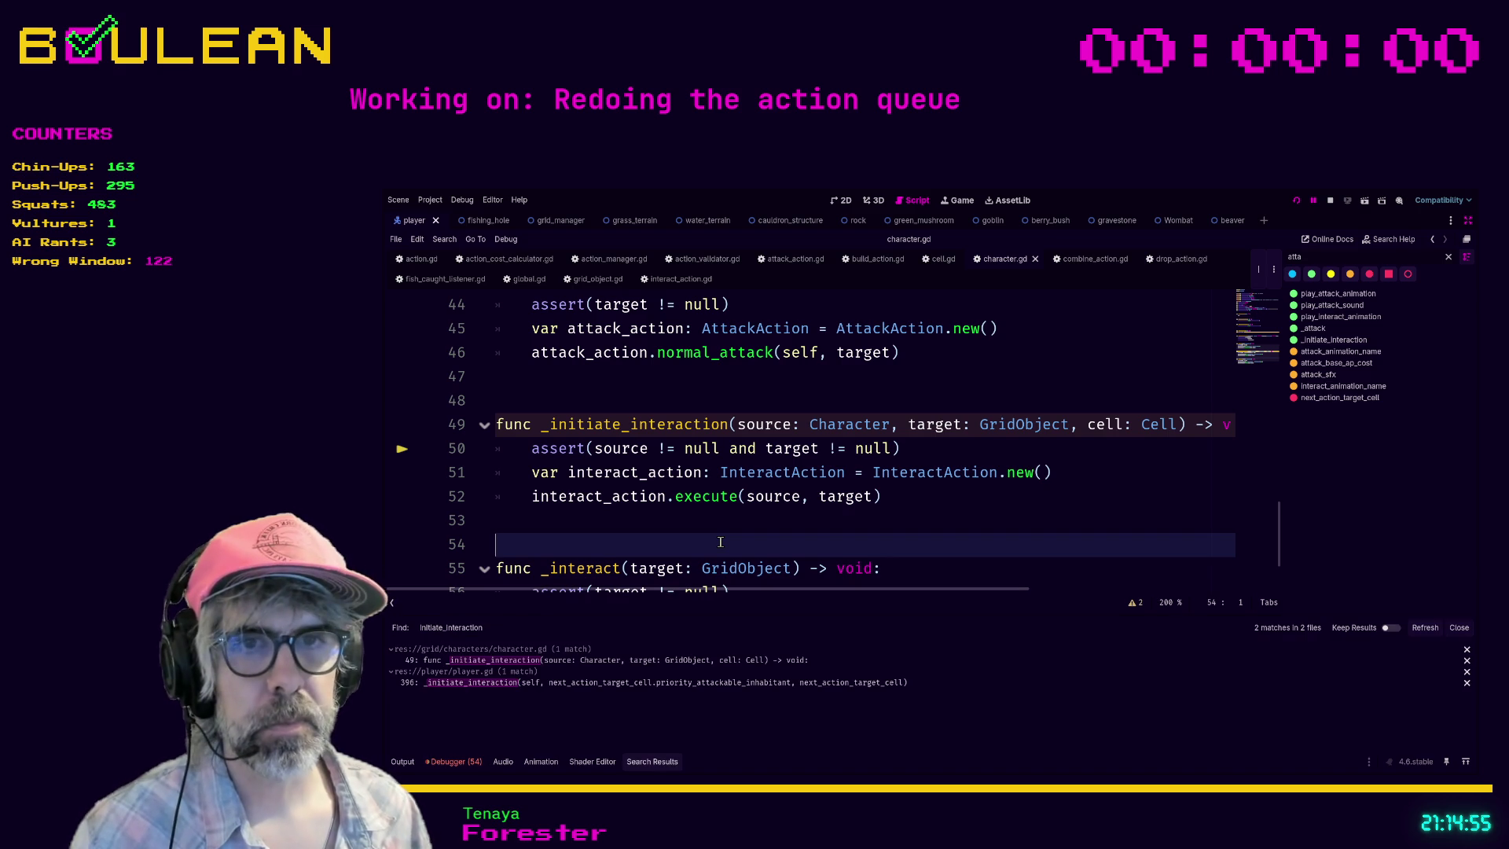
{"action": "left_click", "coordinate": [611, 662]}
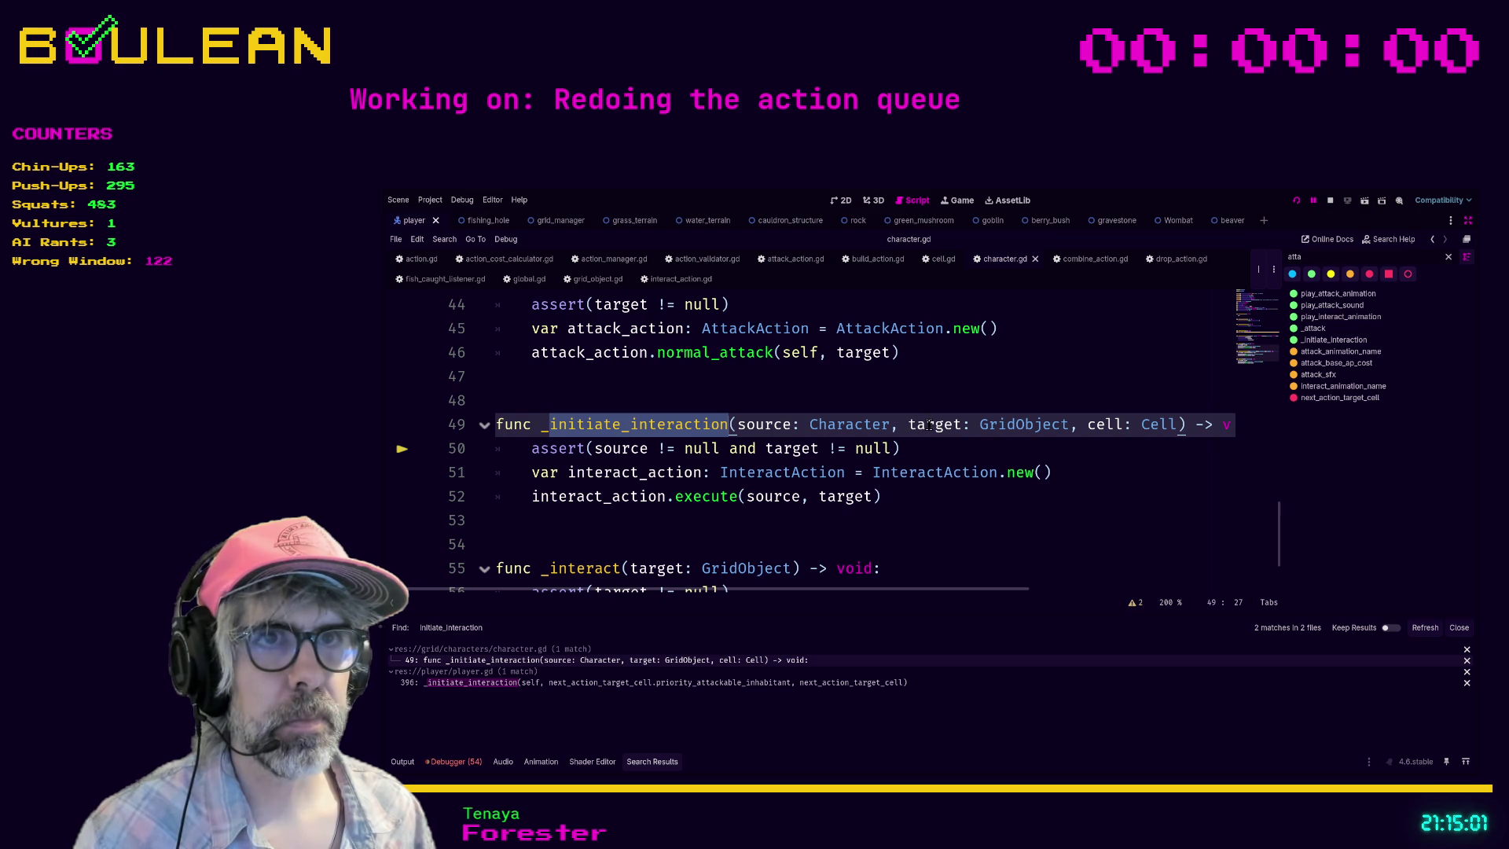
{"action": "left_click", "coordinate": [614, 684]}
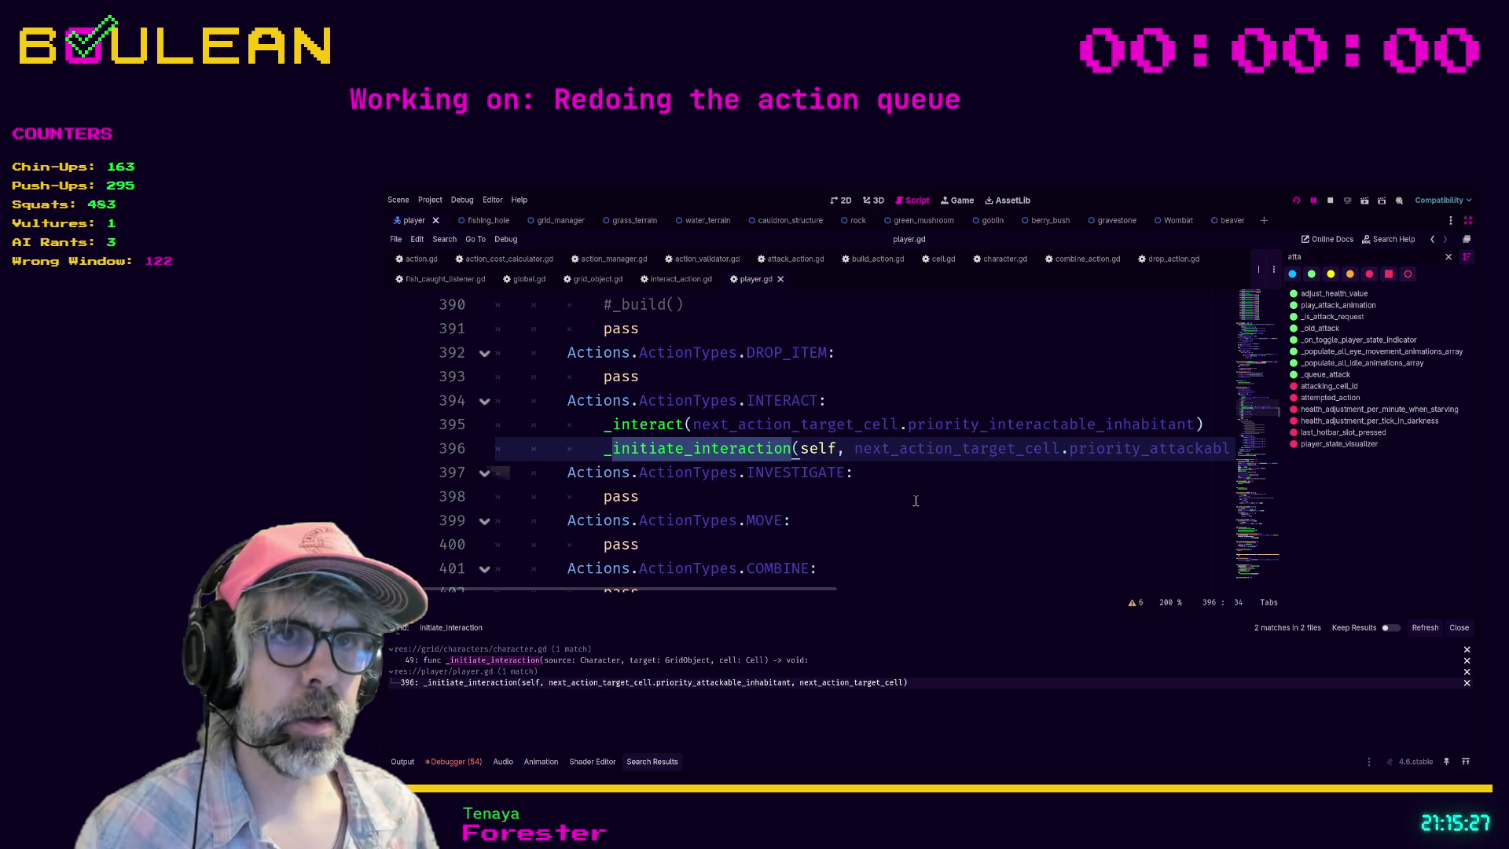
Step: Replace priority_attackable_inhabitant on line 396 with the autocompleted priority_interactable_inhabitant
{"action": "scroll", "coordinate": [864, 493], "scroll_direction": "up", "scroll_amount": 1}
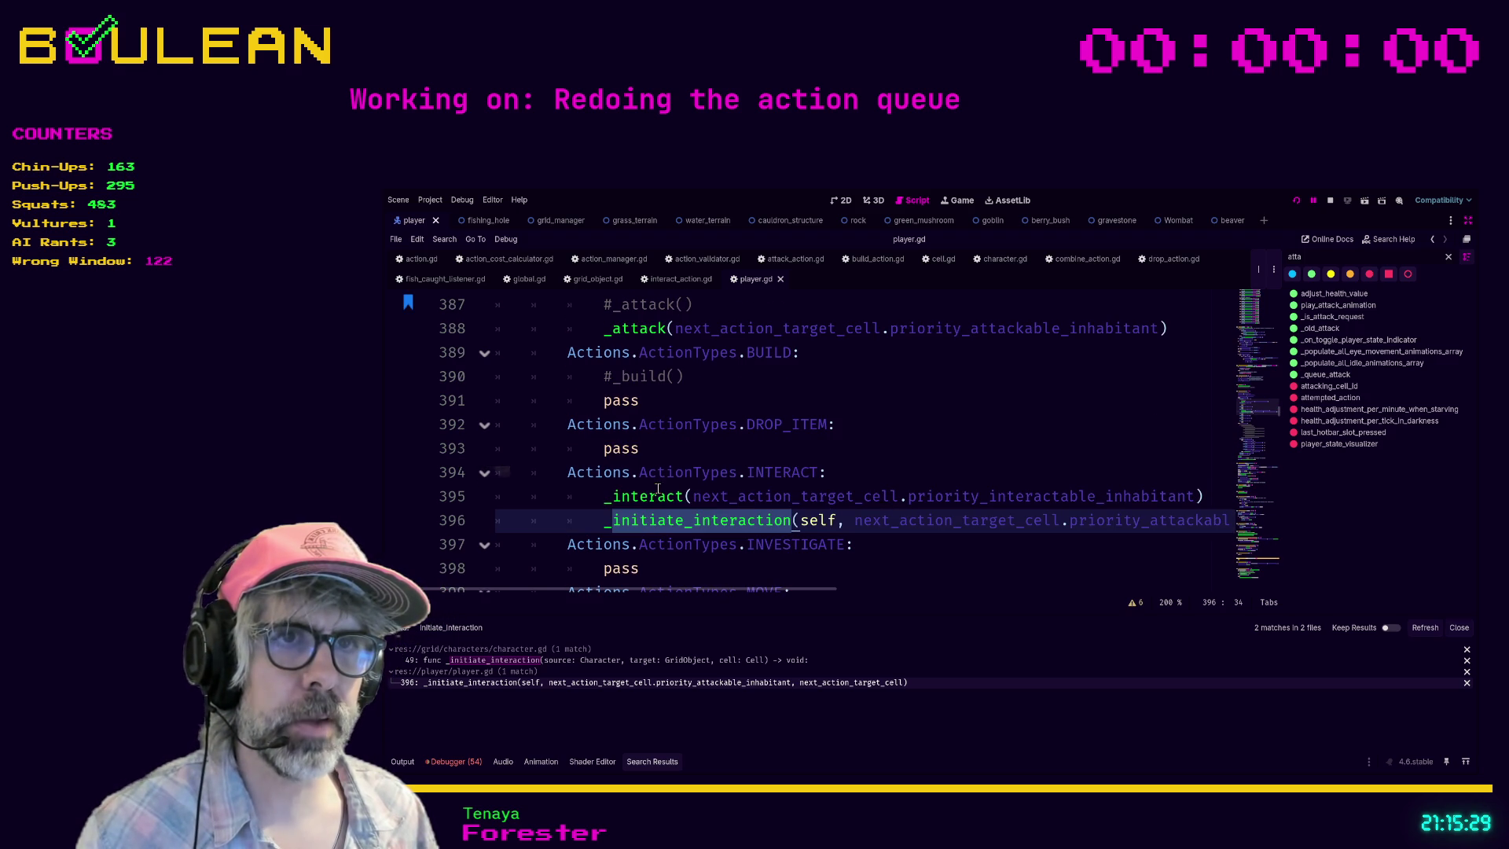
{"action": "left_click_drag", "start_coordinate": [811, 594], "coordinate": [924, 591]}
{"action": "double_click", "coordinate": [912, 521]}
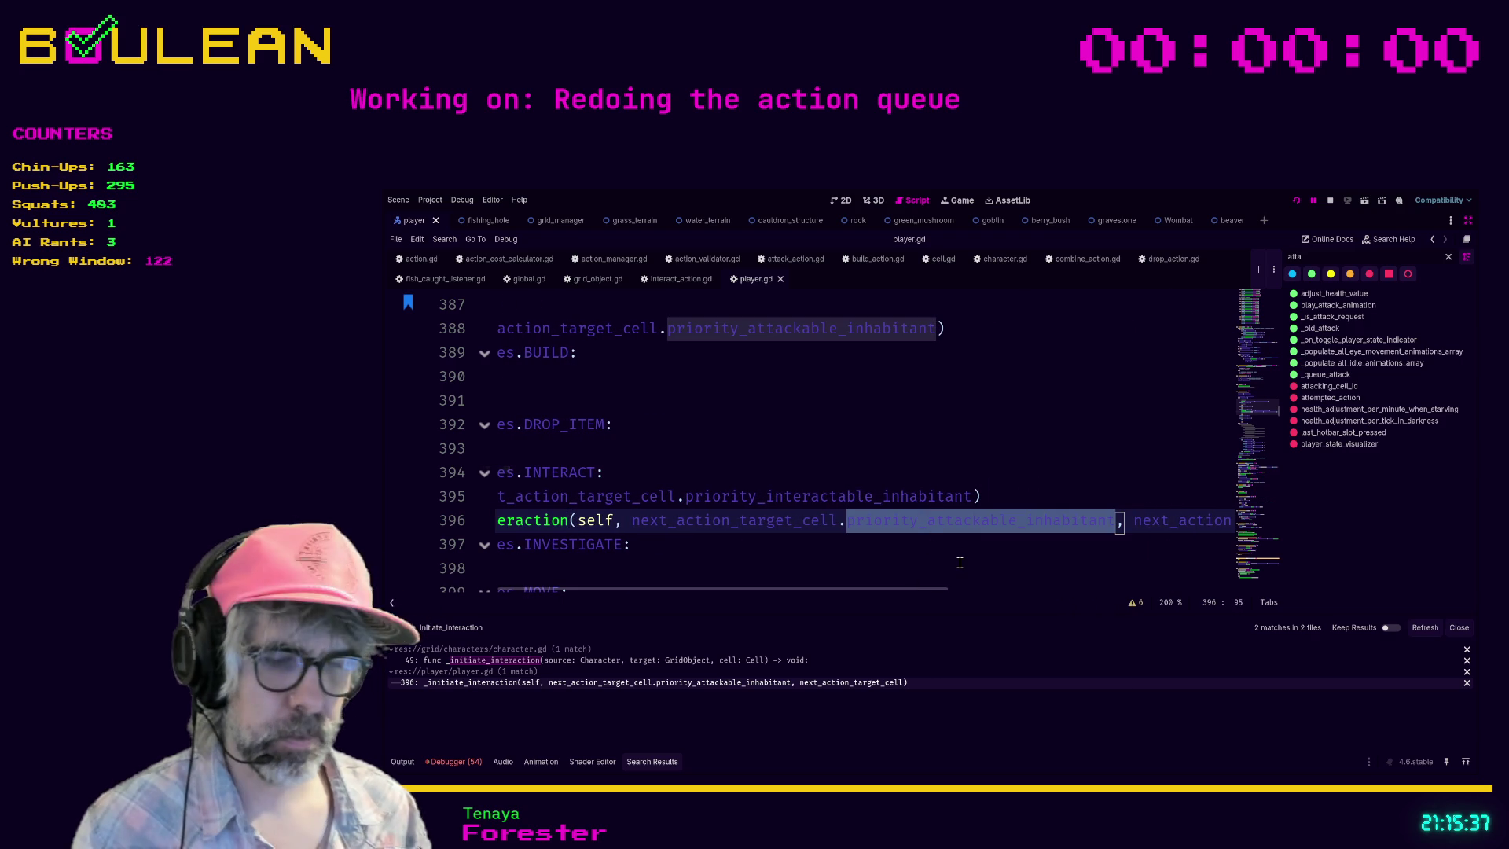
{"action": "type", "text": "associated_skill"}
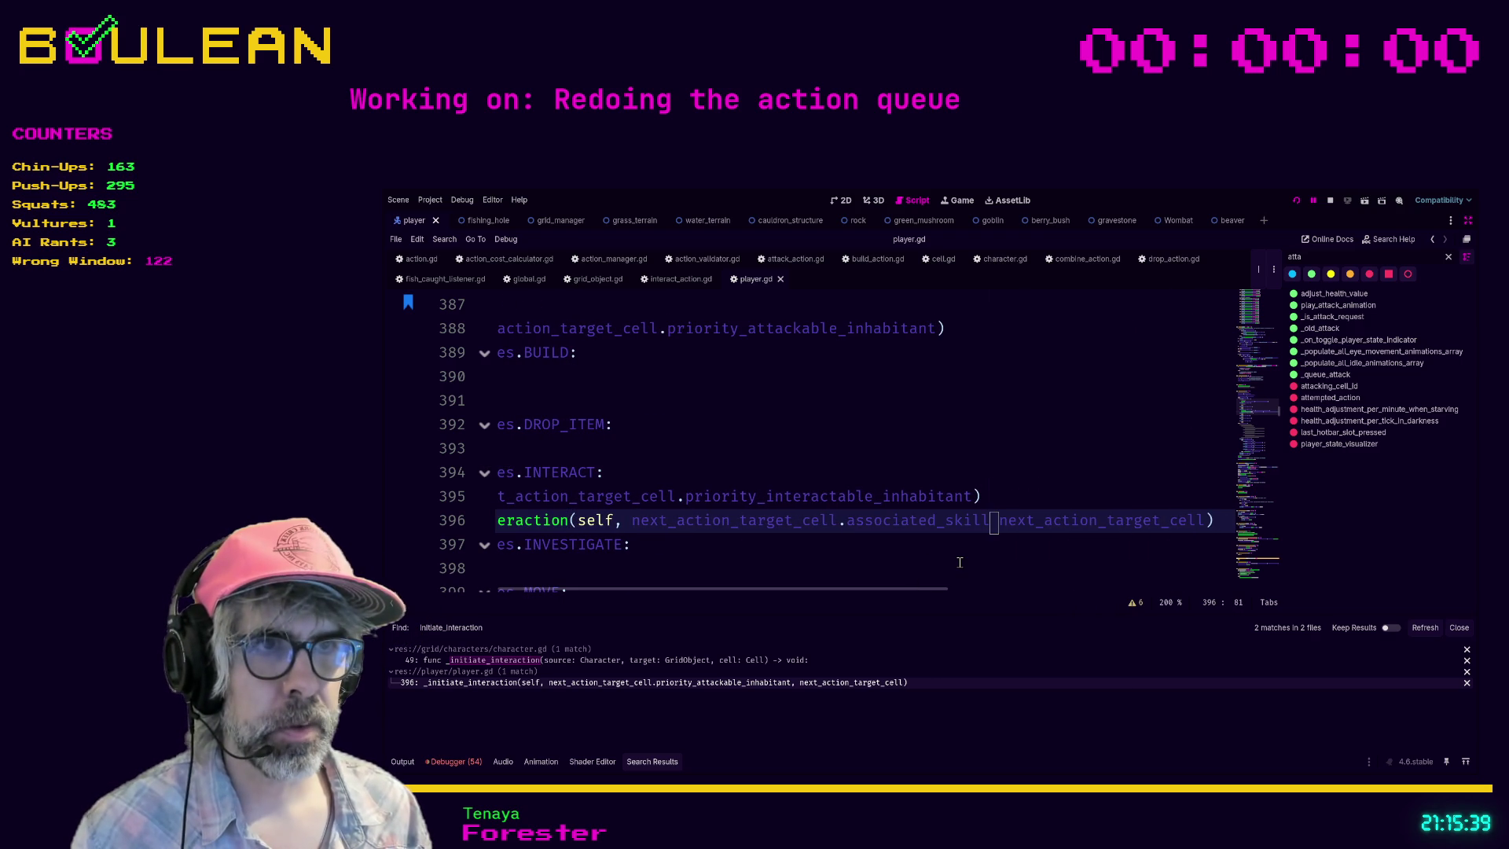
{"action": "key", "text": "ctrl+z"}
{"action": "key", "text": "ctrl+z"}
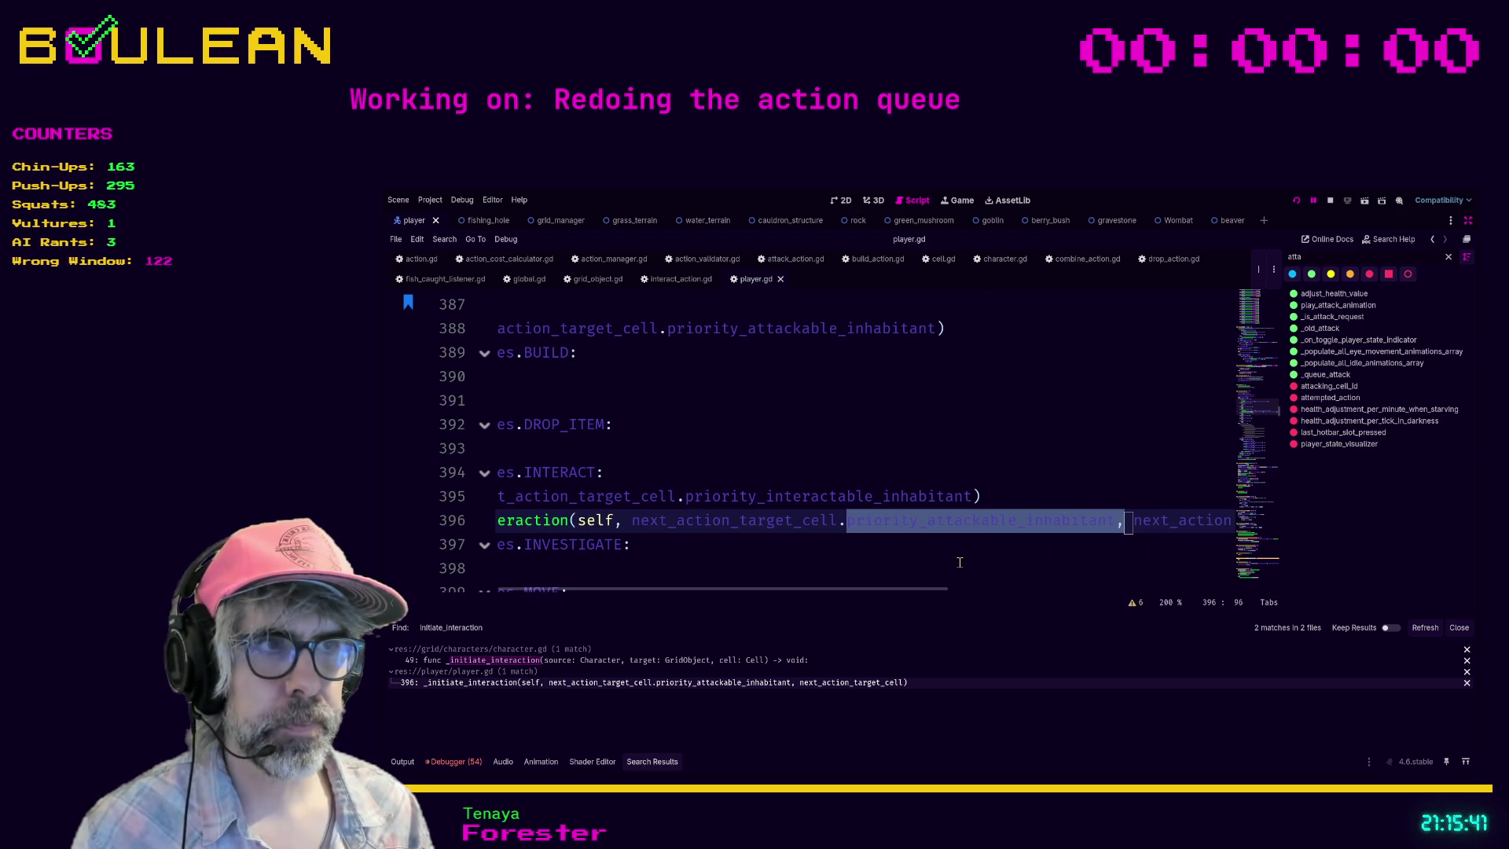
{"action": "key", "text": "BackSpace"}
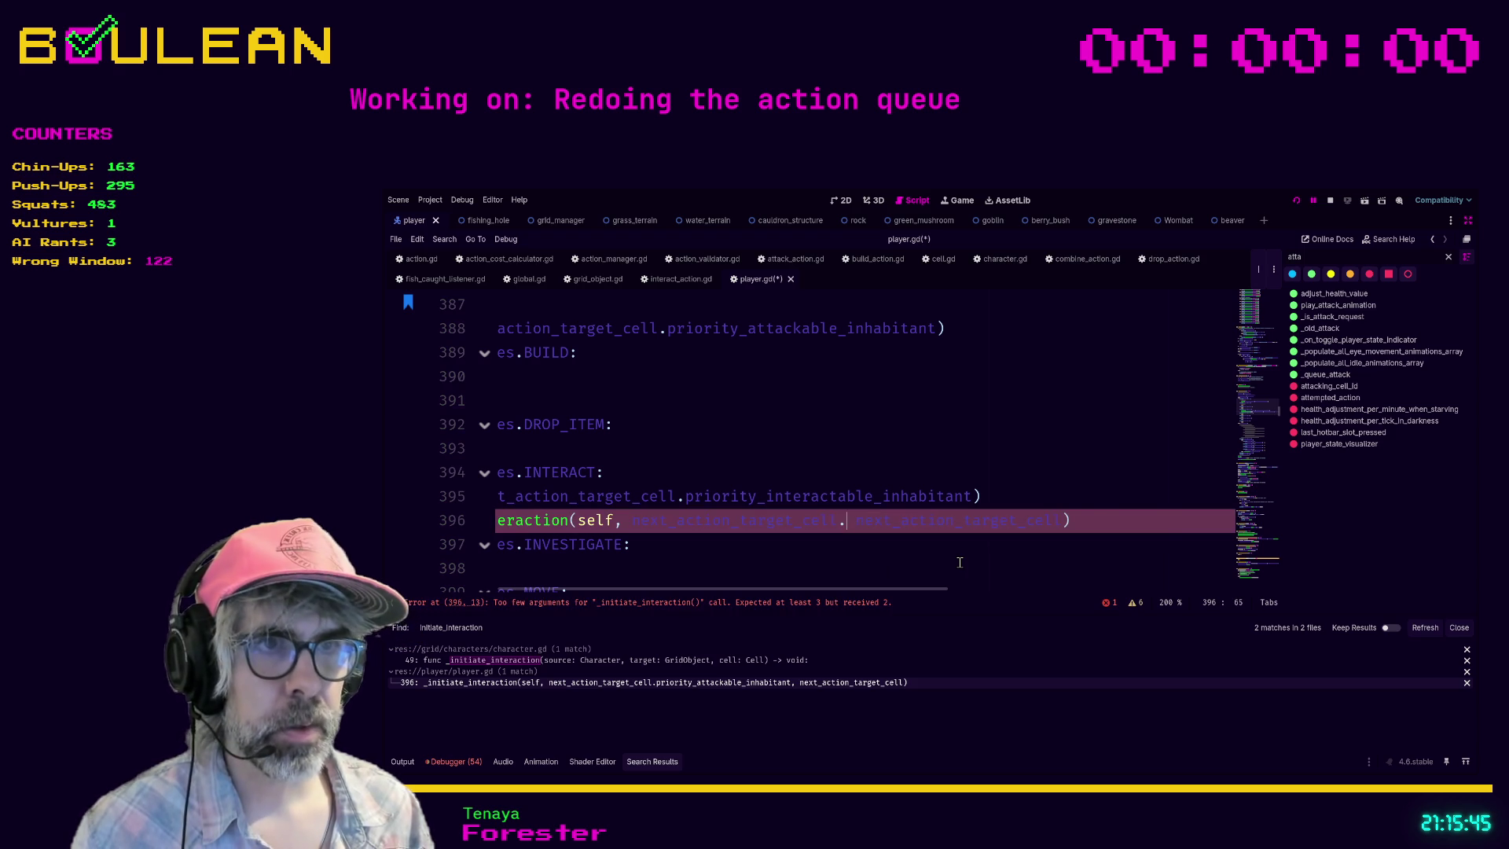
{"action": "type", "text": "ty_"}
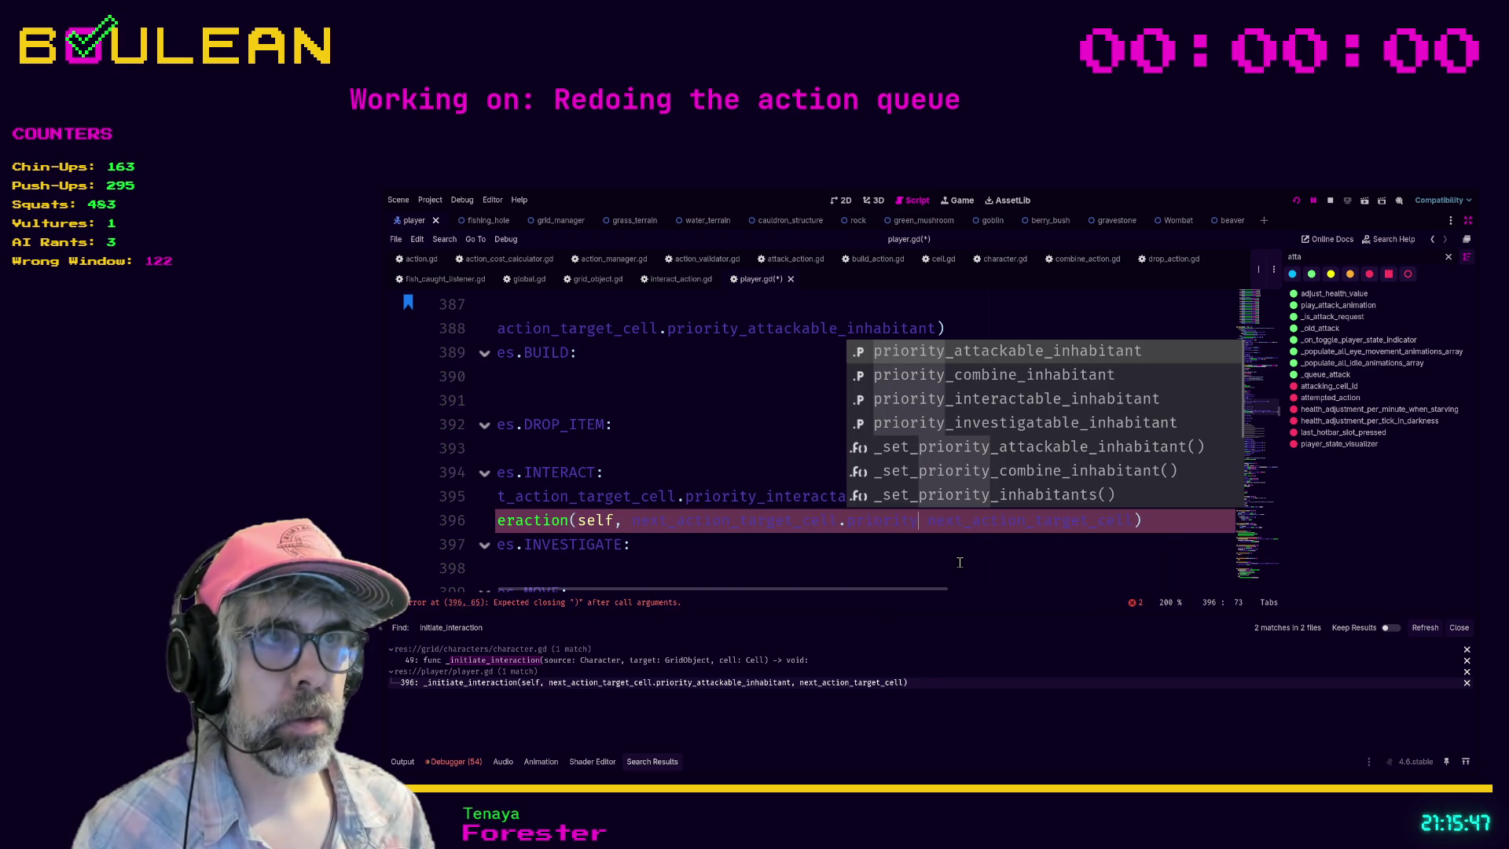
{"action": "key", "text": "Down"}
{"action": "key", "text": "Down"}
{"action": "key", "text": "Return"}
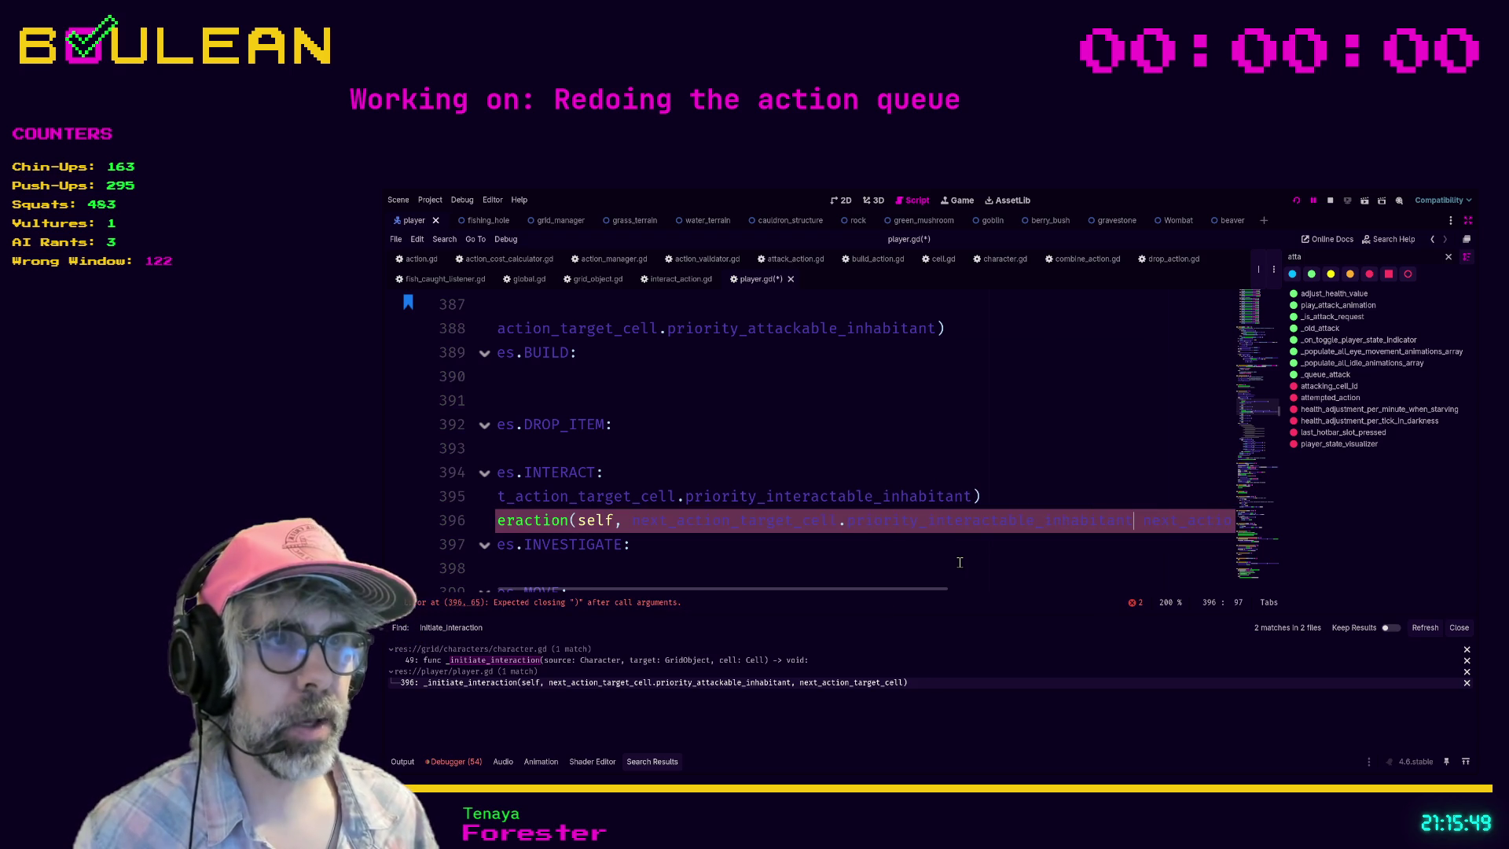
{"action": "key", "text": "Delete"}
{"action": "key", "text": "Delete"}
{"action": "type", "text": "."}
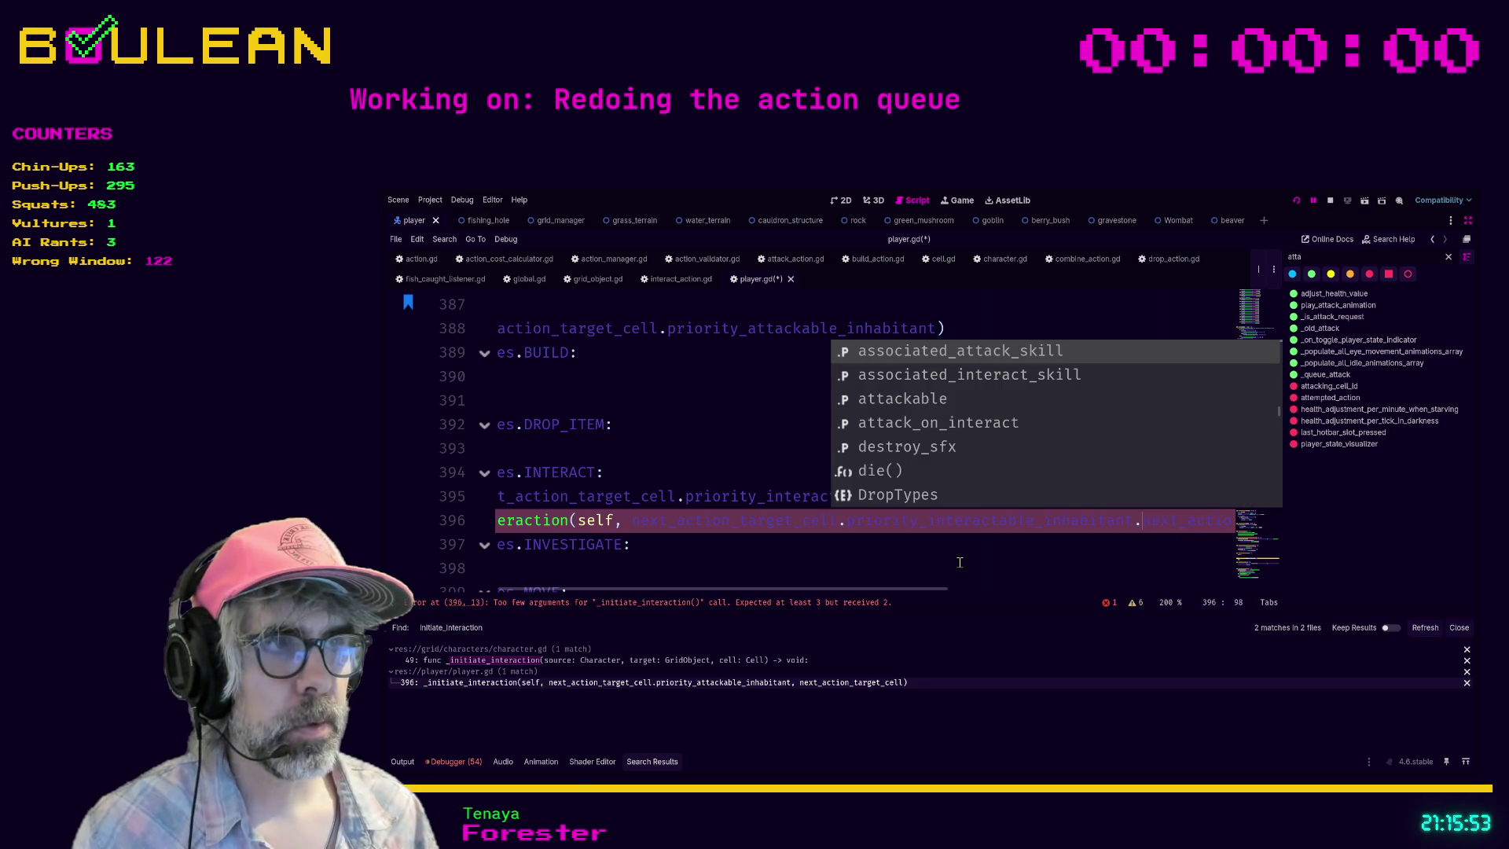
{"action": "key", "text": "End"}
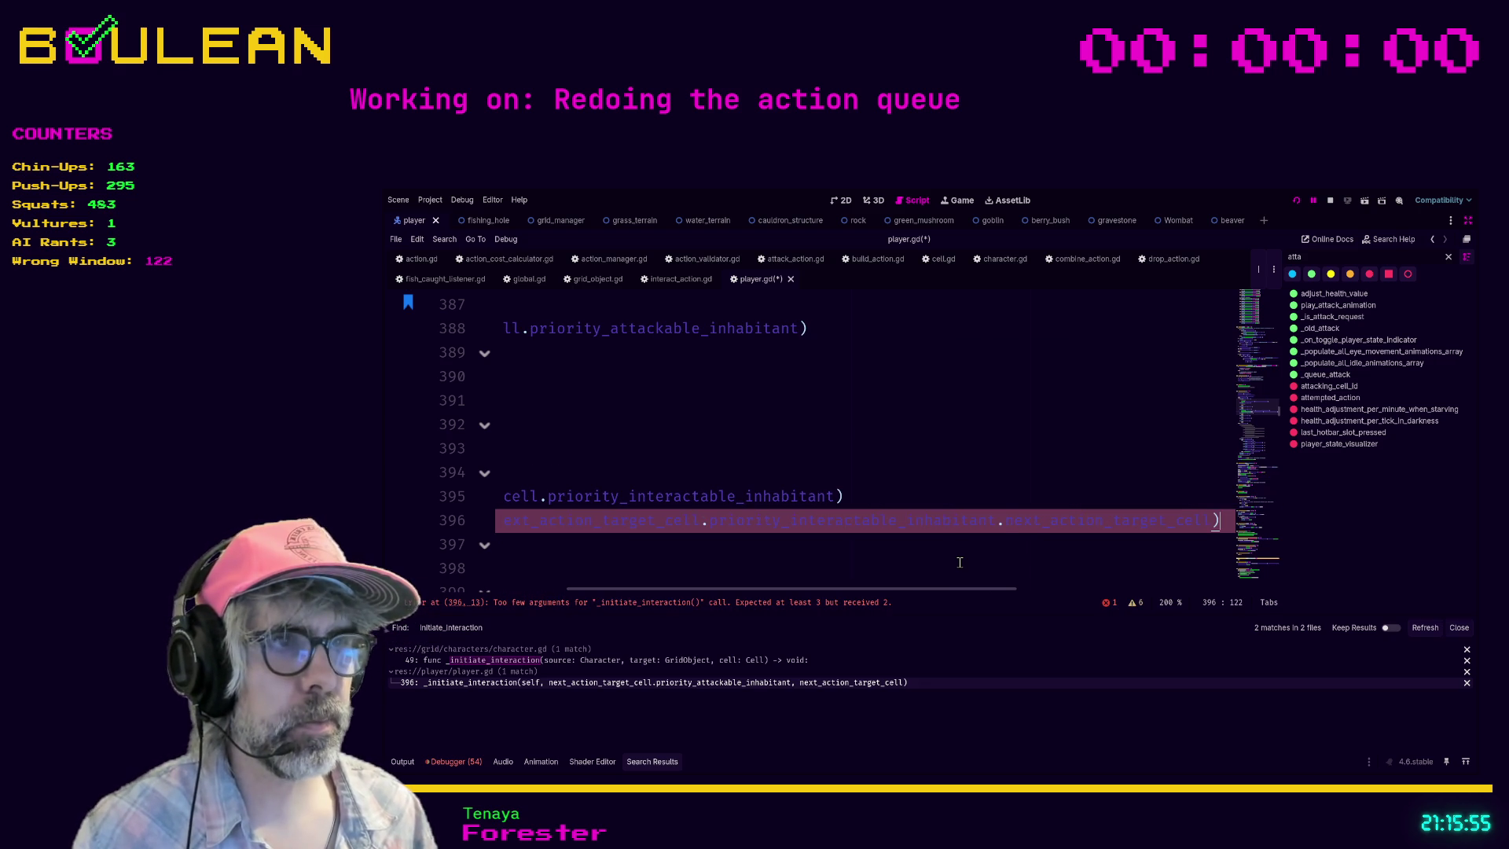
Step: Revert line 396 and retype the argument as priority_interactable_inhabitant
{"action": "key", "text": "ctrl+z"}
{"action": "key", "text": "ctrl+z"}
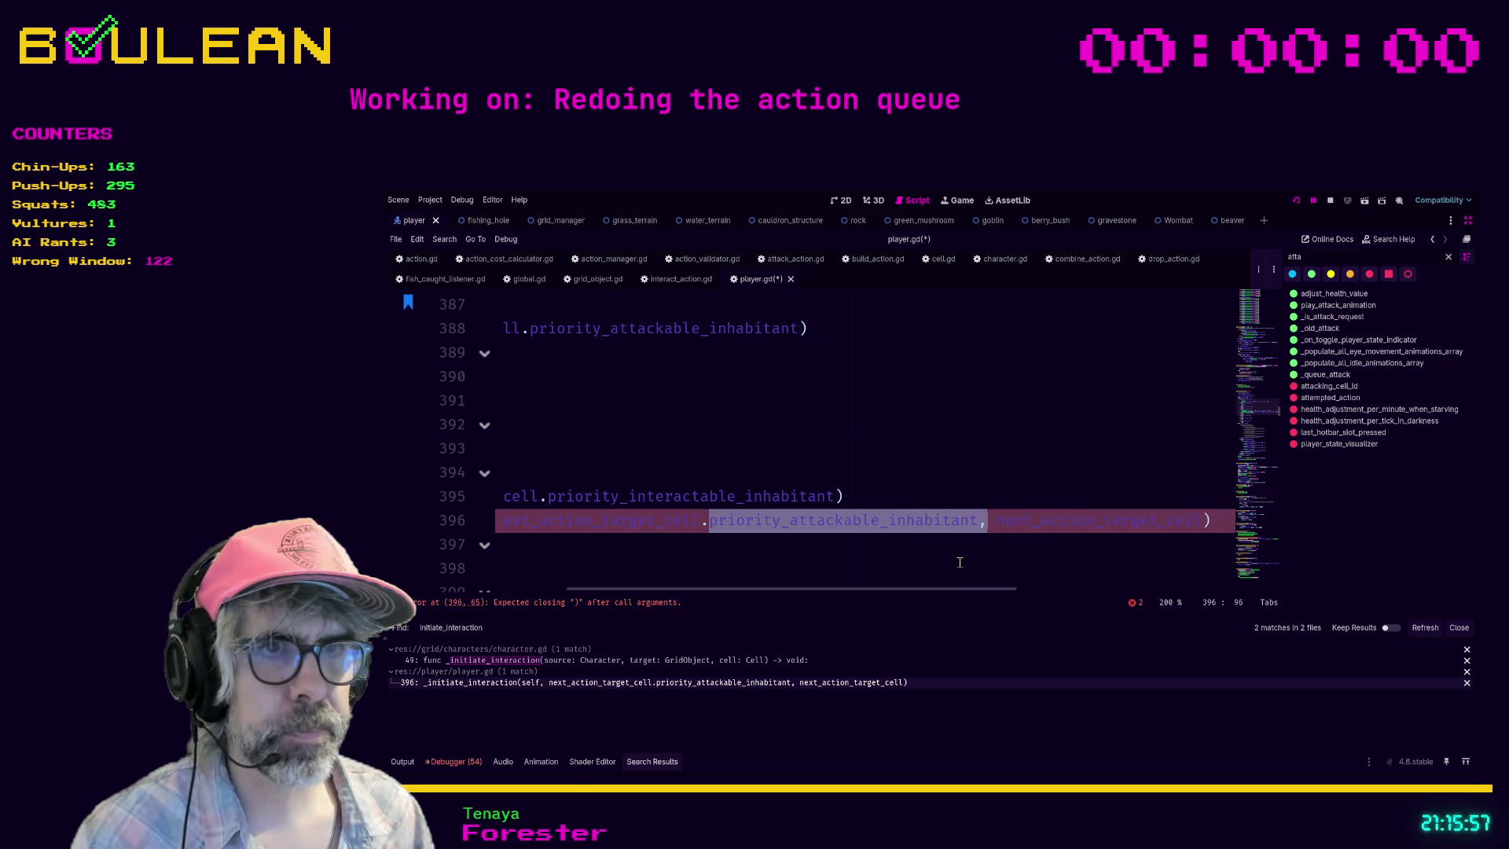
{"action": "key", "text": "ctrl+s"}
{"action": "key", "text": "Left"}
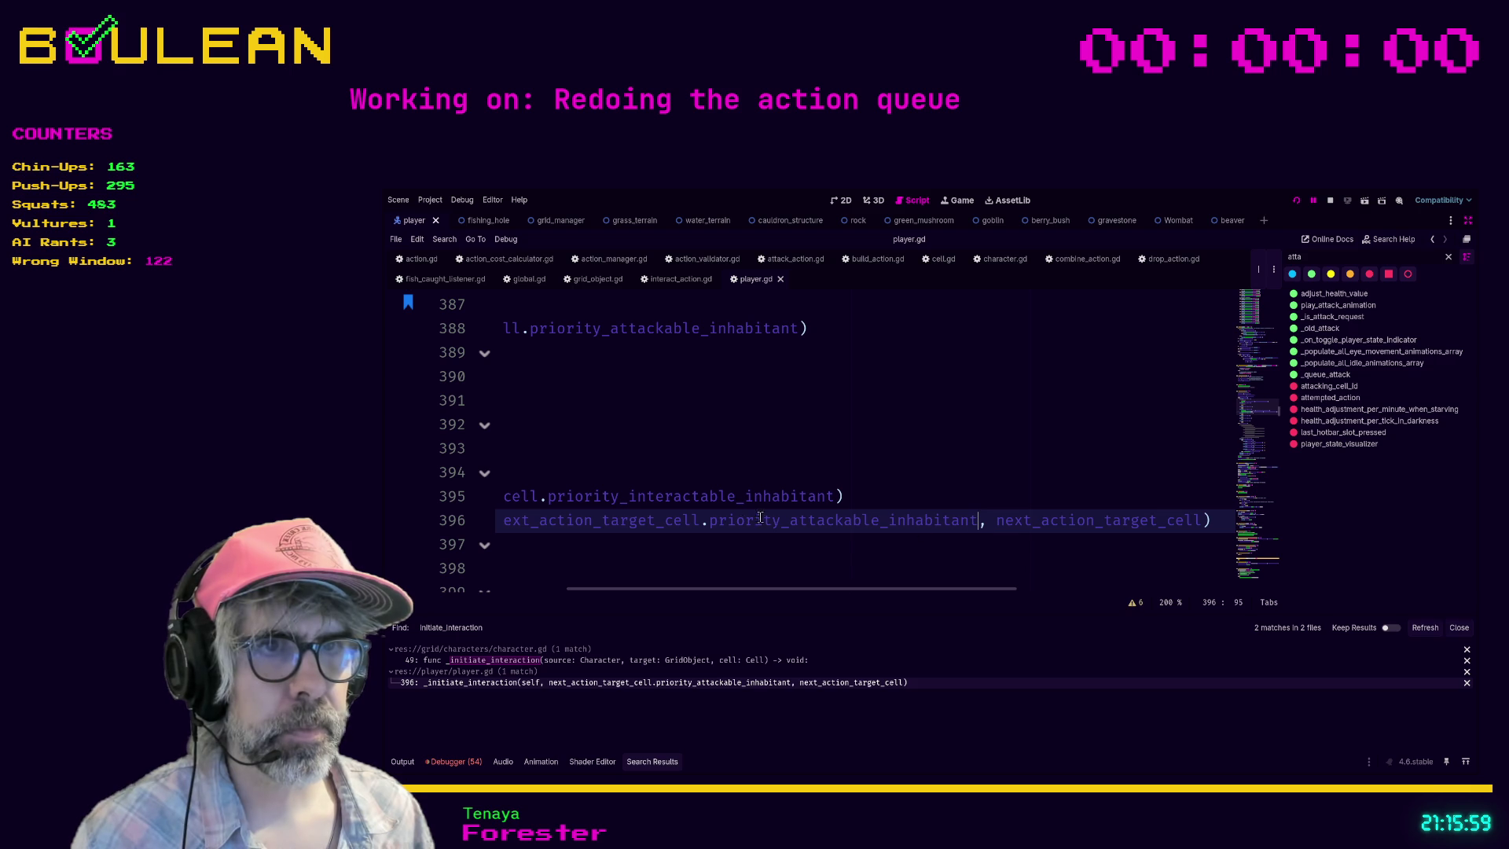
{"action": "left_click", "coordinate": [789, 520], "text": "shift"}
{"action": "type", "text": "interactable"}
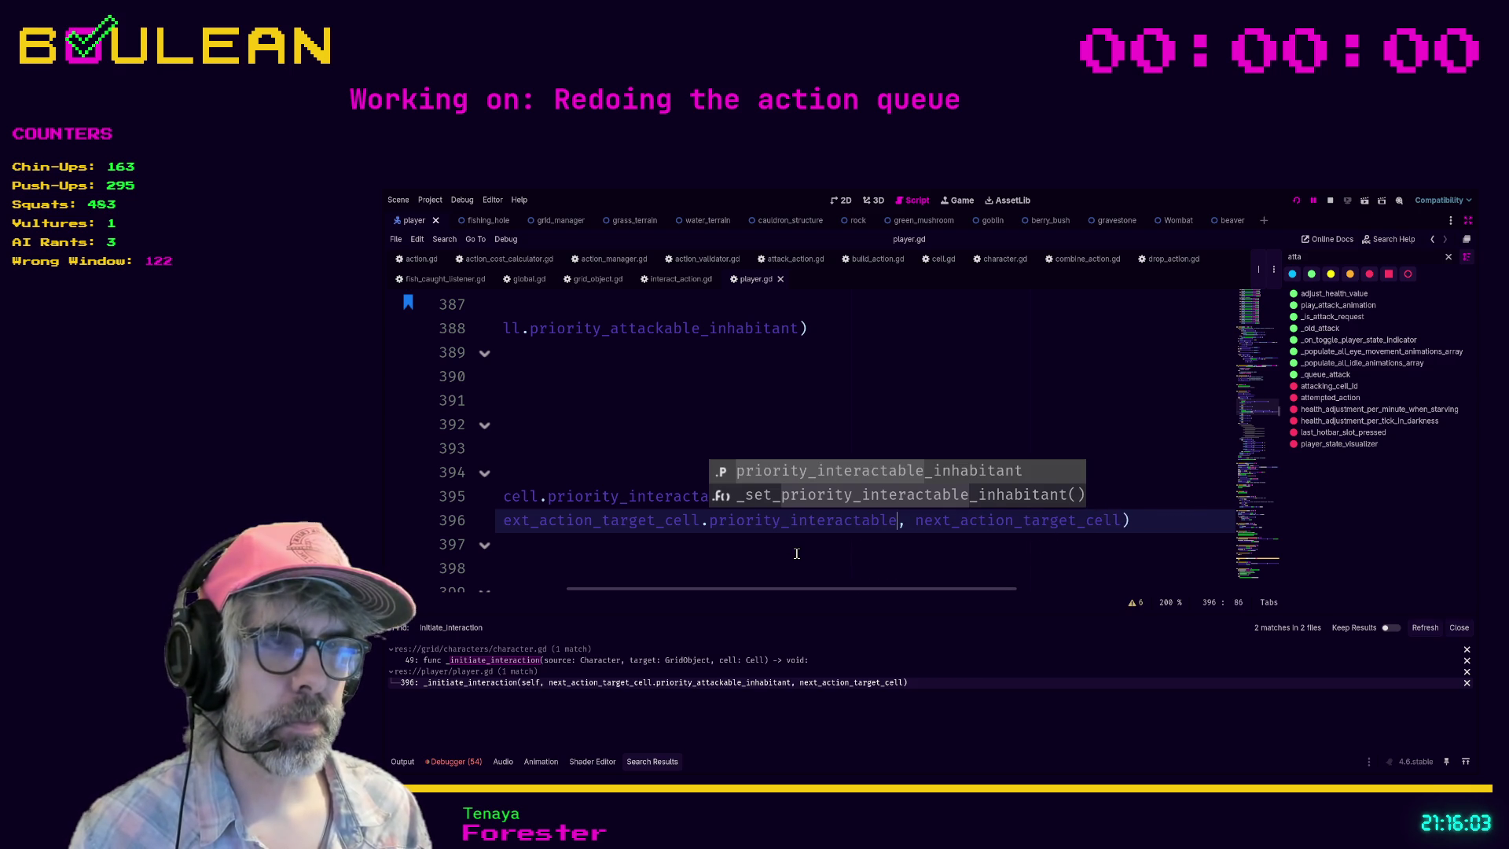
{"action": "key", "text": "Return"}
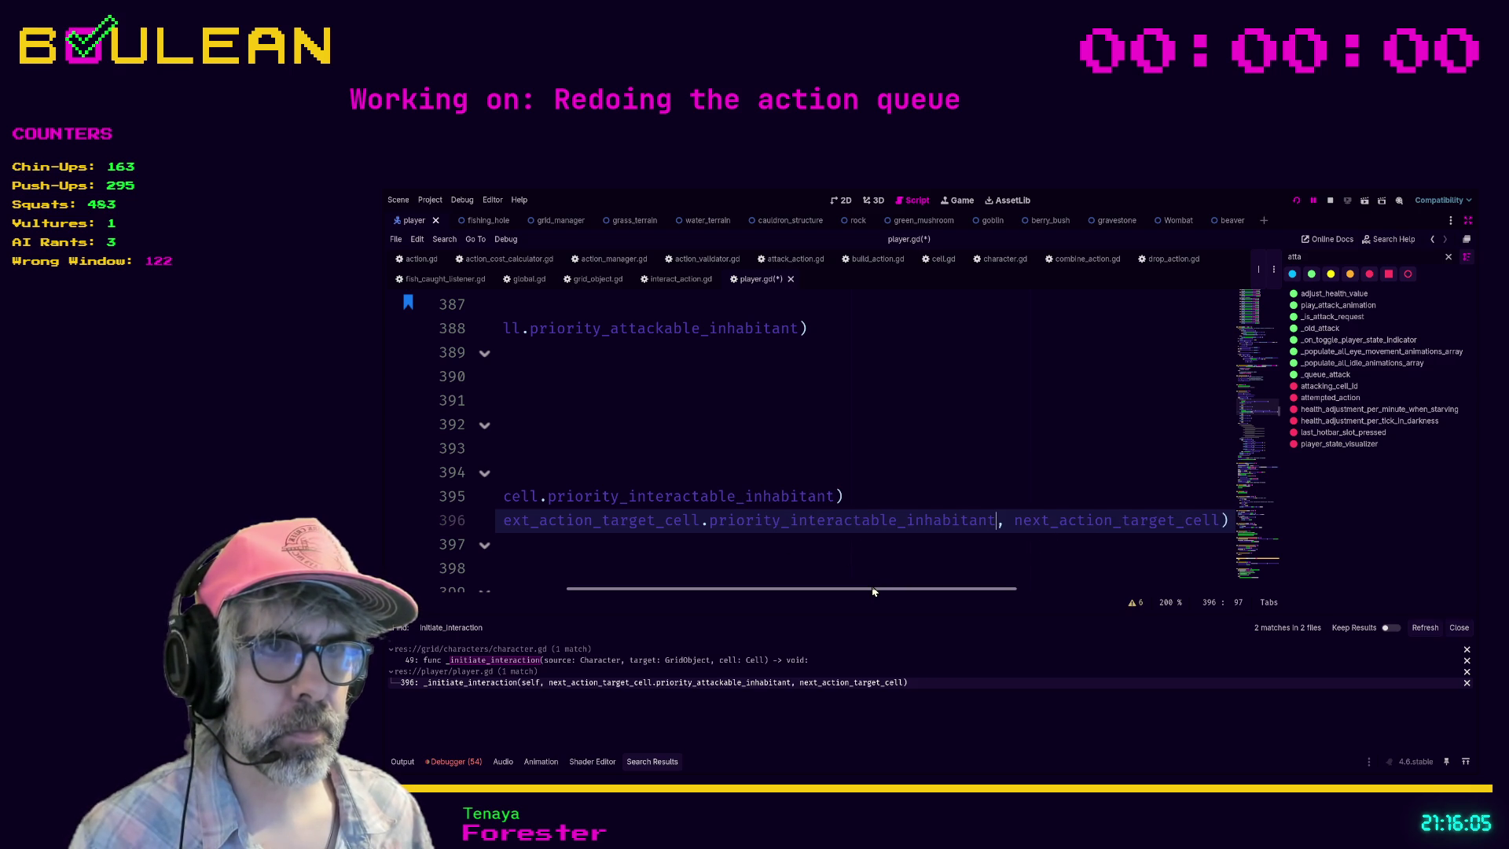
{"action": "scroll", "coordinate": [873, 591], "scroll_direction": "left", "scroll_amount": 5}
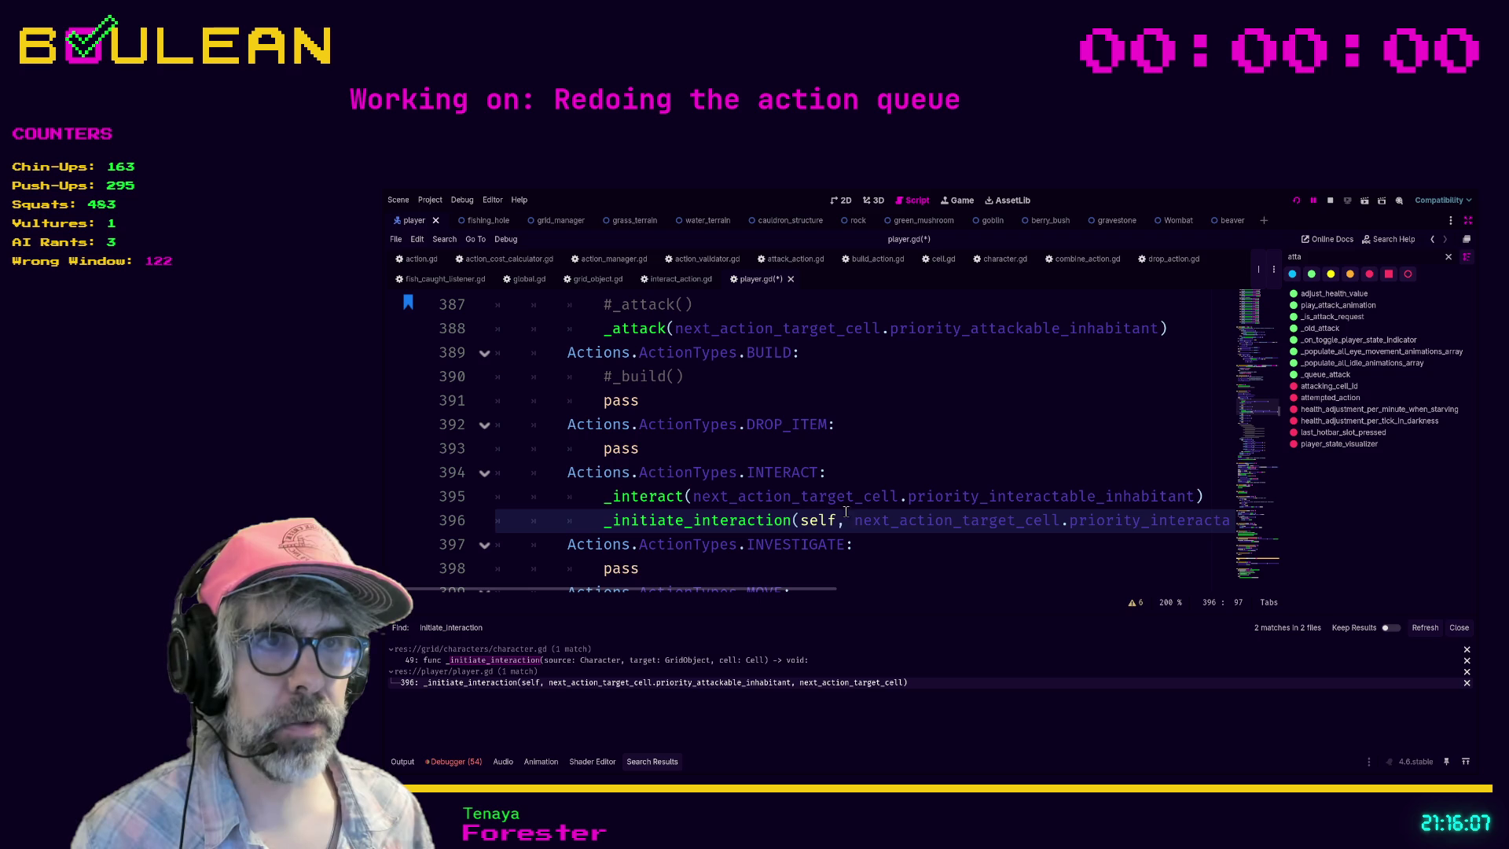
Step: Add an assert line under the INTERACT case on next_action_target_cell.priority_interactable_inhabitant
{"action": "left_click", "coordinate": [896, 478]}
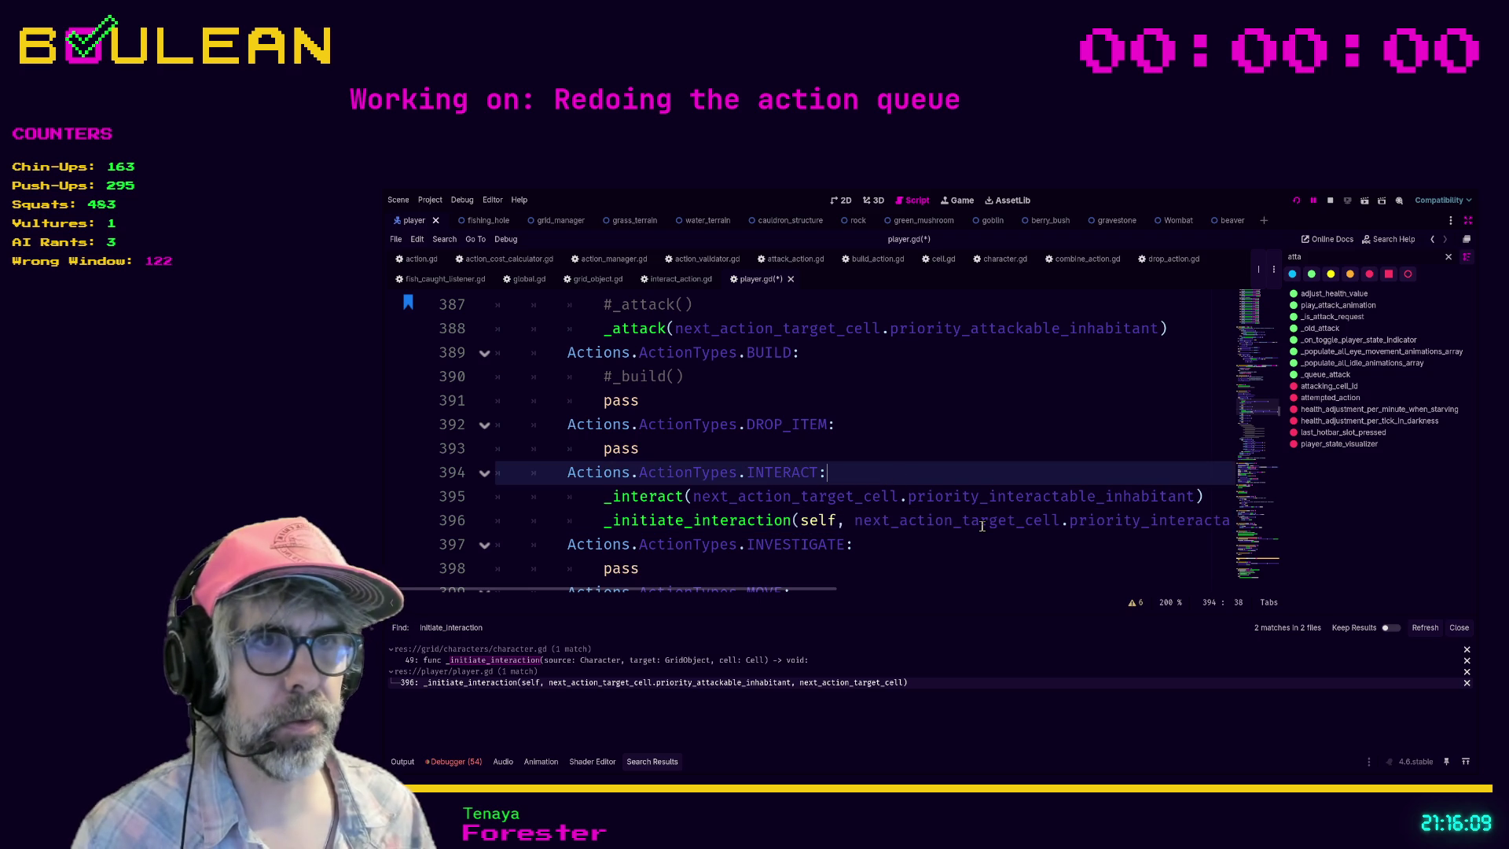
{"action": "key", "text": "Return"}
{"action": "type", "text": "asser(priority"}
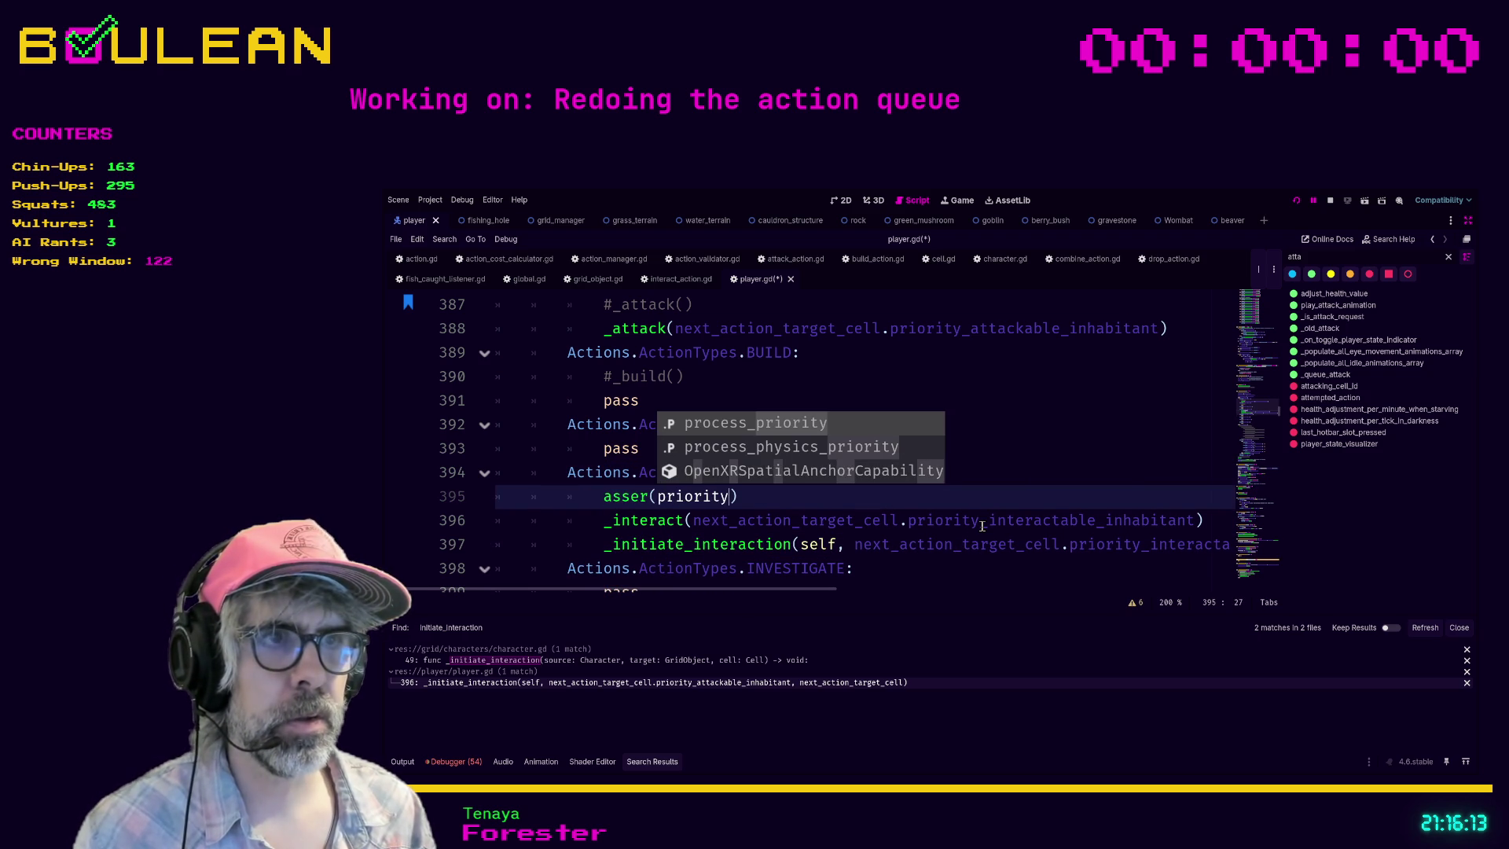
{"action": "key", "text": "BackSpace"}
{"action": "key", "text": "BackSpace"}
{"action": "key", "text": "BackSpace"}
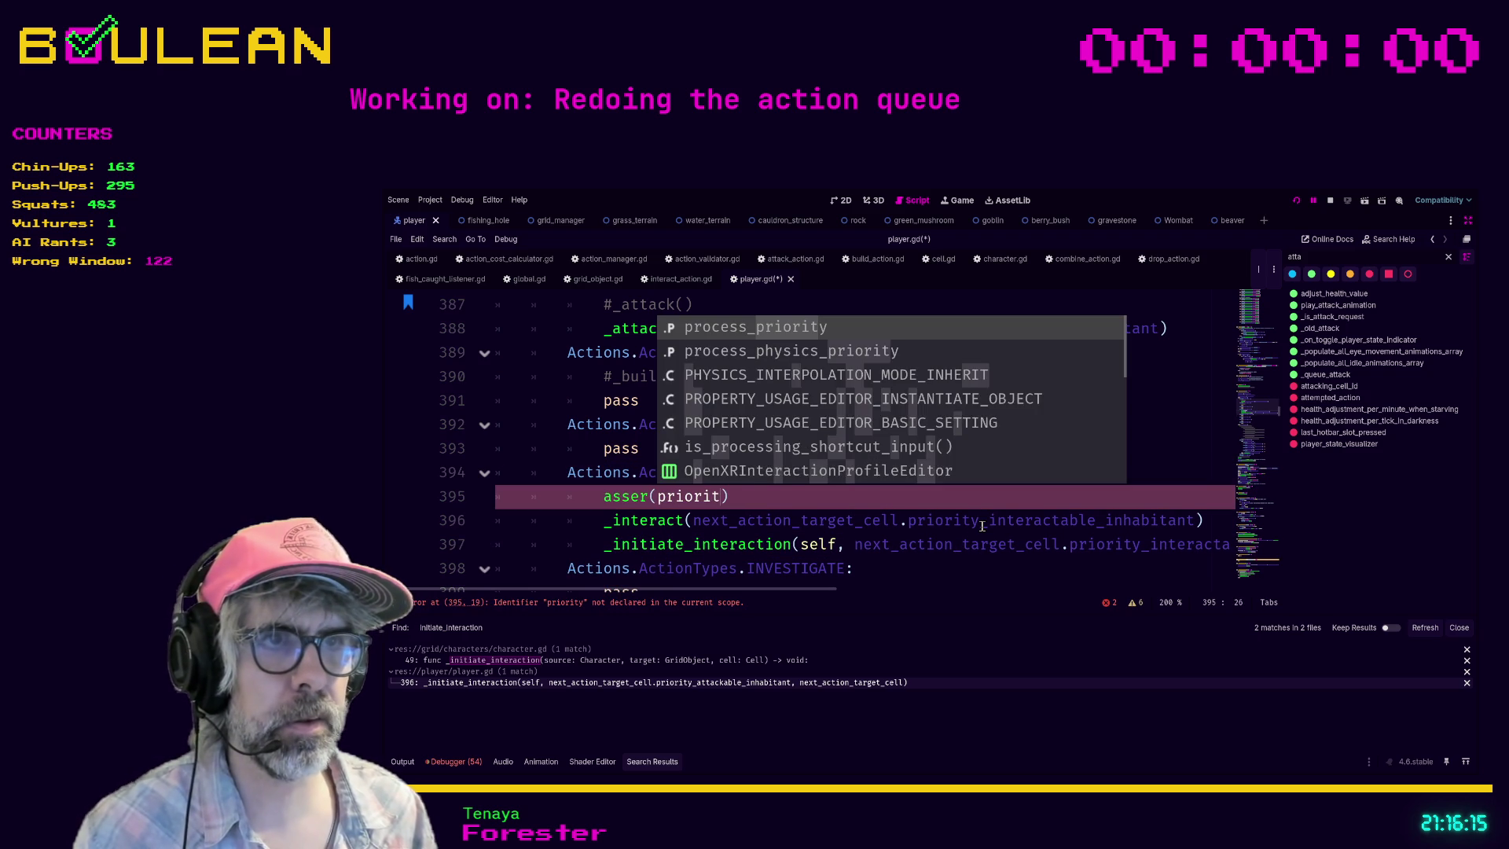
{"action": "key", "text": "BackSpace"}
{"action": "key", "text": "BackSpace"}
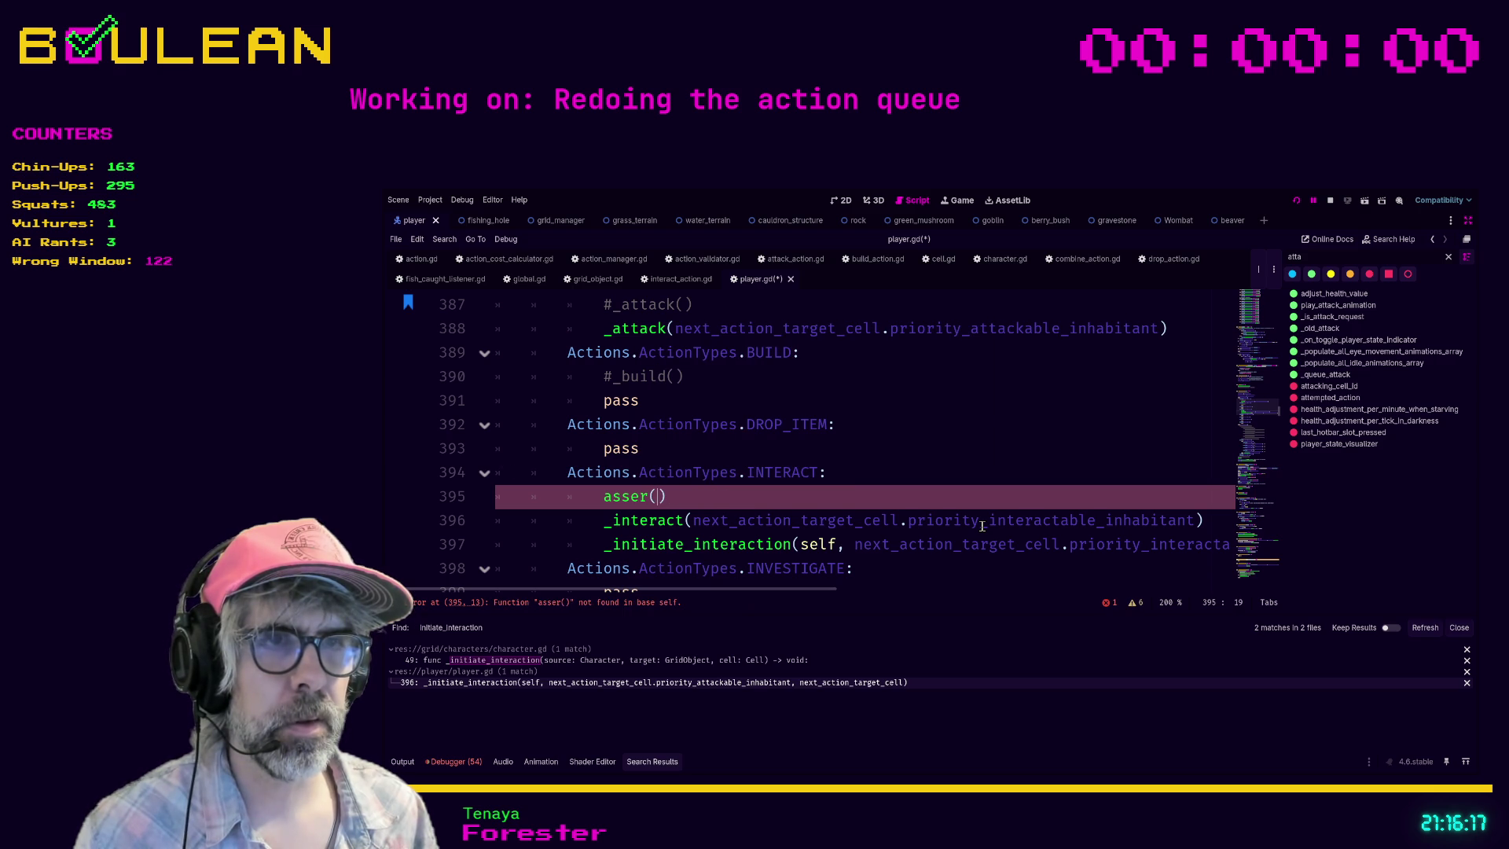
{"action": "type", "text": "Ne"}
{"action": "key", "text": "BackSpace"}
{"action": "key", "text": "BackSpace"}
{"action": "type", "text": "next"}
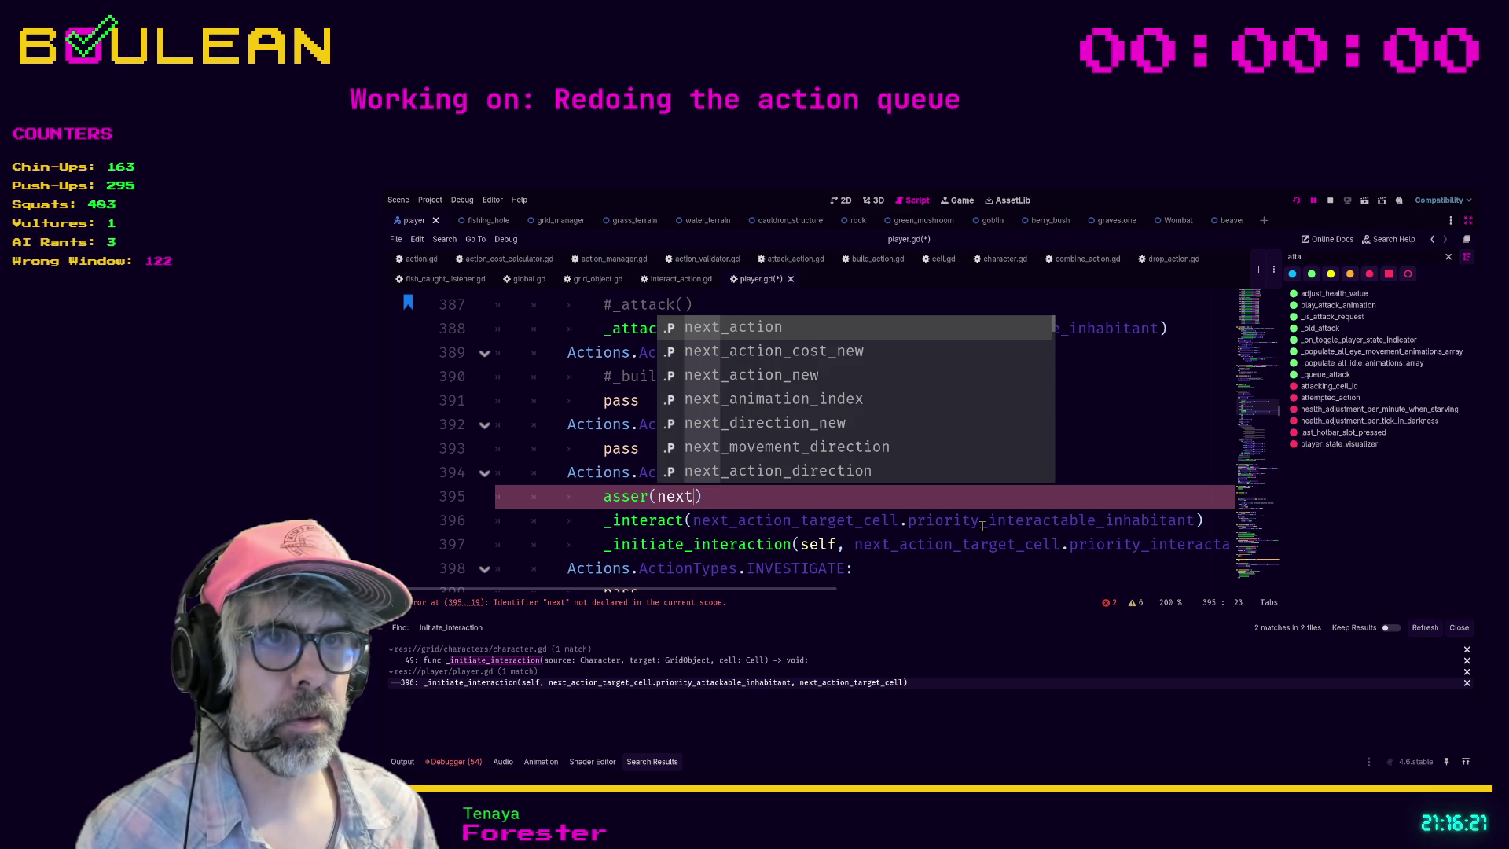
{"action": "type", "text": "_action_tar"}
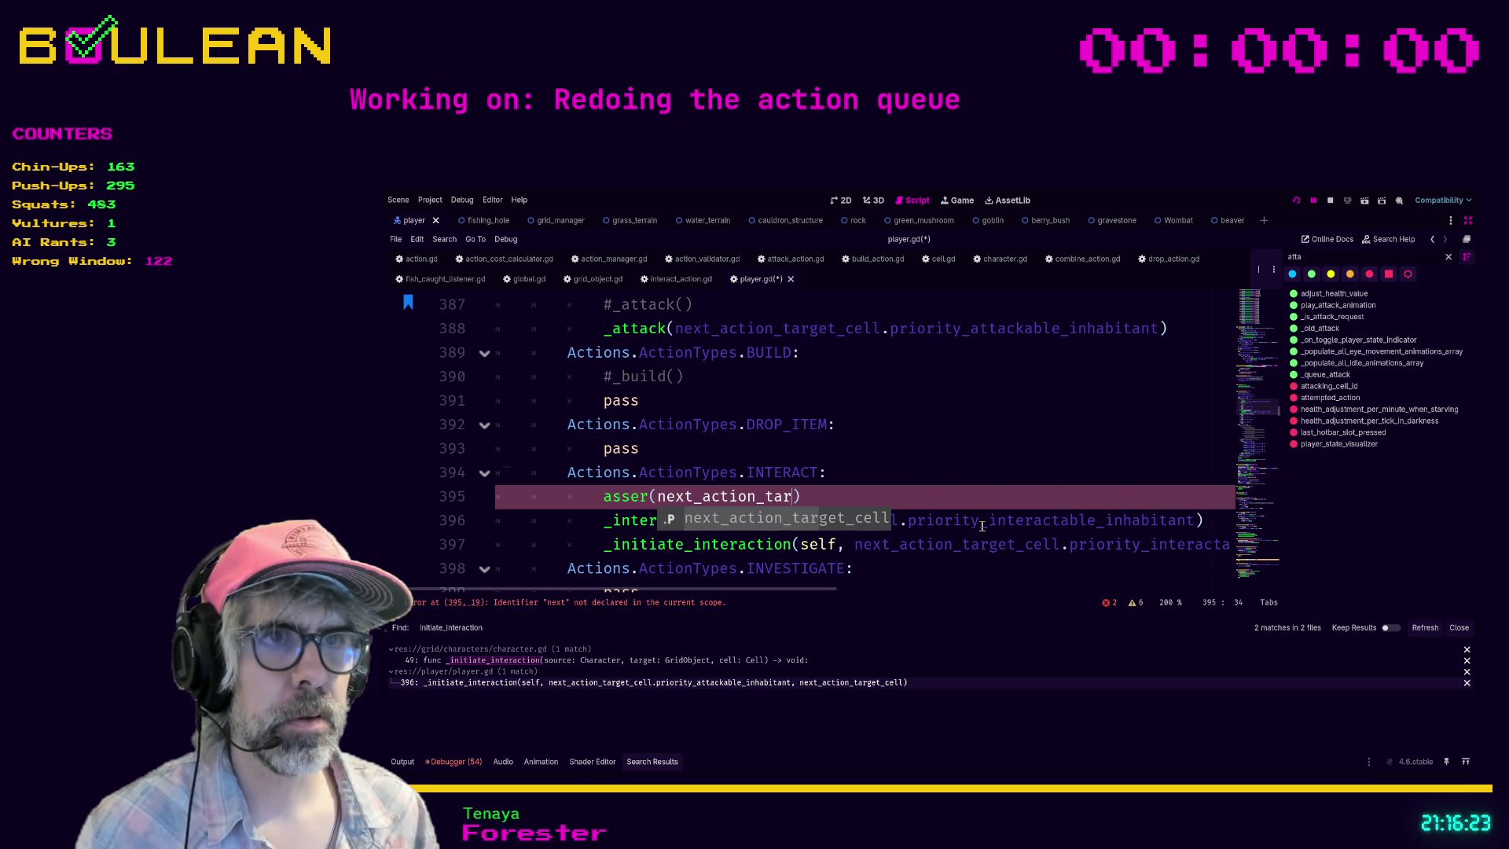
{"action": "key", "text": "Return"}
{"action": "type", "text": ".prio"}
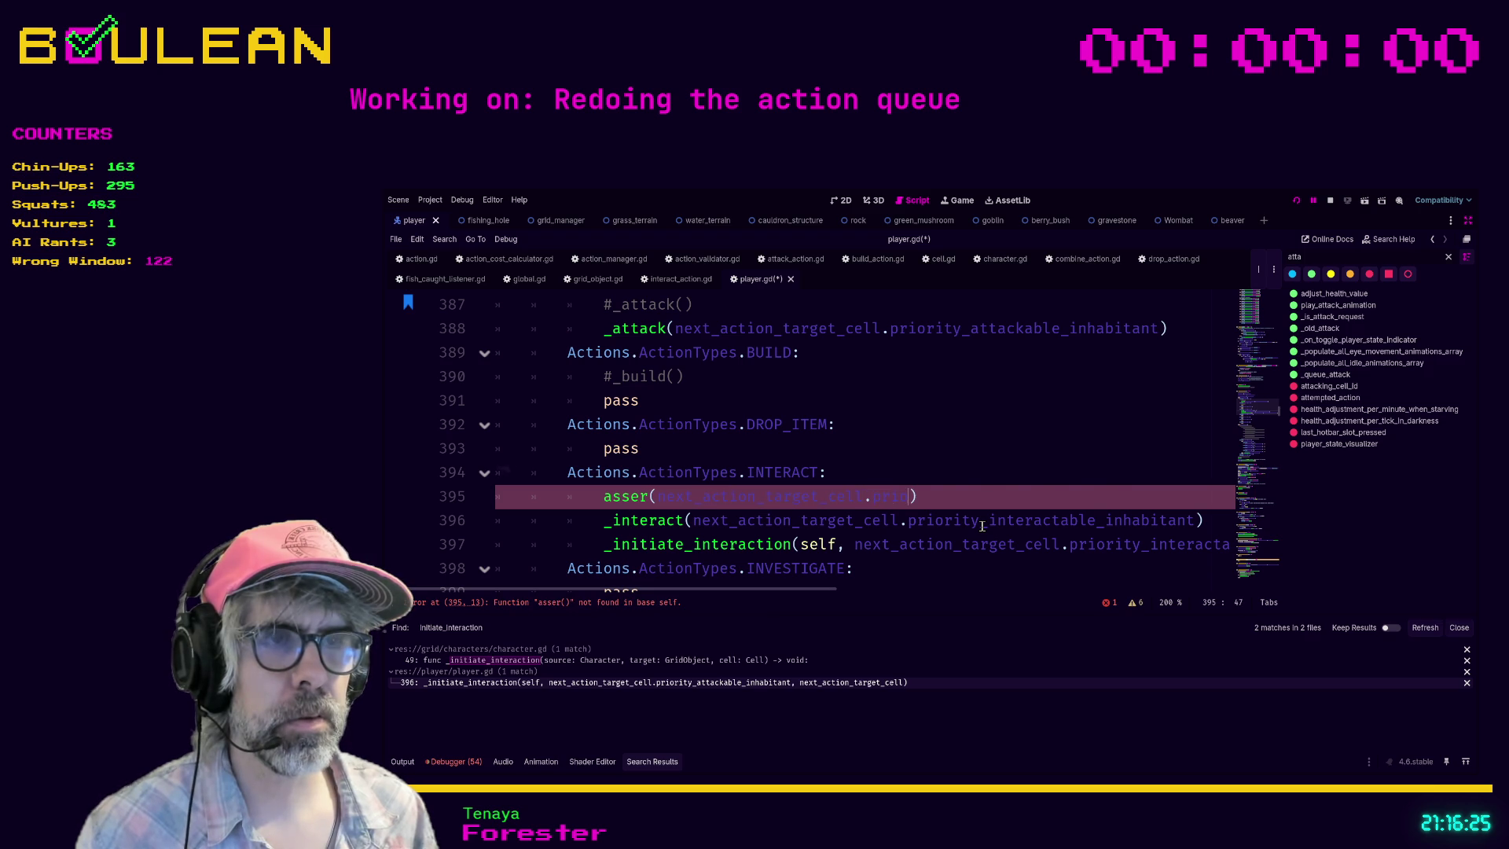
{"action": "key", "text": "Down"}
{"action": "key", "text": "Down"}
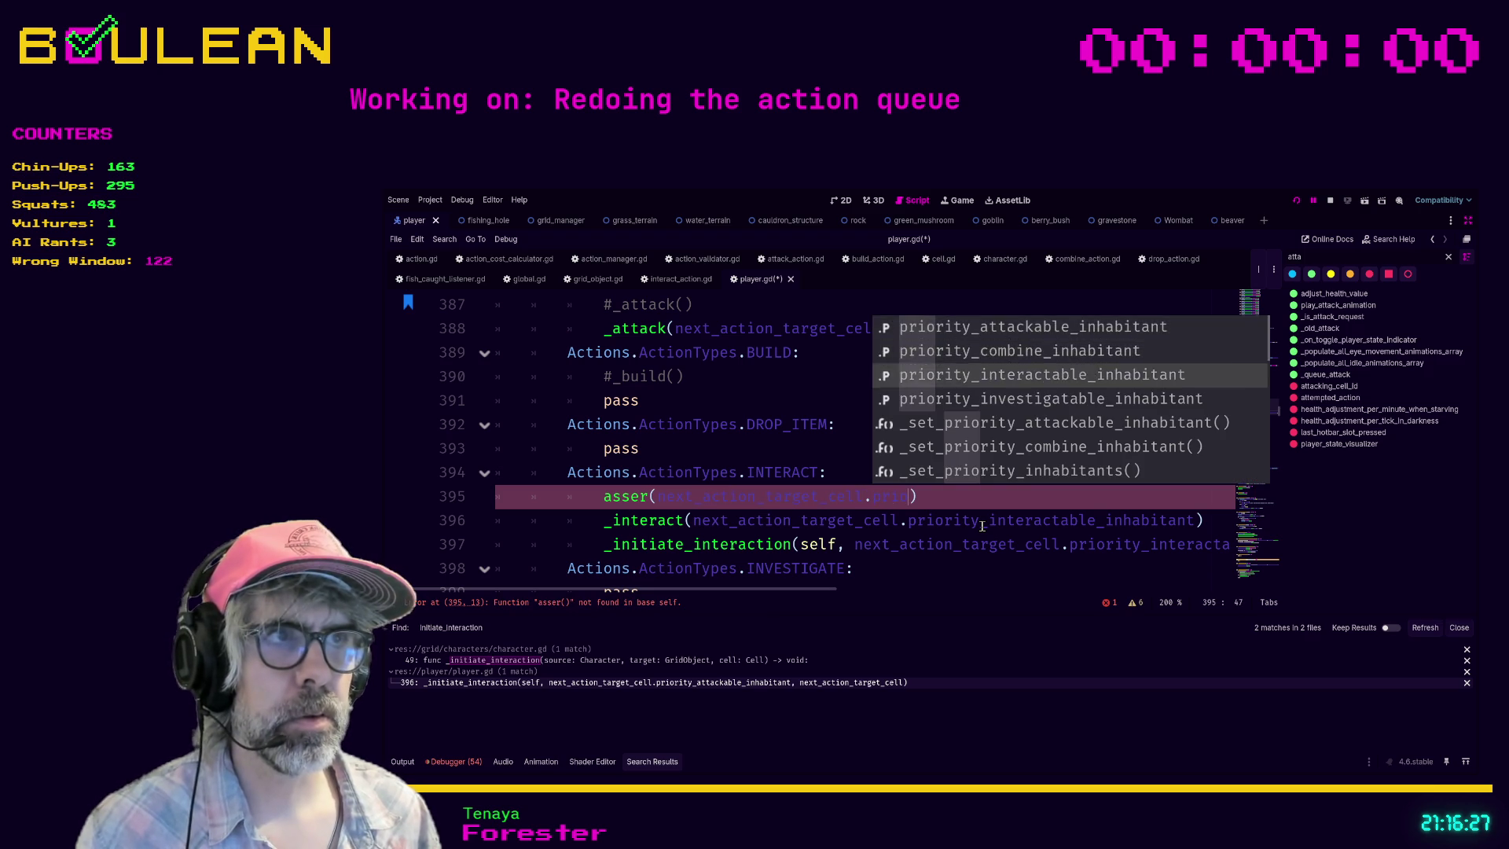
{"action": "key", "text": "Return"}
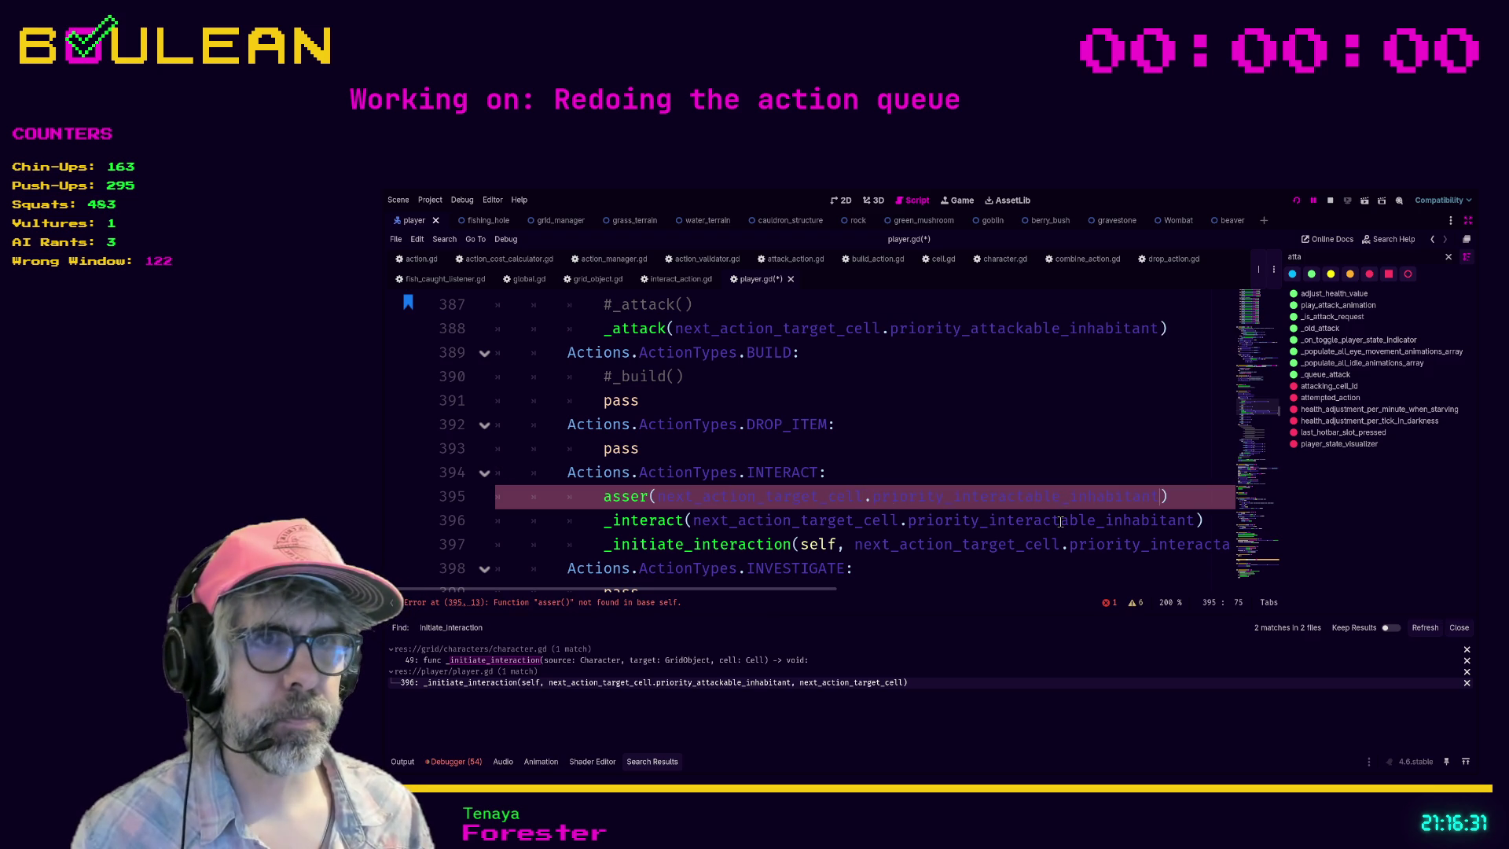
Step: Correct 'asser' to 'assert' on line 395 and save player.gd
{"action": "left_click", "coordinate": [649, 495]}
{"action": "type", "text": "t"}
{"action": "left_click", "coordinate": [986, 475]}
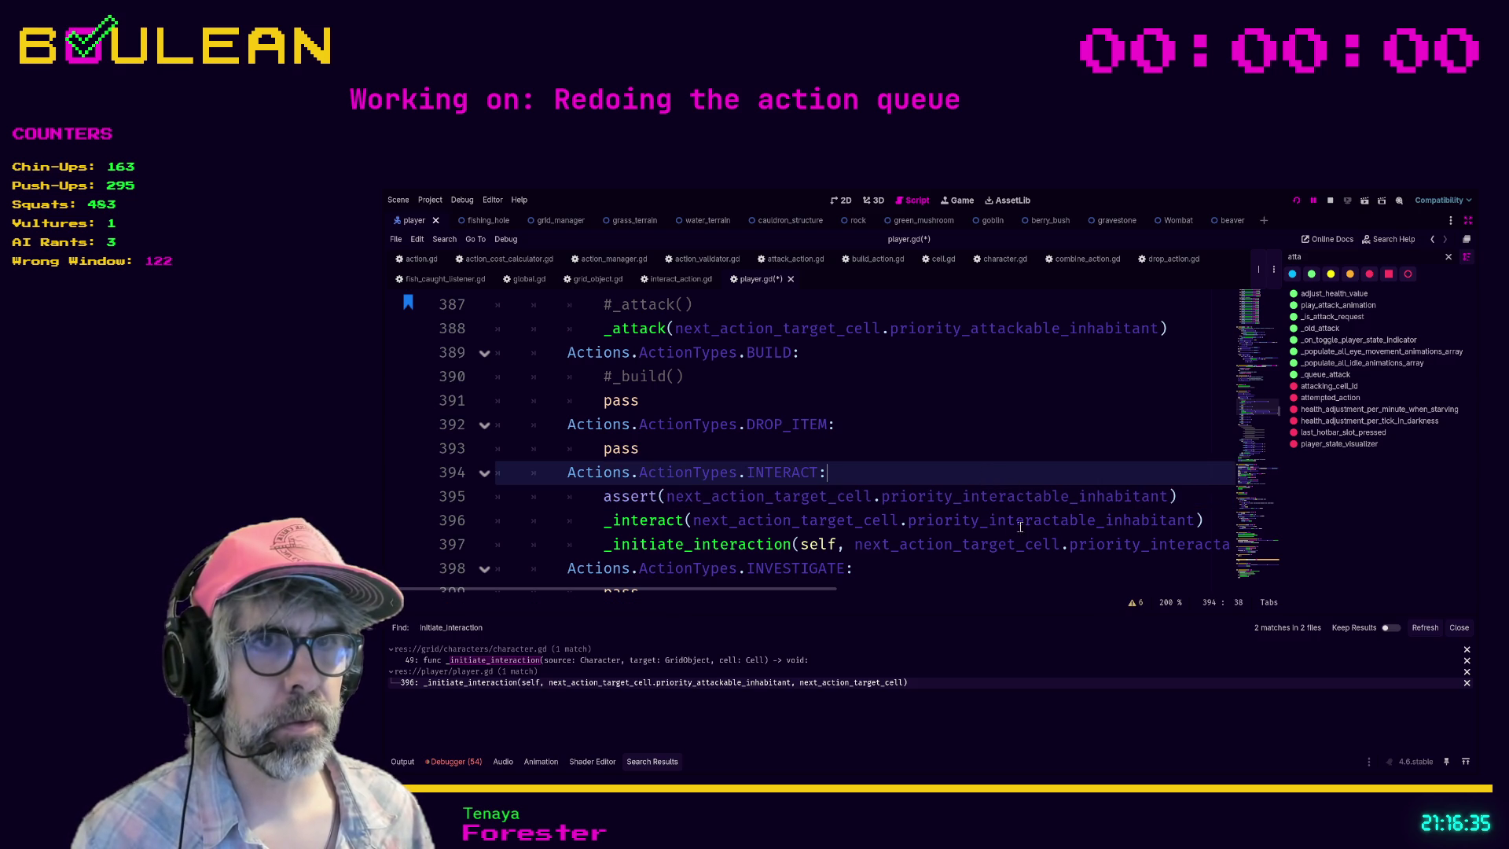
{"action": "left_click", "coordinate": [998, 564]}
{"action": "key", "text": "ctrl+s"}
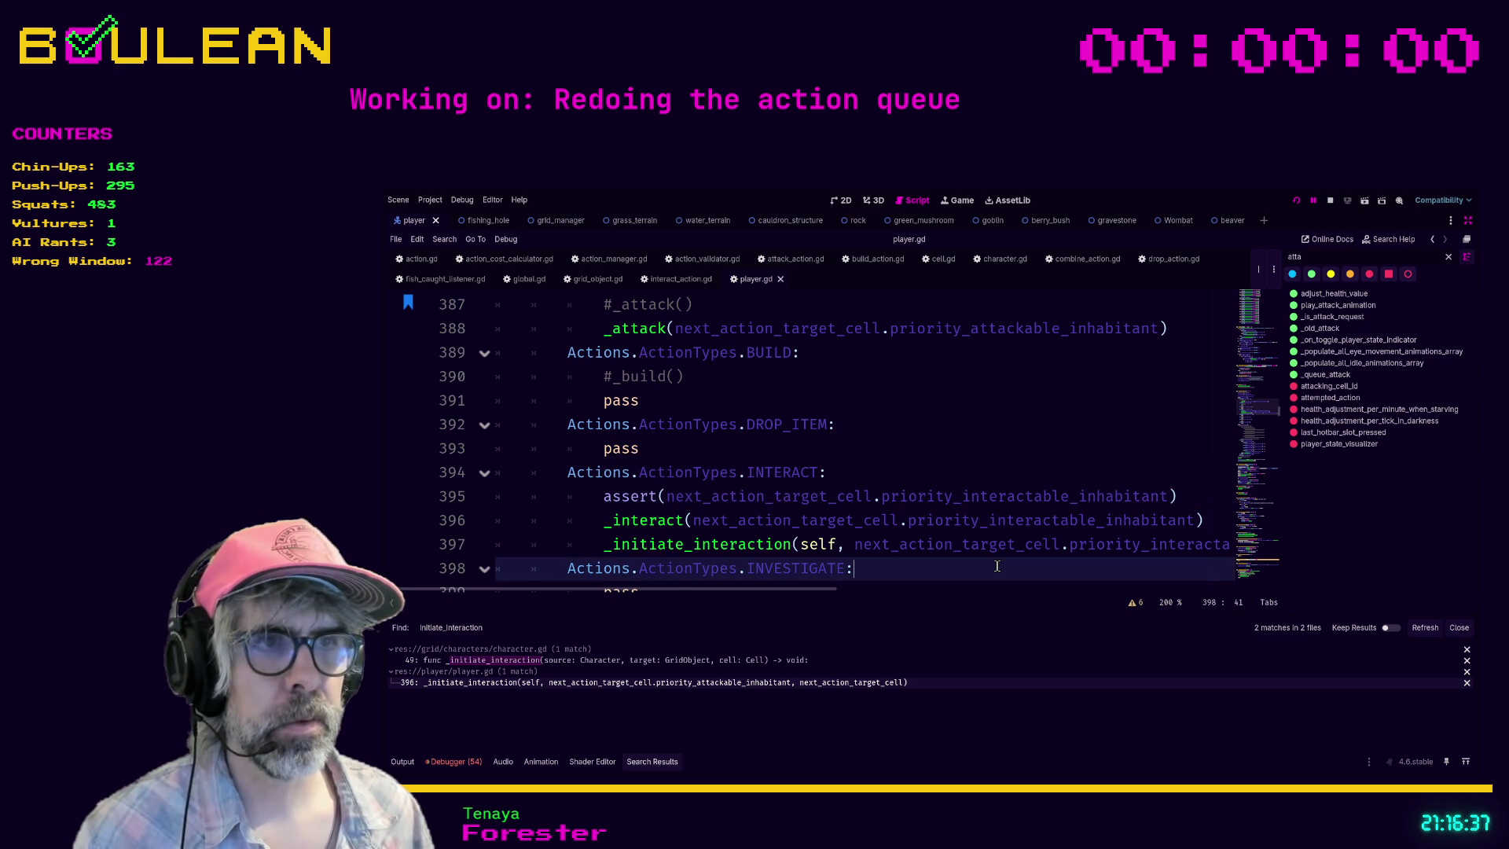
Step: Inspect and re-indent the assert on line 395, undo the last edit, and show the Output log
{"action": "left_click_drag", "start_coordinate": [612, 496], "coordinate": [751, 503]}
{"action": "left_click", "coordinate": [904, 499]}
{"action": "left_click_drag", "start_coordinate": [882, 496], "coordinate": [1177, 505]}
{"action": "left_click", "coordinate": [1165, 499]}
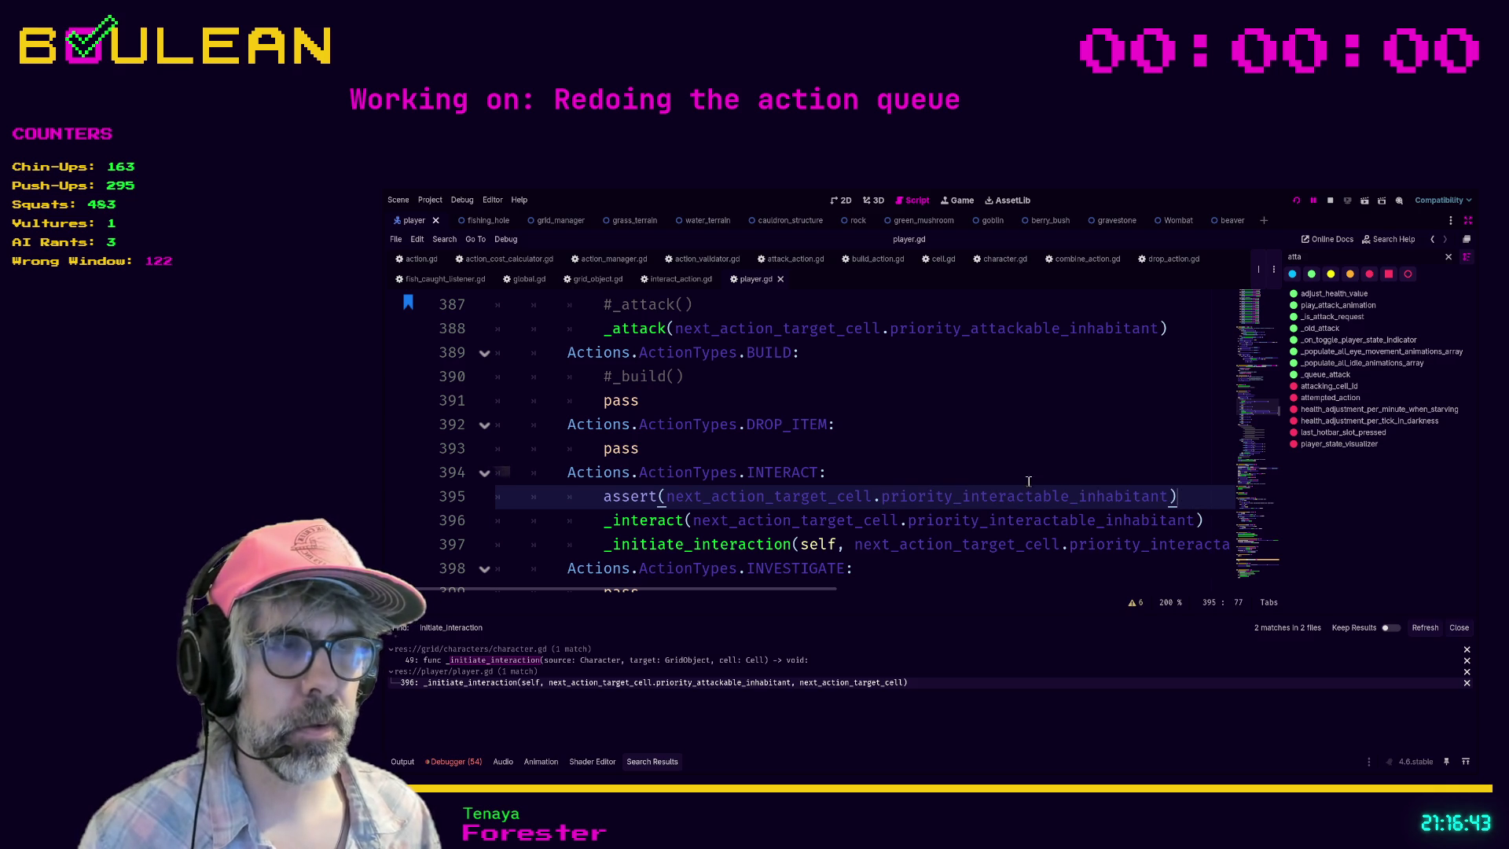
{"action": "key", "text": "Up"}
{"action": "left_click", "coordinate": [602, 497]}
{"action": "key", "text": "BackSpace"}
{"action": "key", "text": "Tab"}
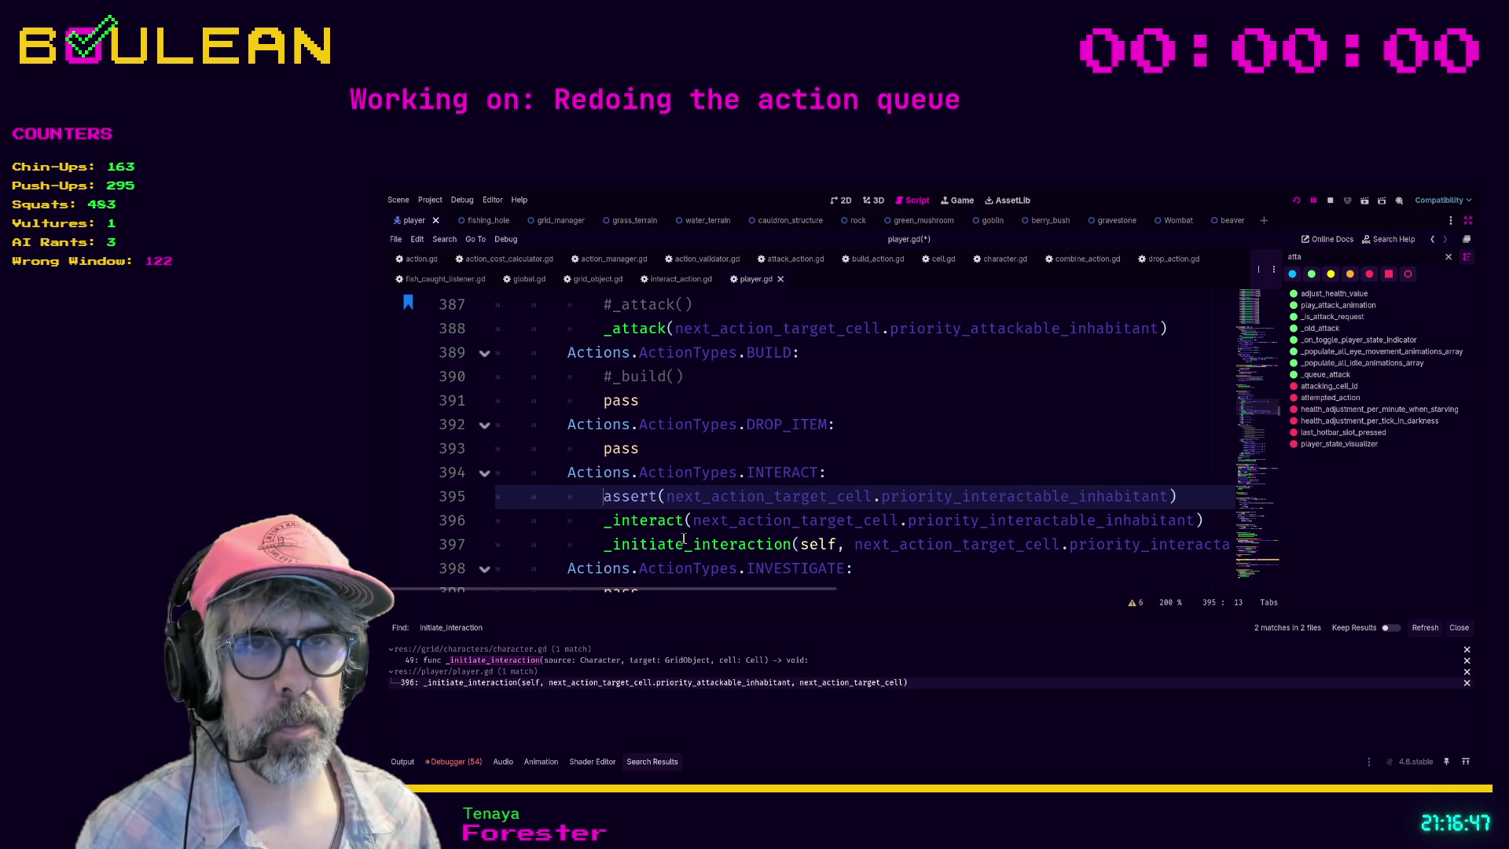
{"action": "left_click", "coordinate": [898, 476]}
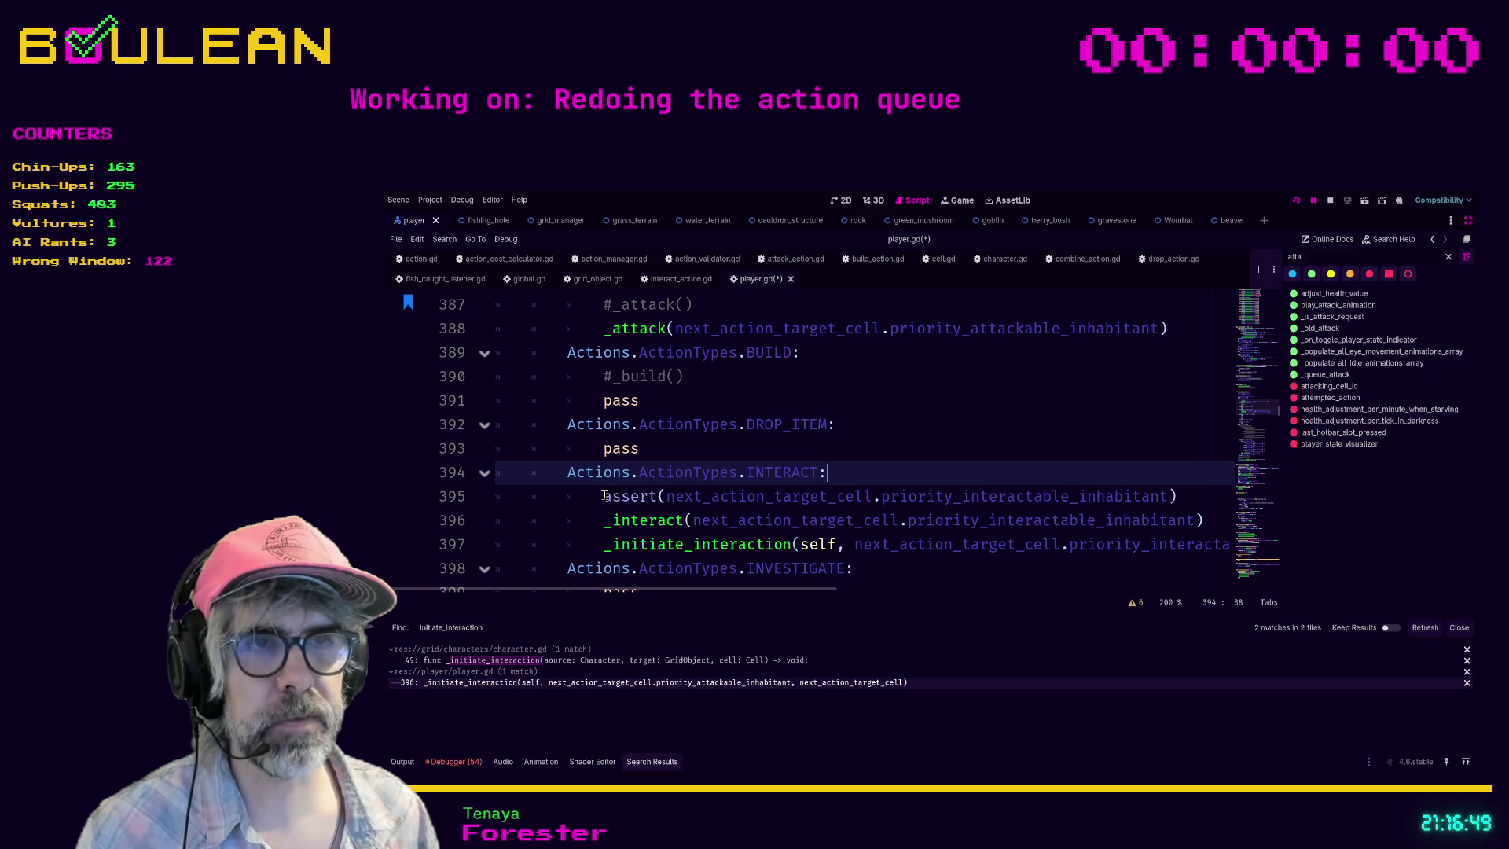
{"action": "left_click_drag", "start_coordinate": [1169, 496], "coordinate": [918, 490]}
{"action": "key", "text": "ctrl+z"}
{"action": "key", "text": "ctrl+z"}
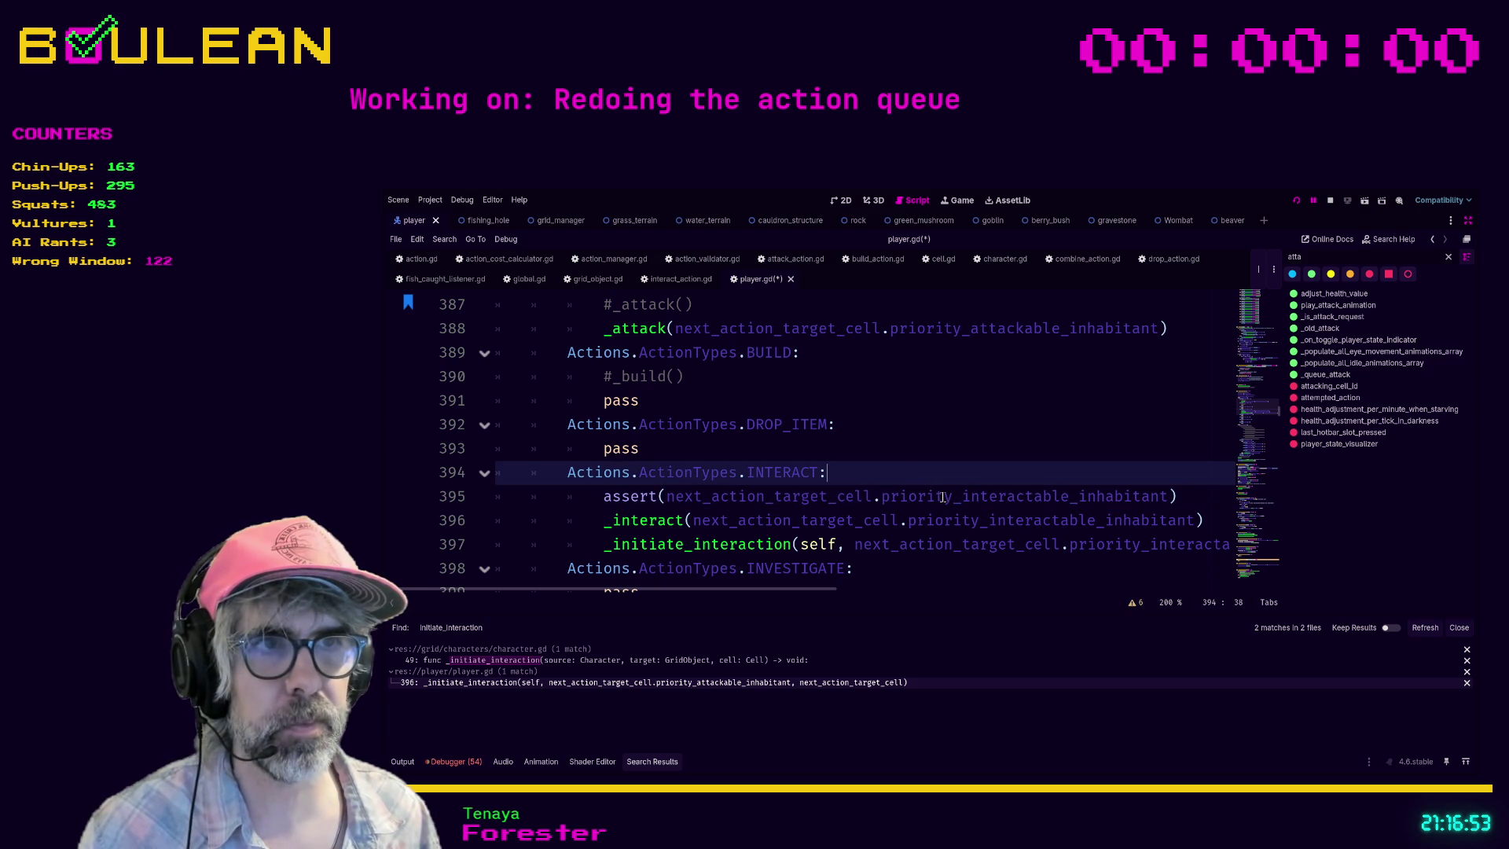
{"action": "left_click", "coordinate": [401, 761]}
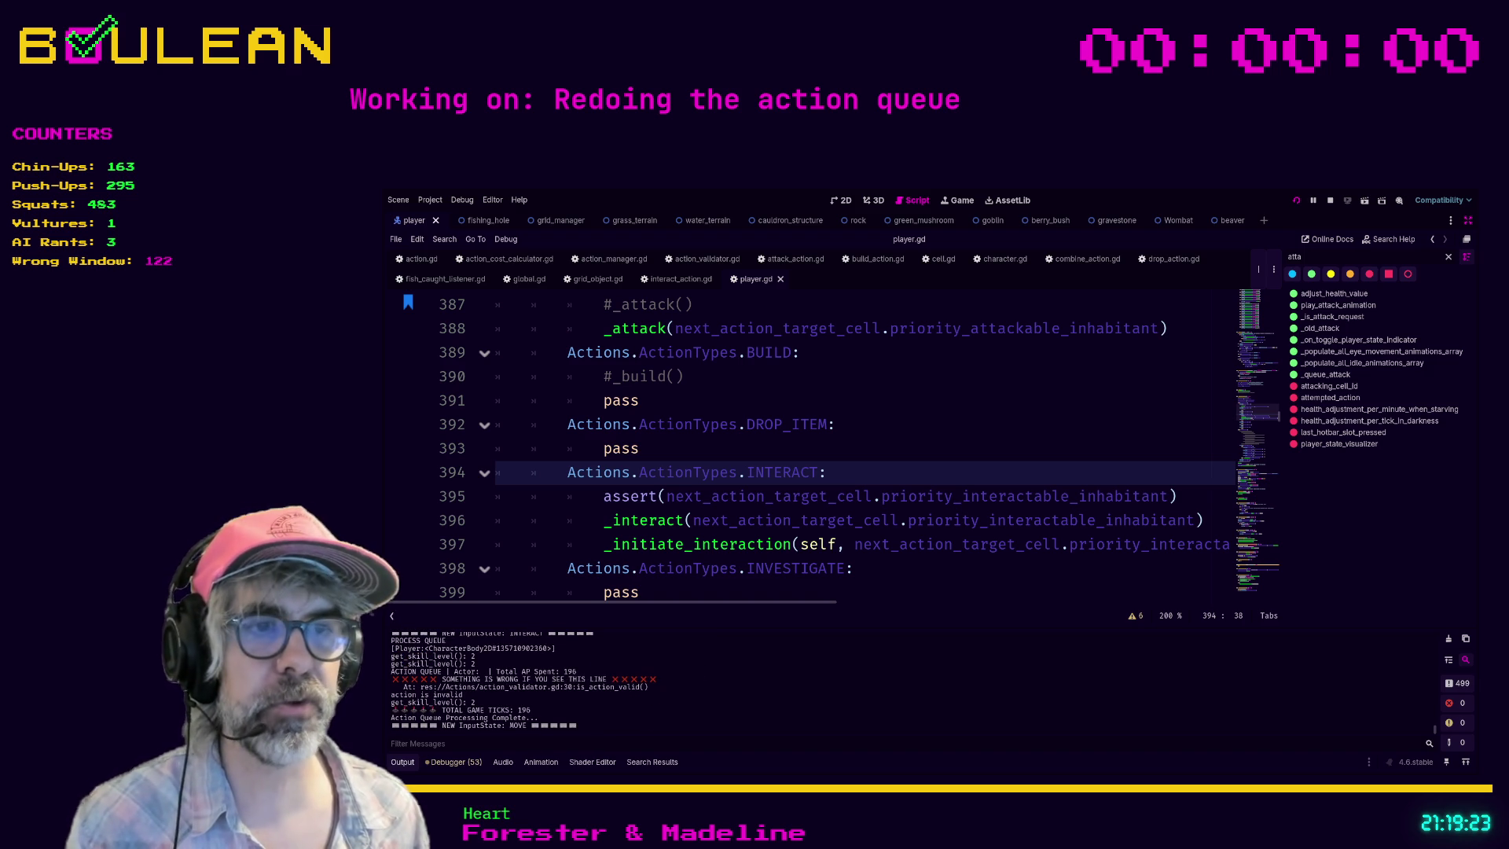
Step: Stop the test run with F8 and scroll to the end of the Output log
{"action": "key", "text": "F8"}
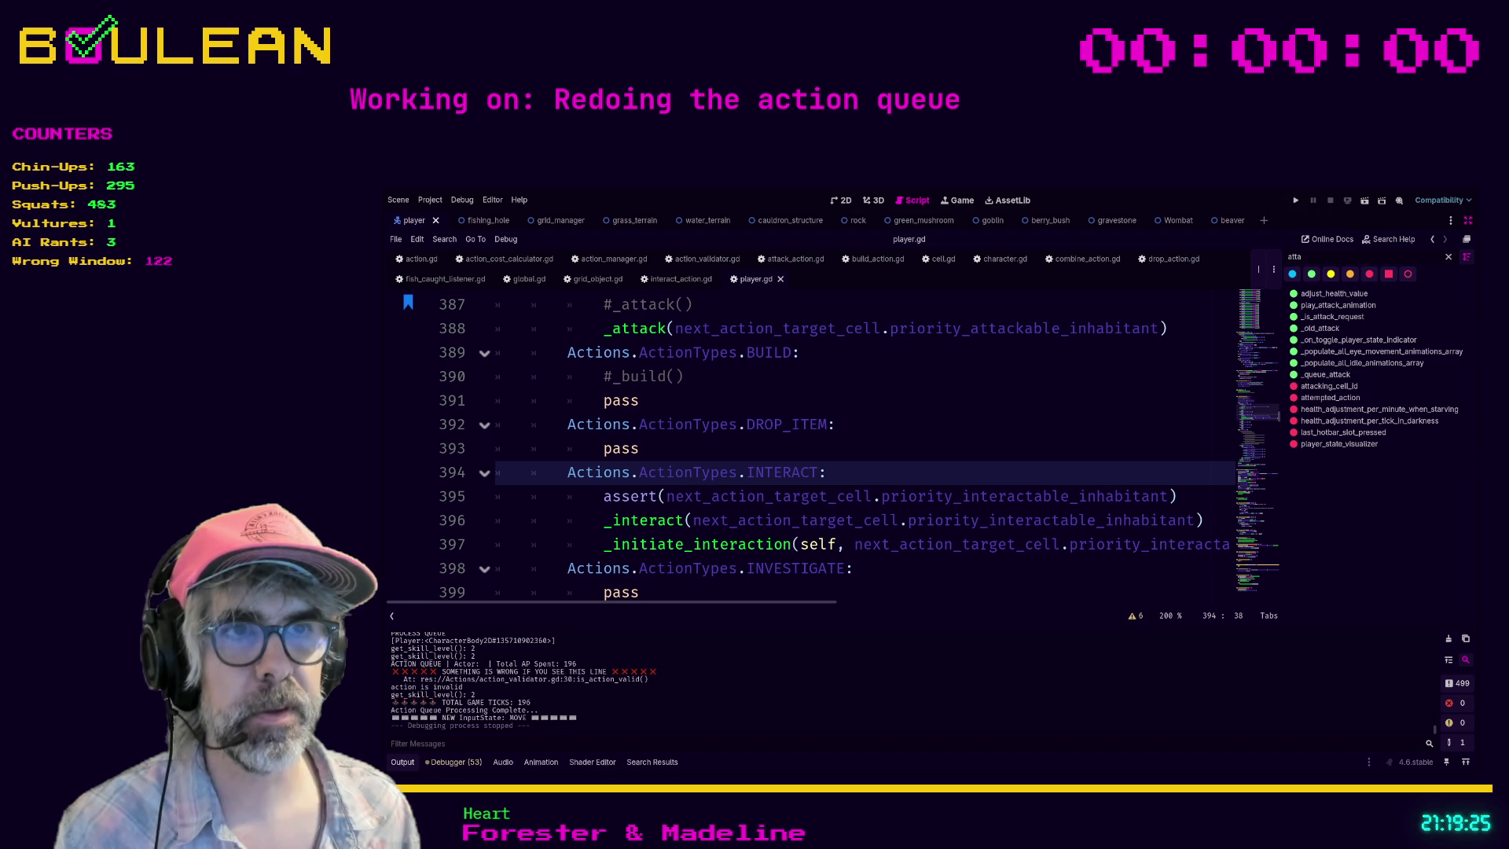
{"action": "scroll", "coordinate": [809, 448], "scroll_direction": "down", "scroll_amount": 2}
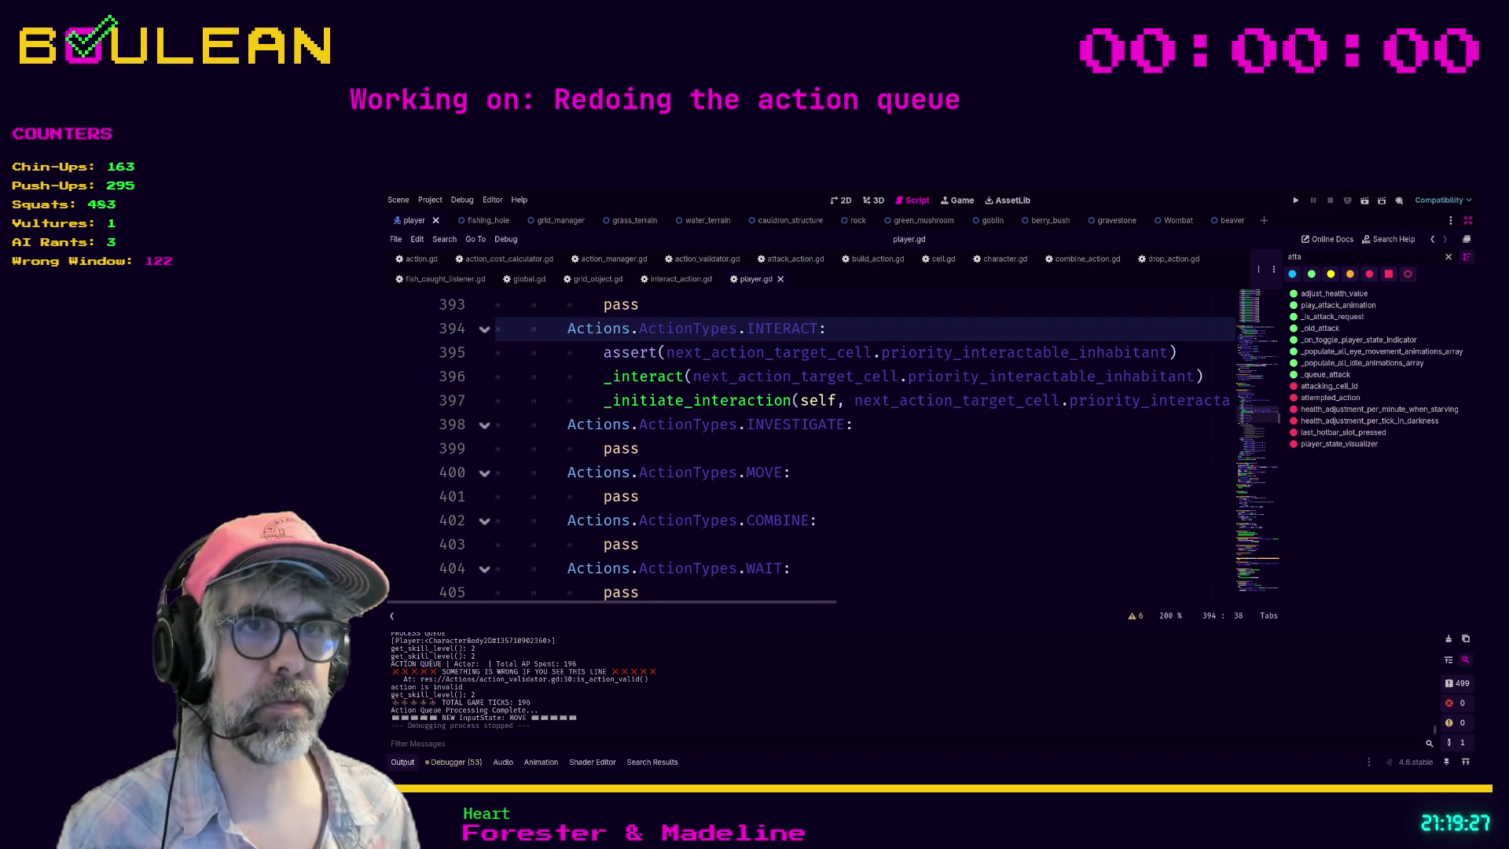
Step: Comment out the _interact call on line 396 and select the old INTERACT direction block
{"action": "scroll", "coordinate": [809, 448], "scroll_direction": "up", "scroll_amount": 1}
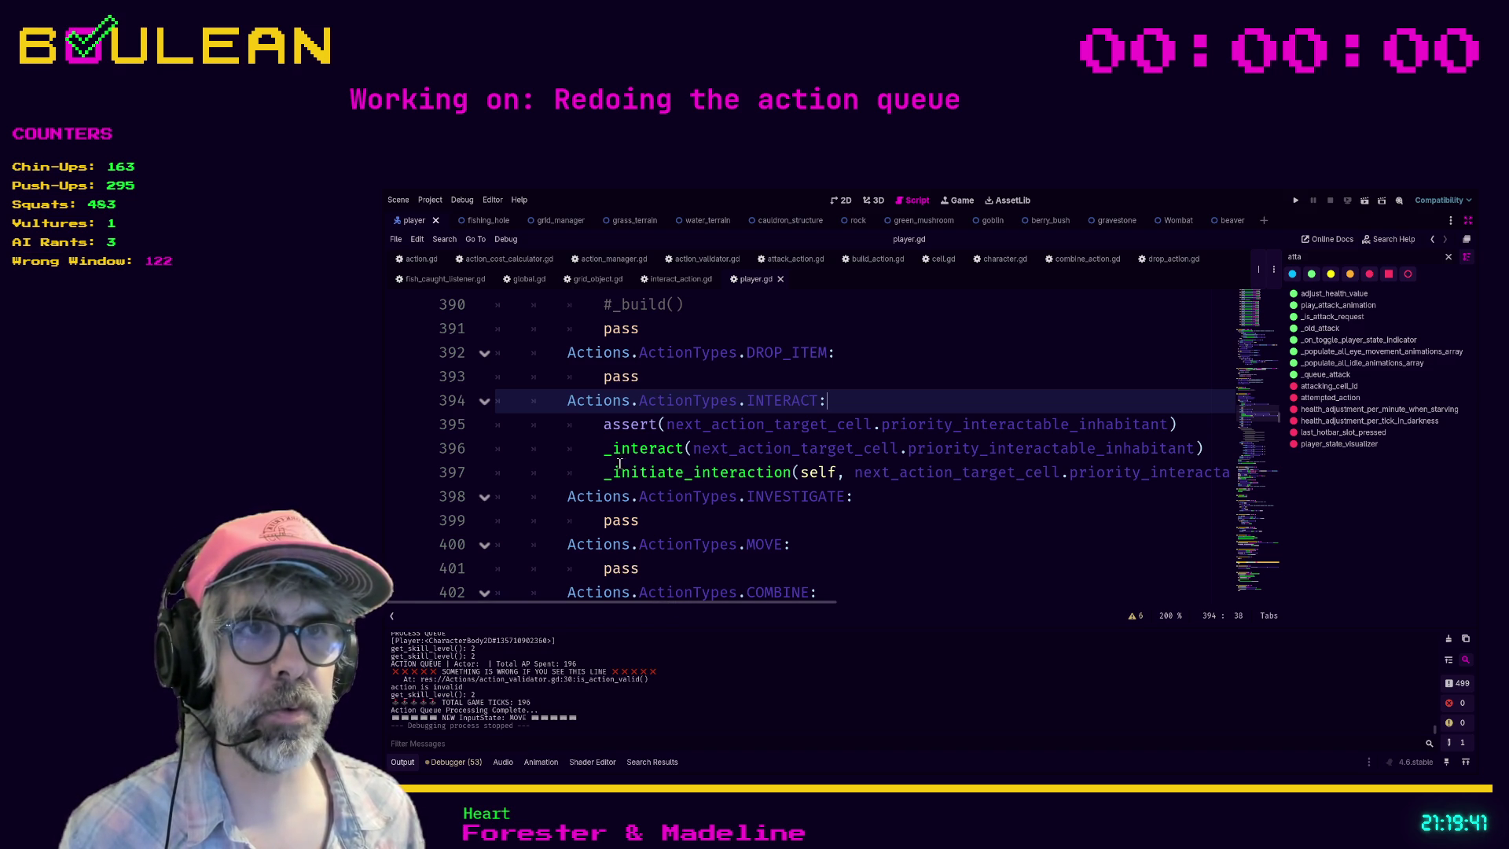
{"action": "left_click", "coordinate": [582, 449]}
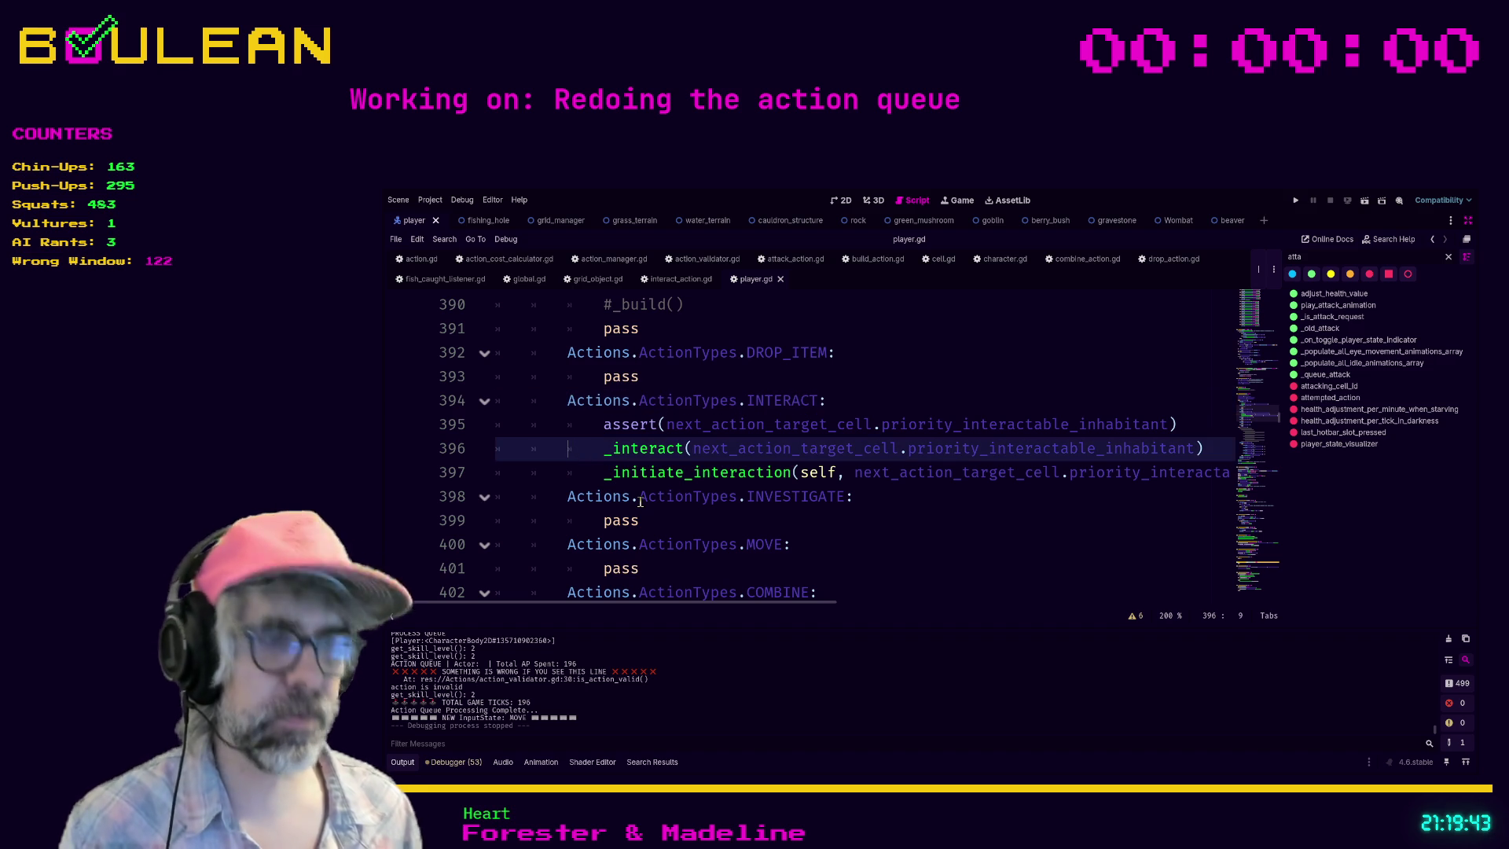
{"action": "key", "text": "ctrl+k"}
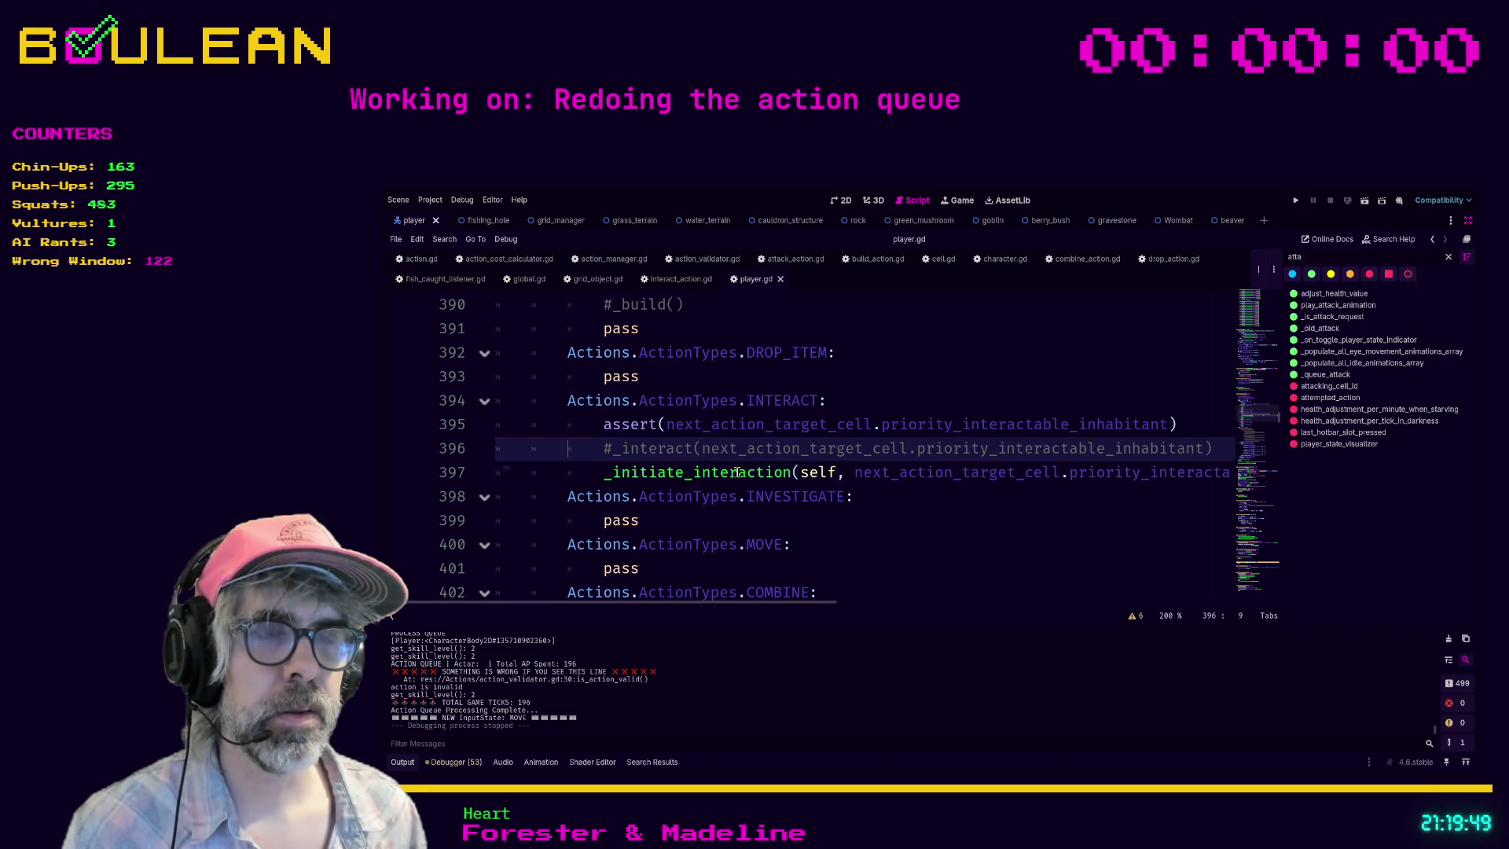
{"action": "scroll", "coordinate": [715, 472], "scroll_direction": "down", "scroll_amount": 5}
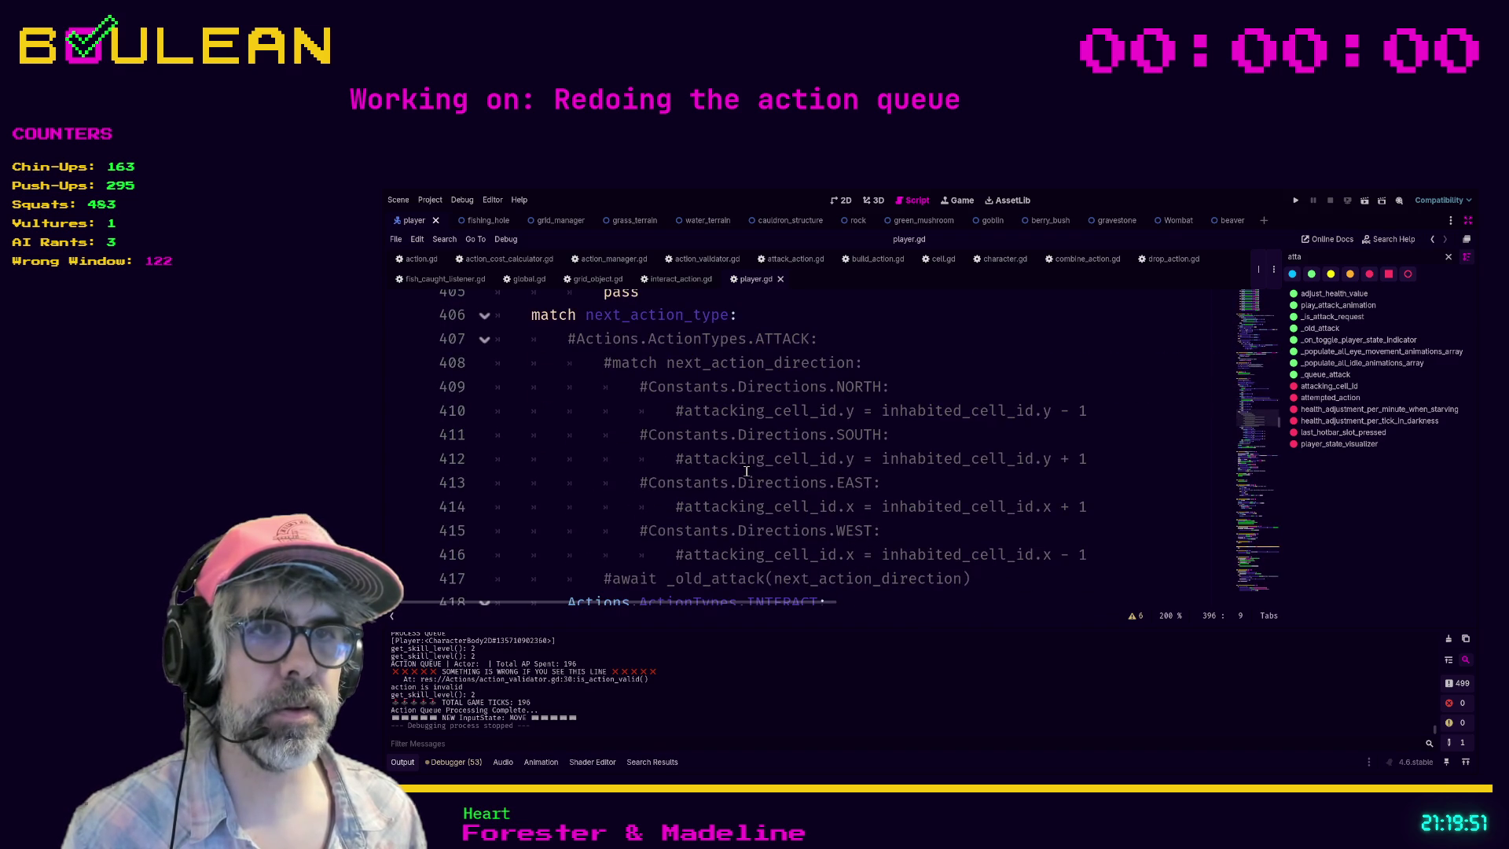
{"action": "scroll", "coordinate": [746, 471], "scroll_direction": "down", "scroll_amount": 2}
{"action": "scroll", "coordinate": [597, 448], "scroll_direction": "down", "scroll_amount": 1}
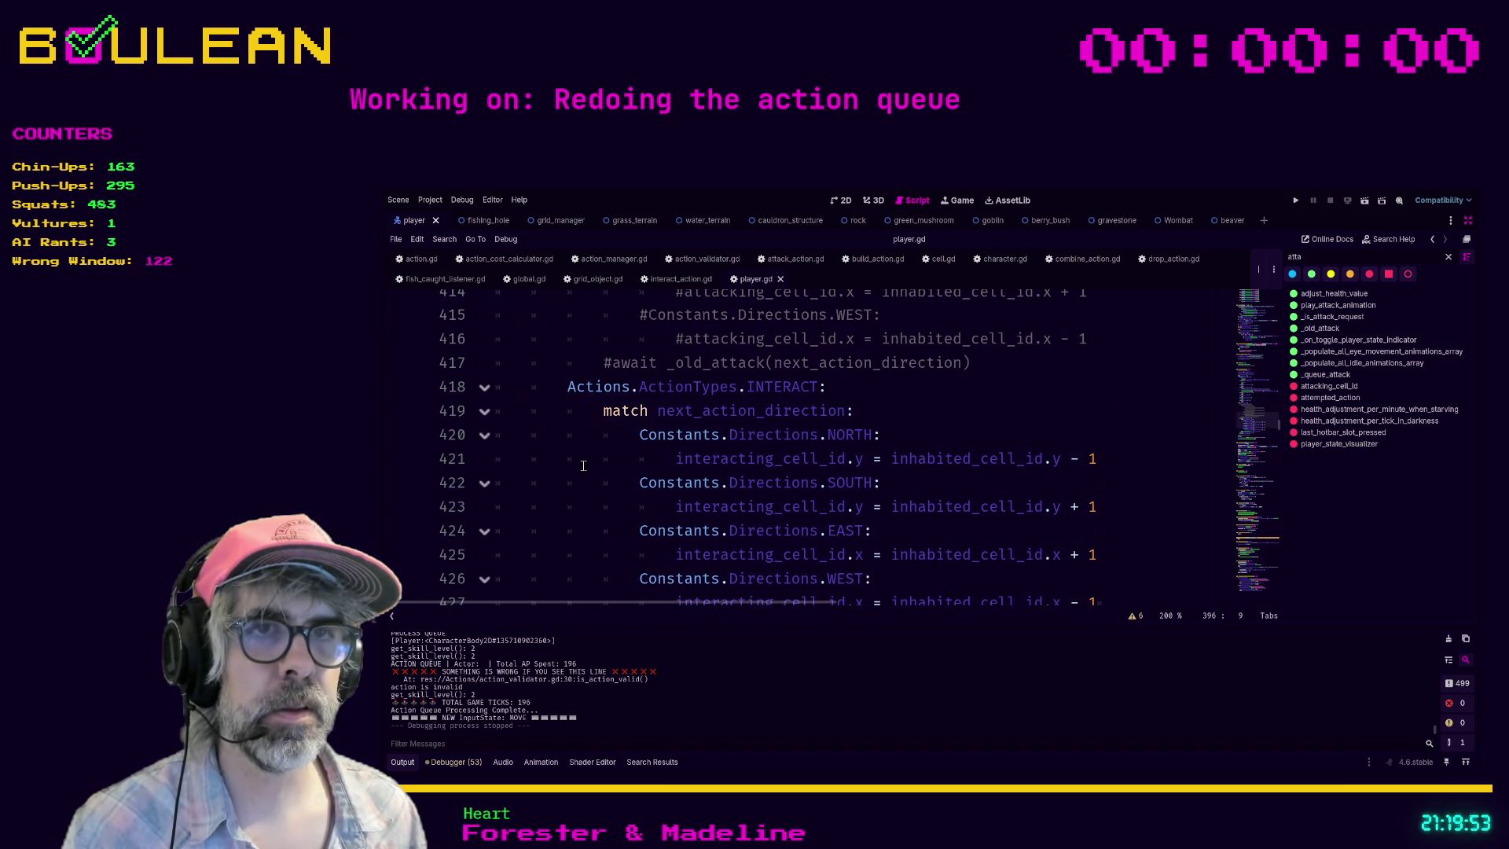
{"action": "scroll", "coordinate": [585, 406], "scroll_direction": "down", "scroll_amount": 1}
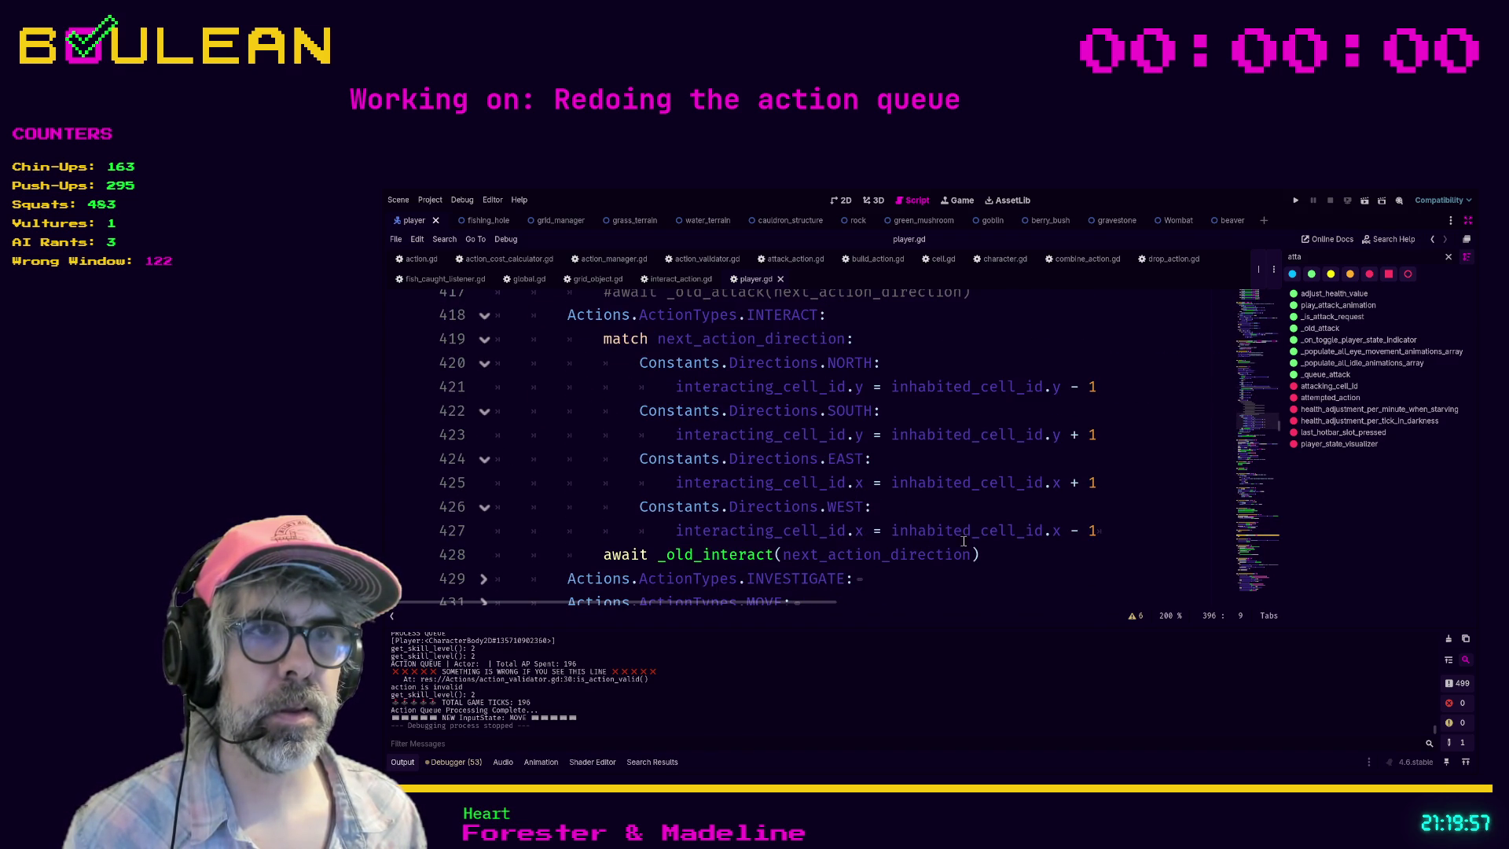
{"action": "mouse_move", "coordinate": [992, 555]}
{"action": "left_mouse_down"}
{"action": "mouse_move", "coordinate": [884, 515]}
{"action": "mouse_move", "coordinate": [880, 471]}
{"action": "mouse_move", "coordinate": [526, 448]}
{"action": "mouse_move", "coordinate": [497, 402]}
{"action": "left_mouse_up"}
{"action": "scroll", "coordinate": [518, 444], "scroll_direction": "up", "scroll_amount": 1}
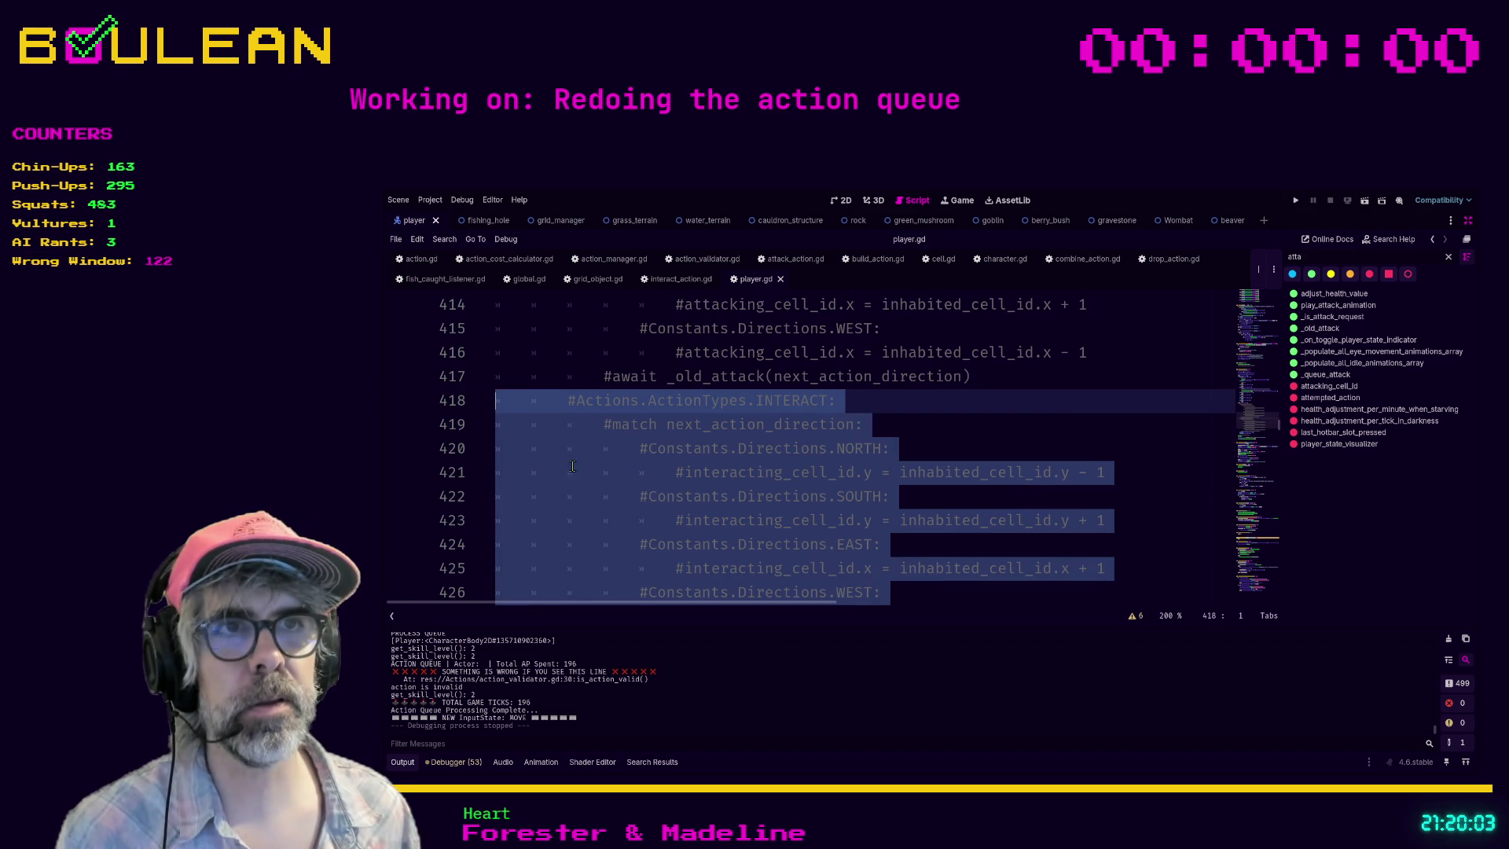
Step: Comment out the selected INTERACT direction-matching block, save player.gd, and run the game with F5
{"action": "key", "text": "ctrl+k"}
{"action": "scroll", "coordinate": [987, 473], "scroll_direction": "down", "scroll_amount": 2}
{"action": "left_click", "coordinate": [987, 473]}
{"action": "key", "text": "ctrl+s"}
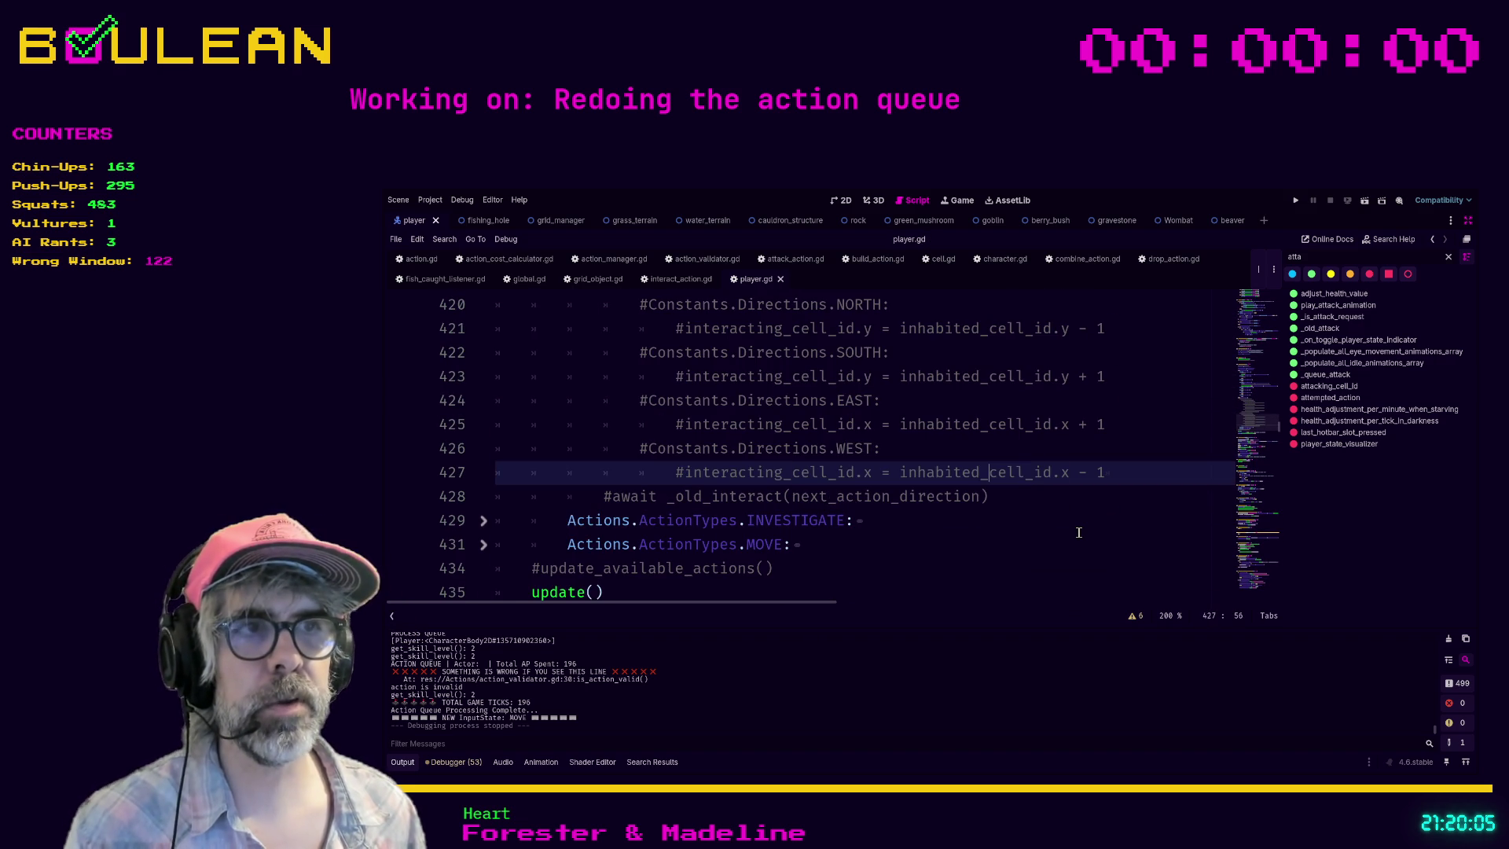
{"action": "key", "text": "F5"}
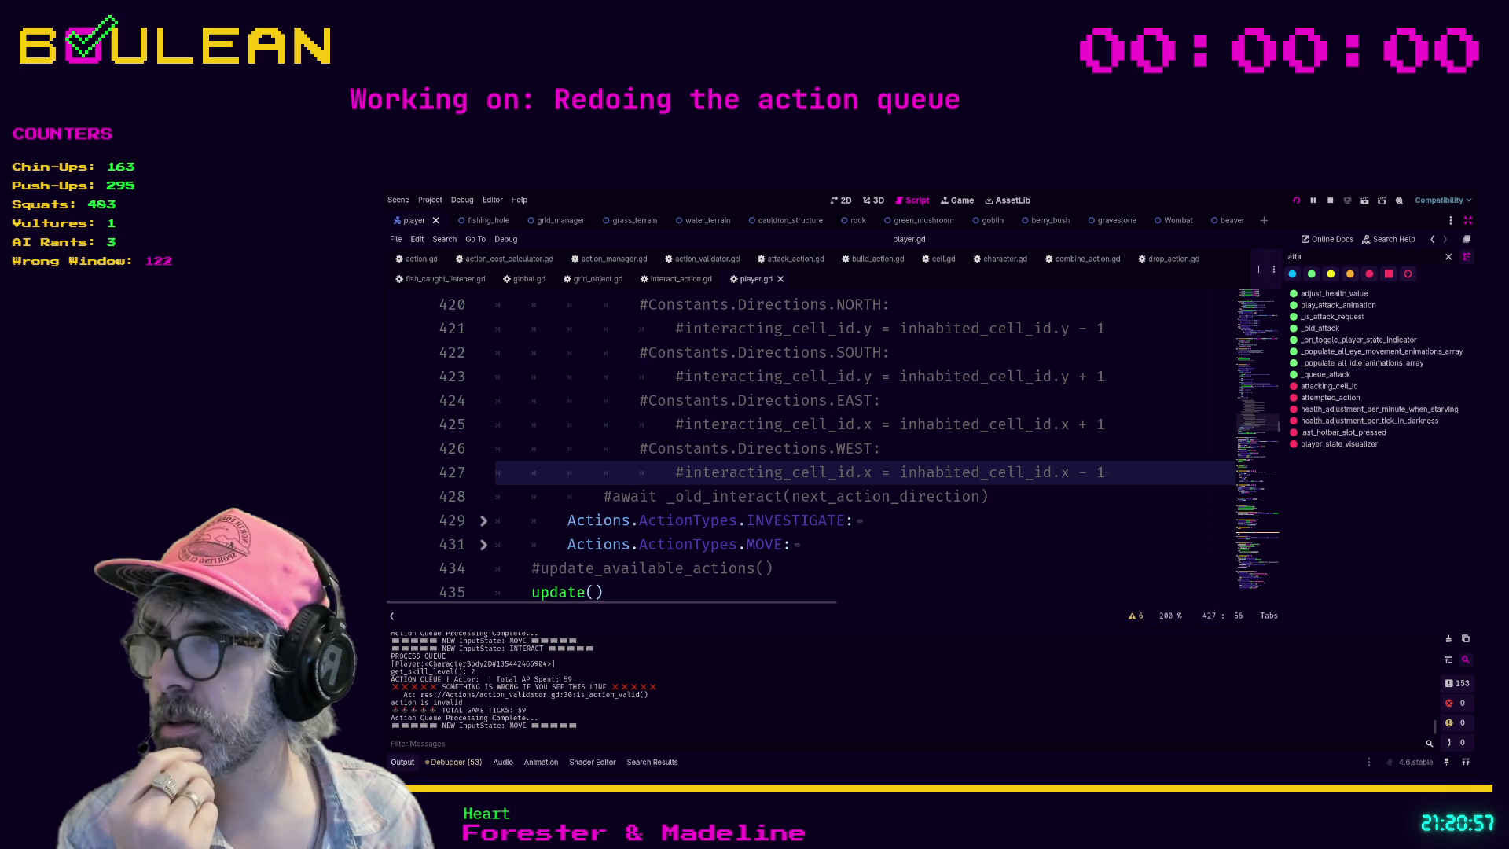
Step: In the game window, toggle interaction targeting with e, i and m, then stop with F8
{"action": "key", "text": "alt+Tab"}
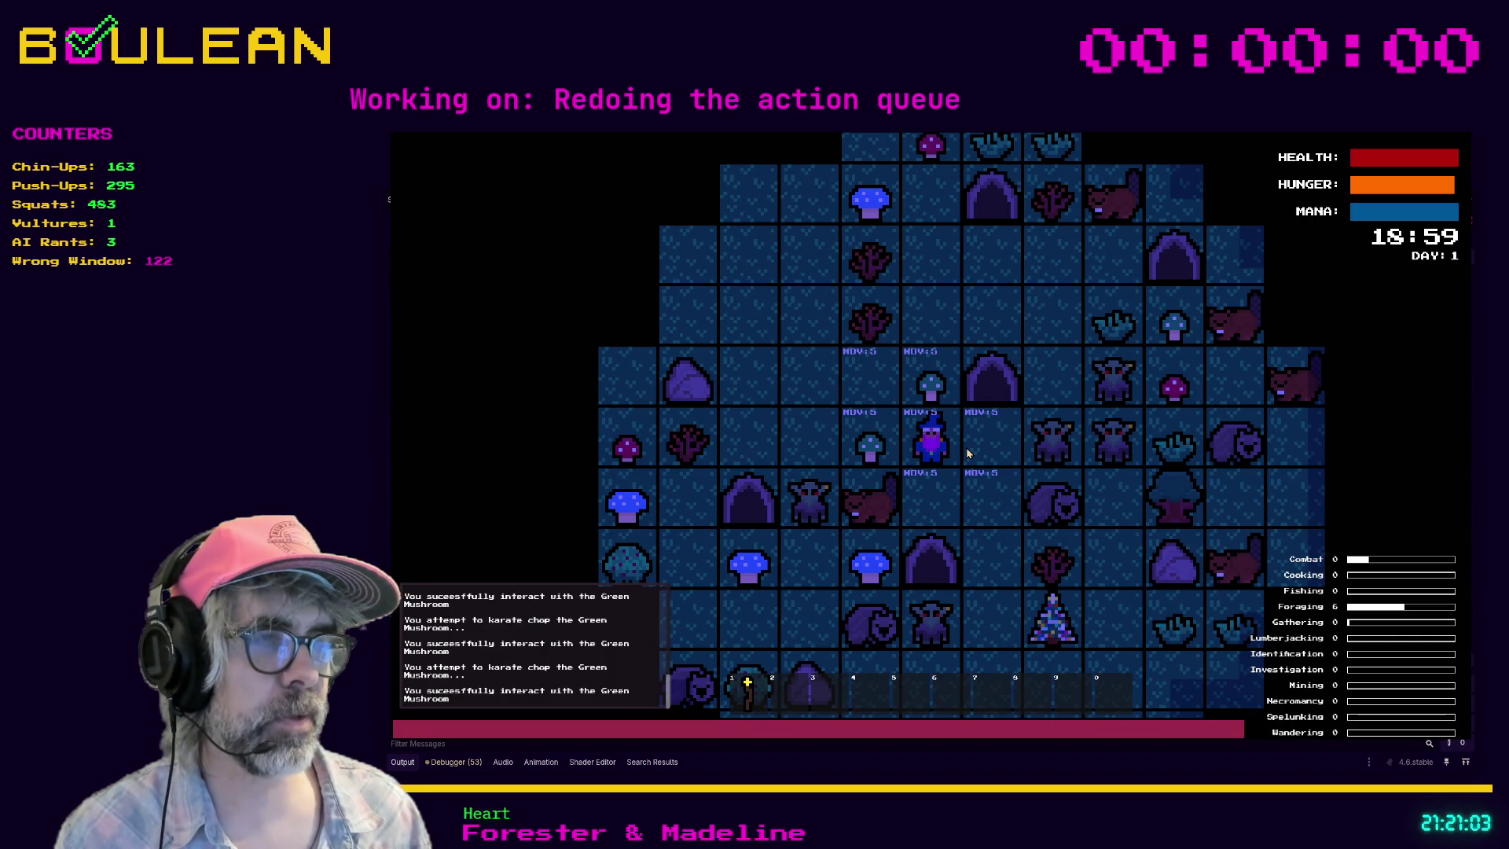
{"action": "key", "text": "e"}
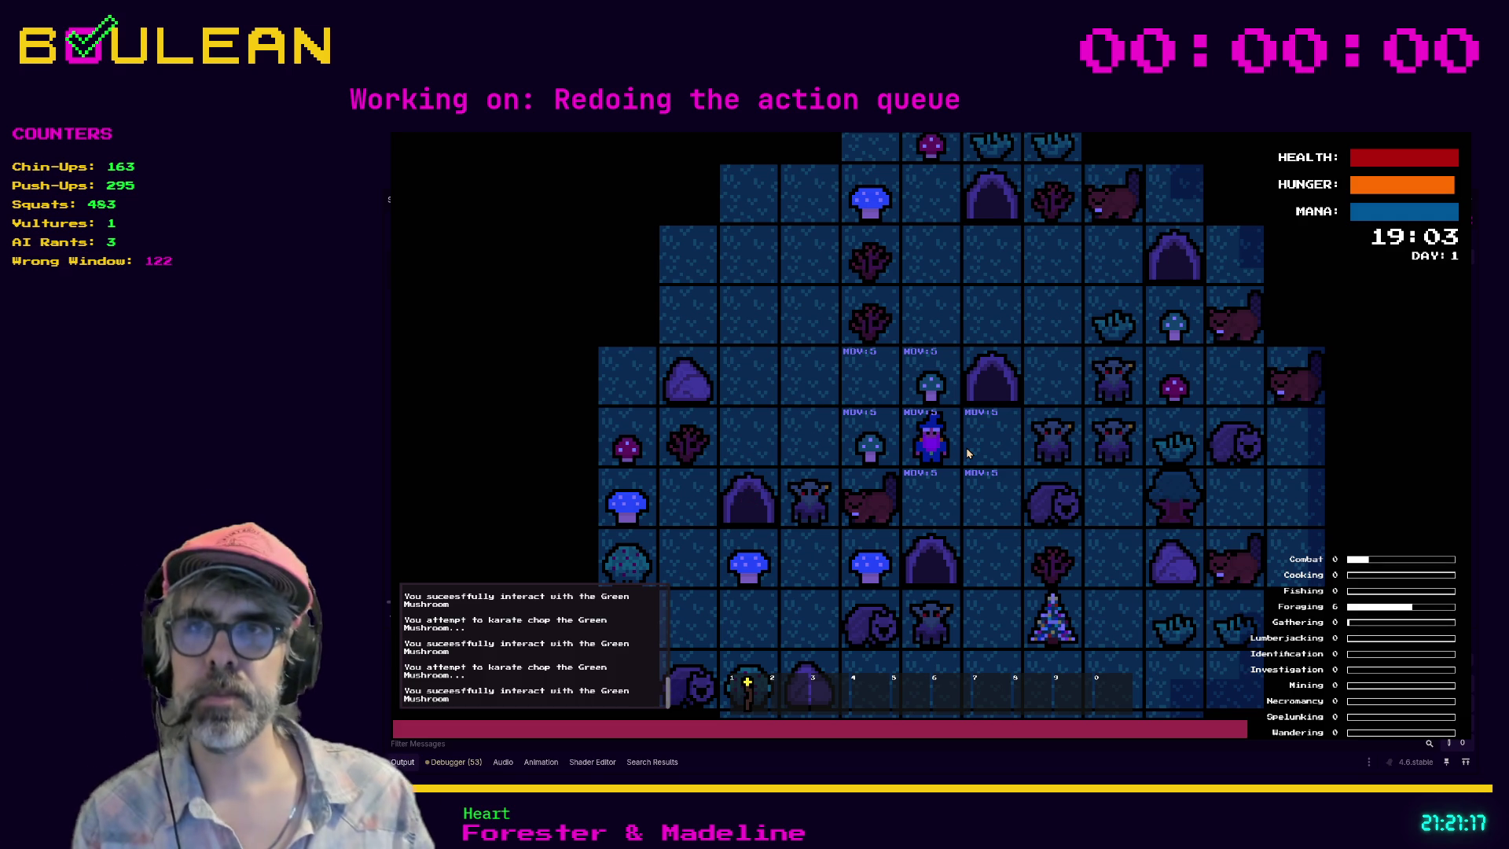
{"action": "key", "text": "i"}
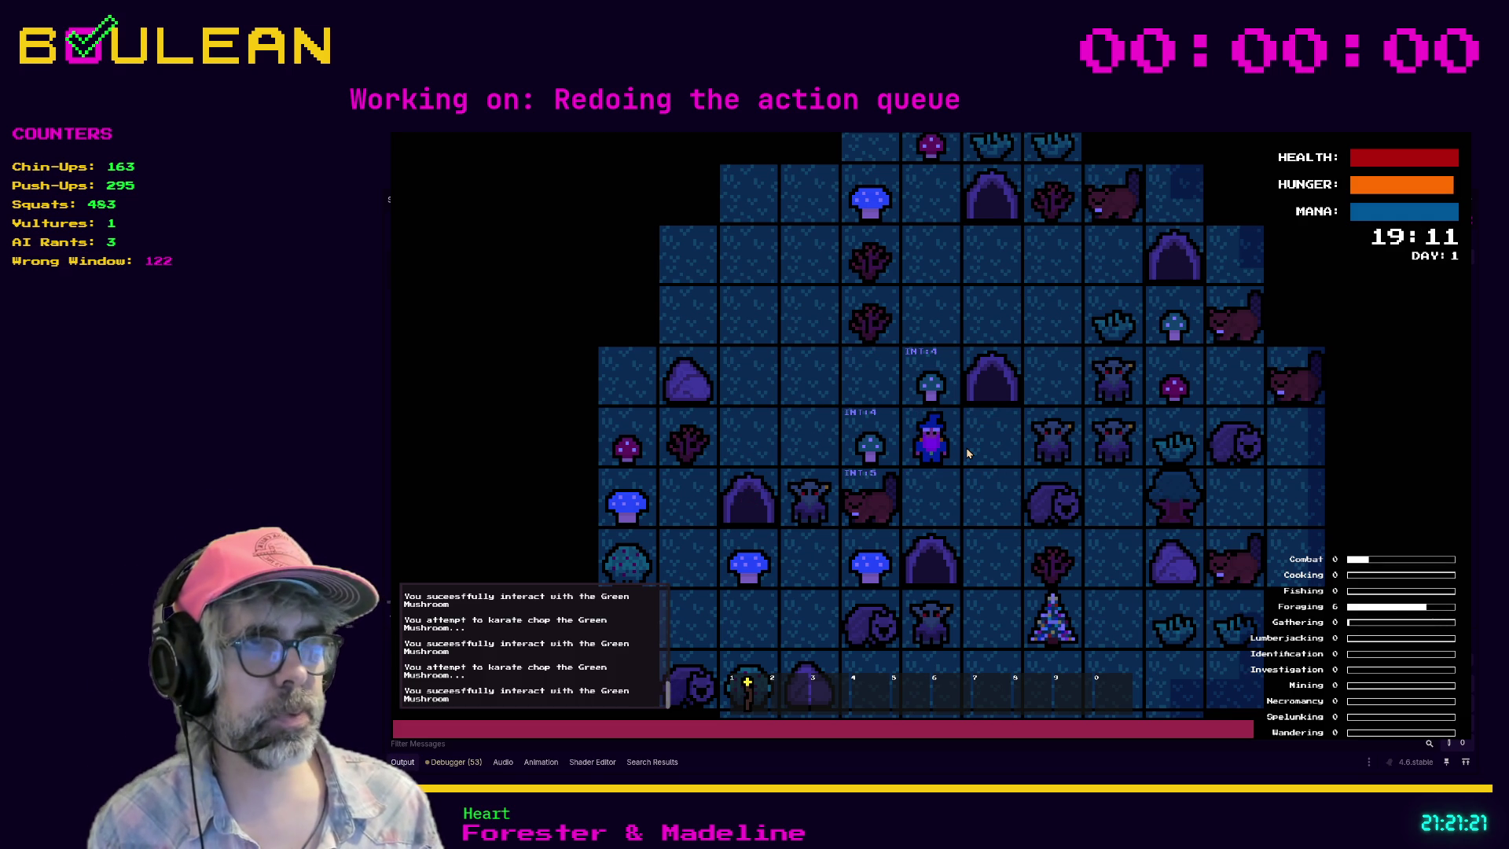
{"action": "key", "text": "m"}
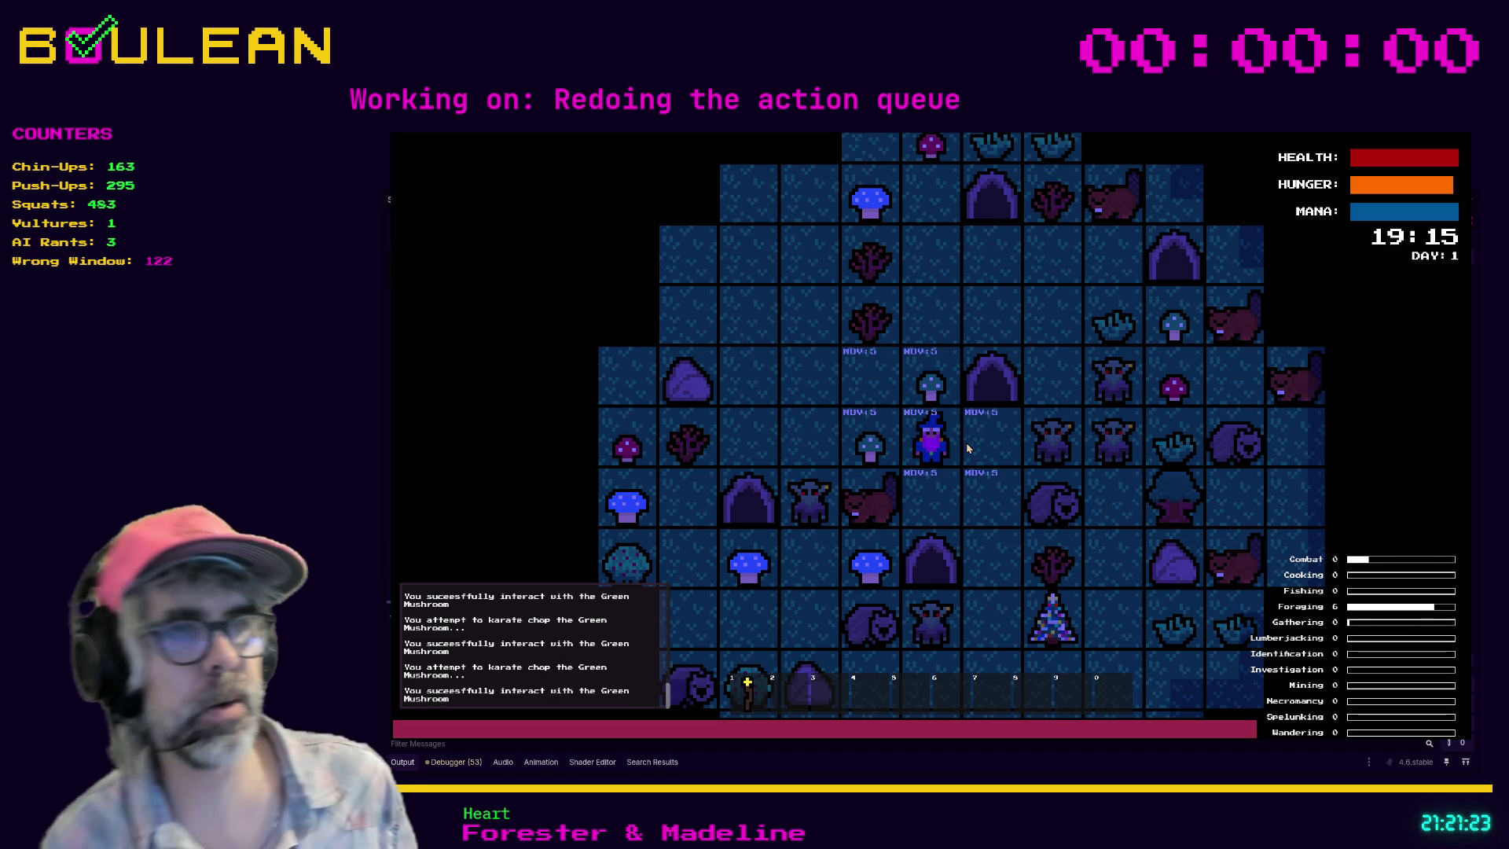
{"action": "key", "text": "F8"}
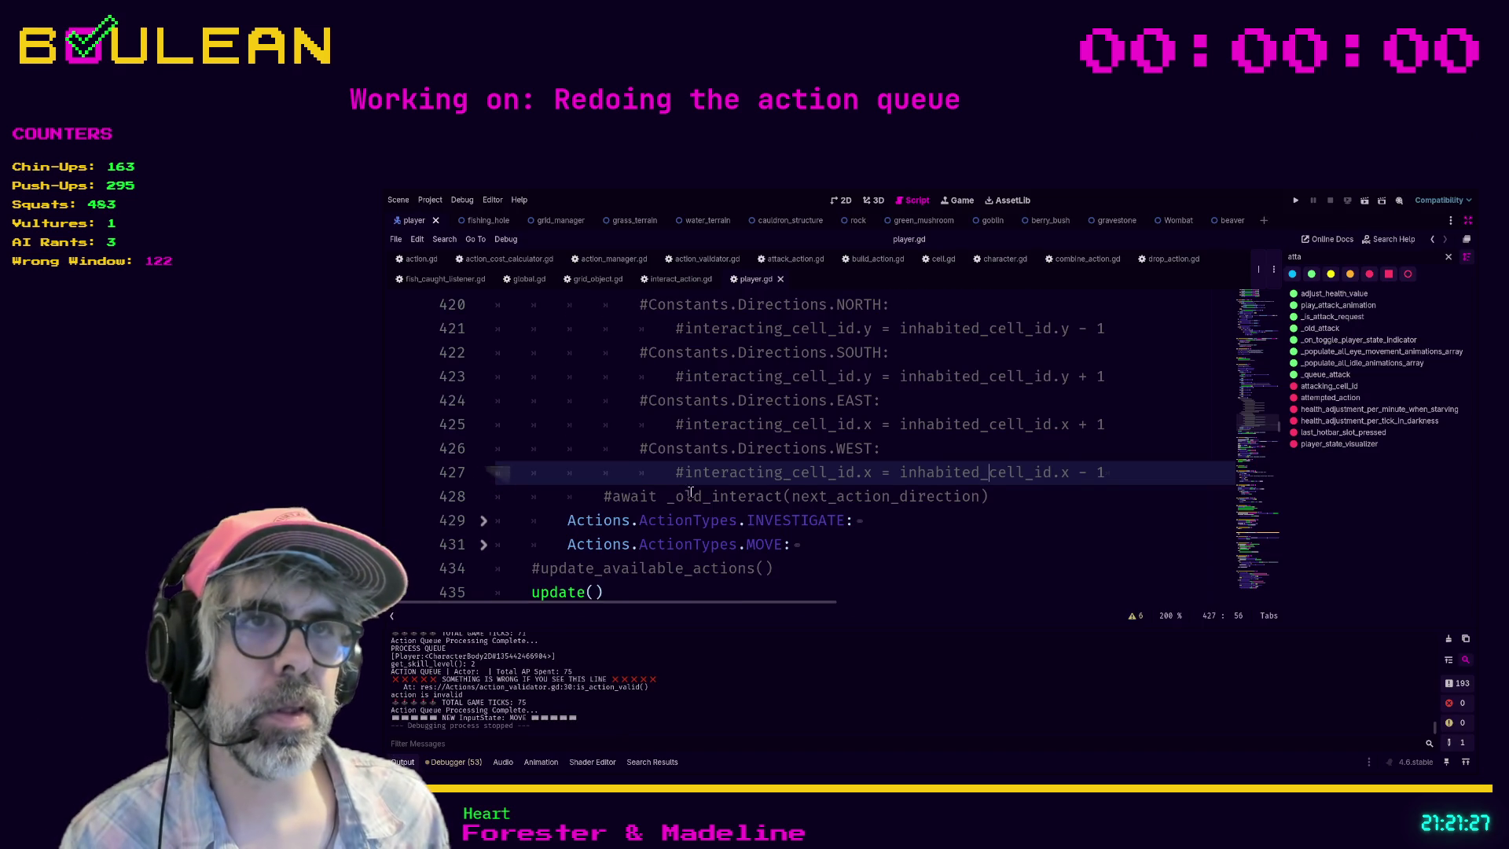
Step: Read _on_interact in grid_object.gd, then open the green_mushroom scene with its docks restored
{"action": "scroll", "coordinate": [689, 493], "scroll_direction": "up", "scroll_amount": 7}
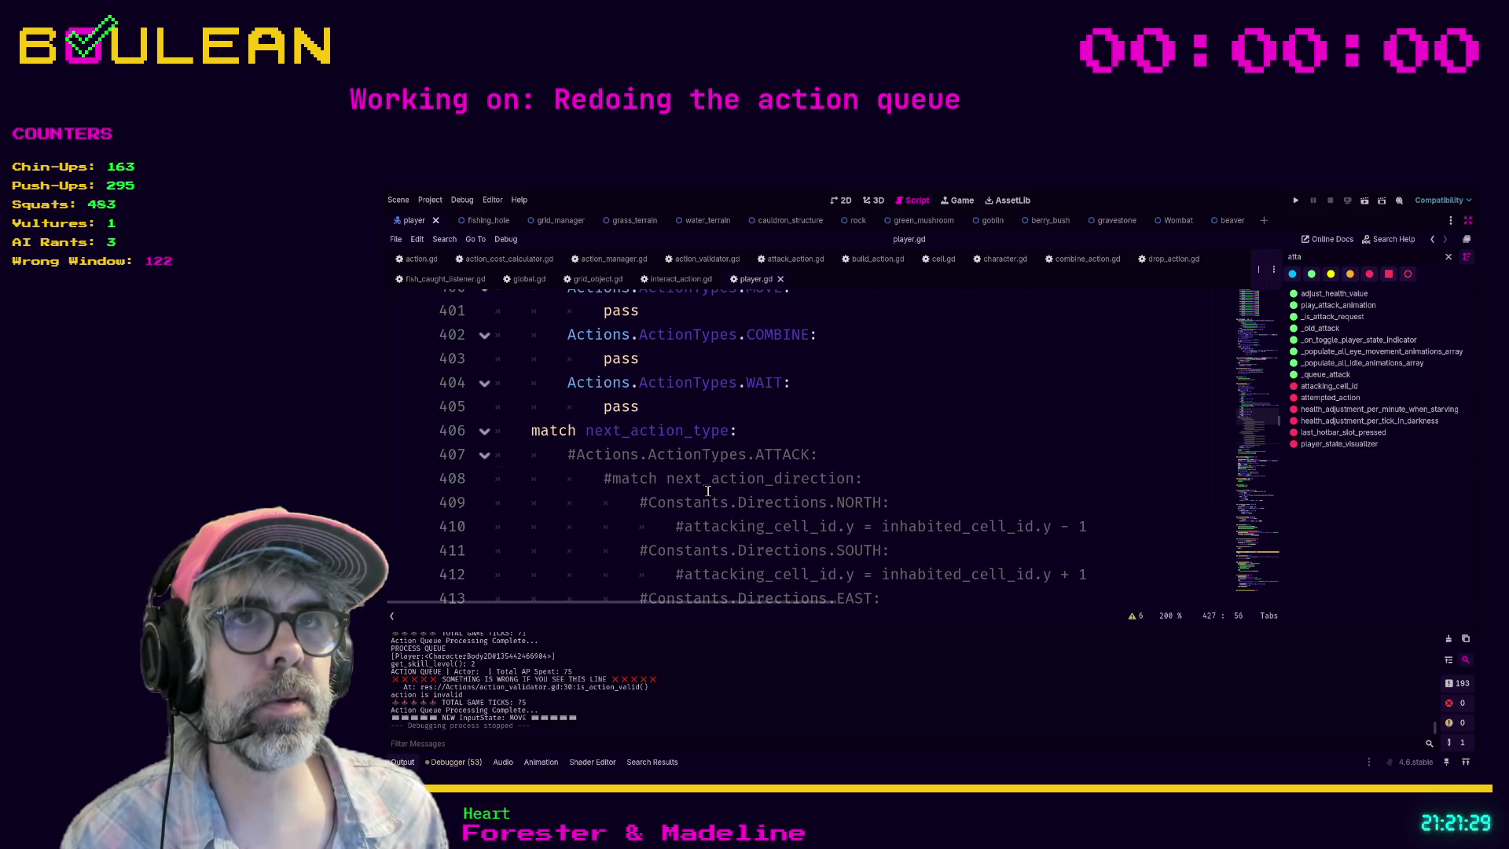
{"action": "left_click", "coordinate": [597, 279]}
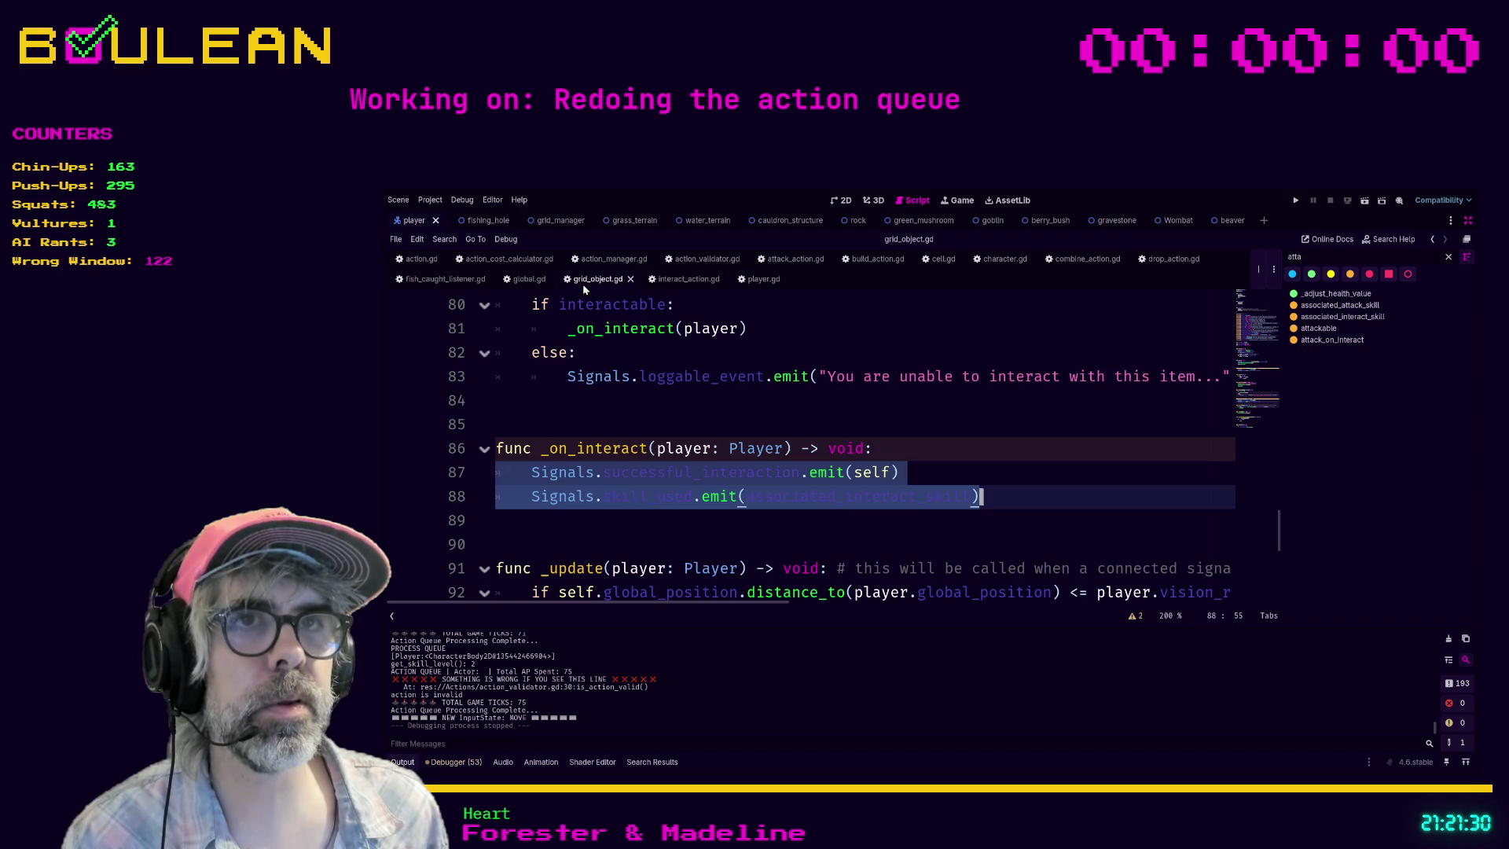
{"action": "left_click", "coordinate": [605, 513]}
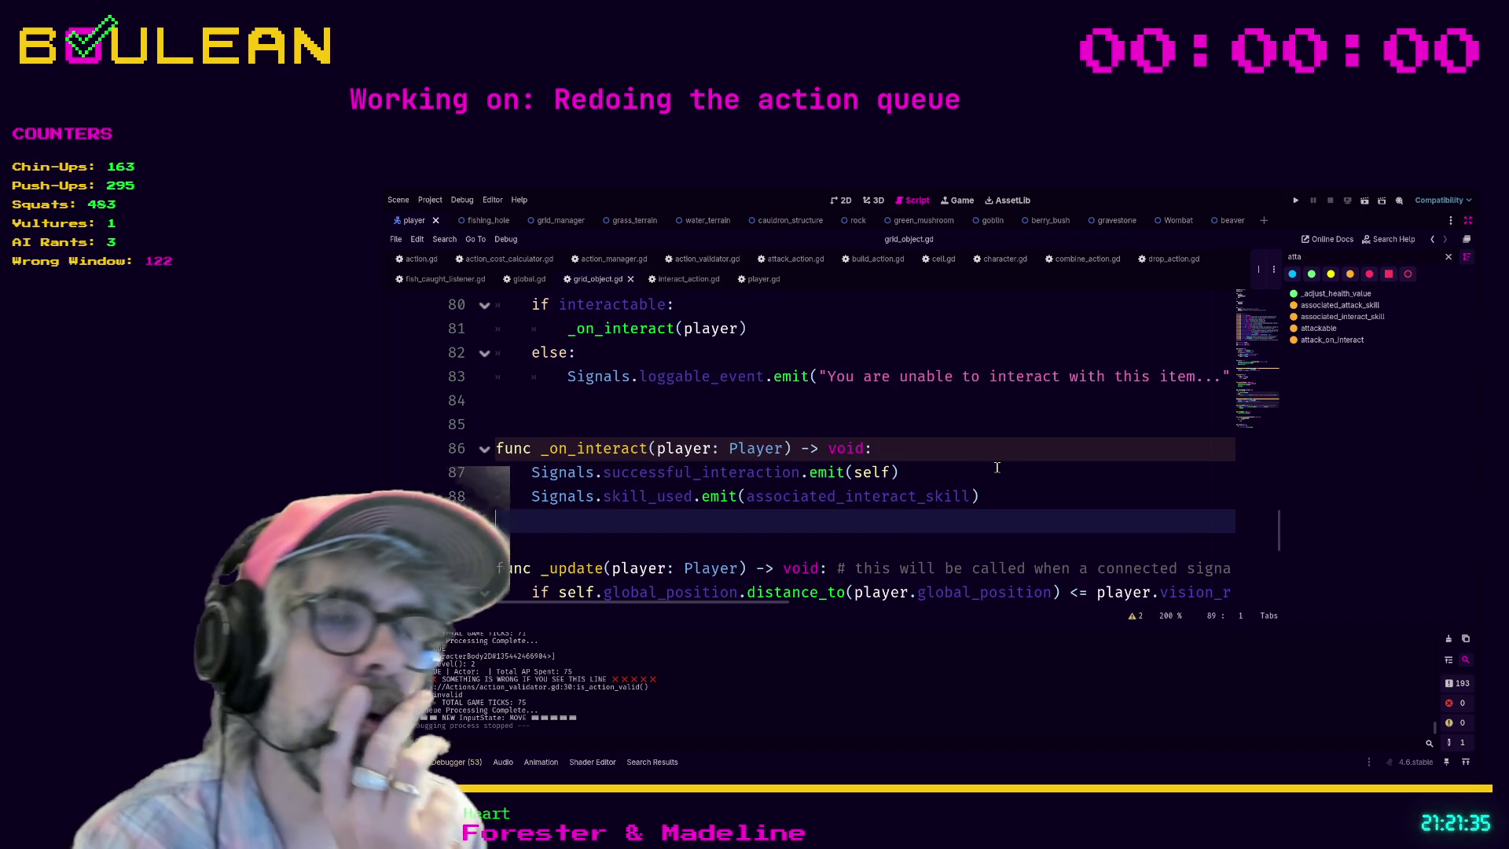
{"action": "scroll", "coordinate": [982, 476], "scroll_direction": "up", "scroll_amount": 1}
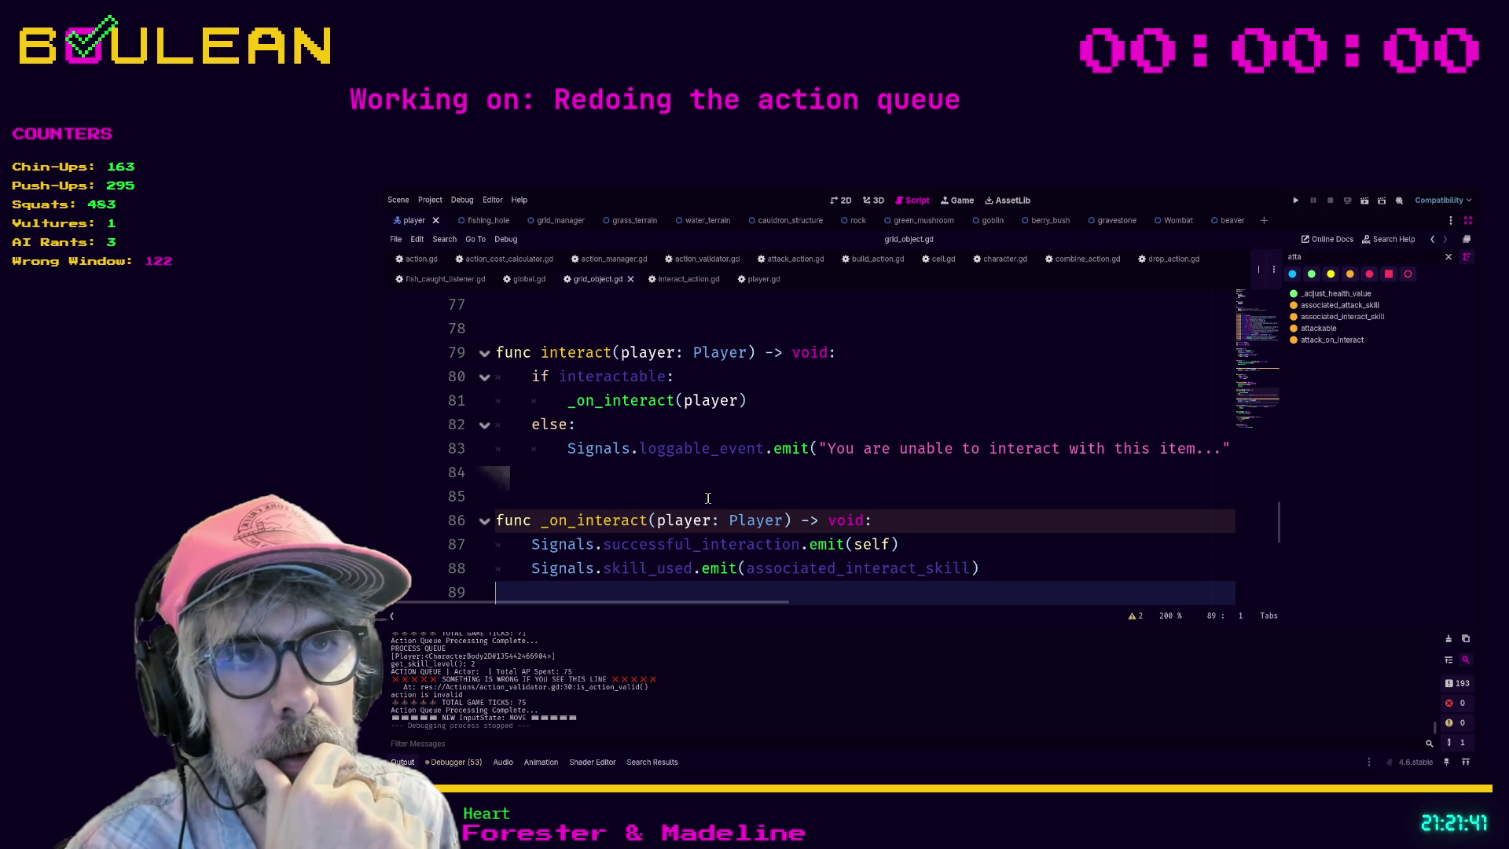
{"action": "left_click", "coordinate": [913, 221]}
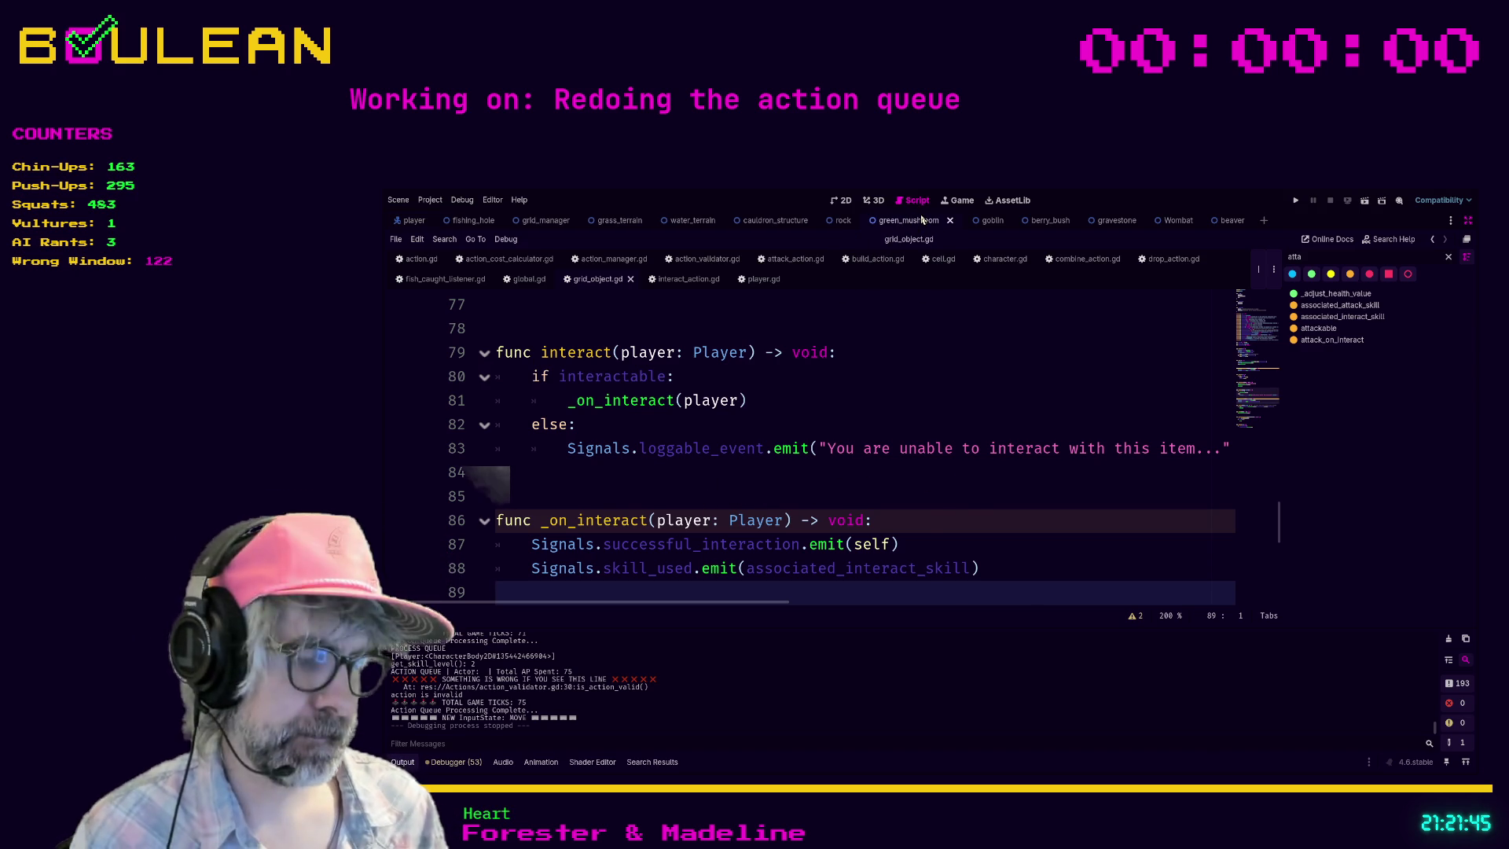
{"action": "key", "text": "ctrl+shift+F11"}
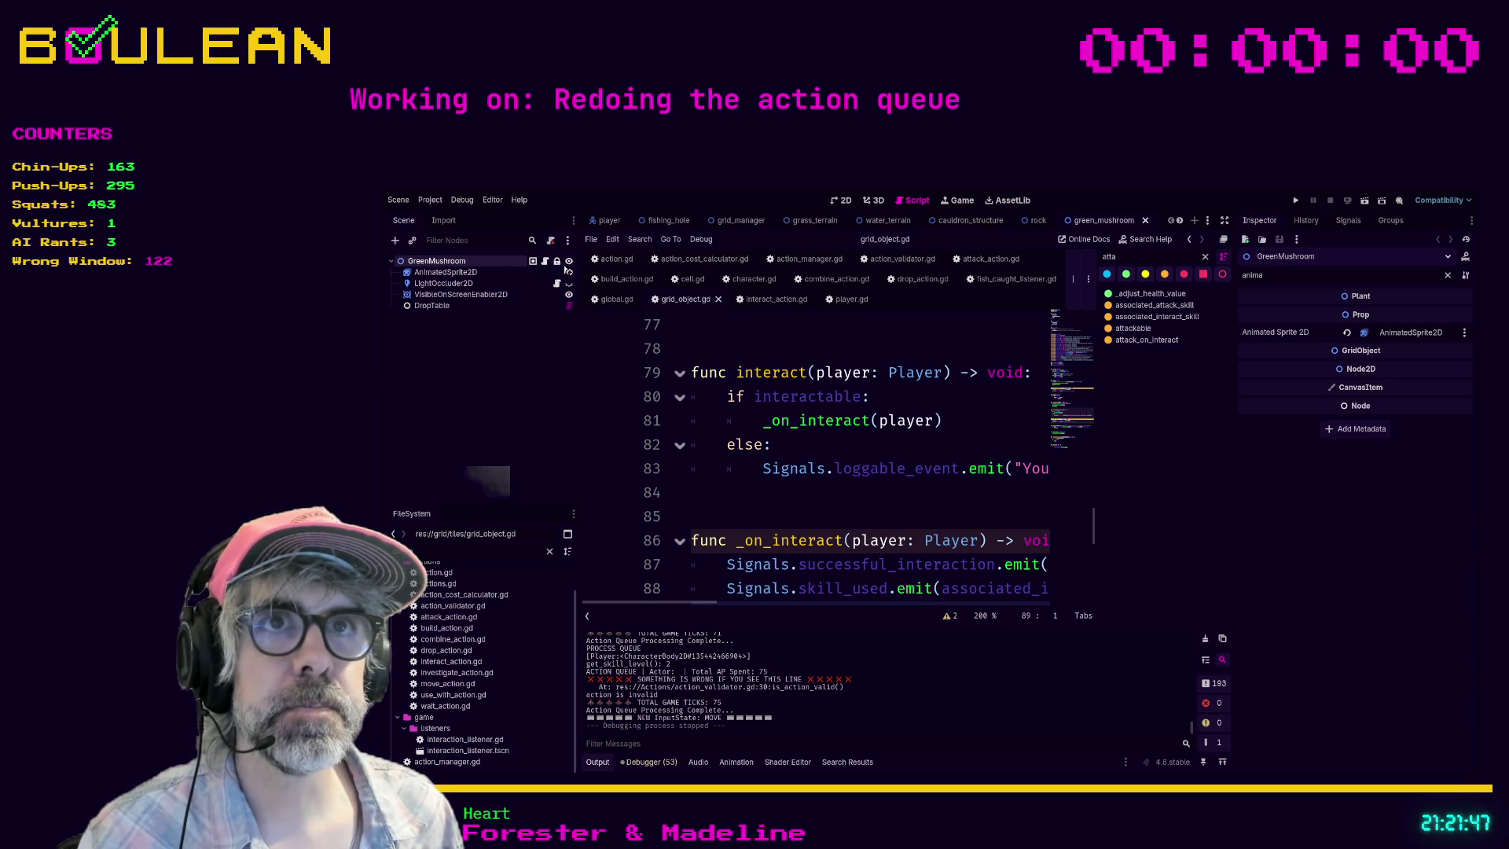
Step: Open green_mushroom.gd and jump to its parent mushroom.gd to read the _on_interact override
{"action": "left_click", "coordinate": [545, 261]}
{"action": "left_click", "coordinate": [786, 413]}
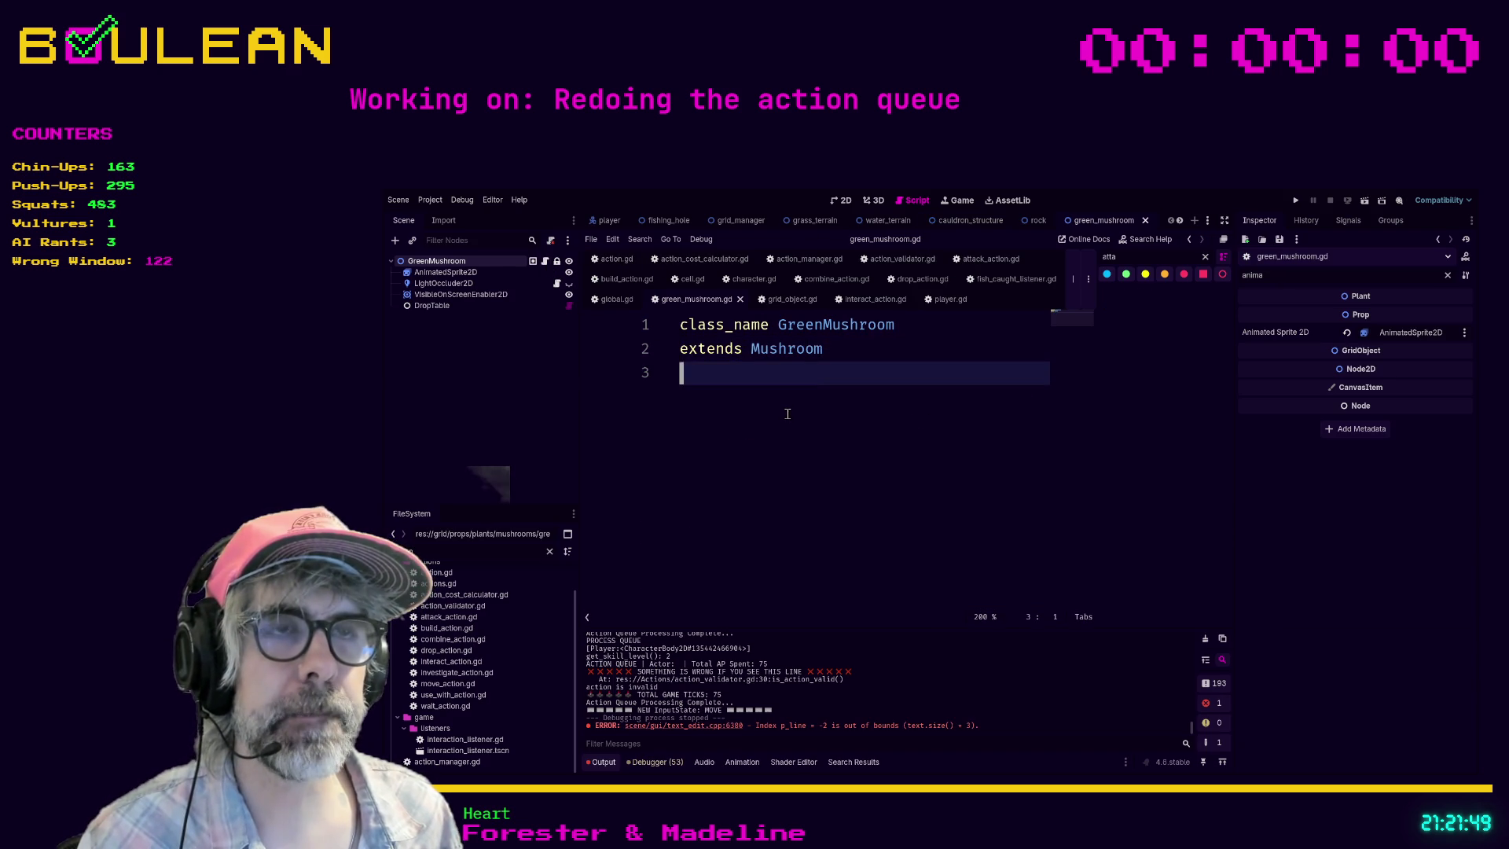
{"action": "left_click", "coordinate": [802, 349], "text": "ctrl"}
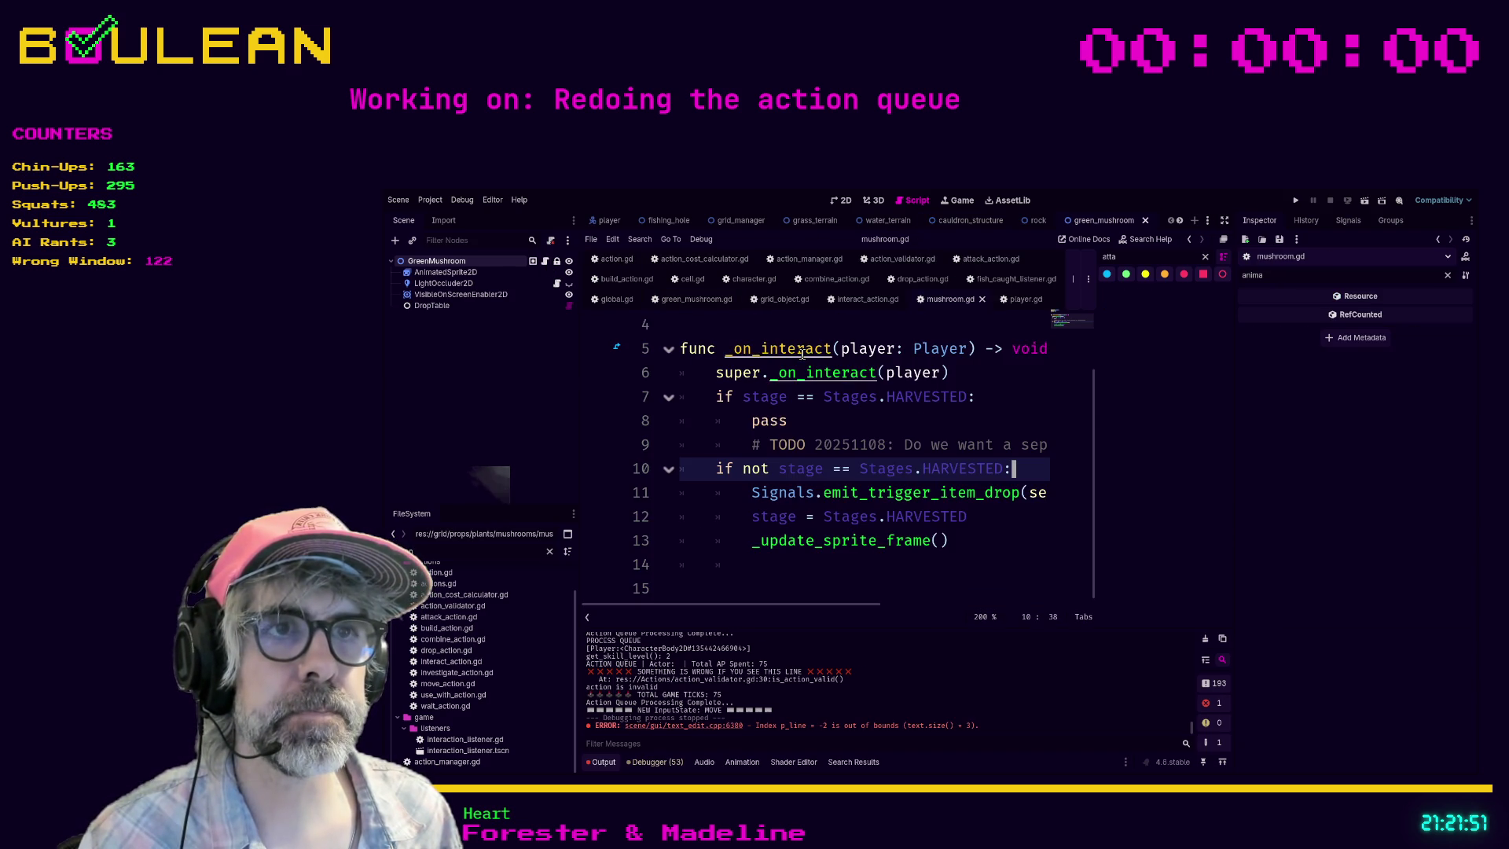
{"action": "left_click", "coordinate": [891, 421]}
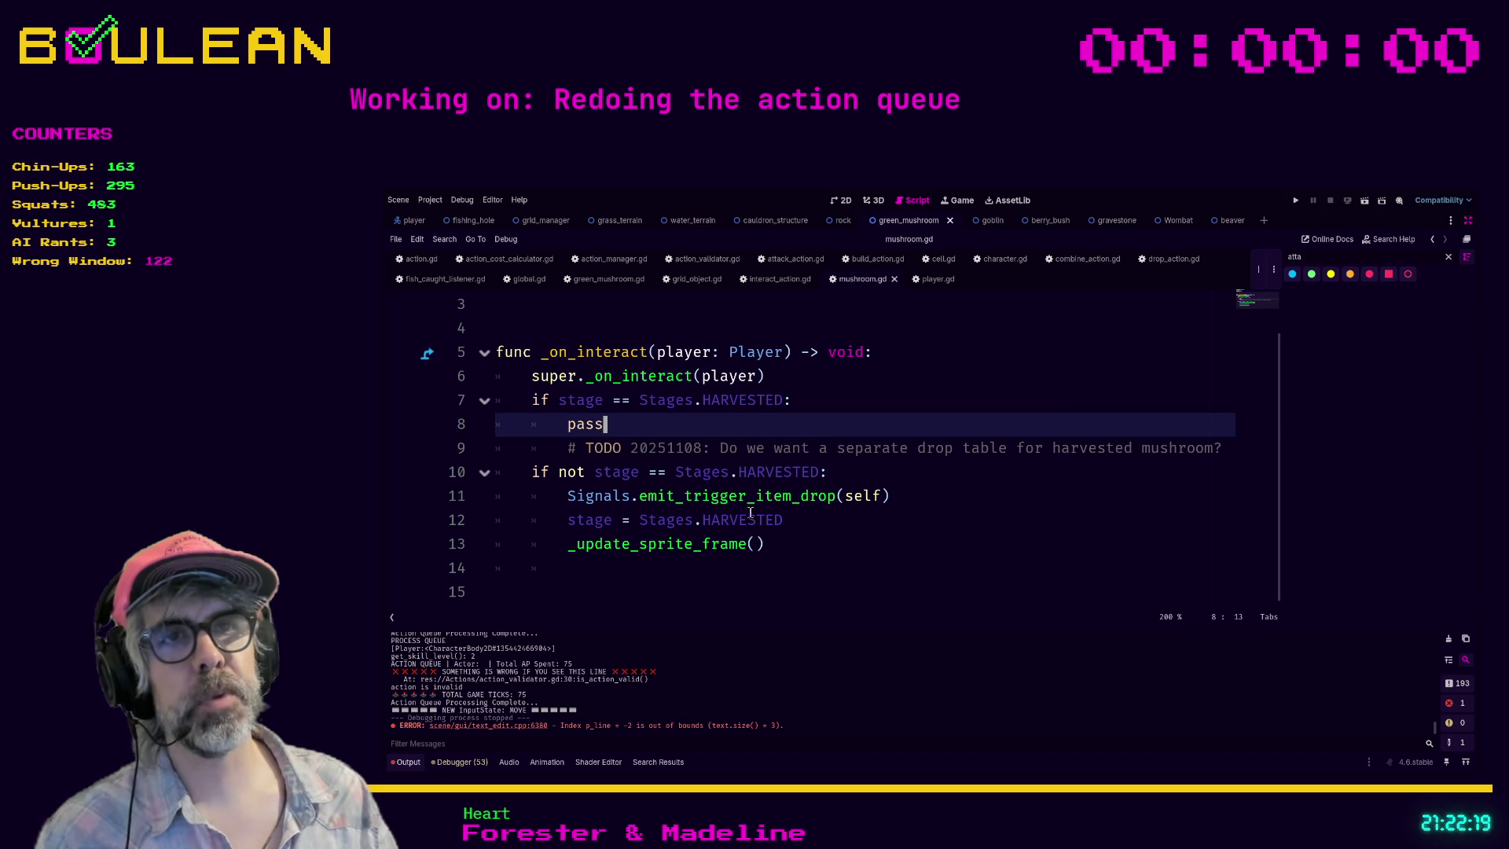
{"action": "scroll", "coordinate": [595, 545], "scroll_direction": "up", "scroll_amount": 1}
{"action": "scroll", "coordinate": [561, 536], "scroll_direction": "down", "scroll_amount": 1}
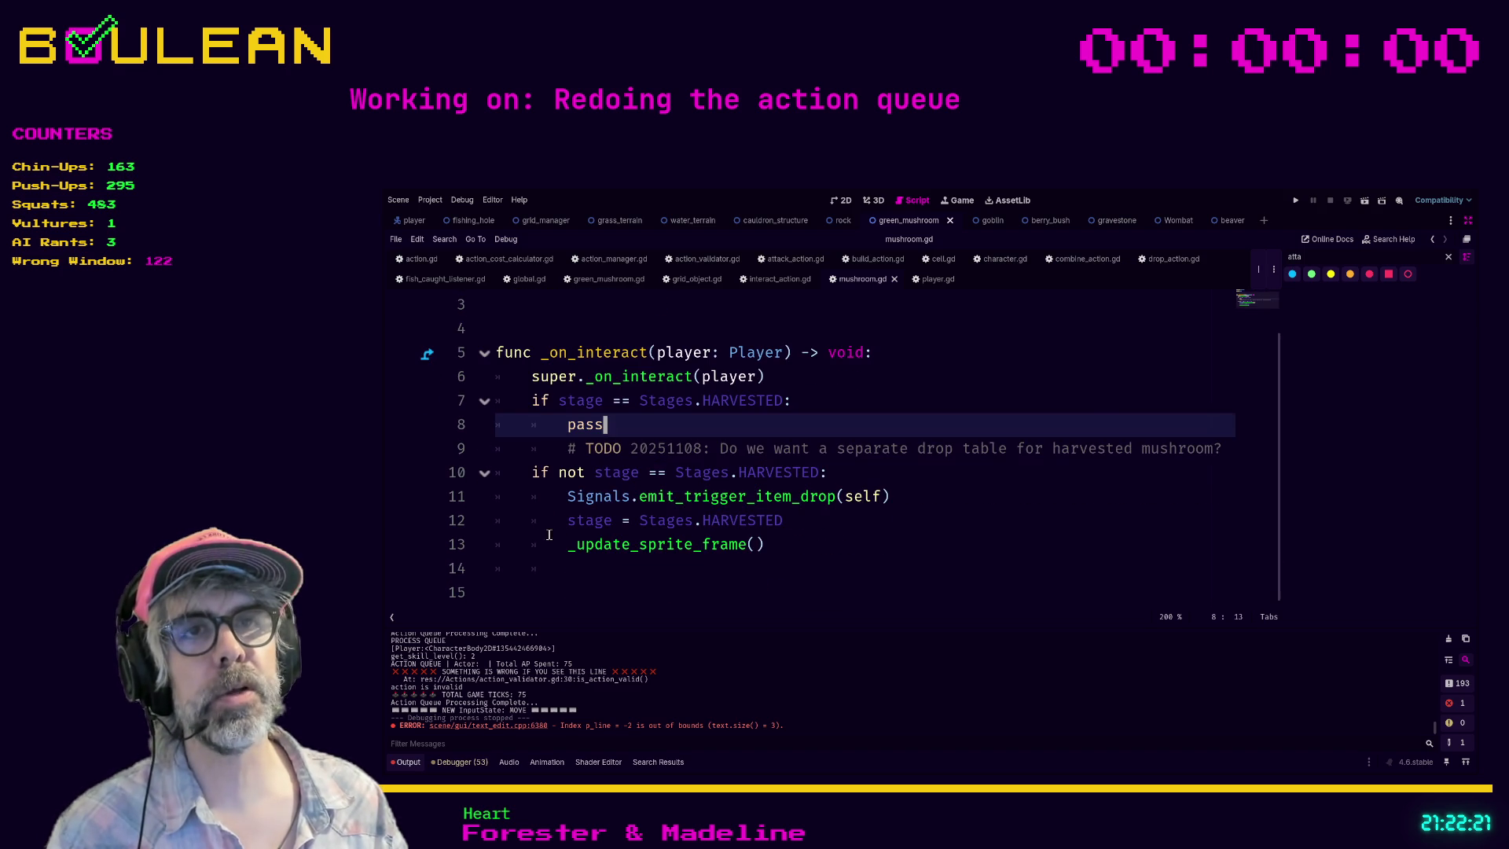
{"action": "left_click", "coordinate": [565, 589]}
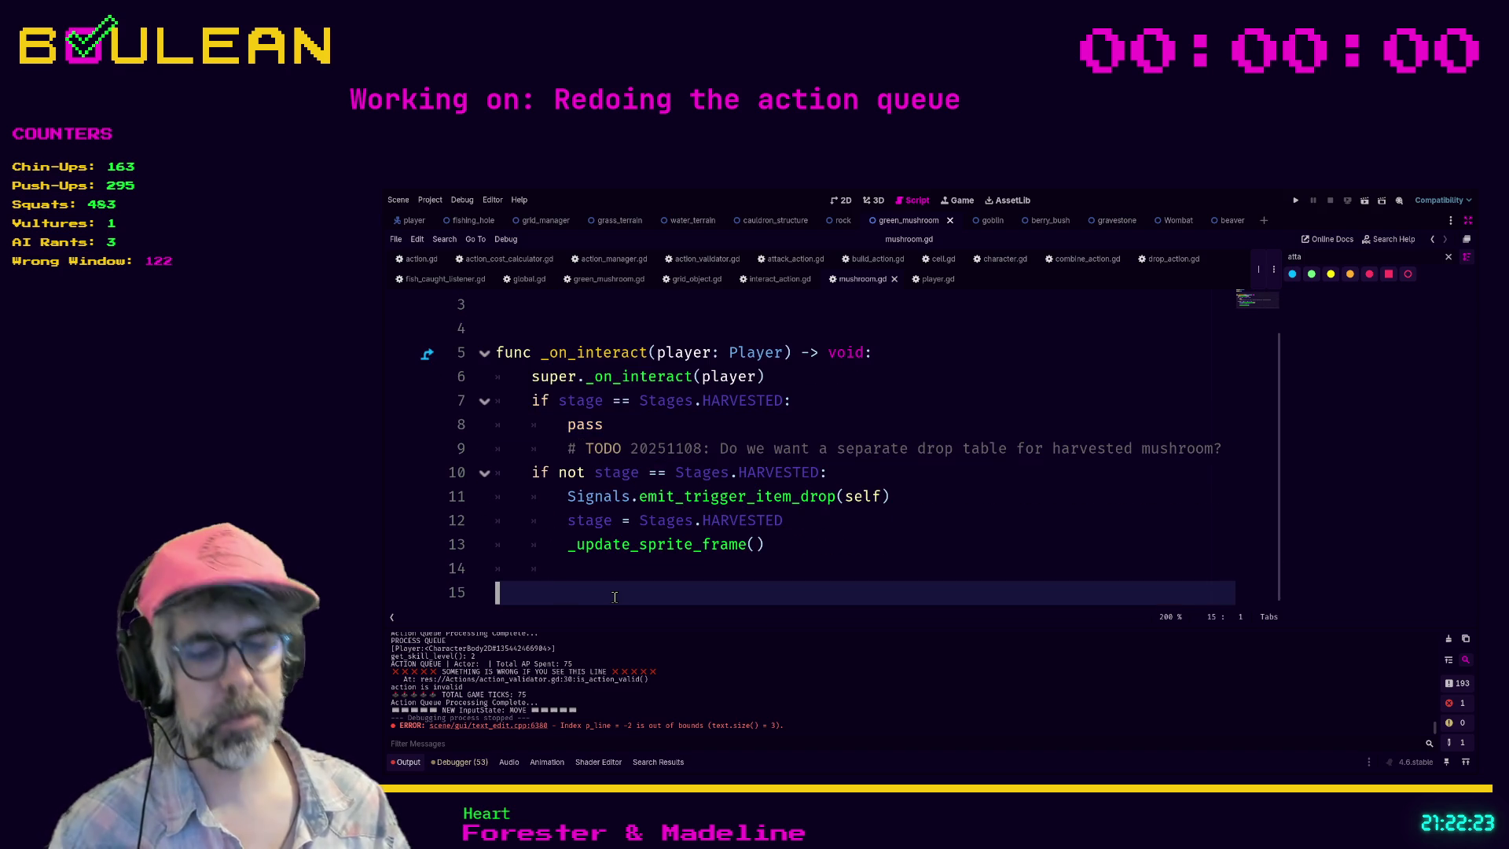
Step: Add a func resolve_interaction(actor: Character) -> void: declaration near the top of mushroom.gd
{"action": "key", "text": "Up"}
{"action": "key", "text": "Up"}
{"action": "key", "text": "Up"}
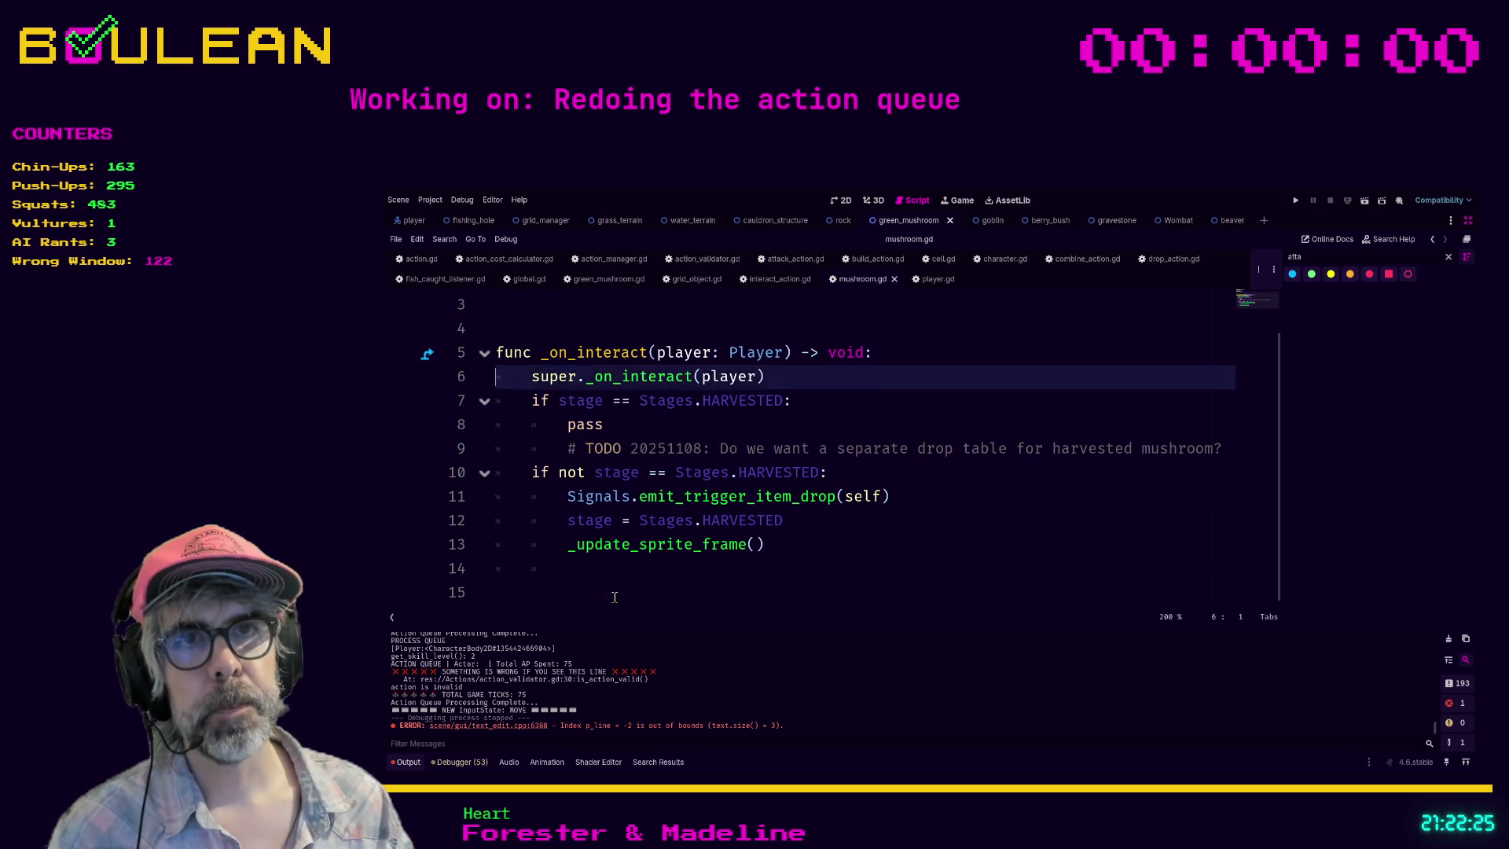
{"action": "key", "text": "Down"}
{"action": "key", "text": "Down"}
{"action": "key", "text": "Return"}
{"action": "key", "text": "Return"}
{"action": "key", "text": "Return"}
{"action": "key", "text": "Up"}
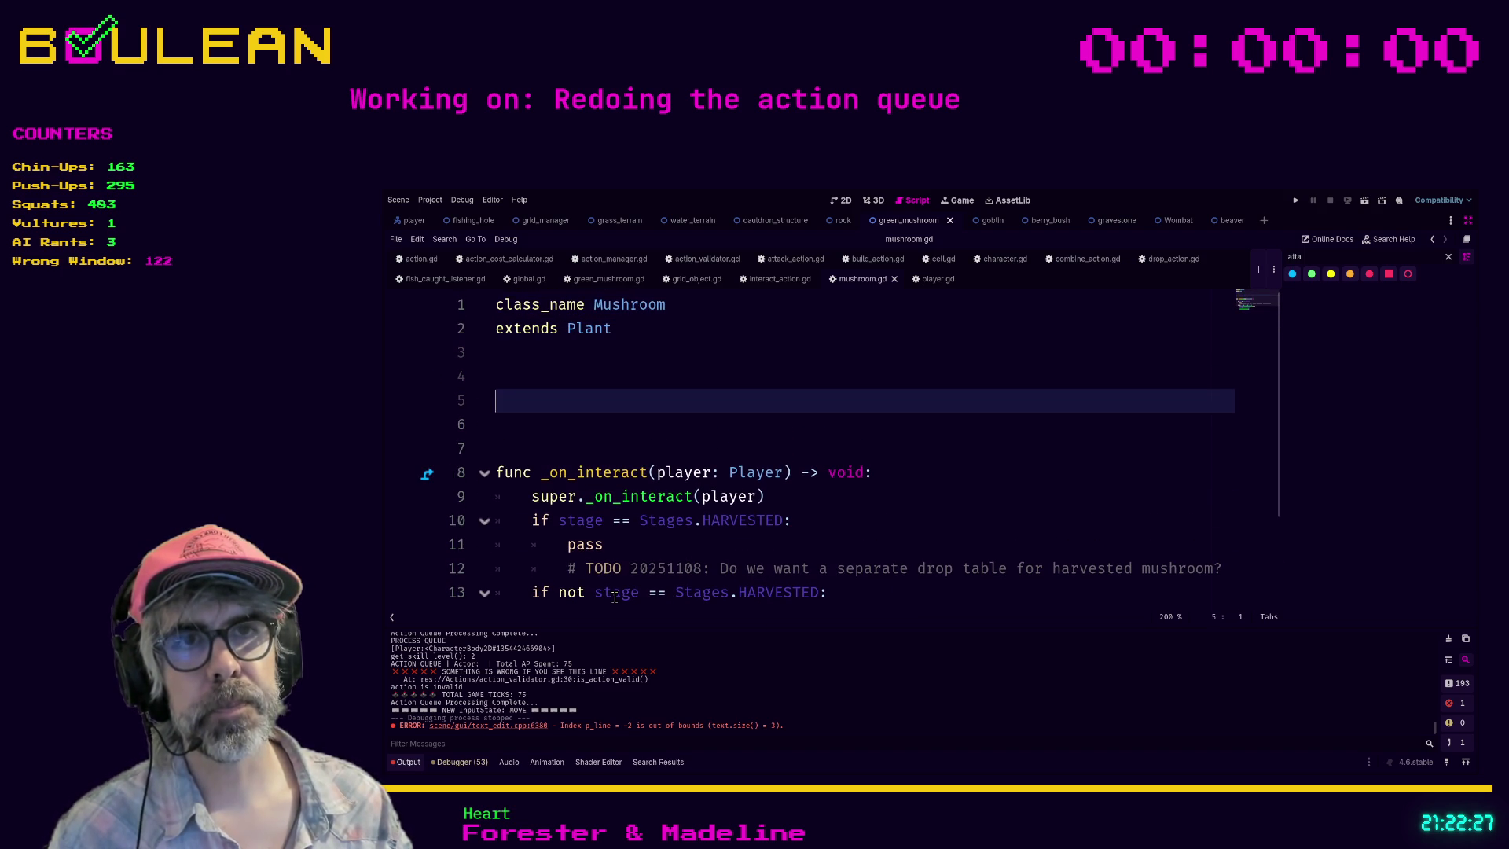
{"action": "type", "text": "func reso"}
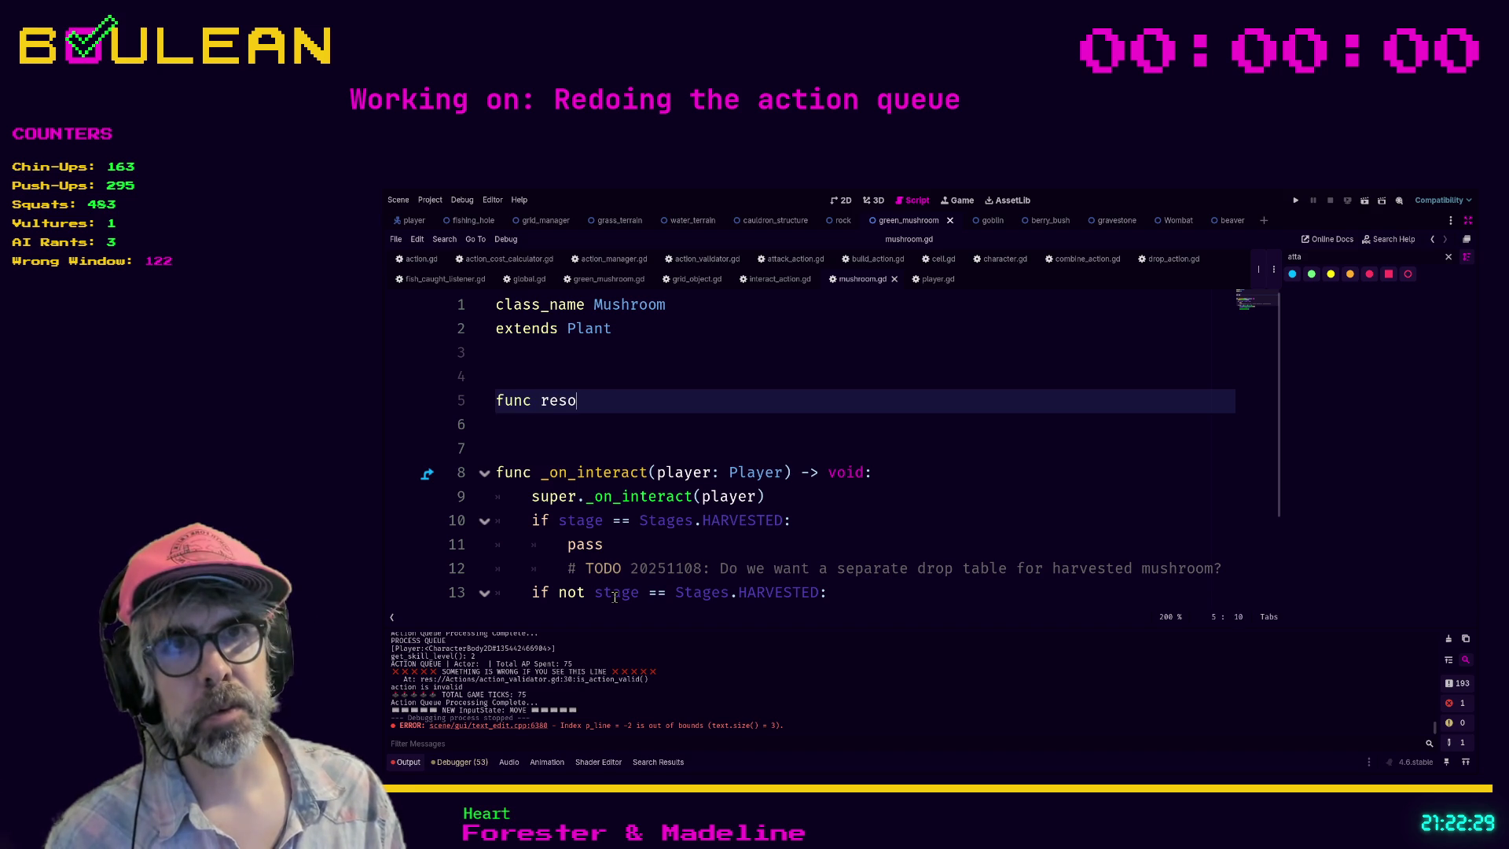
{"action": "type", "text": "lve_interaction("}
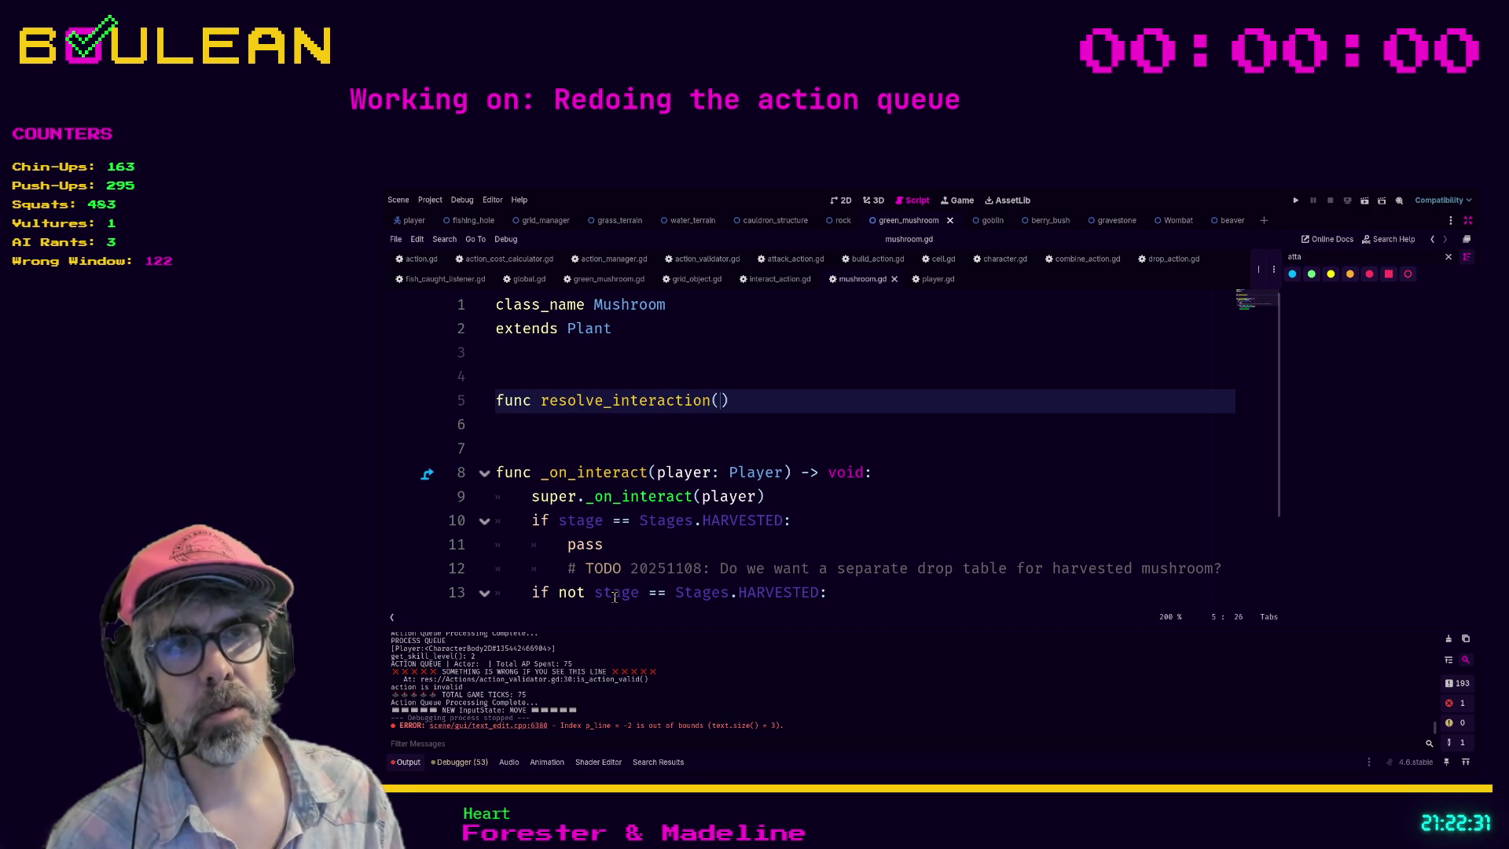
{"action": "type", "text": "player: Player"}
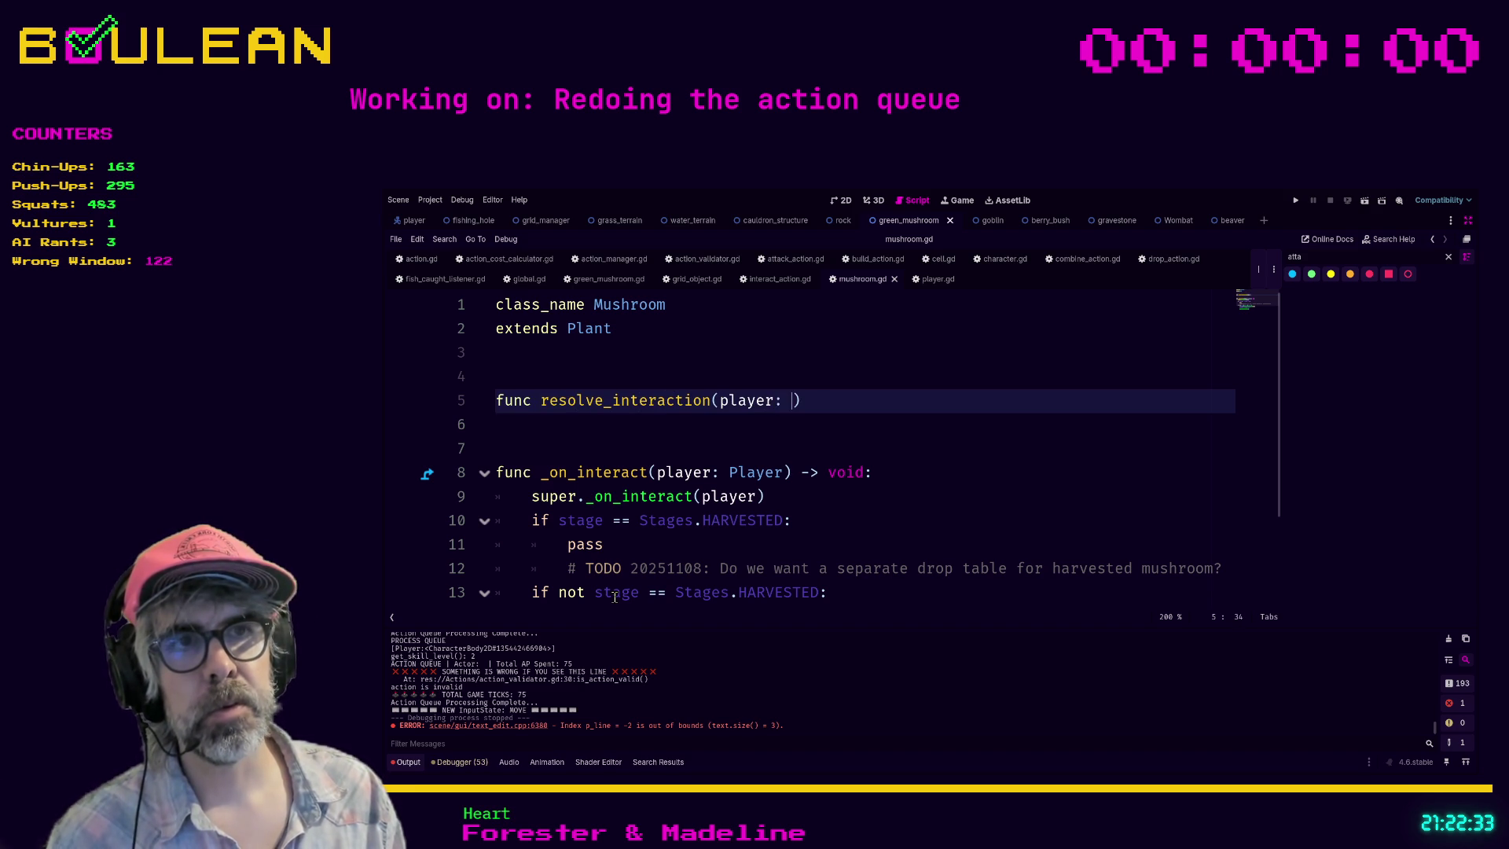
{"action": "type", "text": ") -> voi"}
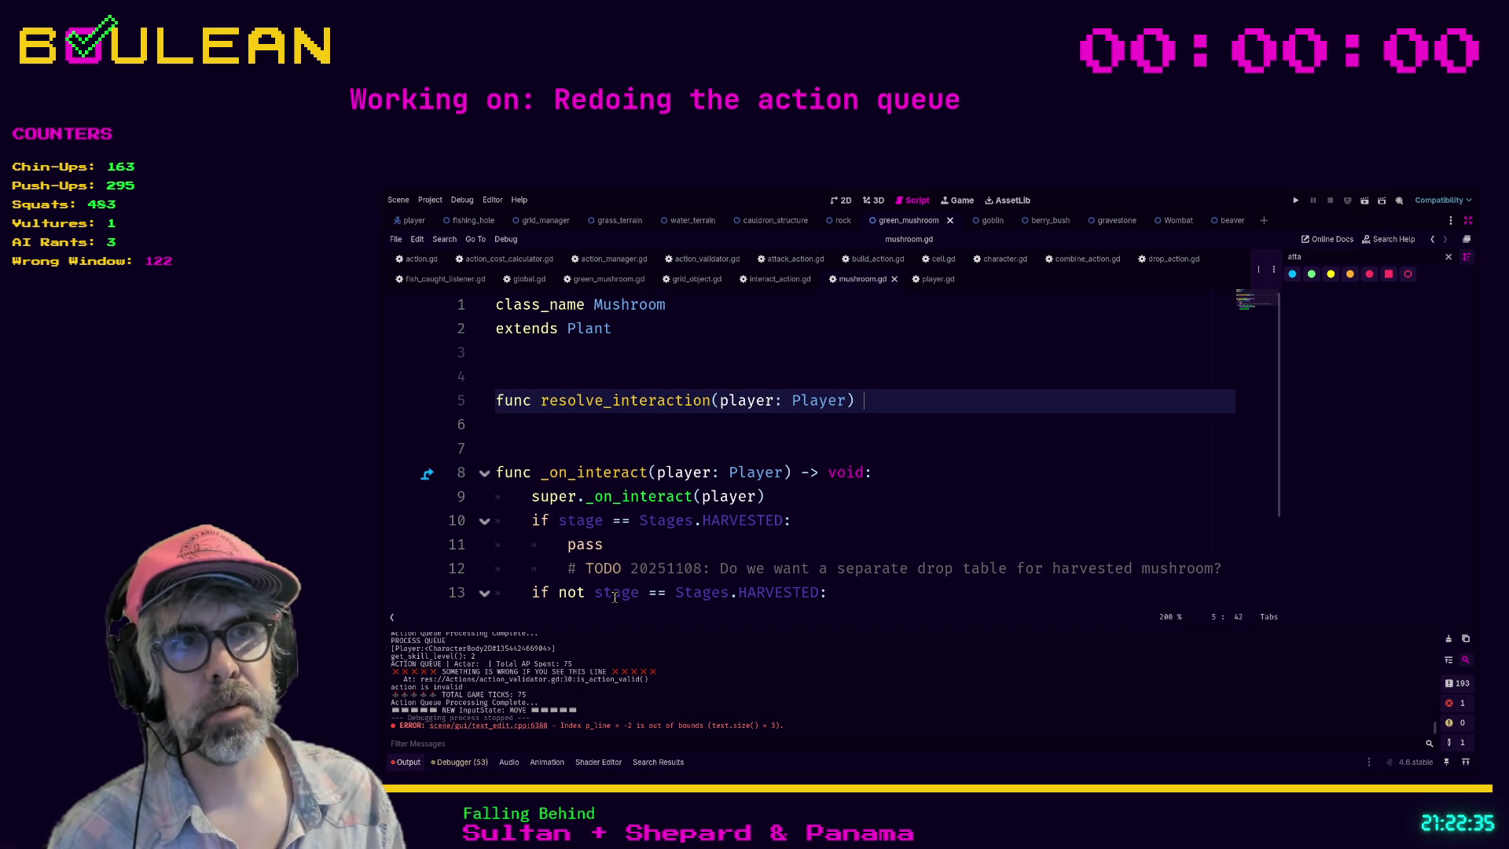
{"action": "type", "text": "d:"}
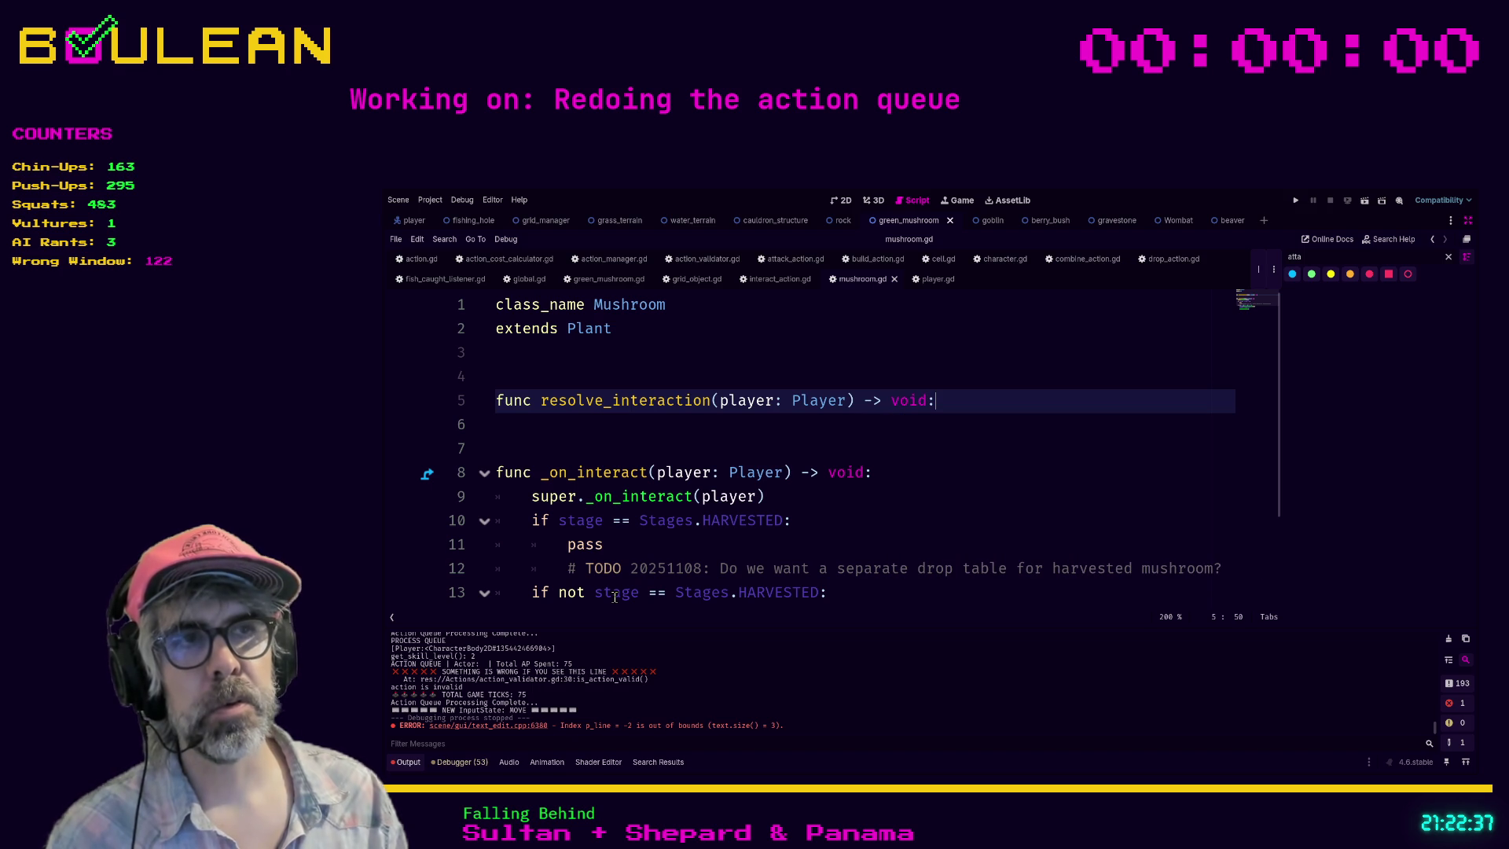
{"action": "key", "text": "ctrl+Left"}
{"action": "key", "text": "ctrl+Left"}
{"action": "key", "text": "ctrl+Left"}
{"action": "key", "text": "ctrl+shift+Right"}
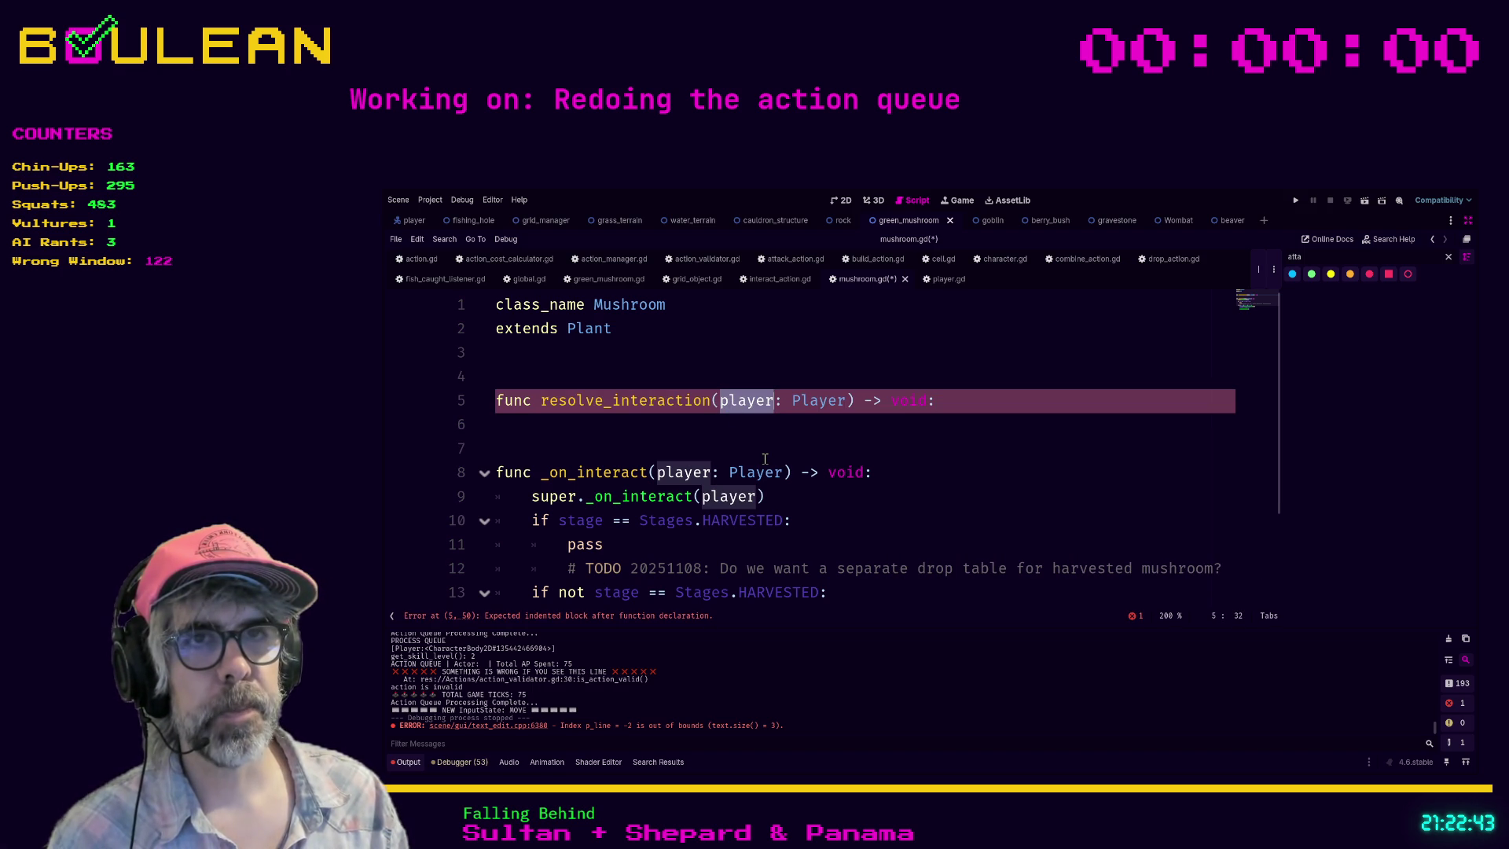
{"action": "type", "text": "awe"}
{"action": "key", "text": "BackSpace"}
{"action": "key", "text": "BackSpace"}
{"action": "key", "text": "BackSpace"}
{"action": "type", "text": "actor"}
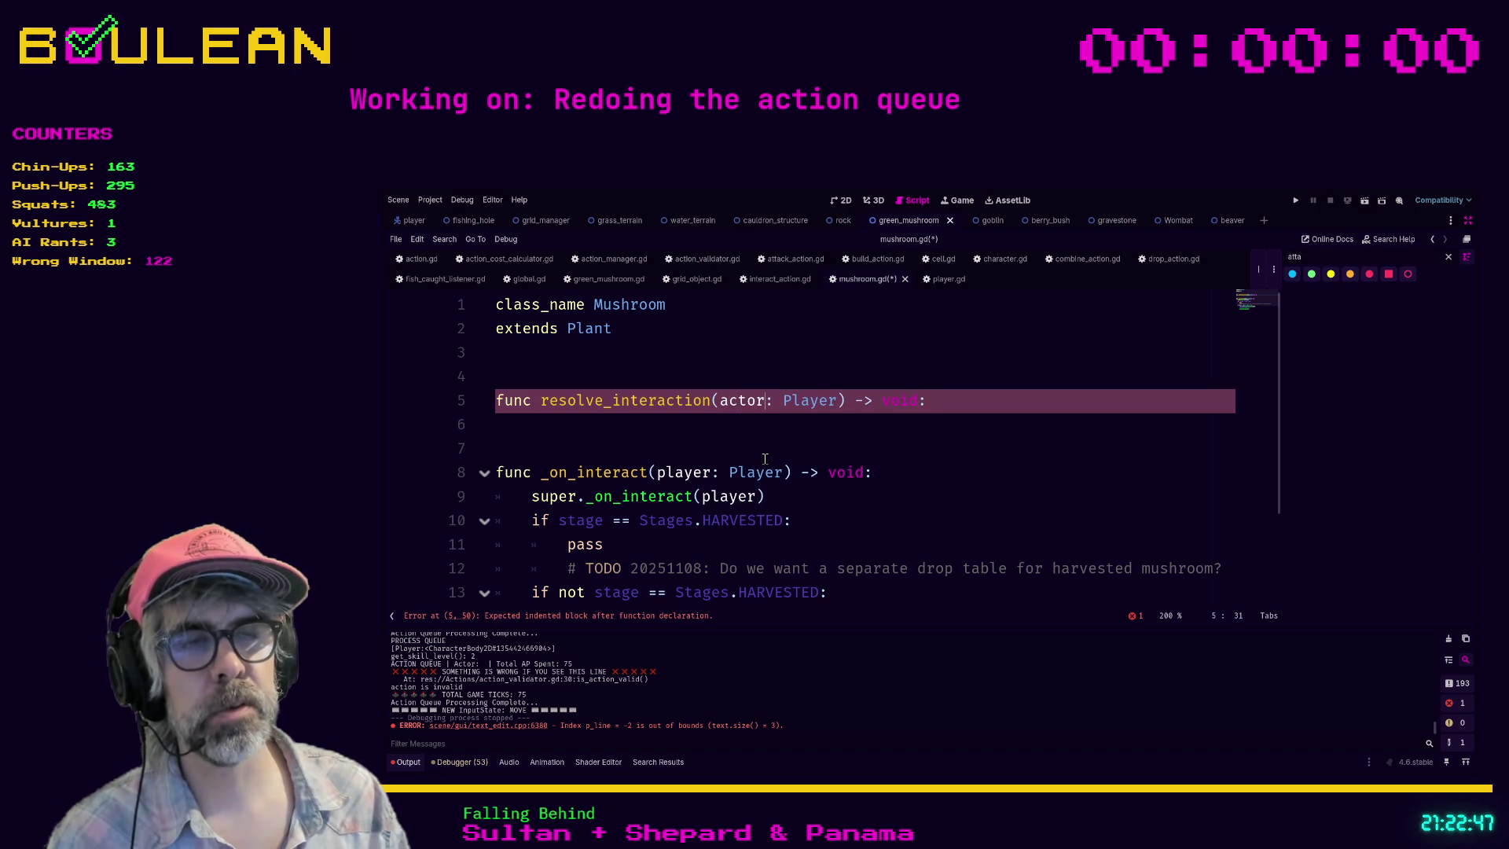
{"action": "key", "text": "Right"}
{"action": "key", "text": "Right"}
{"action": "key", "text": "shift+Right"}
{"action": "key", "text": "shift+Right"}
{"action": "key", "text": "shift+Right"}
{"action": "key", "text": "shift+Right"}
{"action": "key", "text": "shift+Right"}
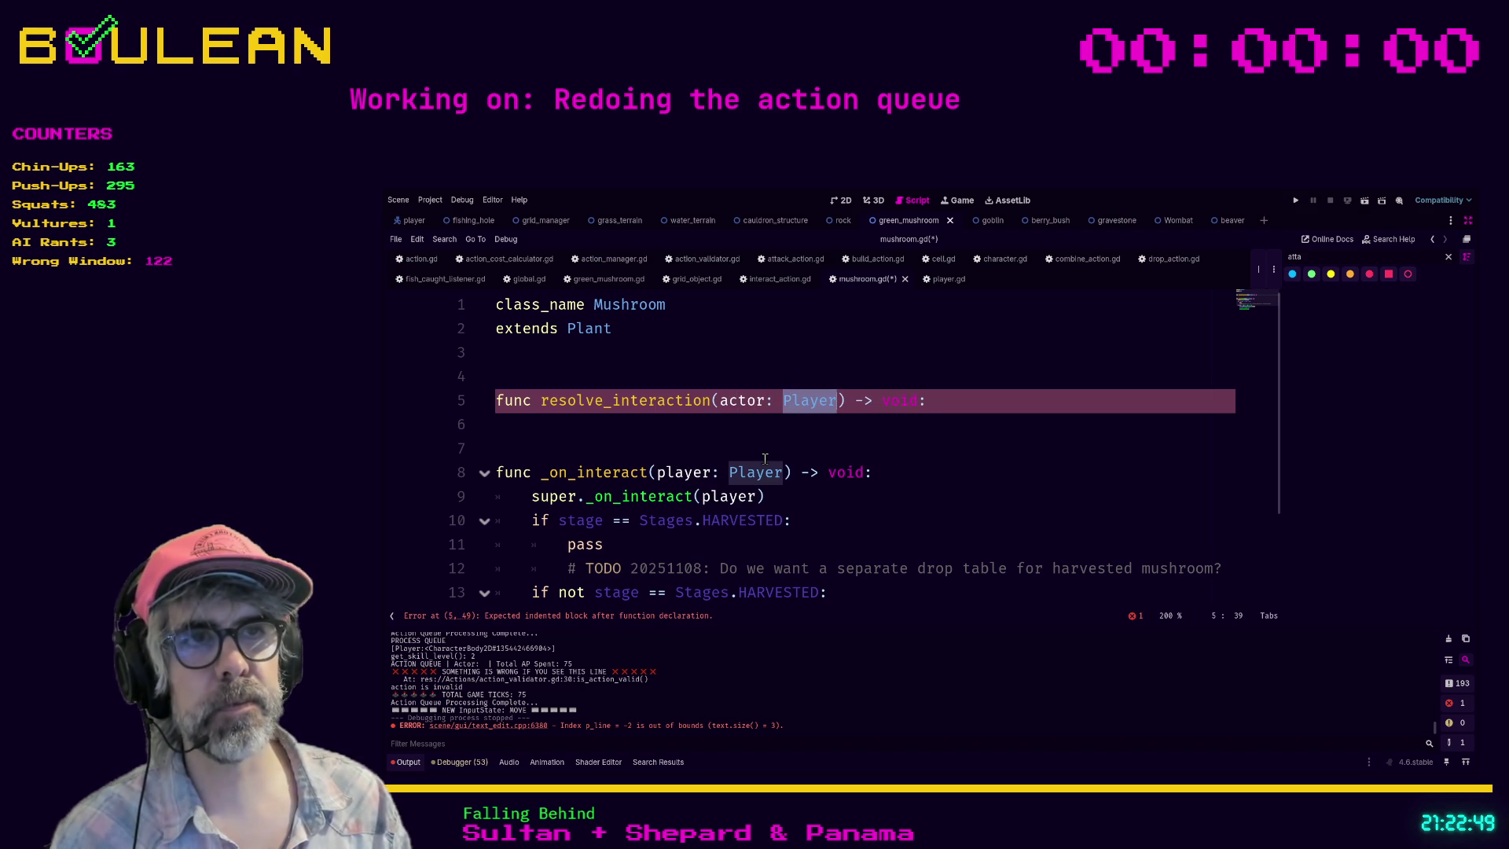
{"action": "type", "text": "Character"}
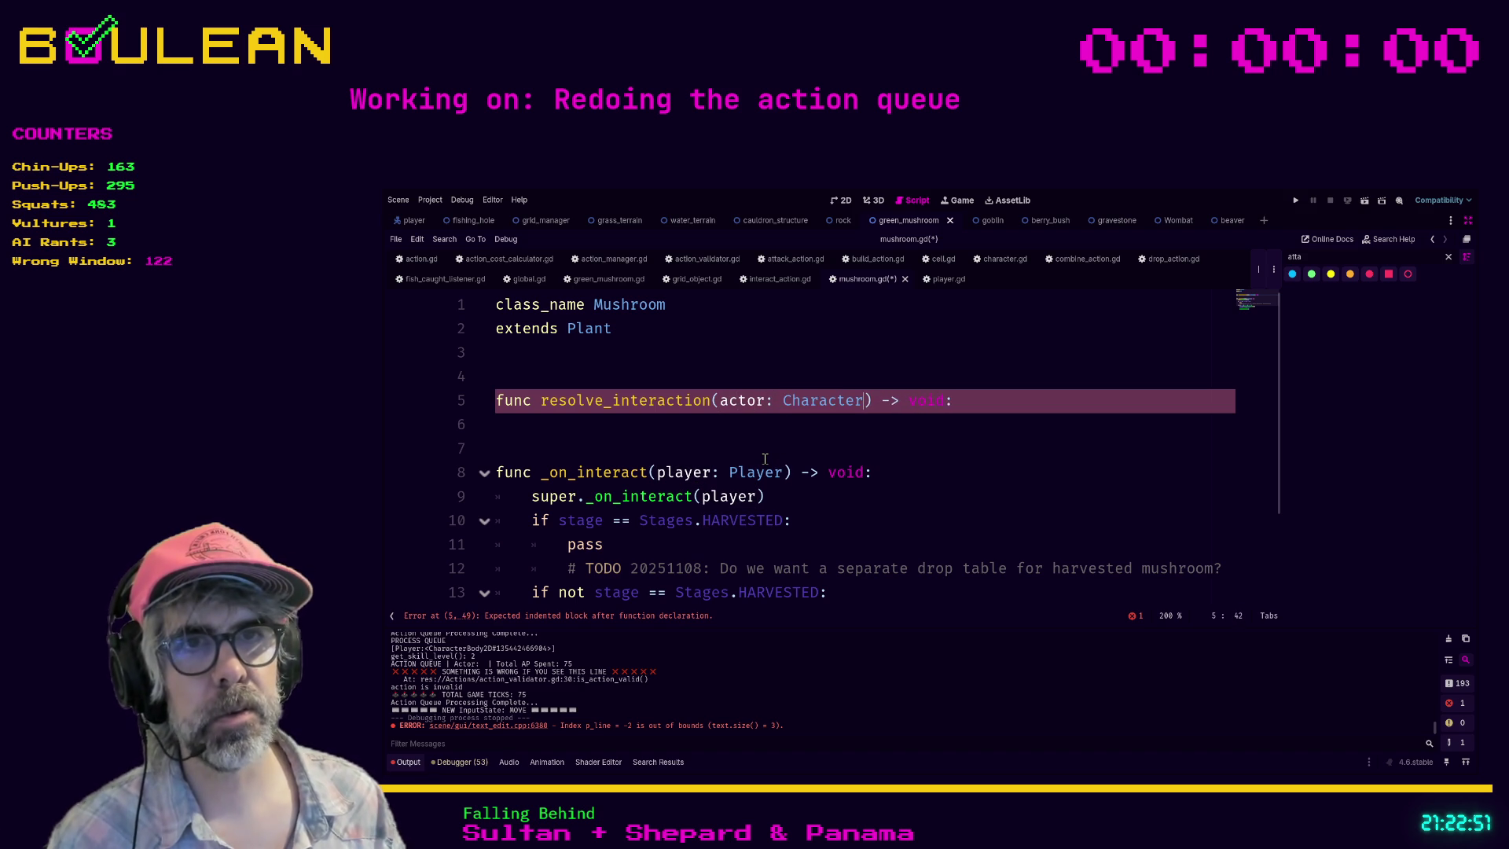
Step: Move the harvest logic under it and make the super call super.resolve_interaction(actor)
{"action": "scroll", "coordinate": [764, 458], "scroll_direction": "down", "scroll_amount": 2}
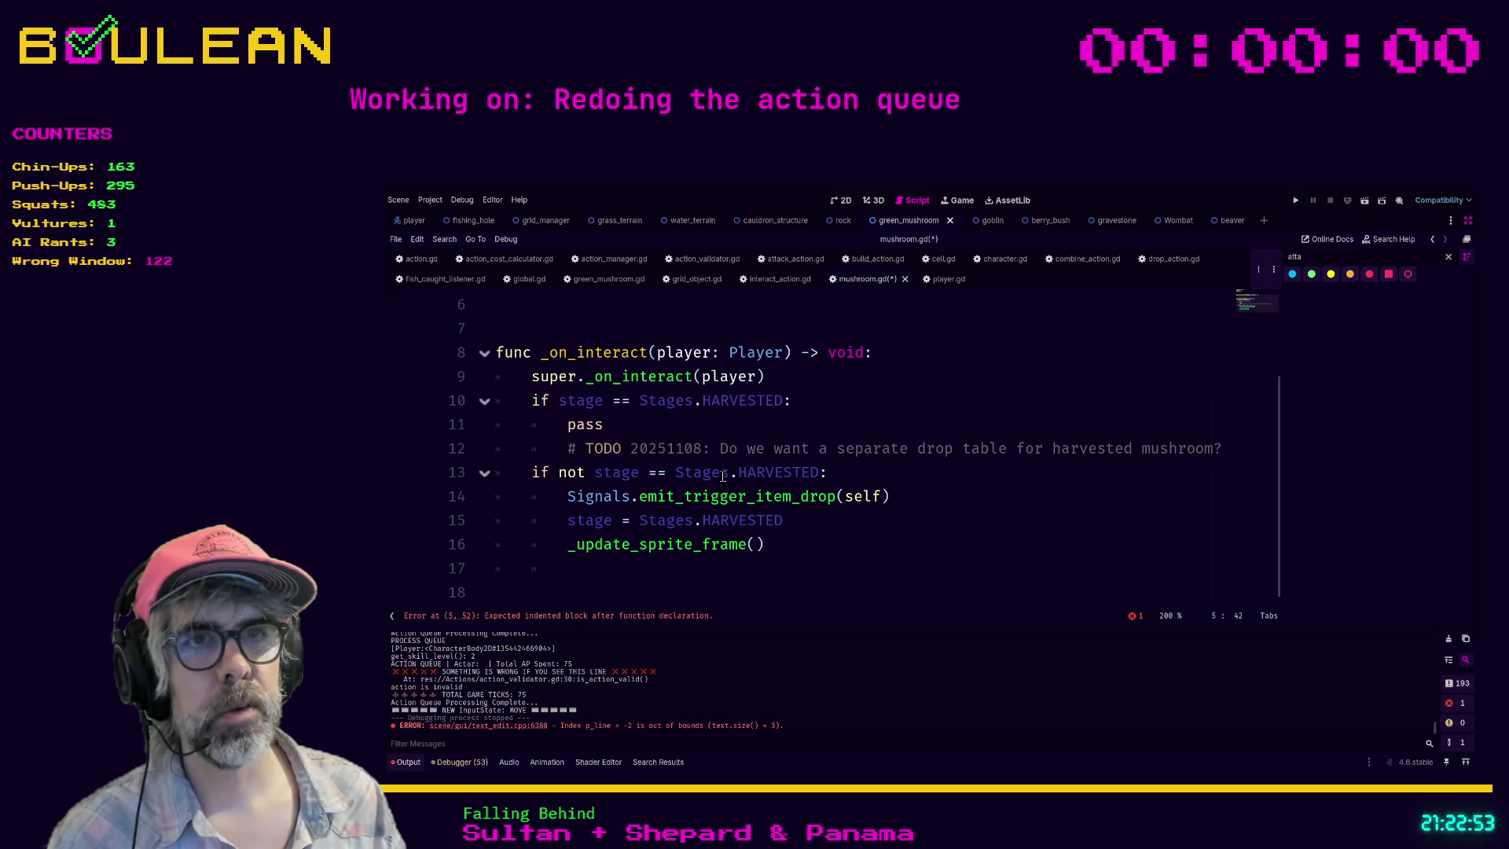
{"action": "left_click_drag", "start_coordinate": [795, 550], "coordinate": [459, 384]}
{"action": "mouse_move", "coordinate": [674, 444]}
{"action": "left_mouse_down"}
{"action": "mouse_move", "coordinate": [621, 314]}
{"action": "mouse_move", "coordinate": [616, 420]}
{"action": "left_mouse_up"}
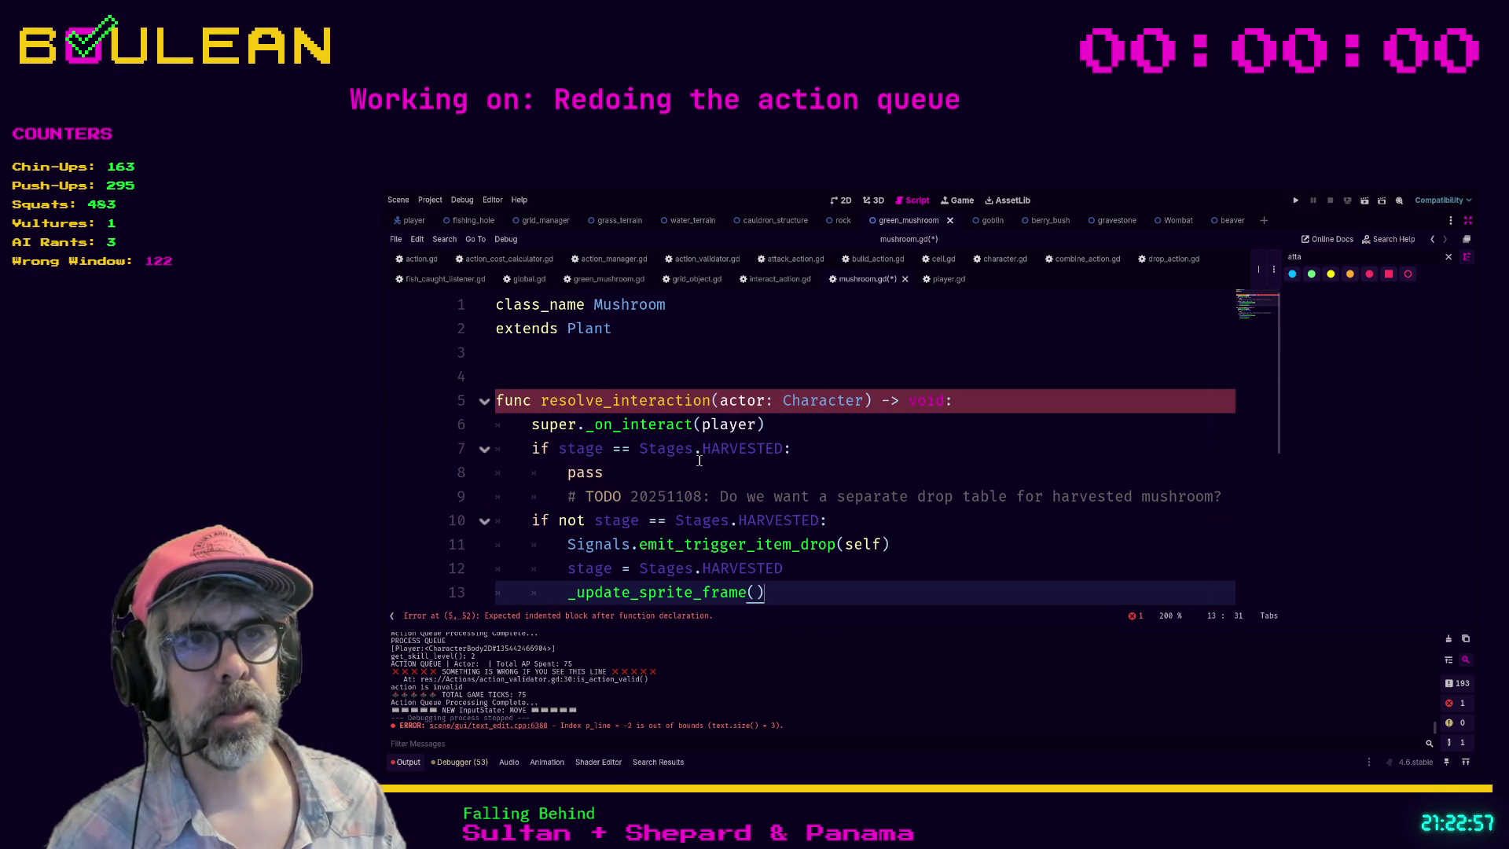
{"action": "double_click", "coordinate": [615, 422]}
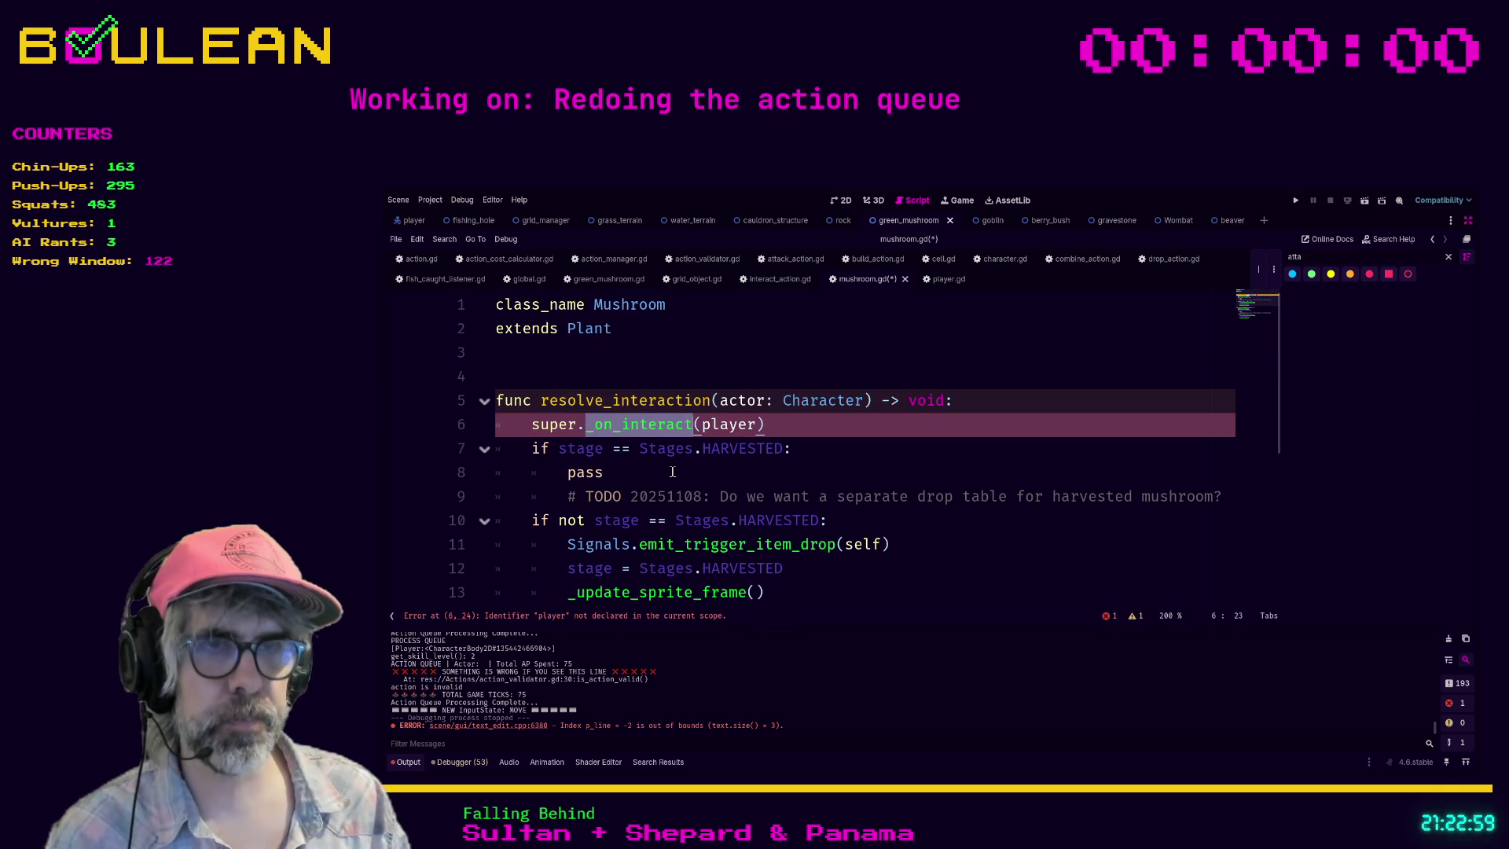
{"action": "type", "text": "resolve_i"}
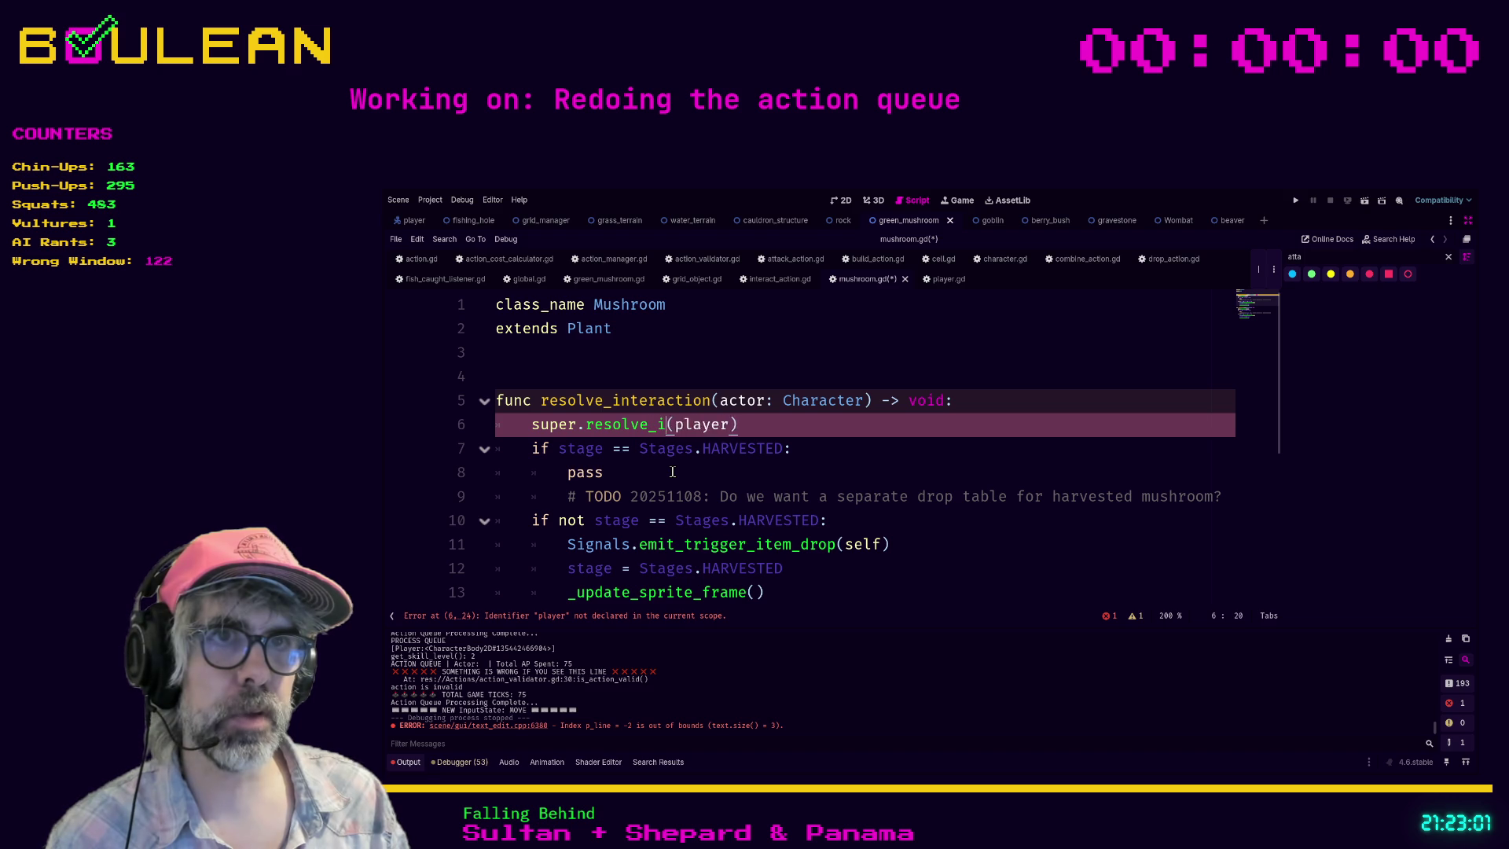
{"action": "type", "text": "nteraction"}
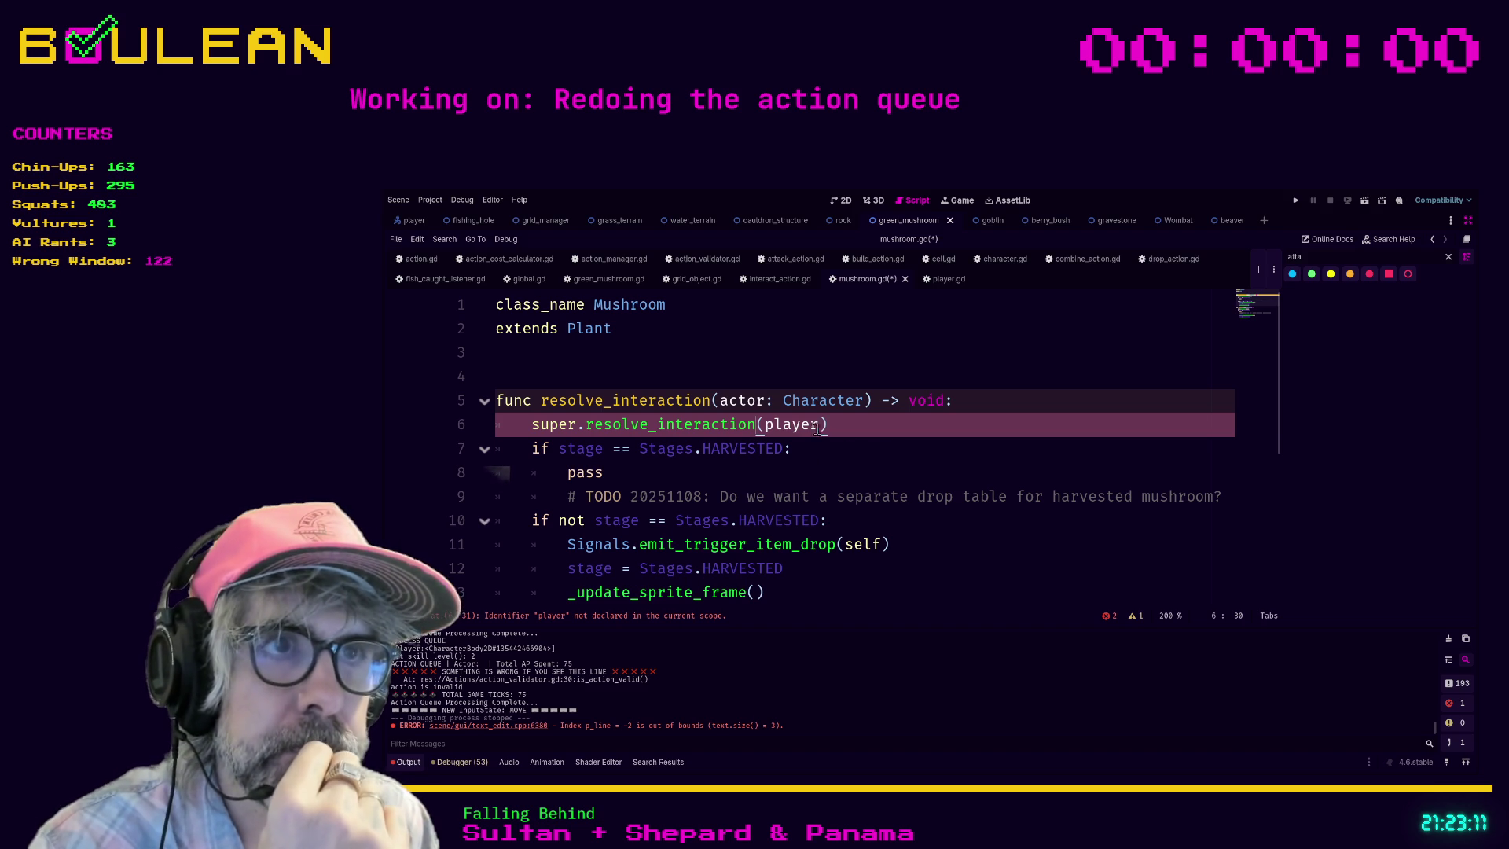
{"action": "key", "text": "ctrl+shift+Right"}
{"action": "type", "text": "actor"}
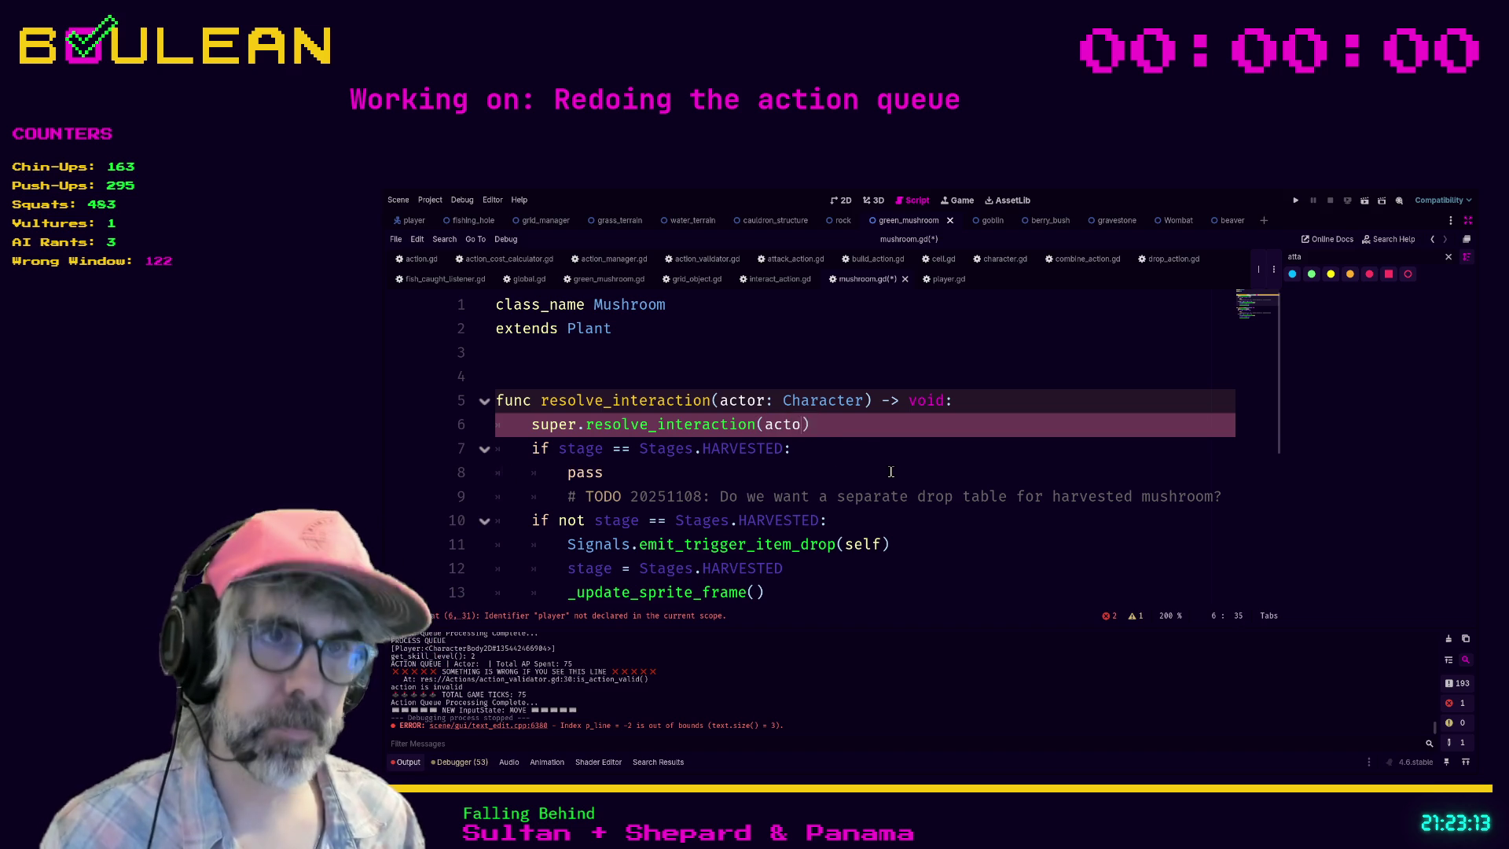
Step: Jump to the parent _on_interact definition in plant.gd
{"action": "left_click", "coordinate": [709, 472]}
{"action": "scroll", "coordinate": [709, 472], "scroll_direction": "down", "scroll_amount": 3}
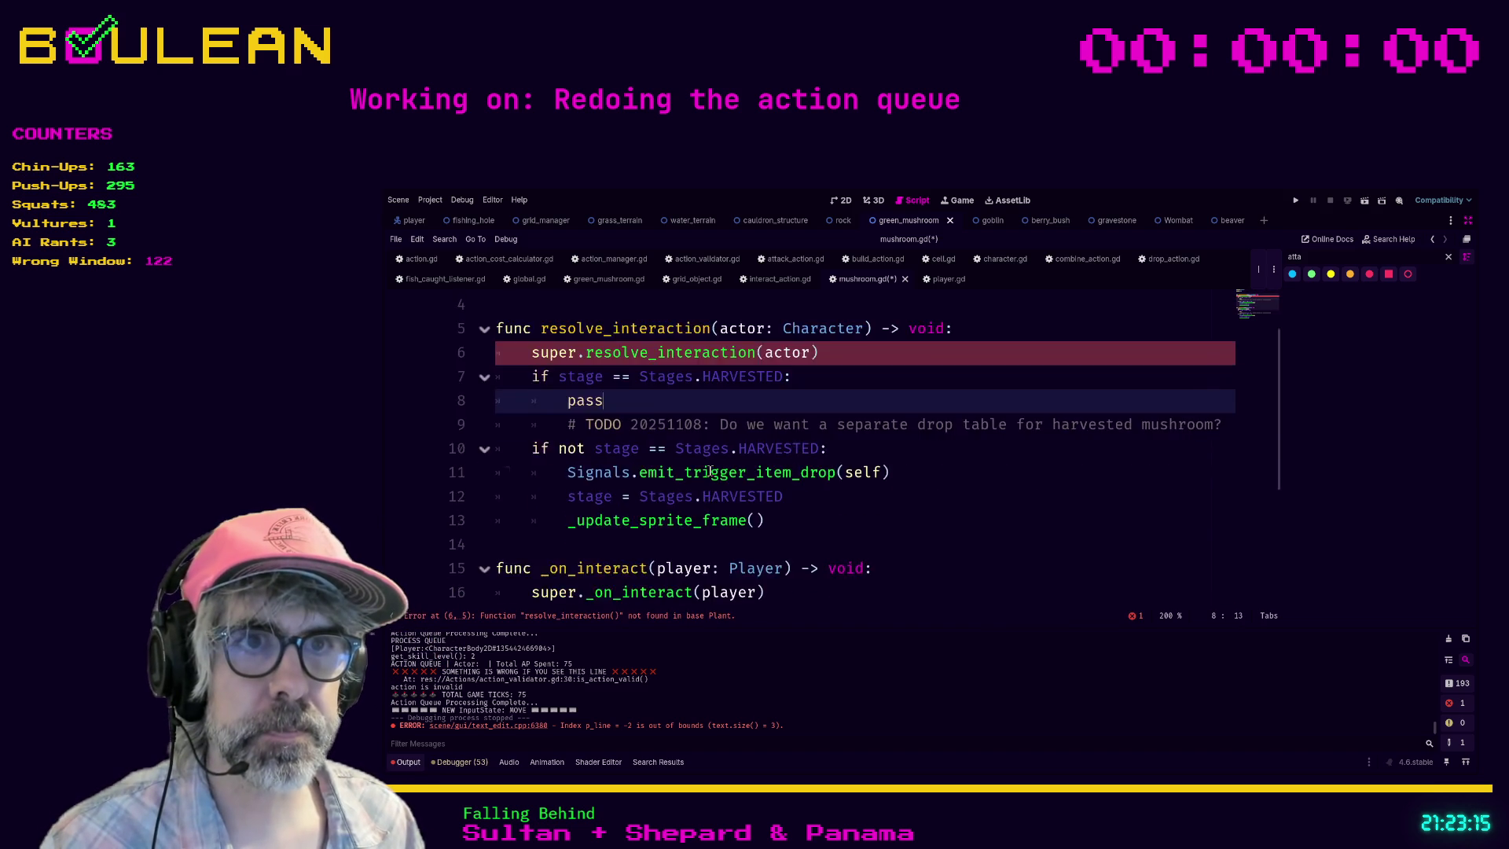
{"action": "left_click", "coordinate": [660, 450], "text": "ctrl"}
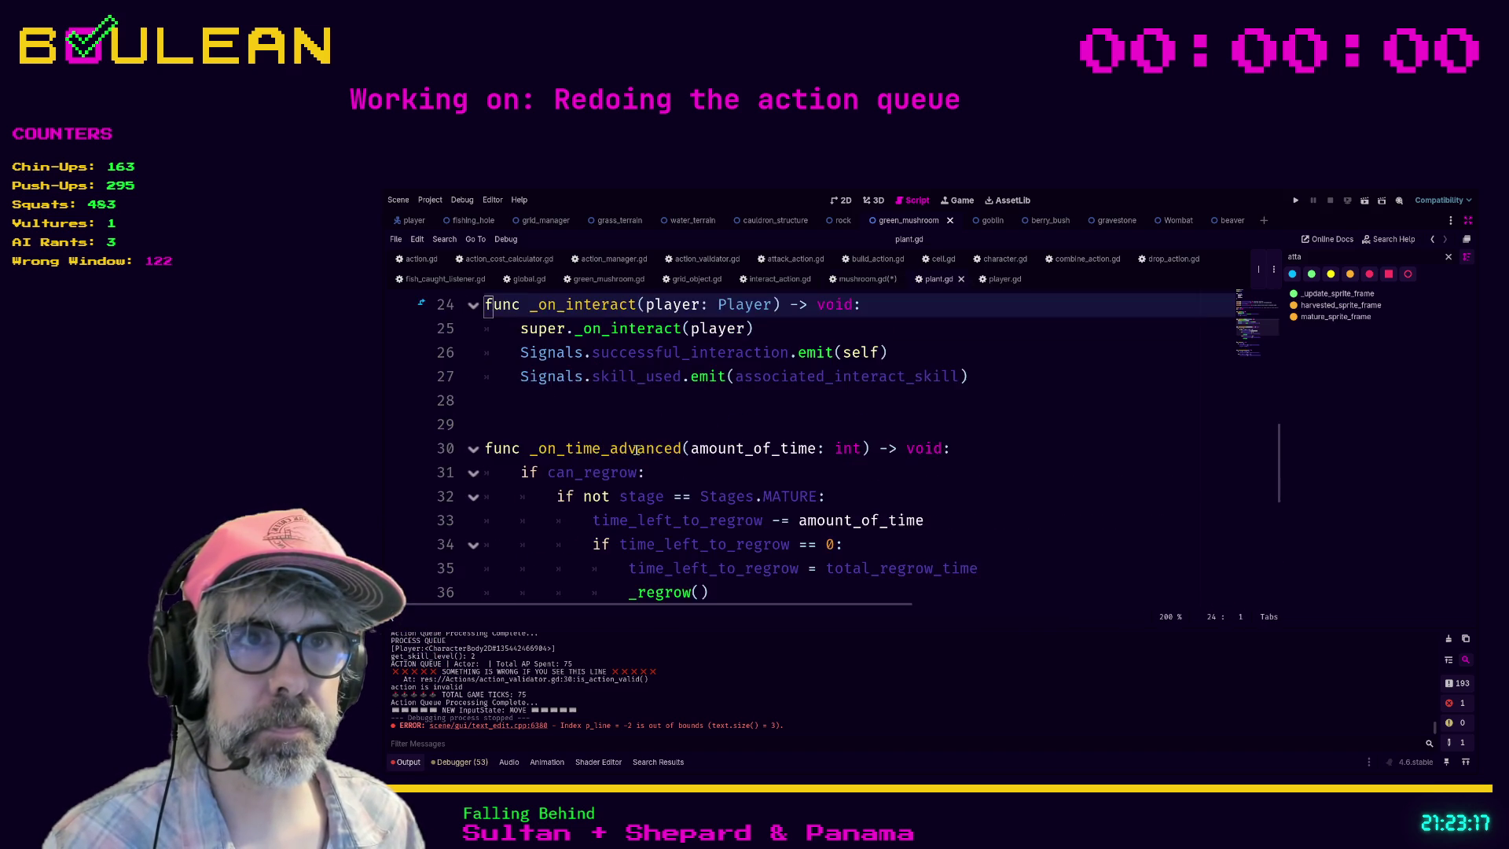
Step: Write a resolve_interaction(actor: Character) -> void stub with a pass body after _ready in plant.gd
{"action": "scroll", "coordinate": [699, 444], "scroll_direction": "up", "scroll_amount": 3}
{"action": "scroll", "coordinate": [700, 444], "scroll_direction": "up", "scroll_amount": 1}
{"action": "left_click", "coordinate": [712, 471]}
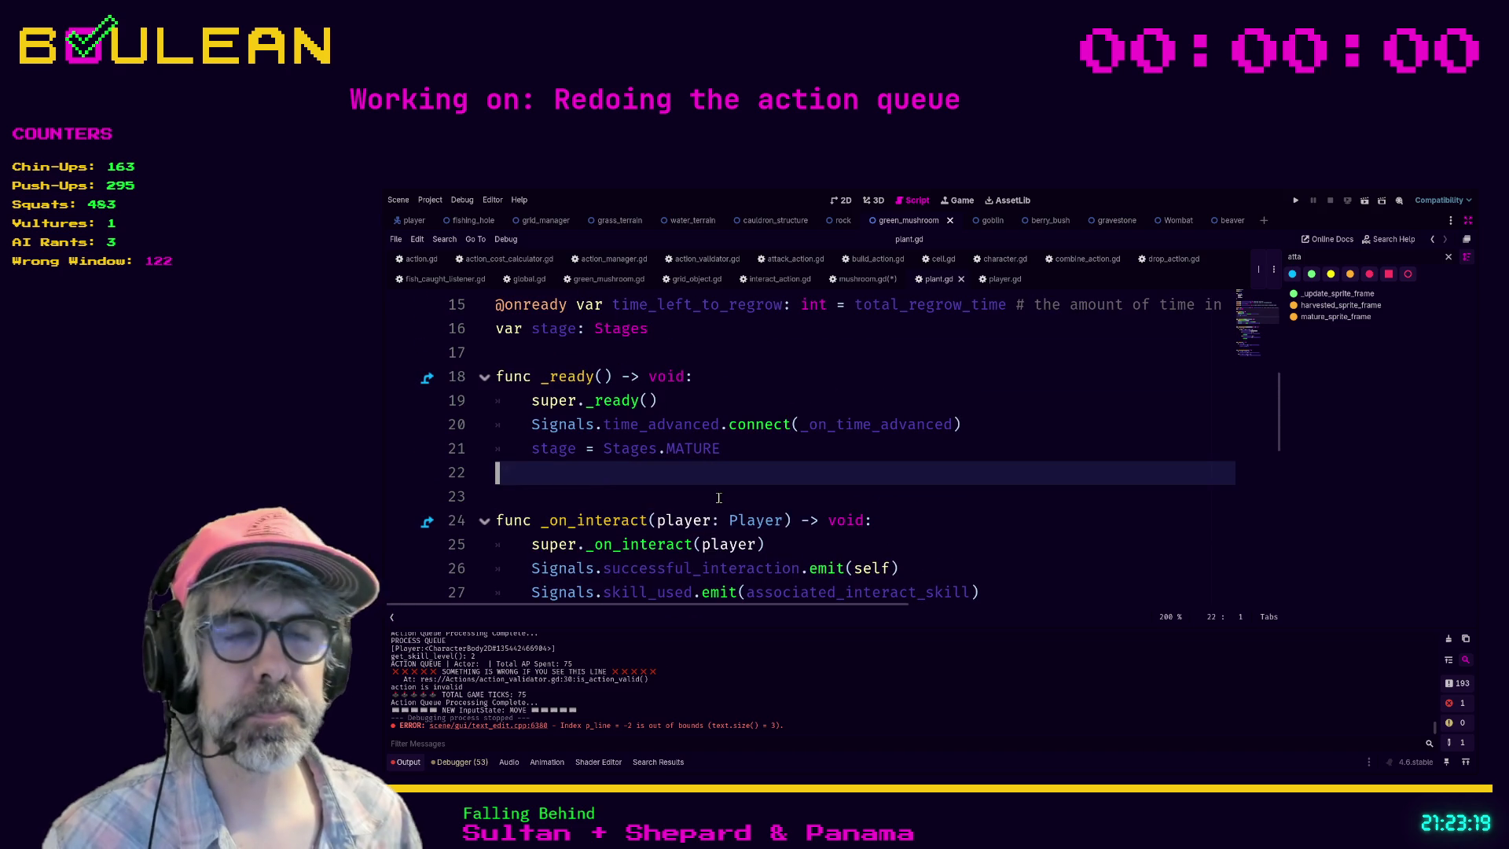
{"action": "key", "text": "Return"}
{"action": "key", "text": "Return"}
{"action": "key", "text": "Return"}
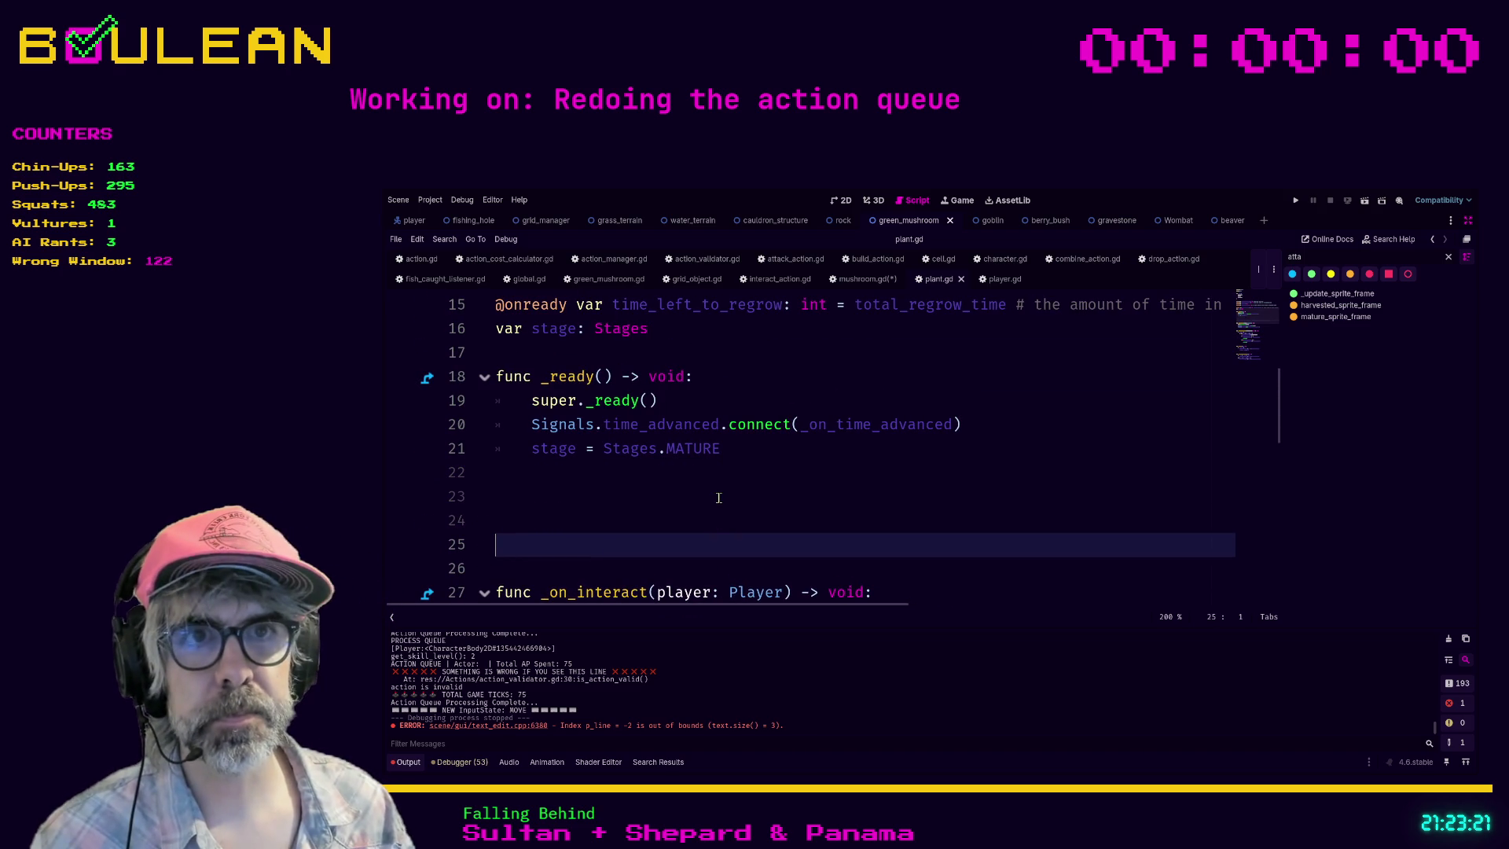
{"action": "key", "text": "Up"}
{"action": "type", "text": "func reso"}
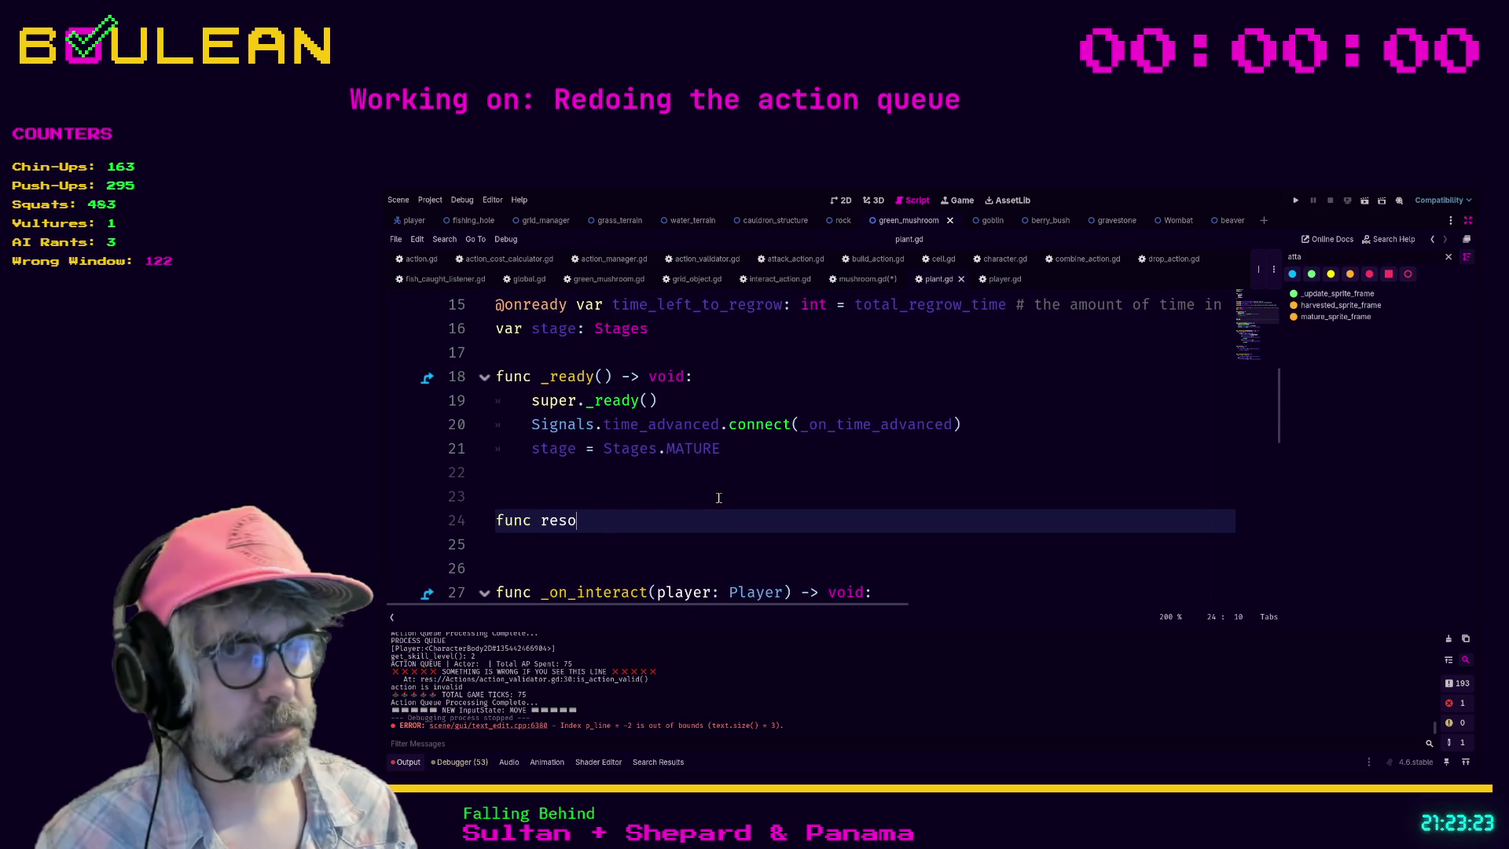
{"action": "type", "text": "lve_interaction(sourc"}
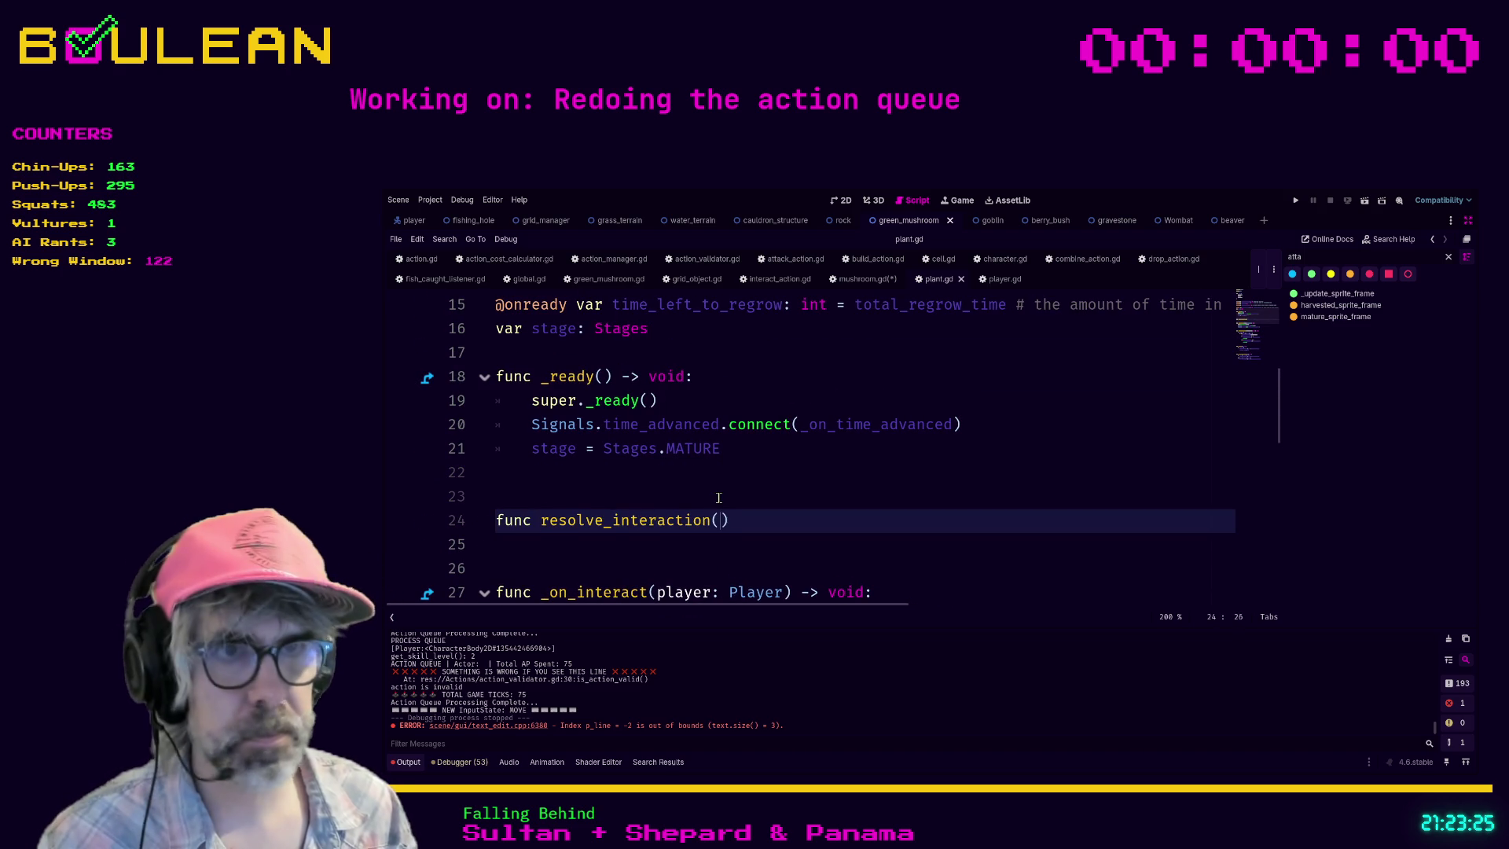
{"action": "type", "text": "e:"}
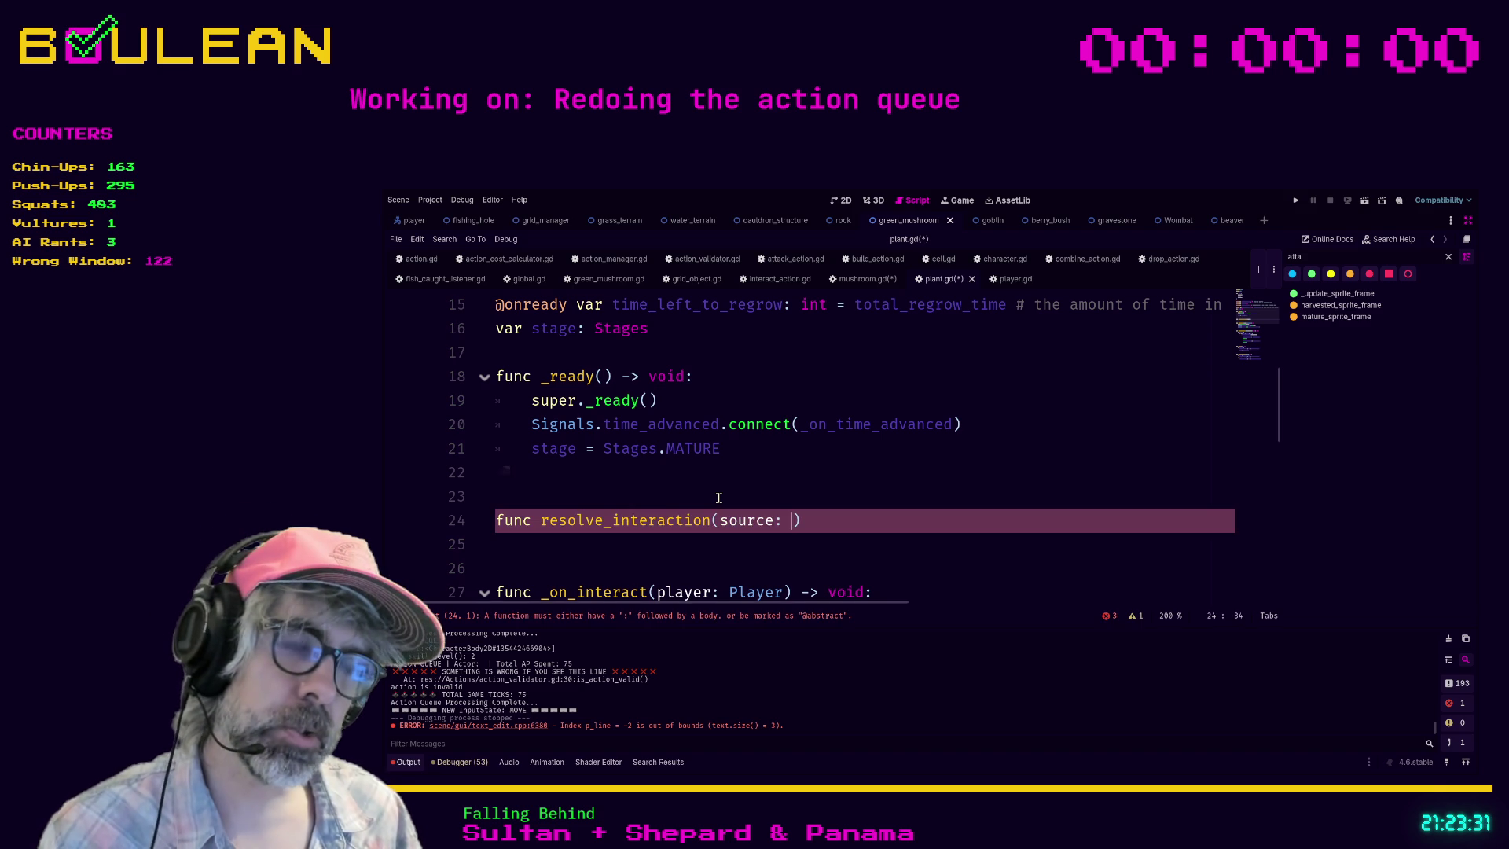
{"action": "key", "text": "BackSpace"}
{"action": "key", "text": "BackSpace"}
{"action": "key", "text": "BackSpace"}
{"action": "key", "text": "BackSpace"}
{"action": "type", "text": "actor:"}
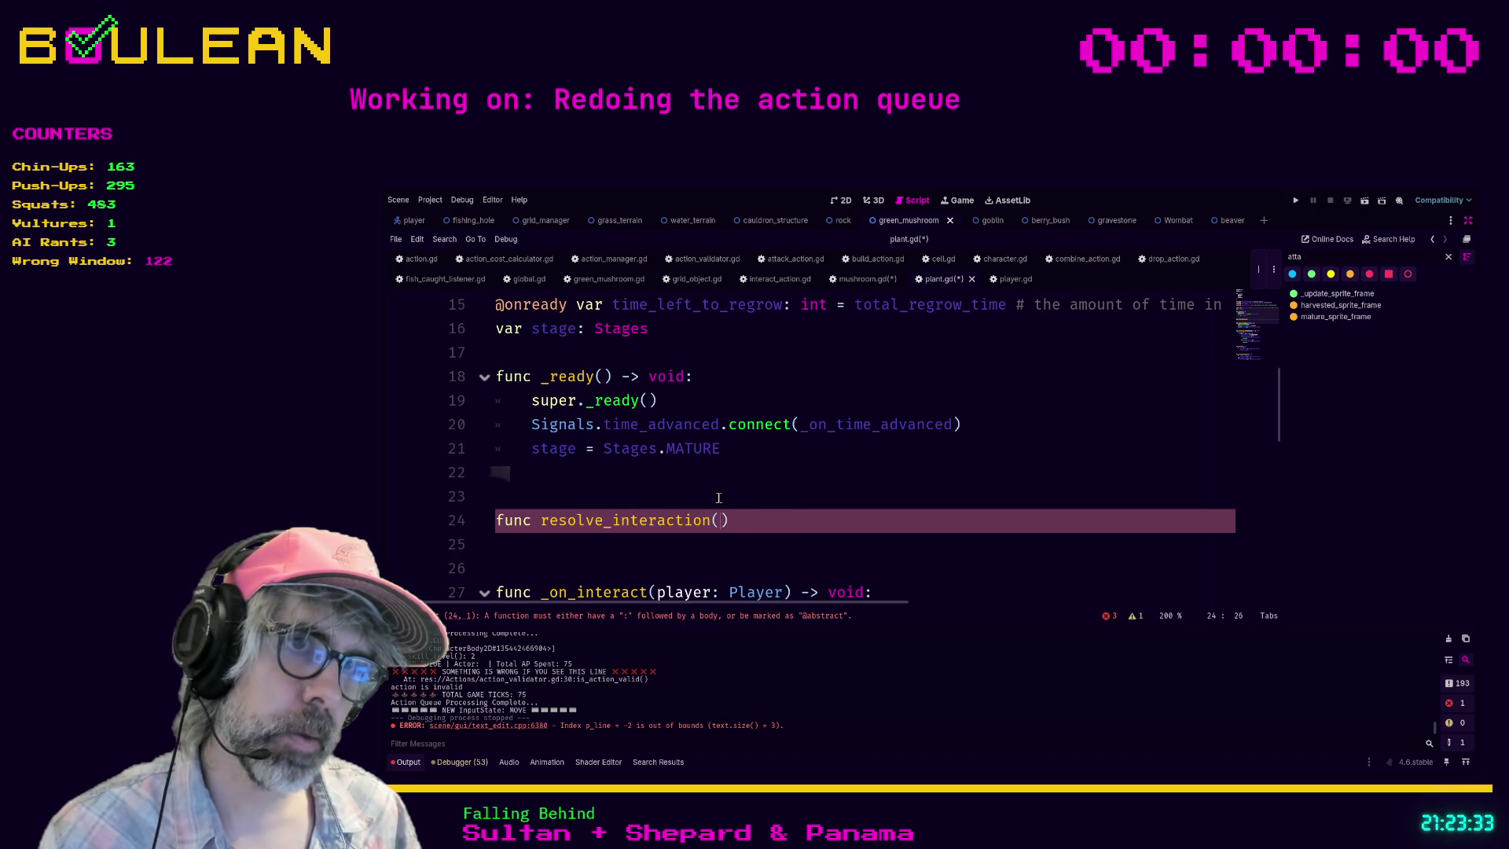
{"action": "type", "text": " Character) -"}
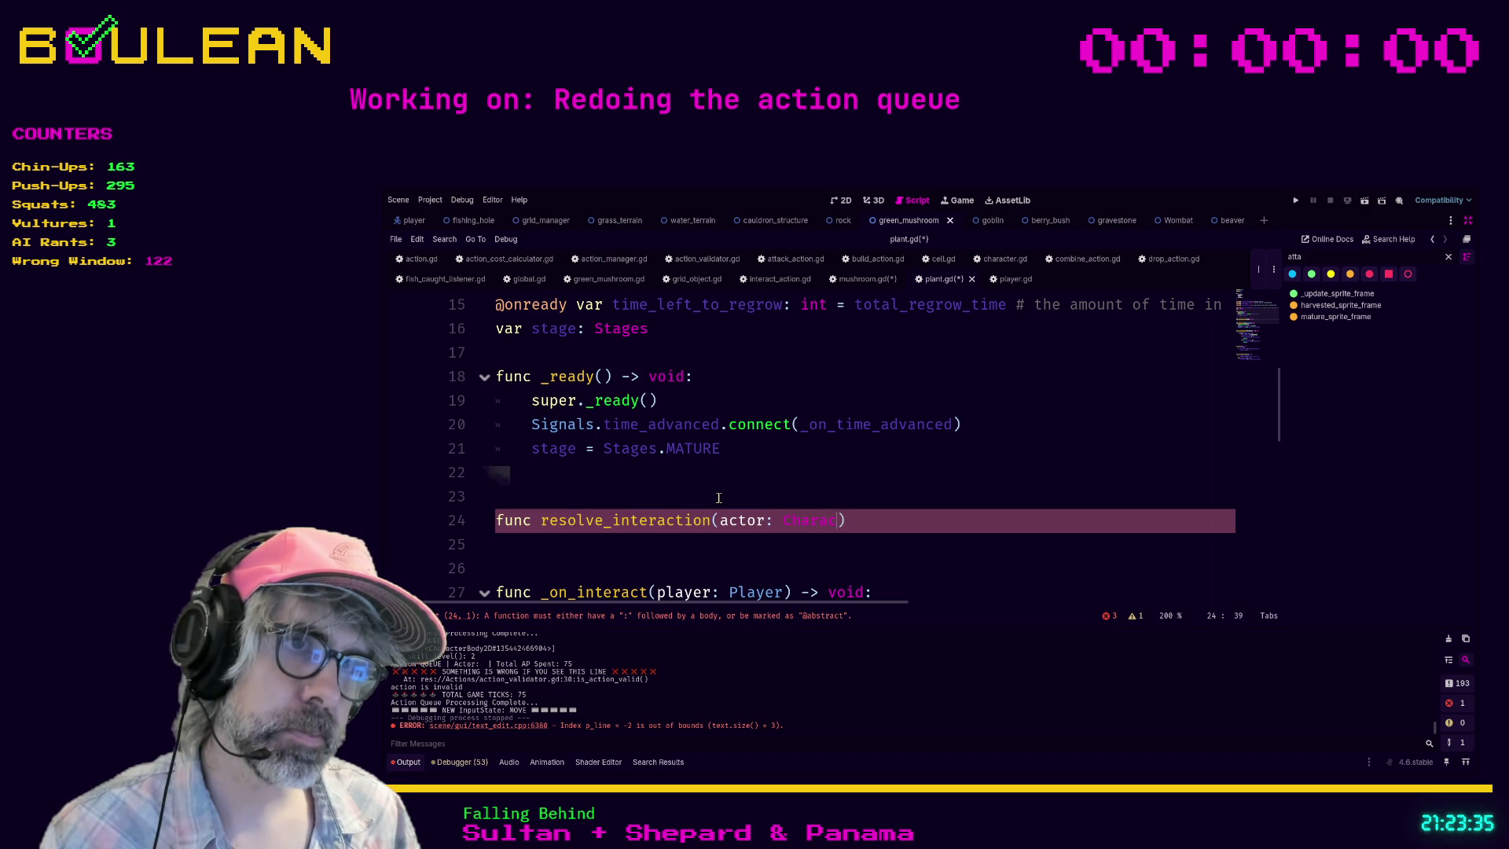
{"action": "type", "text": "> void"}
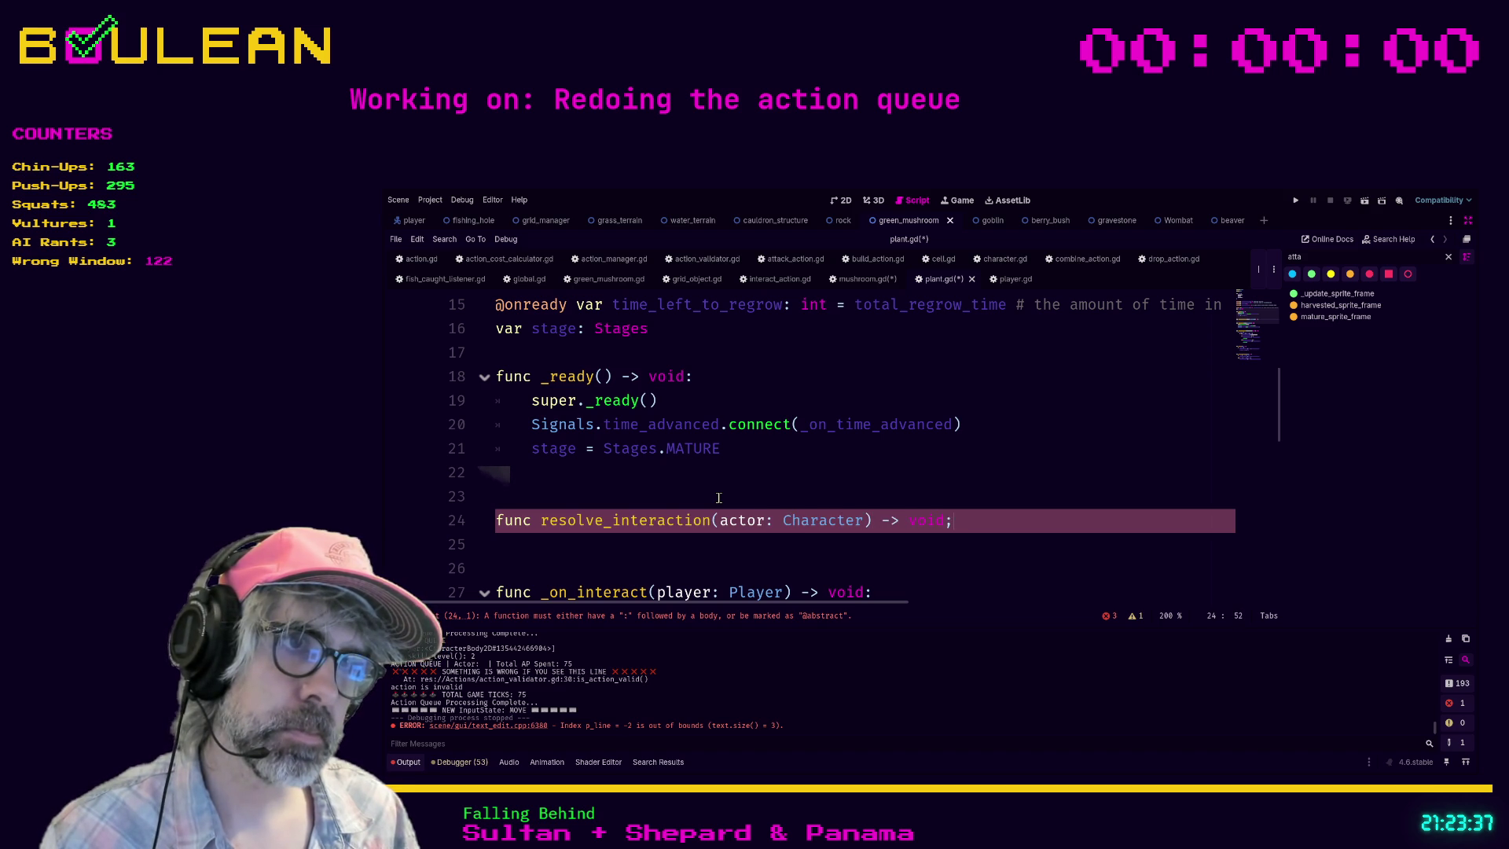
{"action": "type", "text": ":"}
{"action": "key", "text": "Return"}
{"action": "type", "text": "pass"}
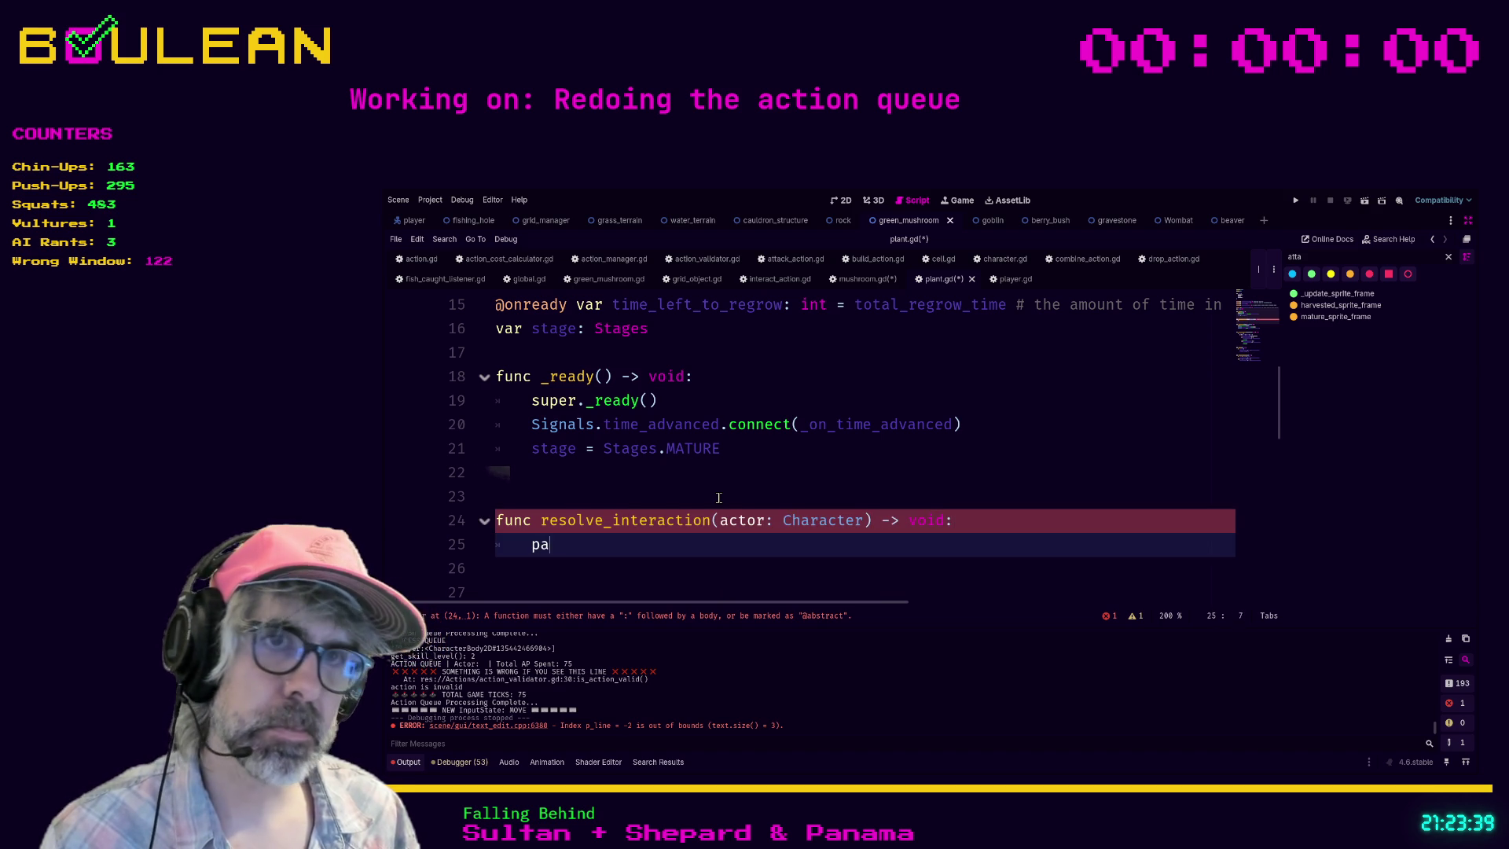
Step: Select the new resolve_interaction function block
{"action": "scroll", "coordinate": [718, 498], "scroll_direction": "down", "scroll_amount": 1}
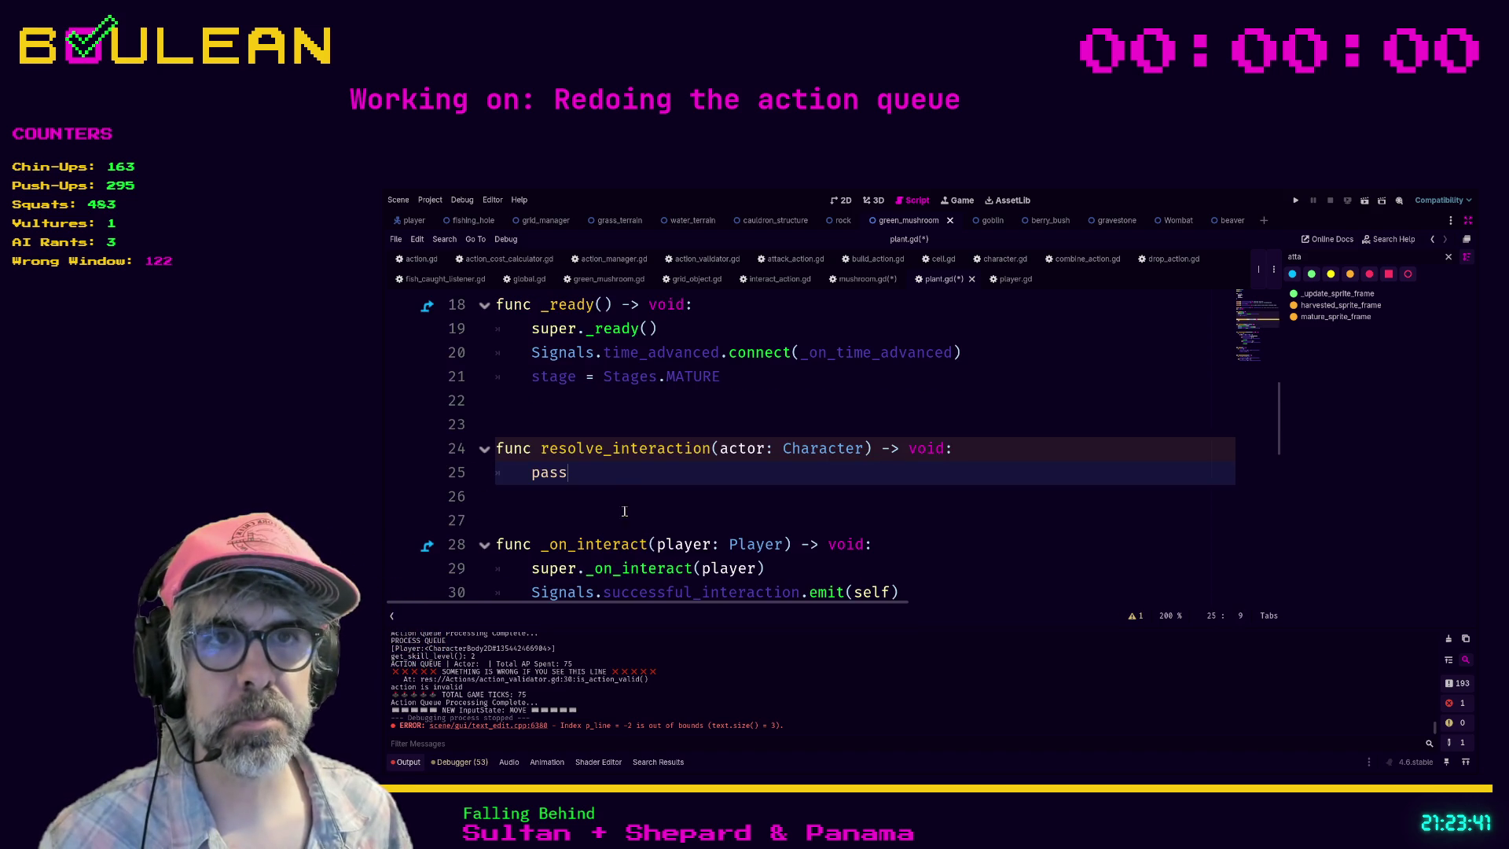
{"action": "left_click_drag", "start_coordinate": [602, 481], "coordinate": [484, 450]}
{"action": "left_click", "coordinate": [540, 440]}
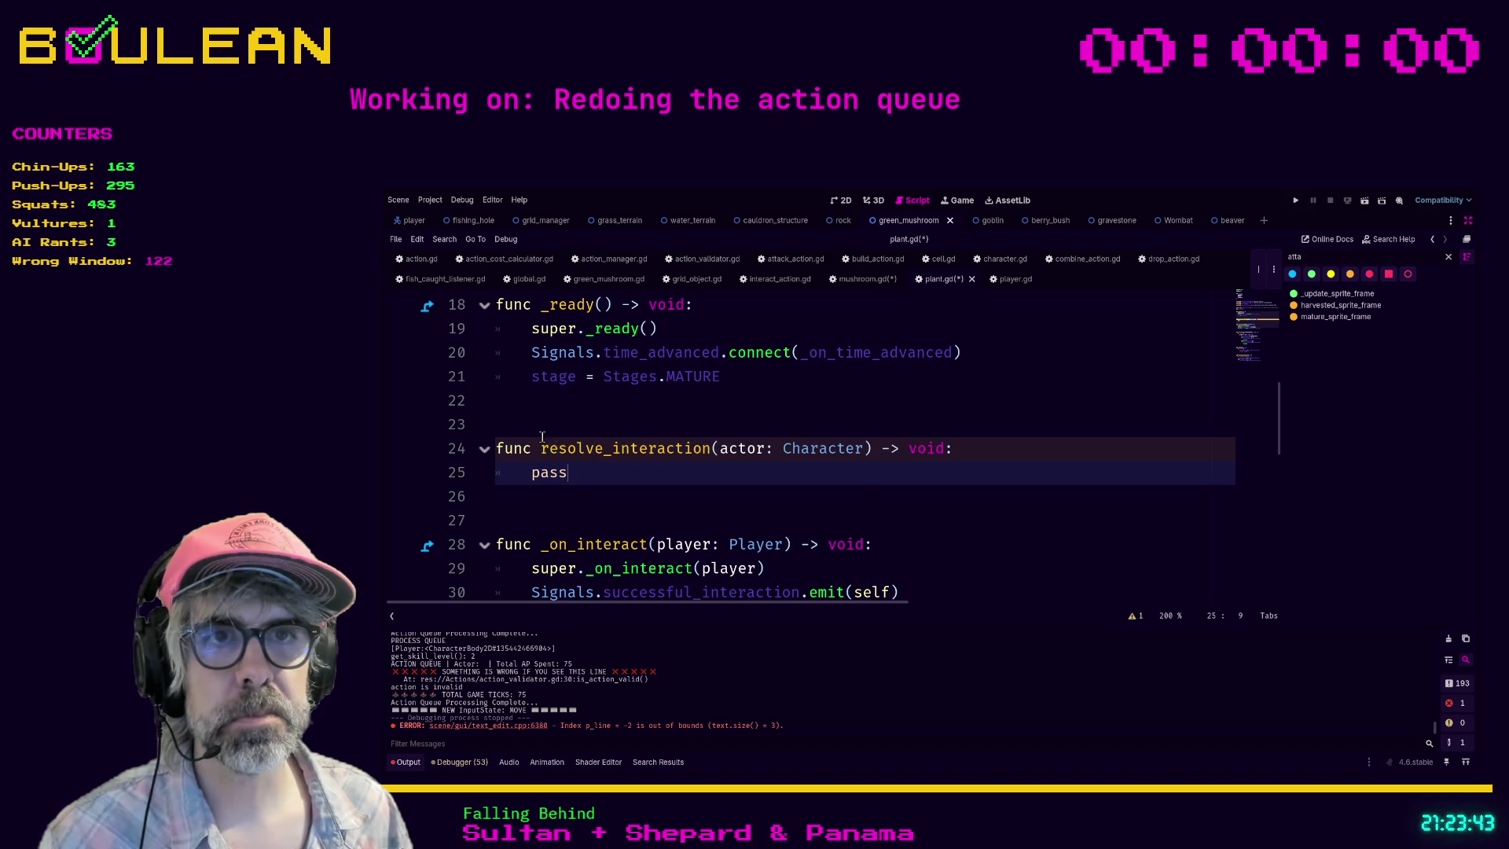
{"action": "left_click", "coordinate": [516, 431]}
{"action": "left_click", "coordinate": [520, 501], "text": "shift"}
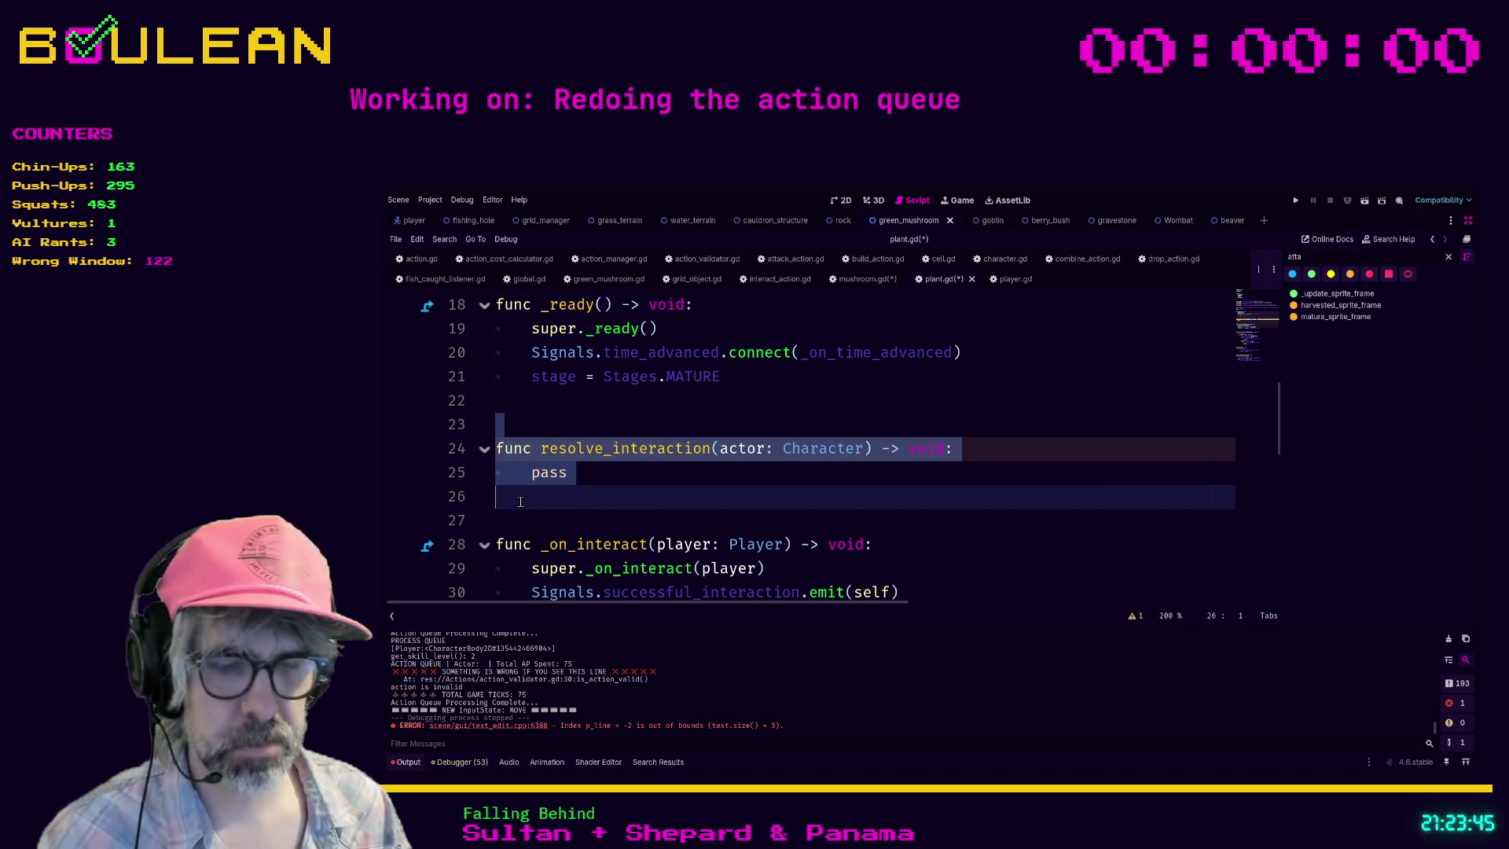
Step: Wrap resolve_interaction in a 'Public Functions' region and the remaining functions in 'Private Functions'
{"action": "key", "text": "ctrl+alt+r"}
{"action": "type", "text": "Public Functions"}
{"action": "left_click", "coordinate": [521, 464]}
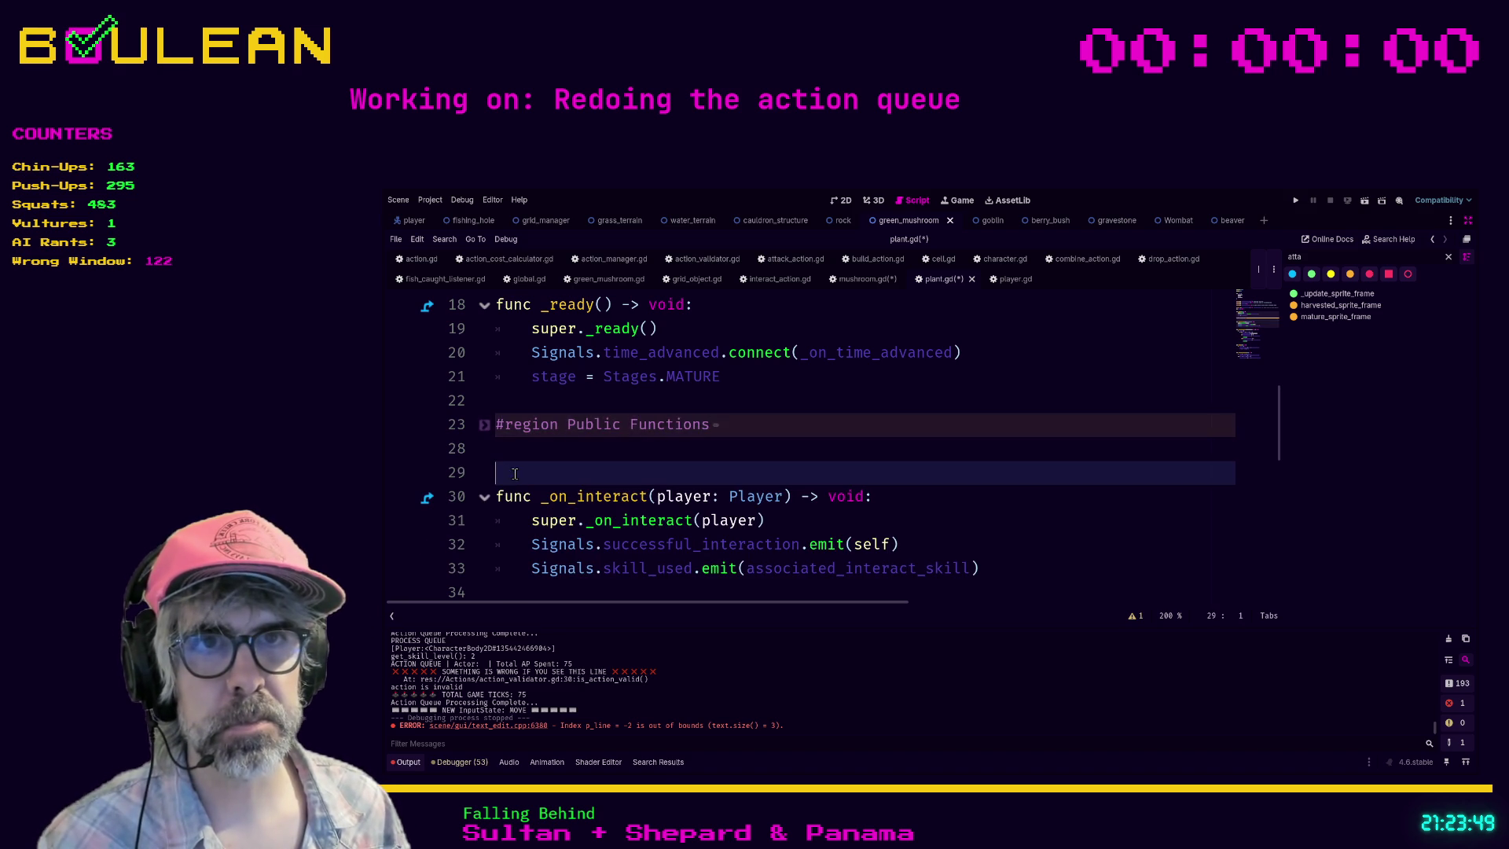
{"action": "scroll", "coordinate": [521, 460], "scroll_direction": "down", "scroll_amount": 8}
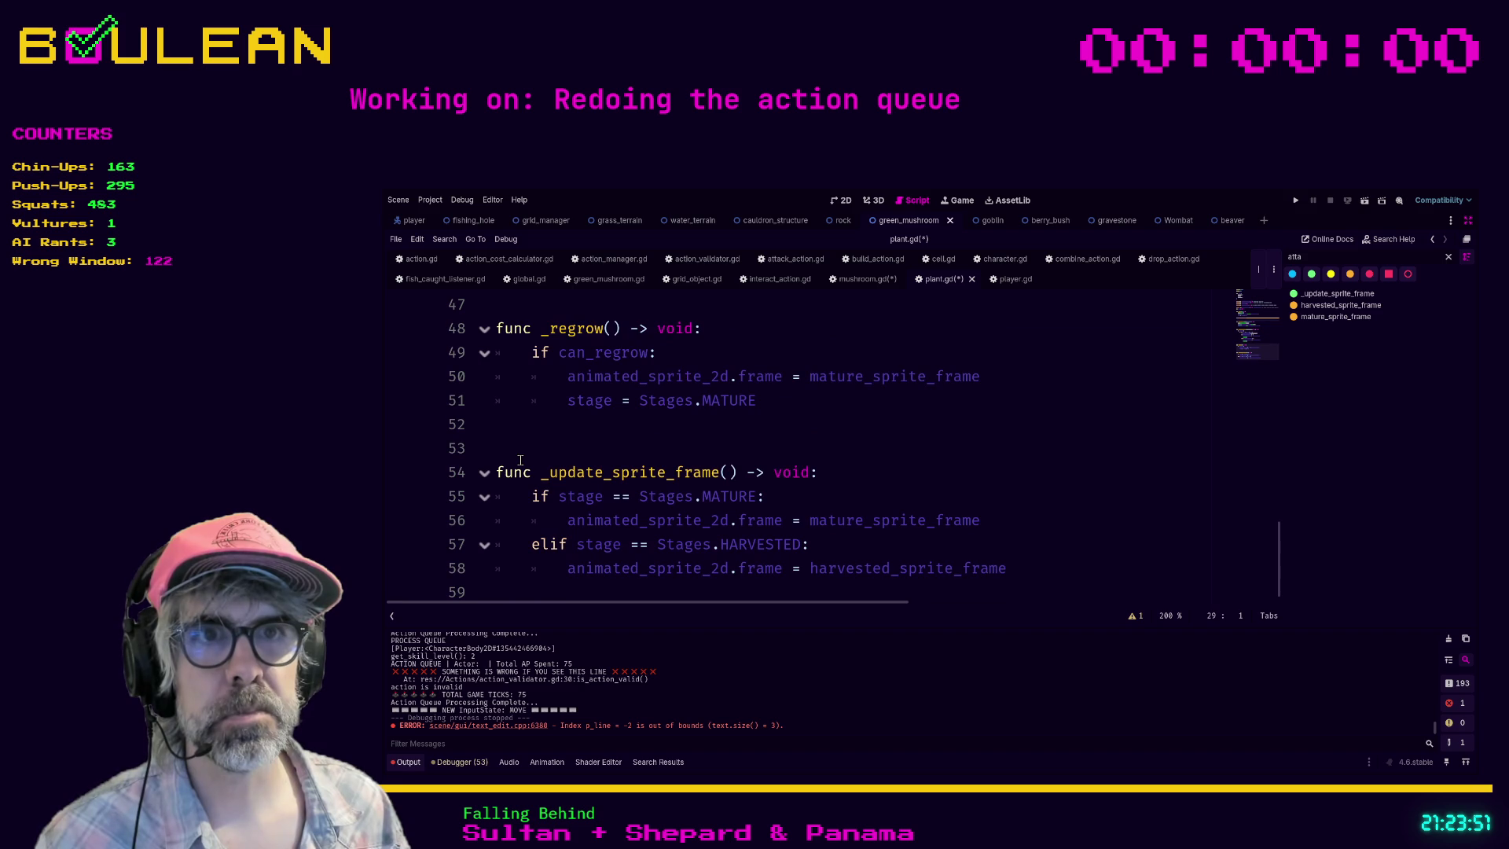
{"action": "left_click", "coordinate": [505, 588], "text": "shift"}
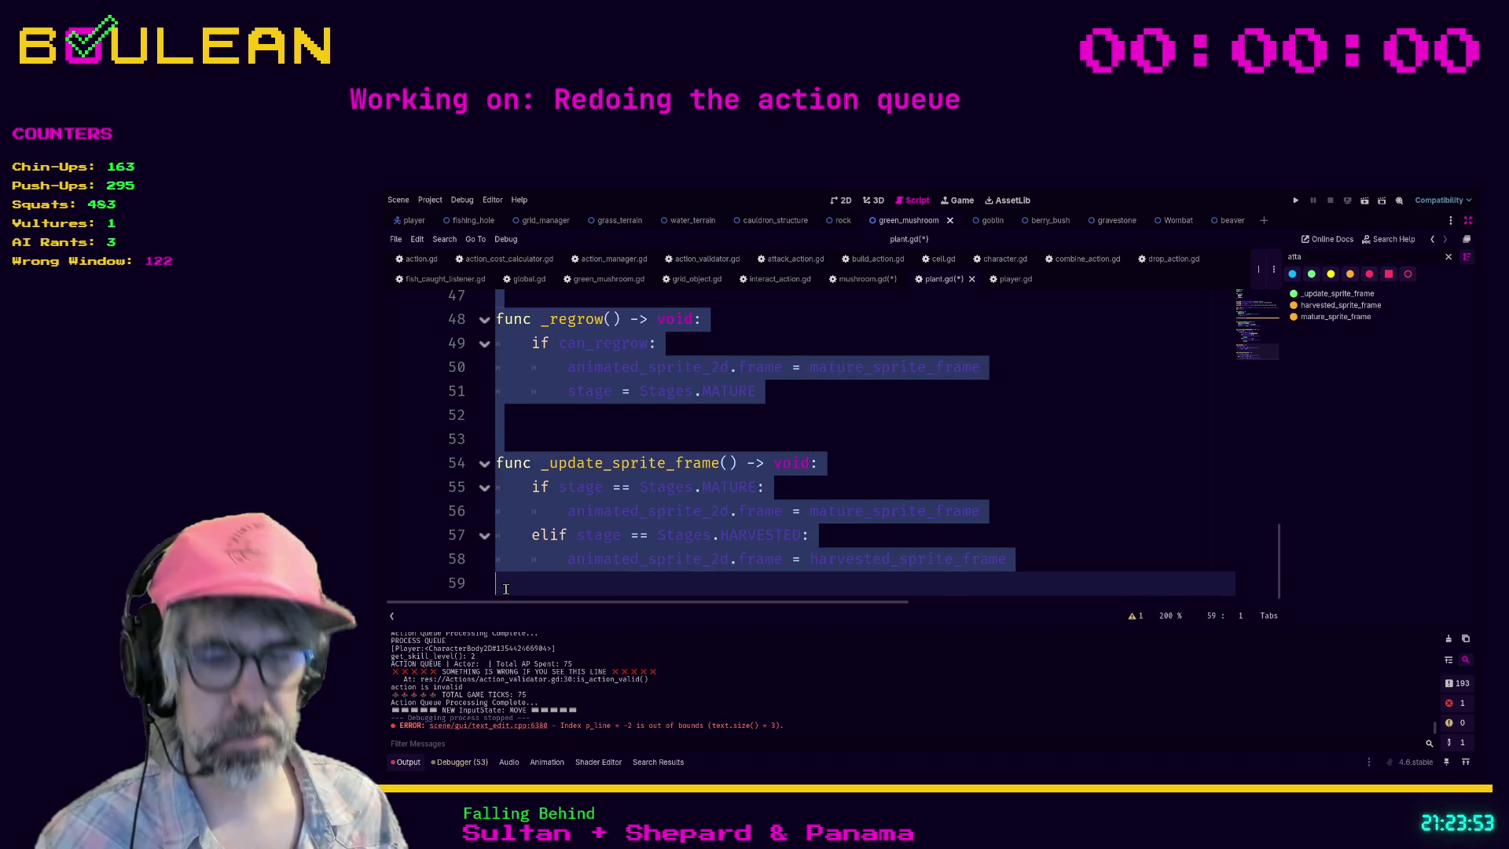
{"action": "key", "text": "alt+r"}
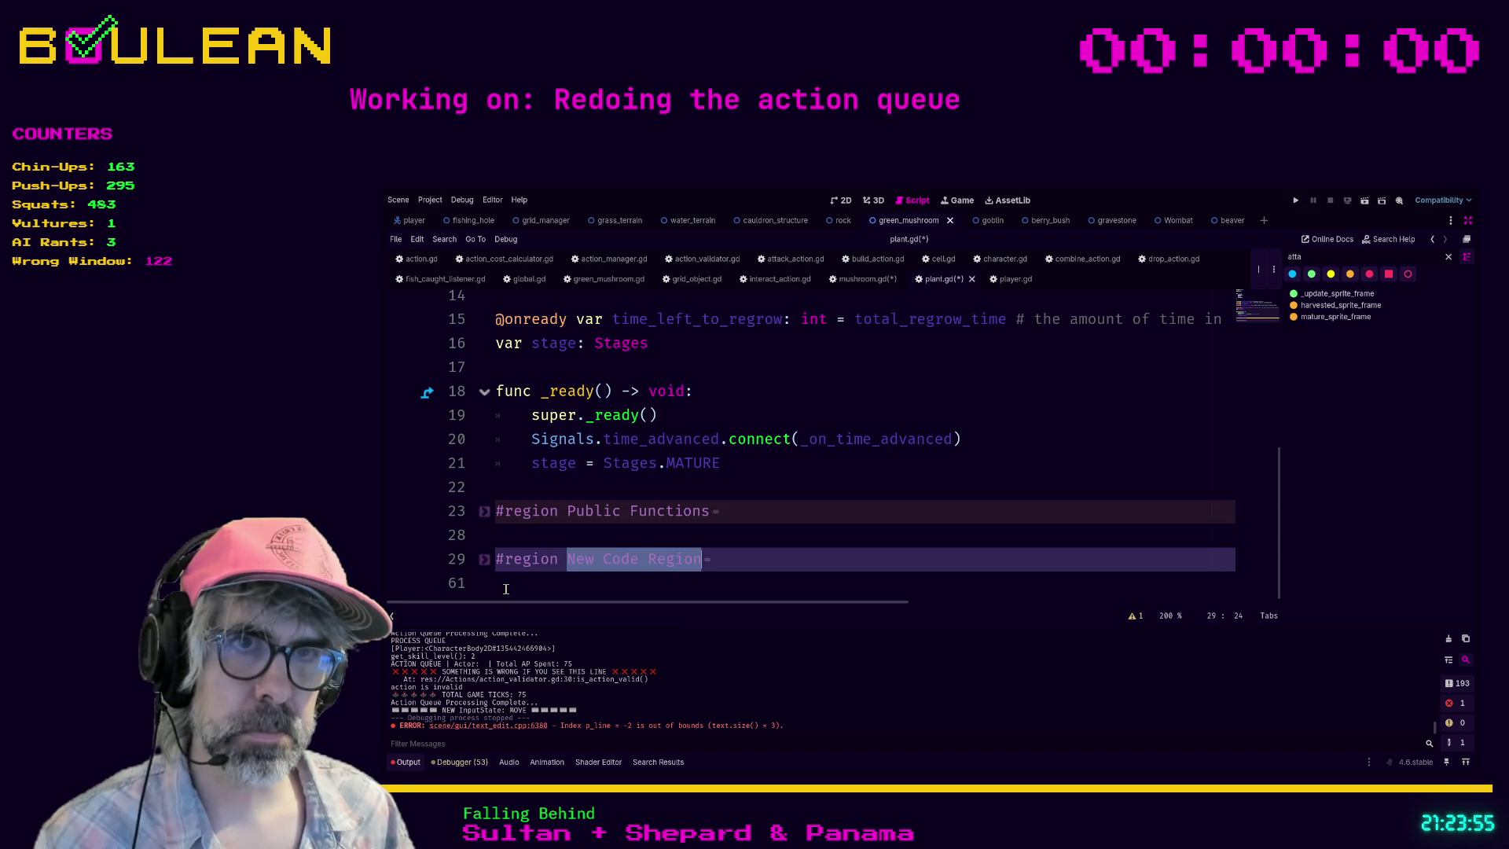
{"action": "type", "text": "Private F"}
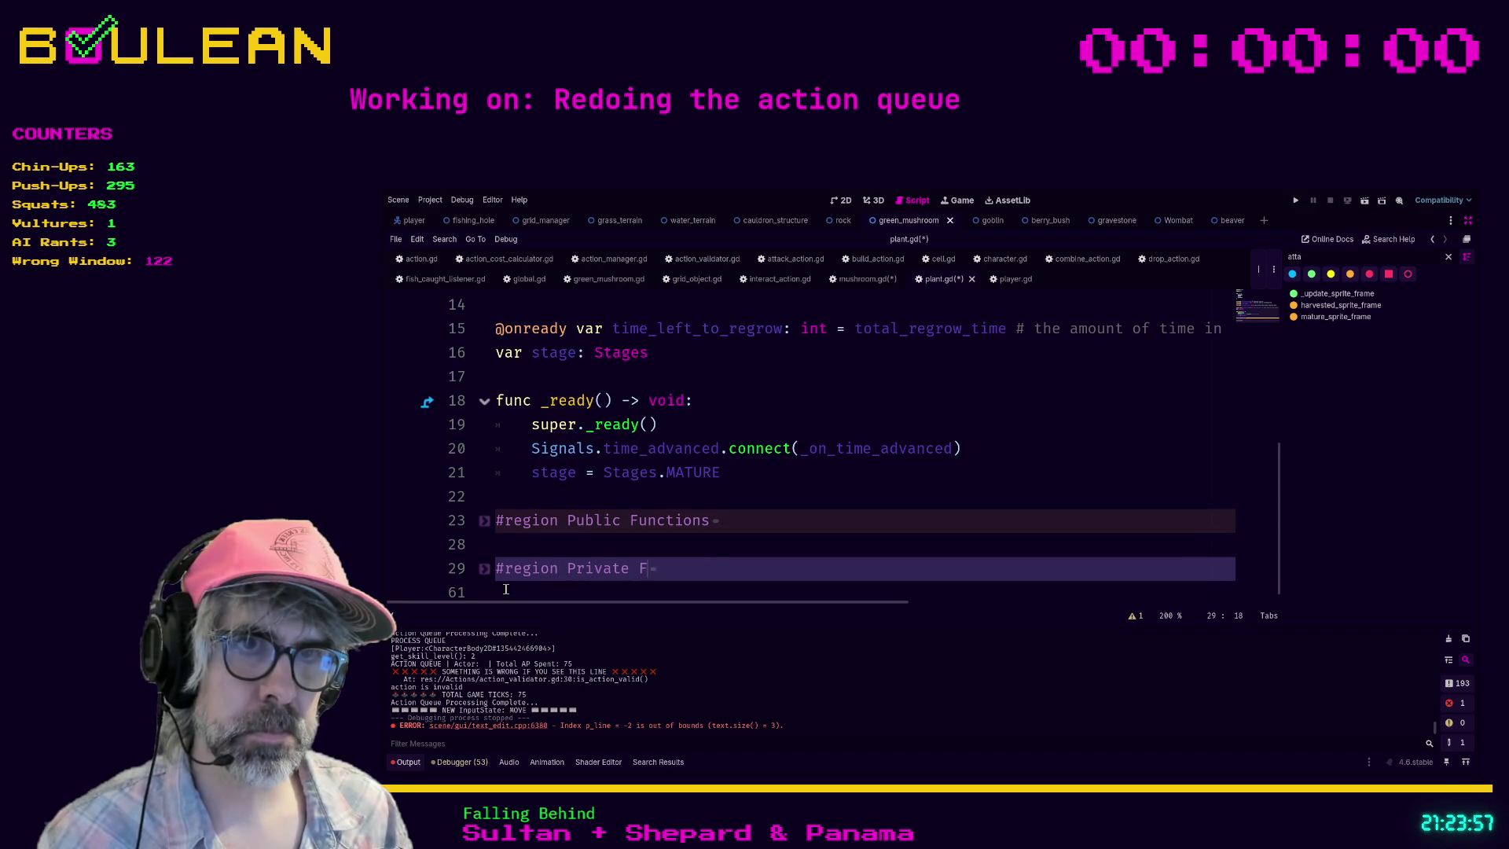
{"action": "type", "text": "unctions"}
Step: Wrap _ready in a 'Built-In Function' region and the enum and variables in 'Variables'
{"action": "left_click", "coordinate": [707, 497]}
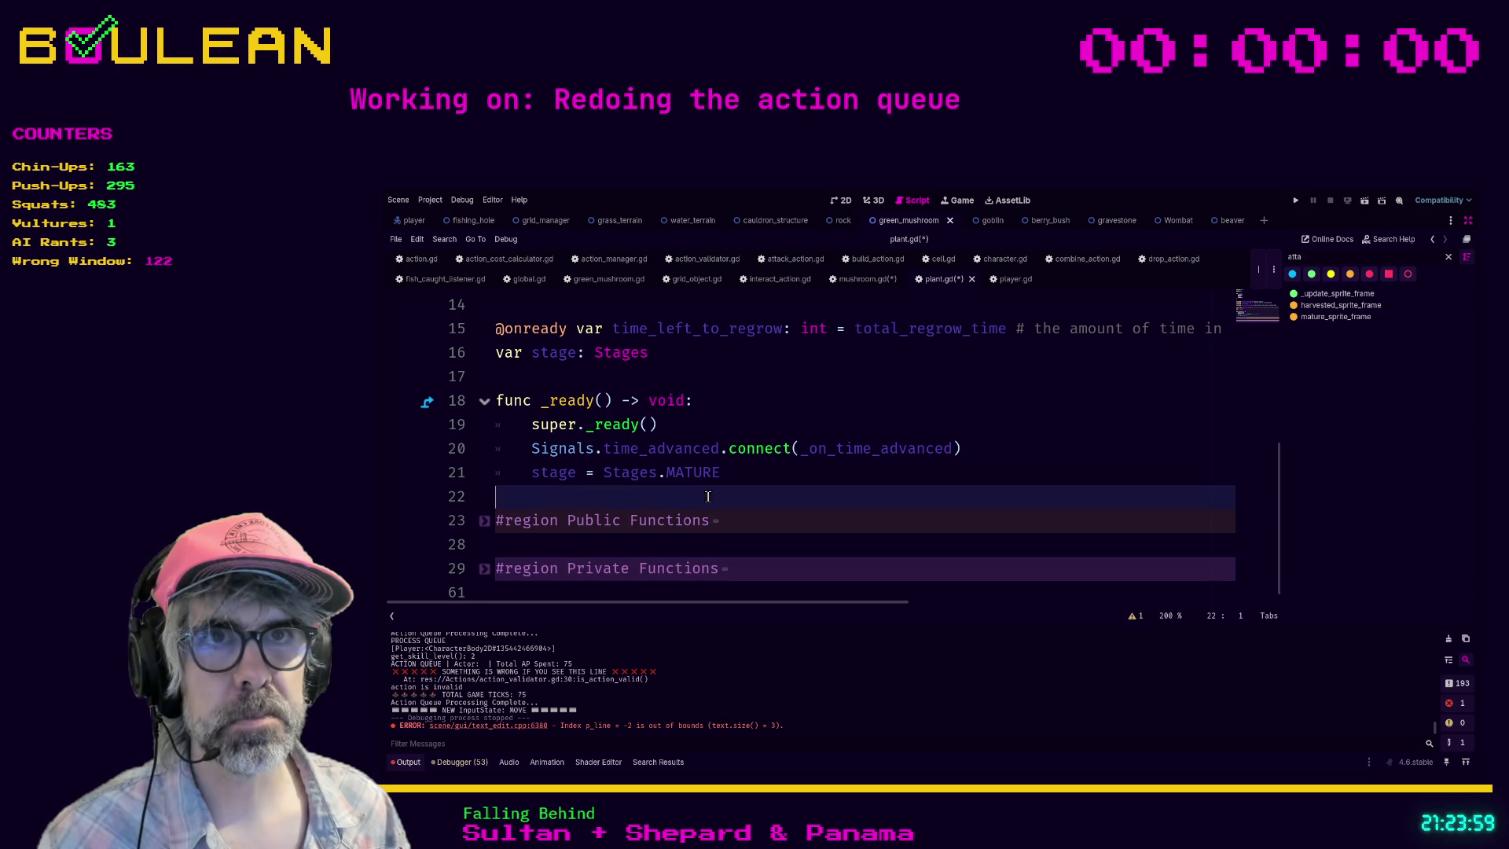
{"action": "left_click", "coordinate": [499, 400], "text": "shift"}
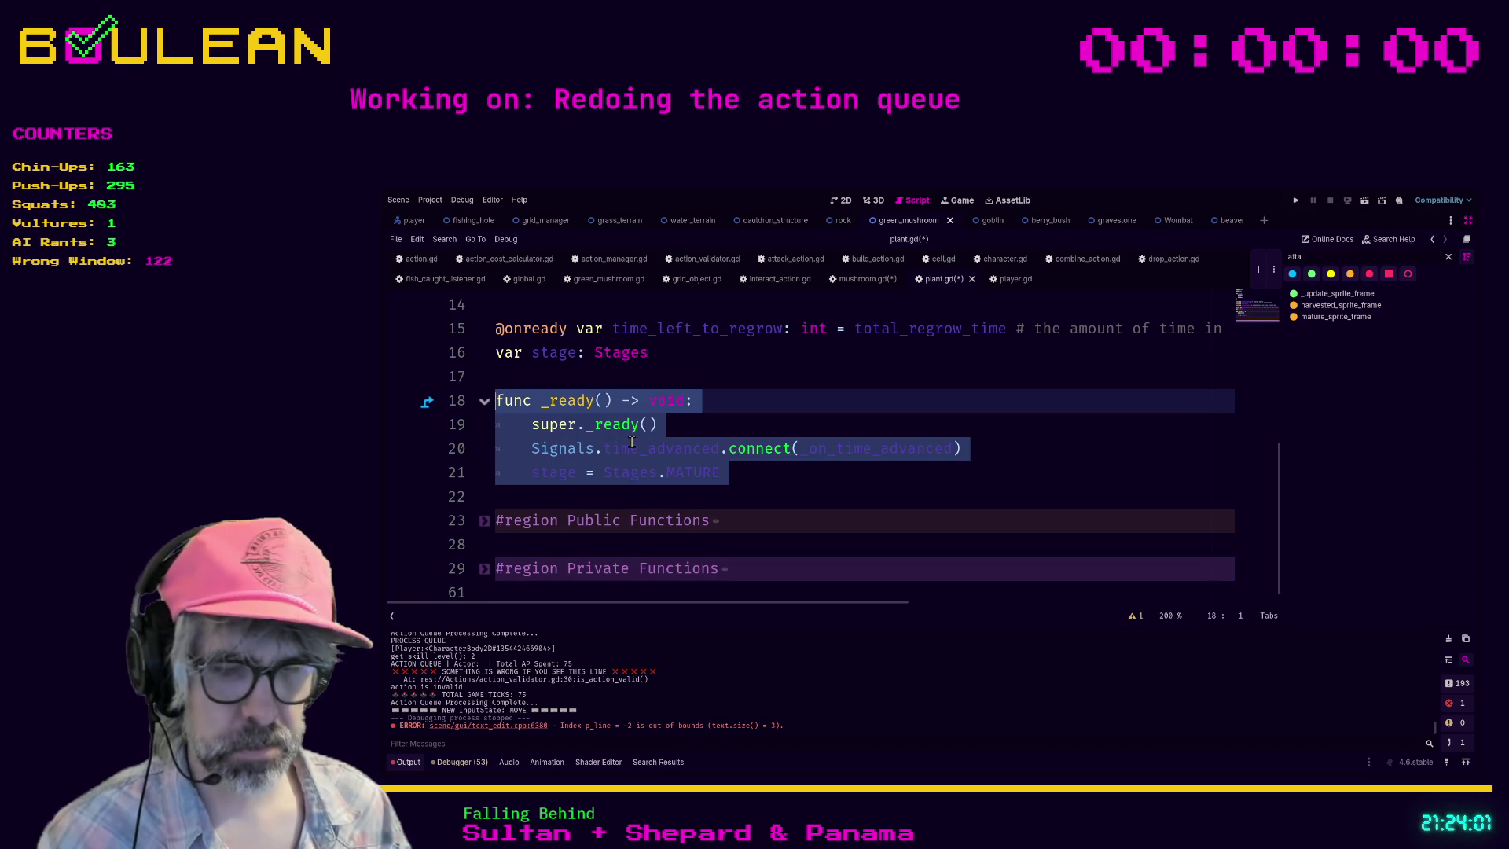
{"action": "key", "text": "alt+r"}
{"action": "type", "text": "Built-In Function"}
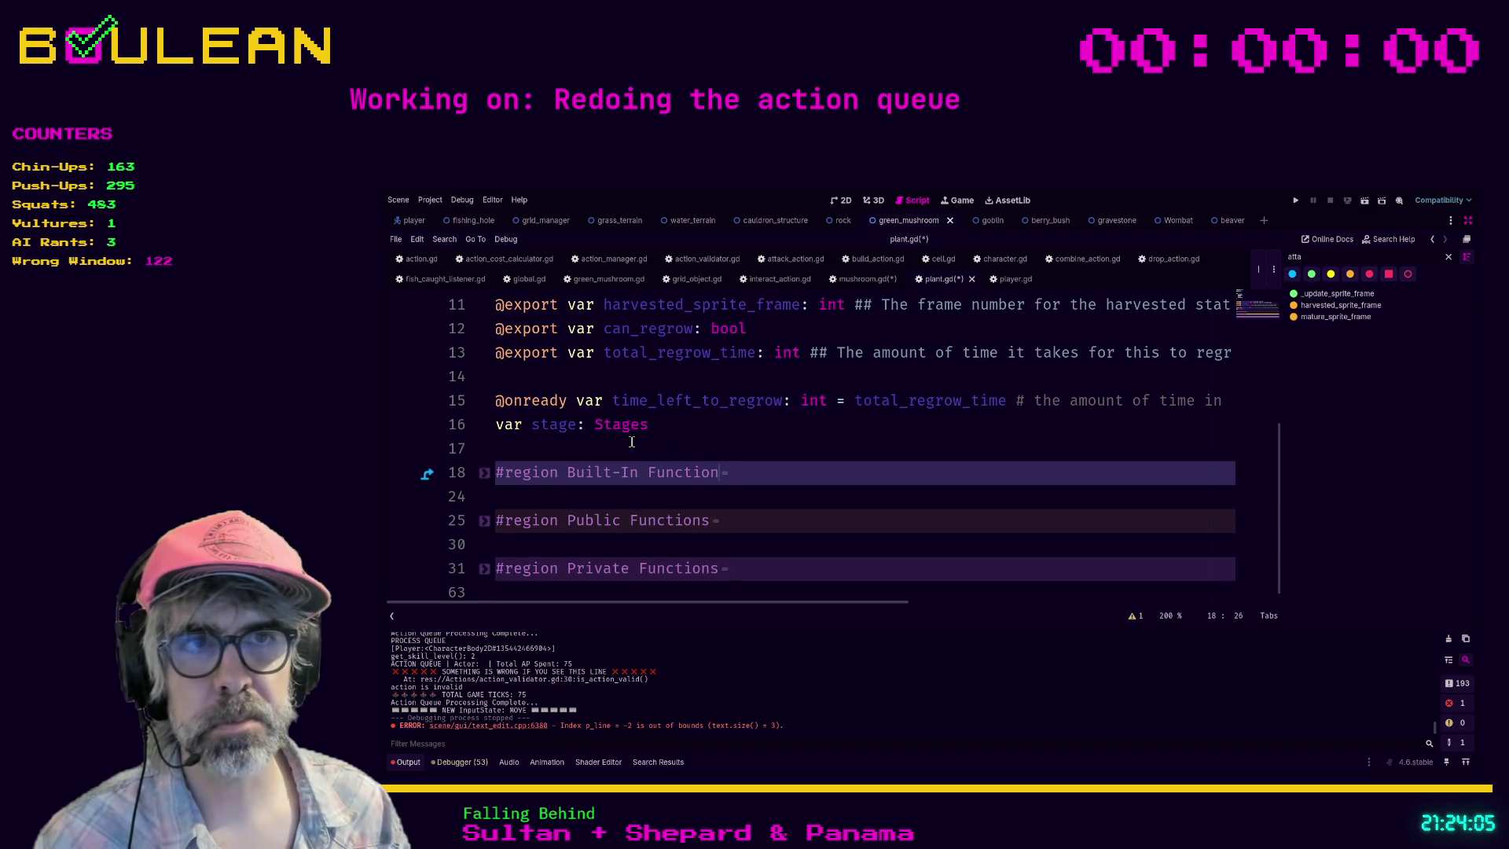
{"action": "left_click", "coordinate": [703, 451]}
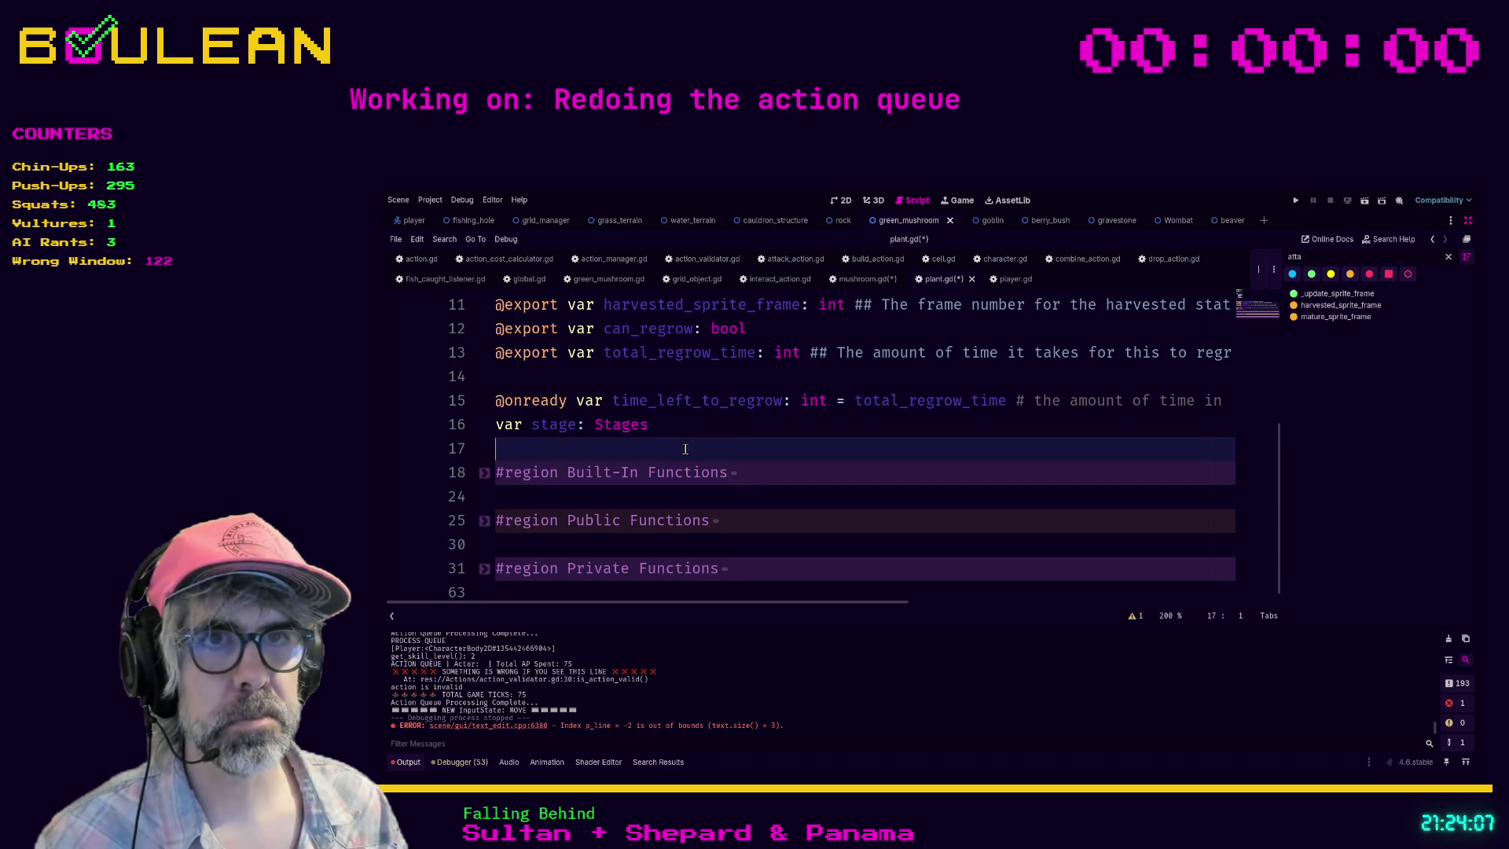
{"action": "key", "text": "Left"}
{"action": "scroll", "coordinate": [706, 455], "scroll_direction": "up", "scroll_amount": 4}
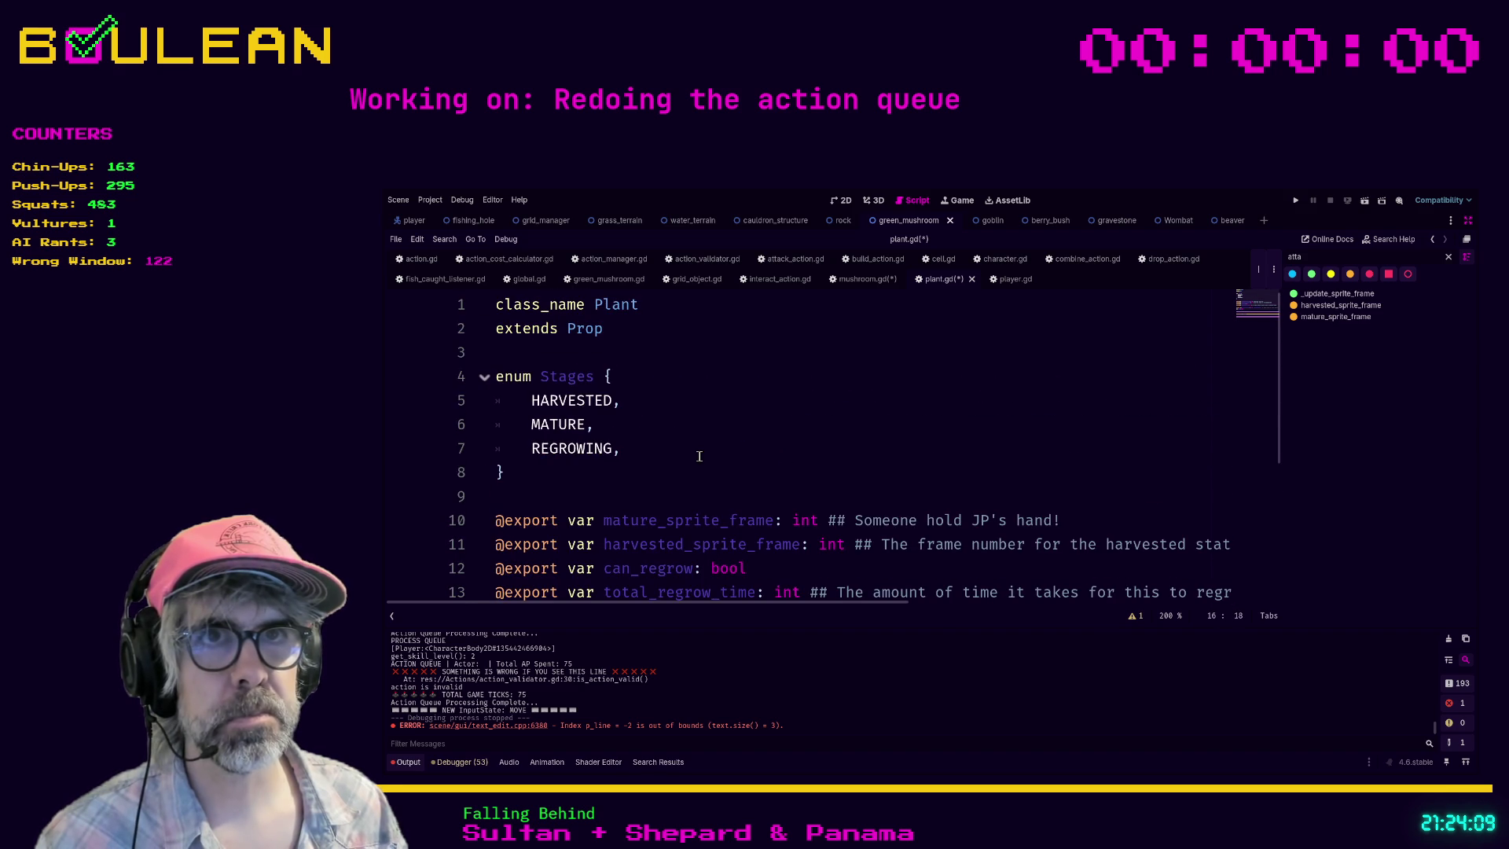
{"action": "left_click", "coordinate": [498, 378], "text": "shift"}
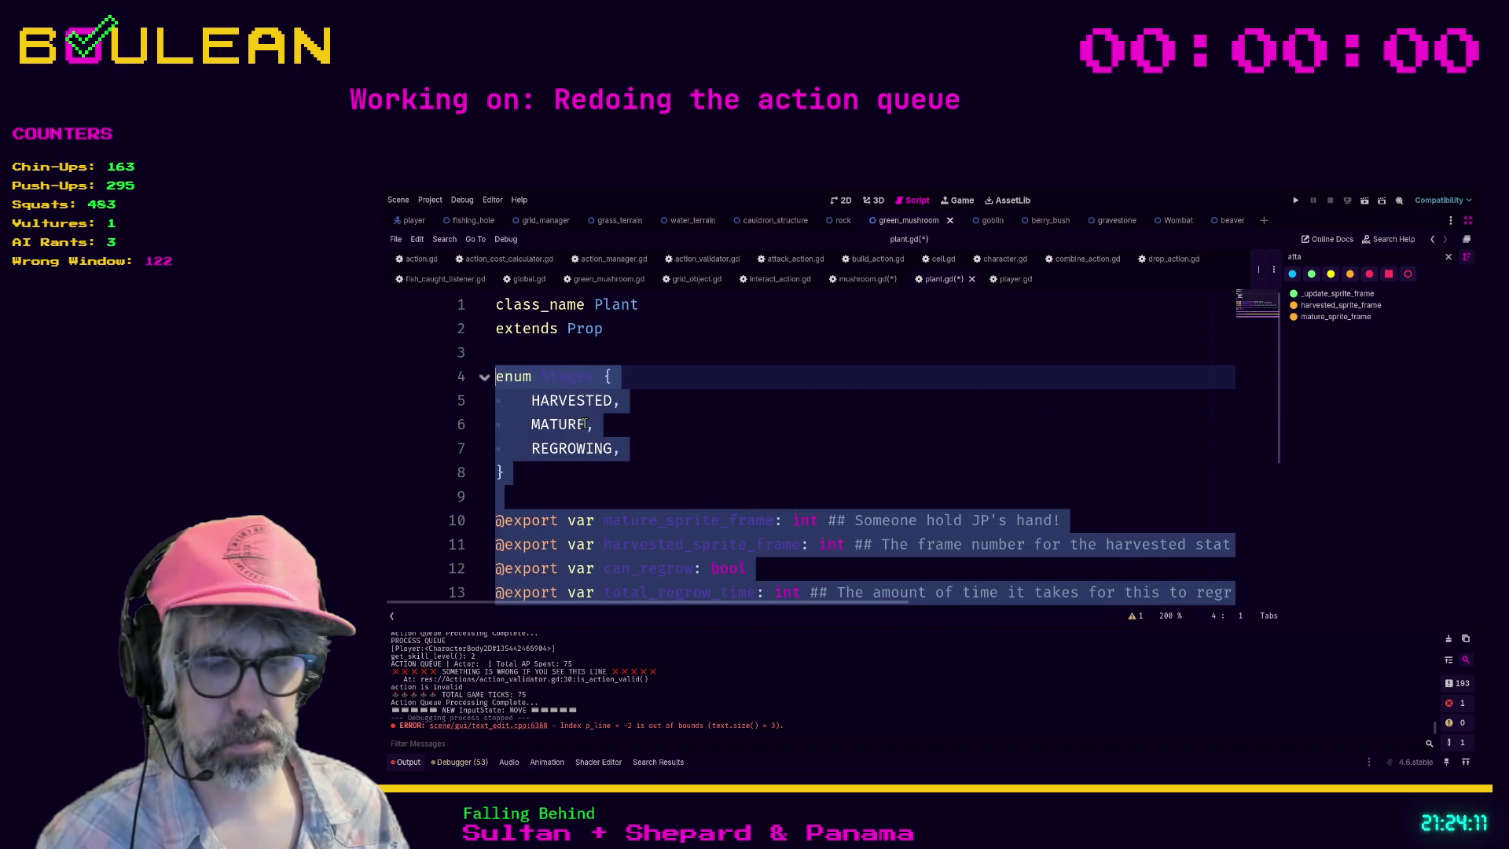
{"action": "key", "text": "alt+r"}
{"action": "type", "text": "Variables"}
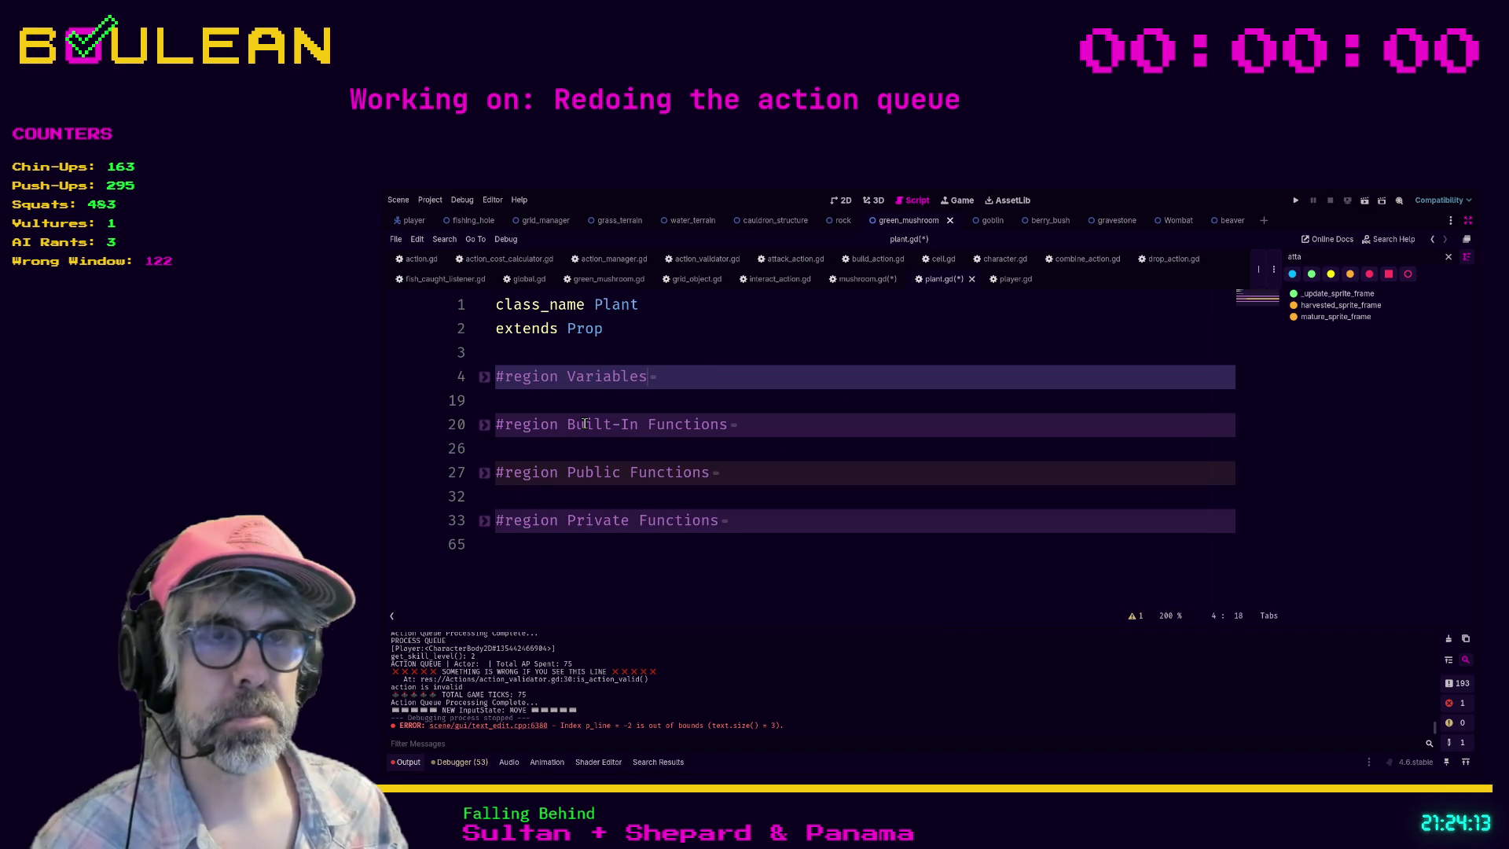
Step: Unfold the Public Functions region and tidy the blank line after pass
{"action": "key", "text": "Up"}
{"action": "key", "text": "Up"}
{"action": "key", "text": "Down"}
{"action": "key", "text": "Down"}
{"action": "key", "text": "Down"}
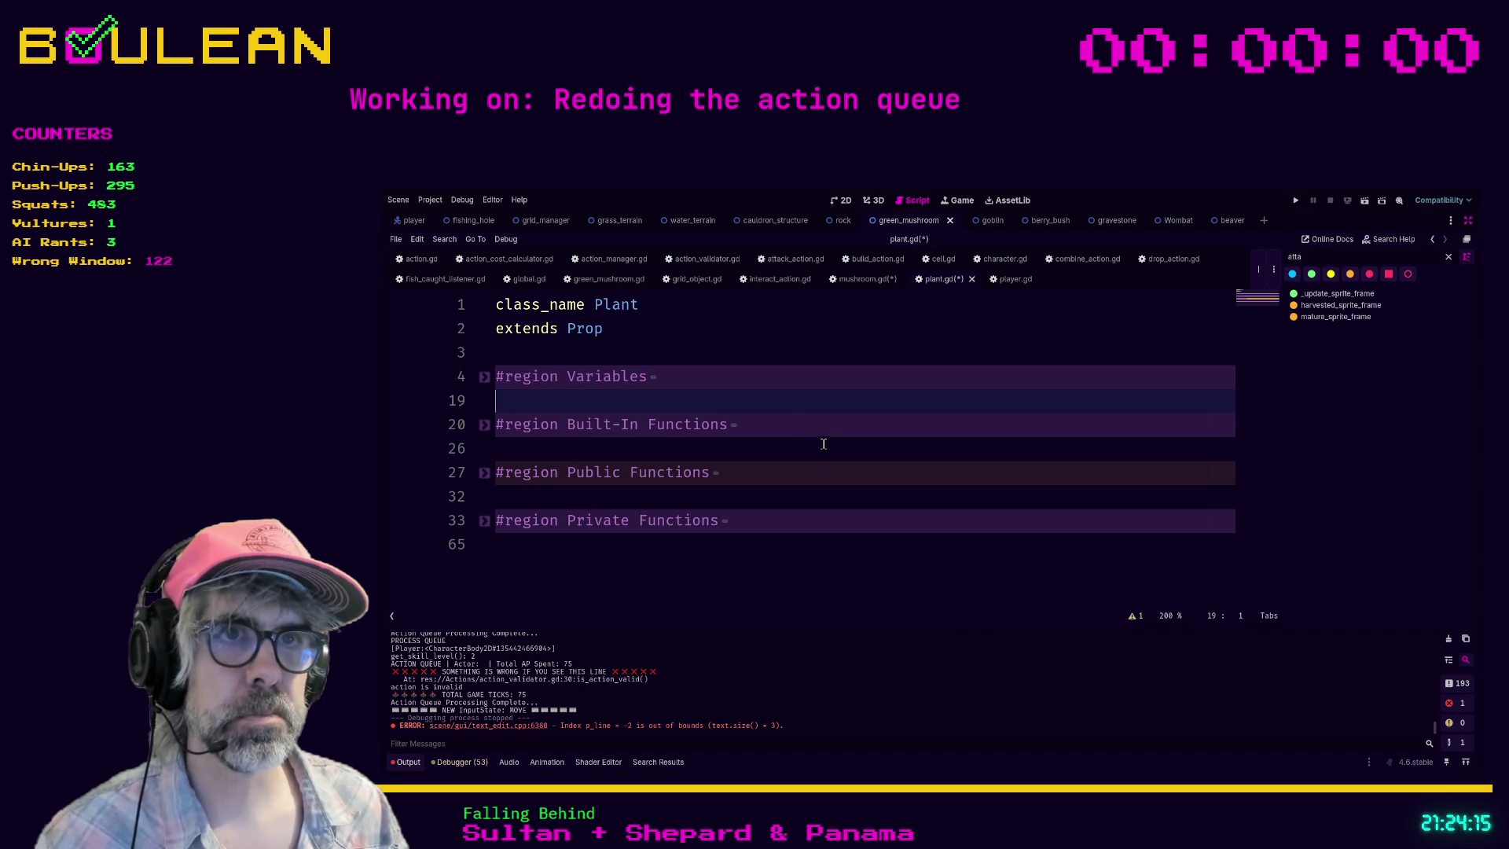
{"action": "left_click", "coordinate": [822, 442]}
{"action": "left_click", "coordinate": [485, 473]}
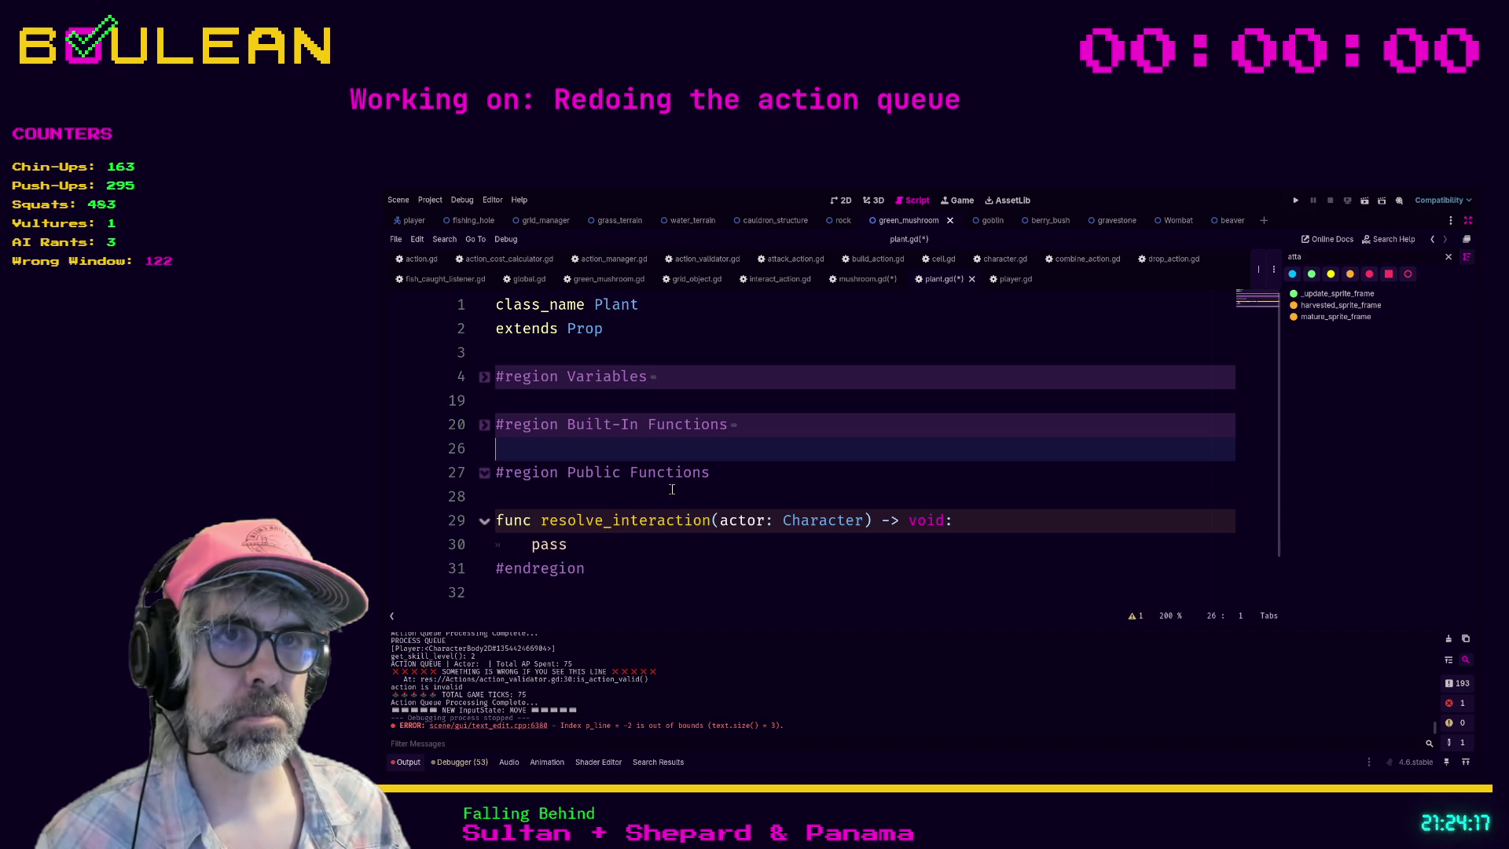
{"action": "left_click", "coordinate": [647, 503]}
{"action": "left_click", "coordinate": [617, 546]}
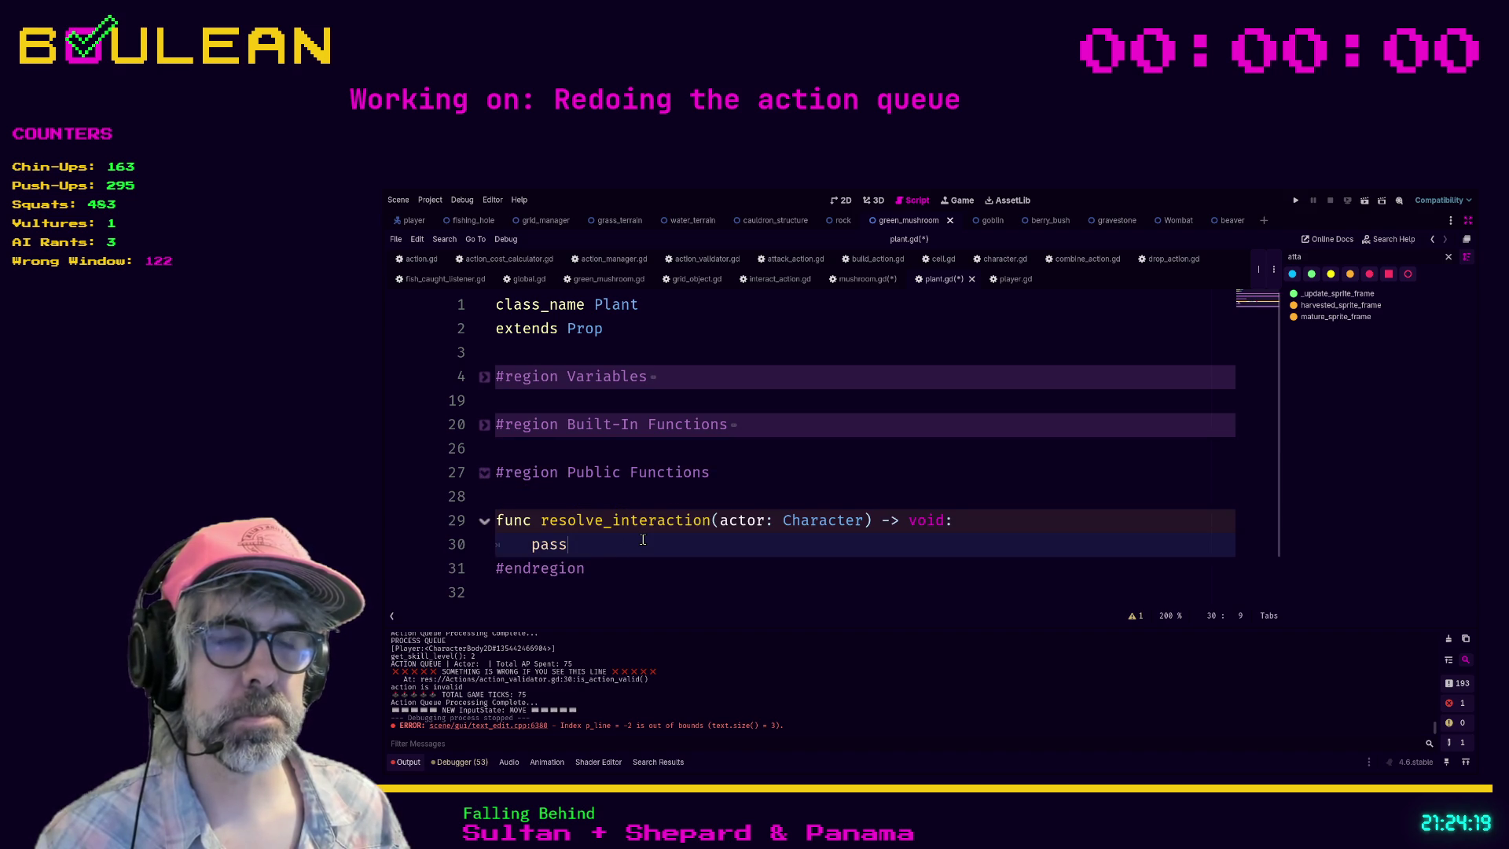
{"action": "key", "text": "Return"}
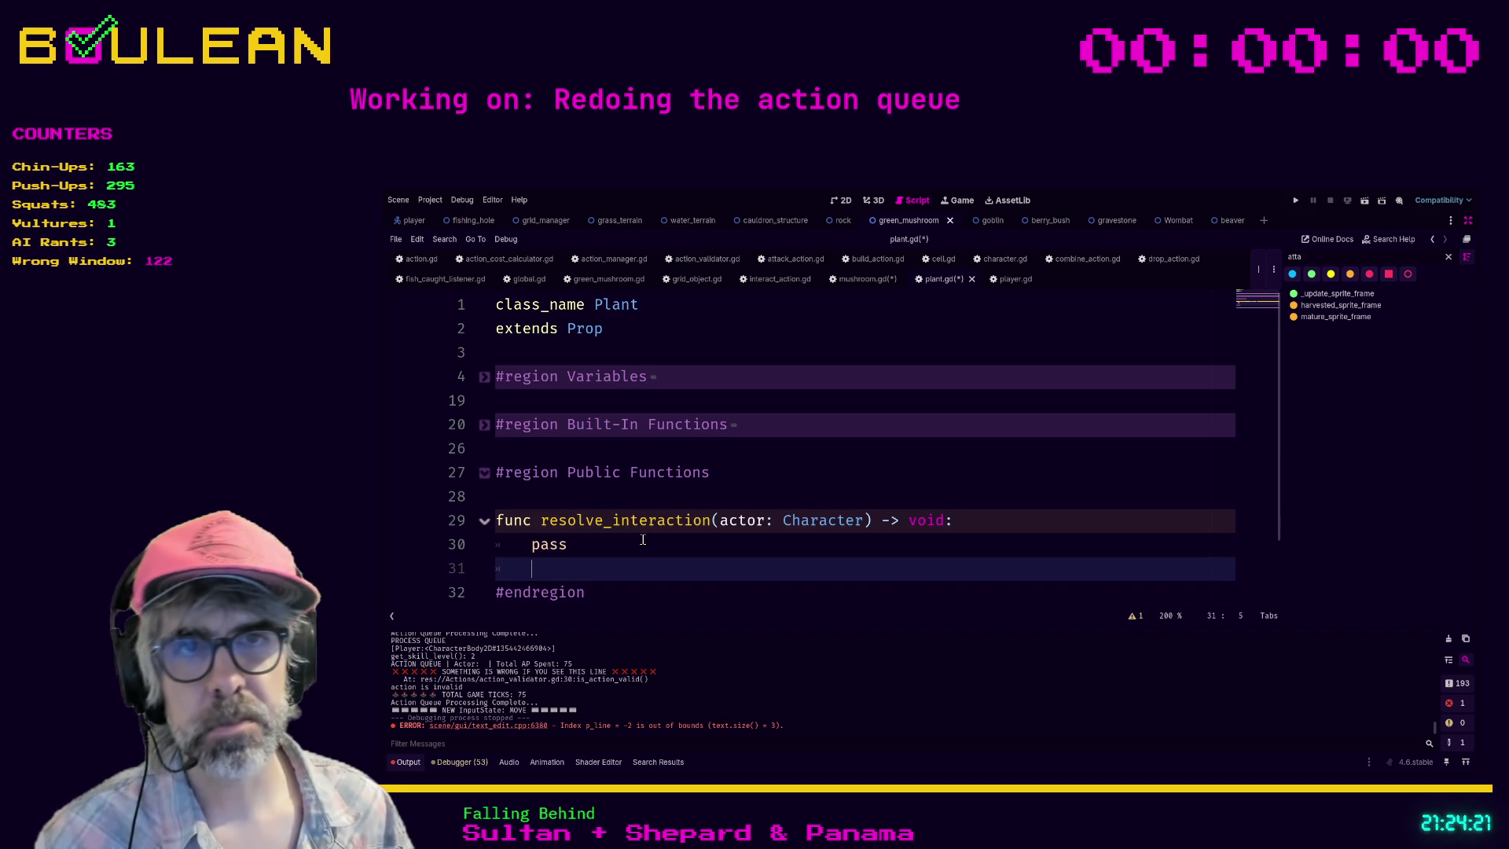
{"action": "key", "text": "BackSpace"}
{"action": "left_click", "coordinate": [637, 547]}
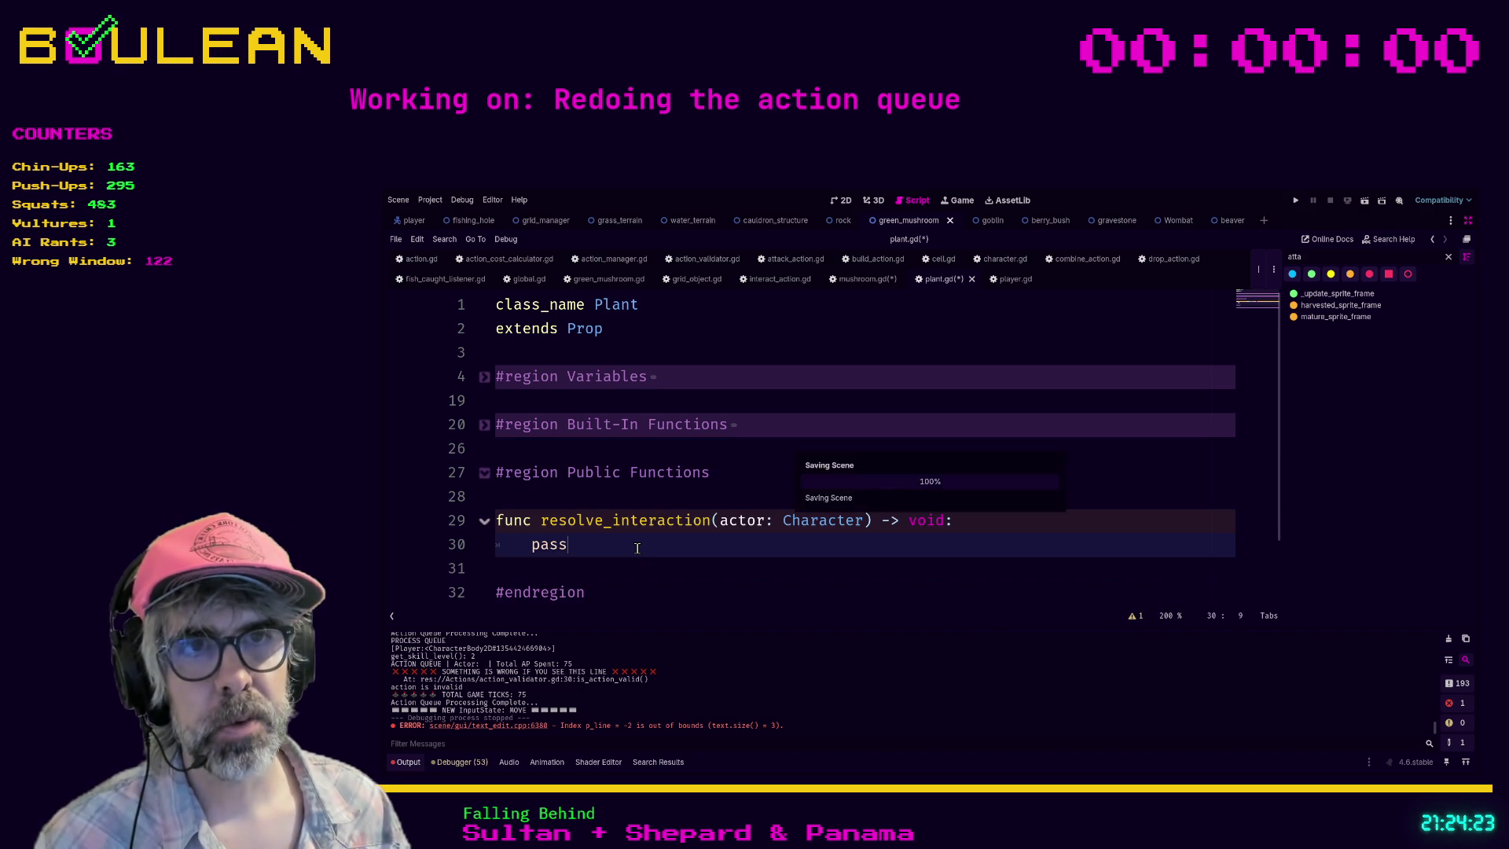
Step: Save plant.gd, then review the resolve_interaction override in mushroom.gd and save it
{"action": "key", "text": "ctrl+s"}
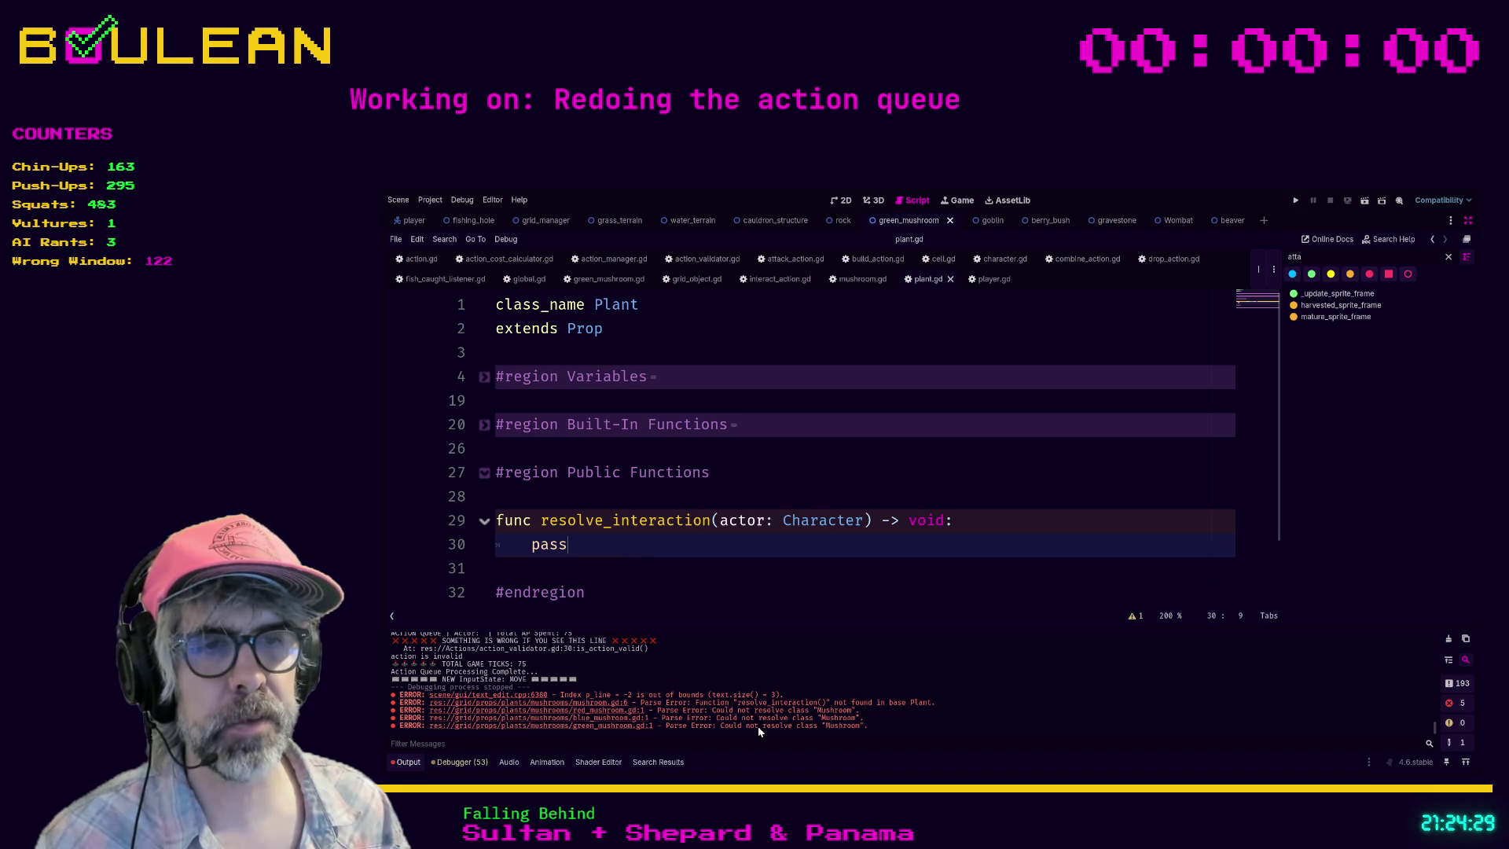
{"action": "left_click", "coordinate": [862, 279]}
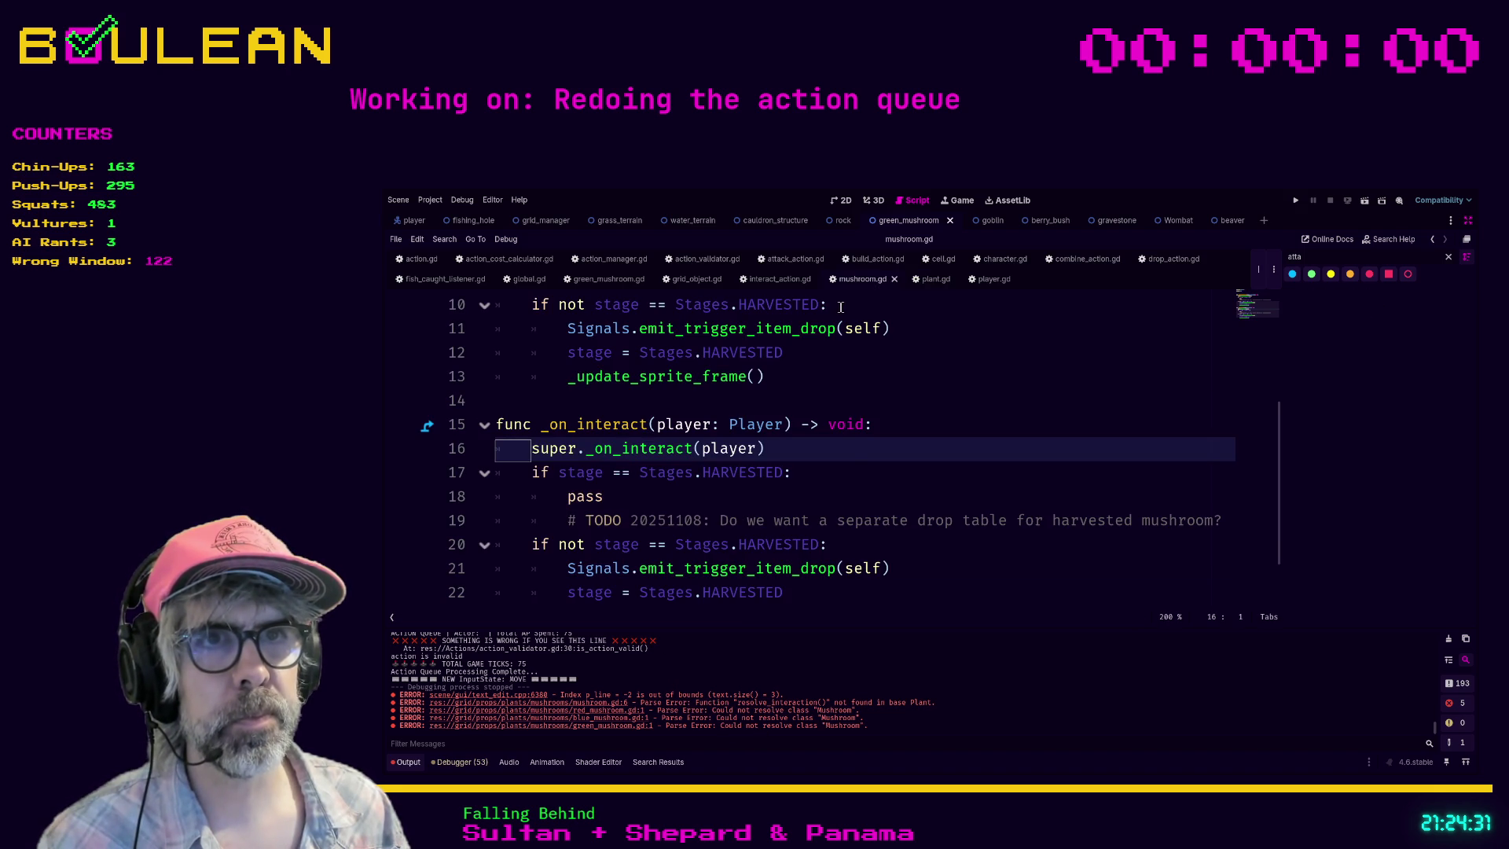
{"action": "scroll", "coordinate": [866, 486], "scroll_direction": "up", "scroll_amount": 2}
{"action": "scroll", "coordinate": [866, 486], "scroll_direction": "down", "scroll_amount": 2}
{"action": "scroll", "coordinate": [864, 495], "scroll_direction": "up", "scroll_amount": 2}
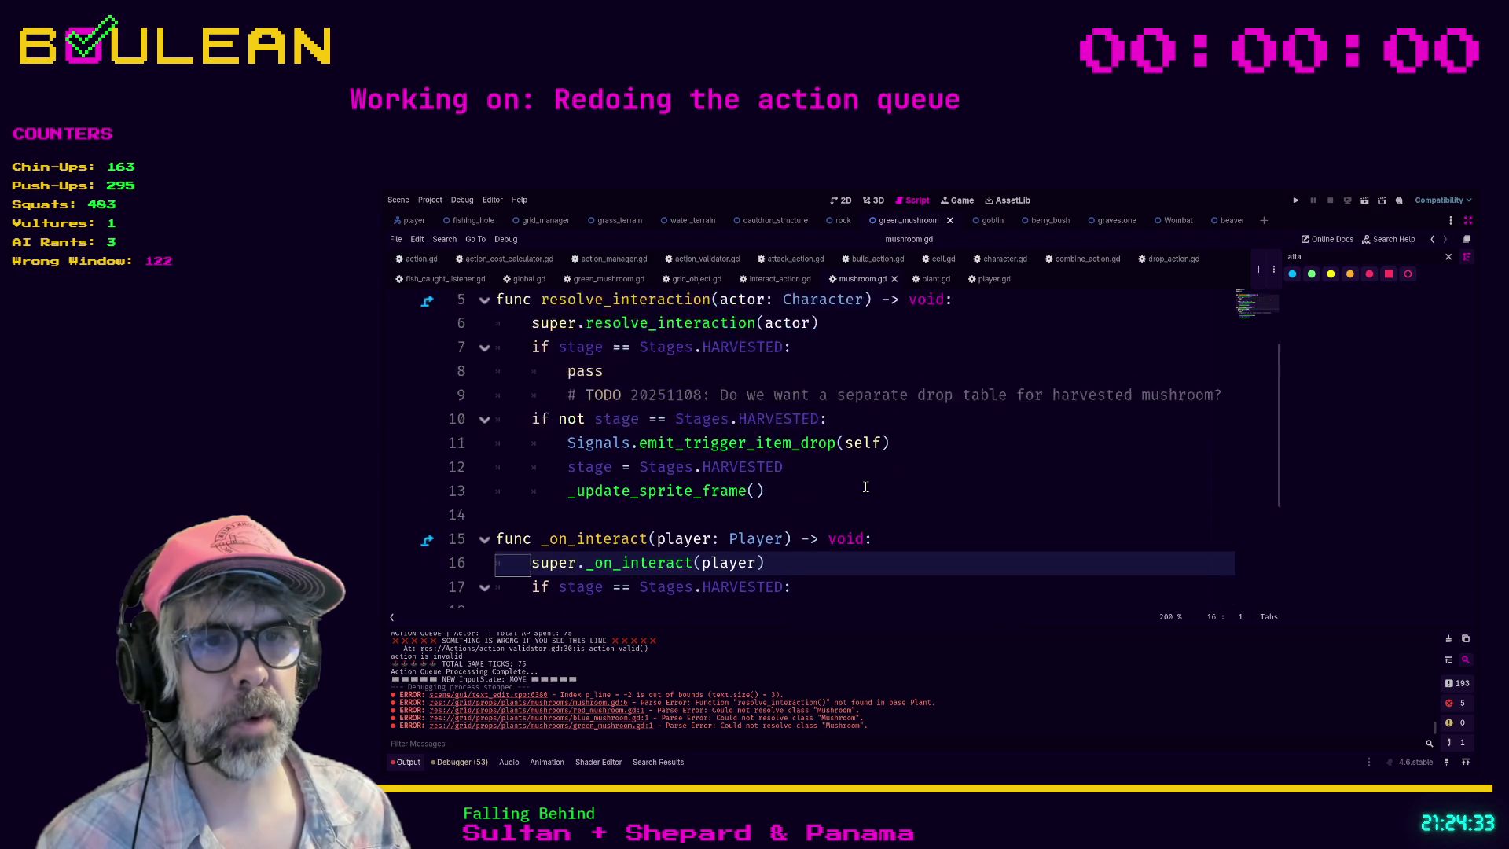
{"action": "left_click", "coordinate": [855, 517]}
{"action": "key", "text": "ctrl+s"}
Step: Open the interact_action.gd script
{"action": "scroll", "coordinate": [854, 516], "scroll_direction": "up", "scroll_amount": 1}
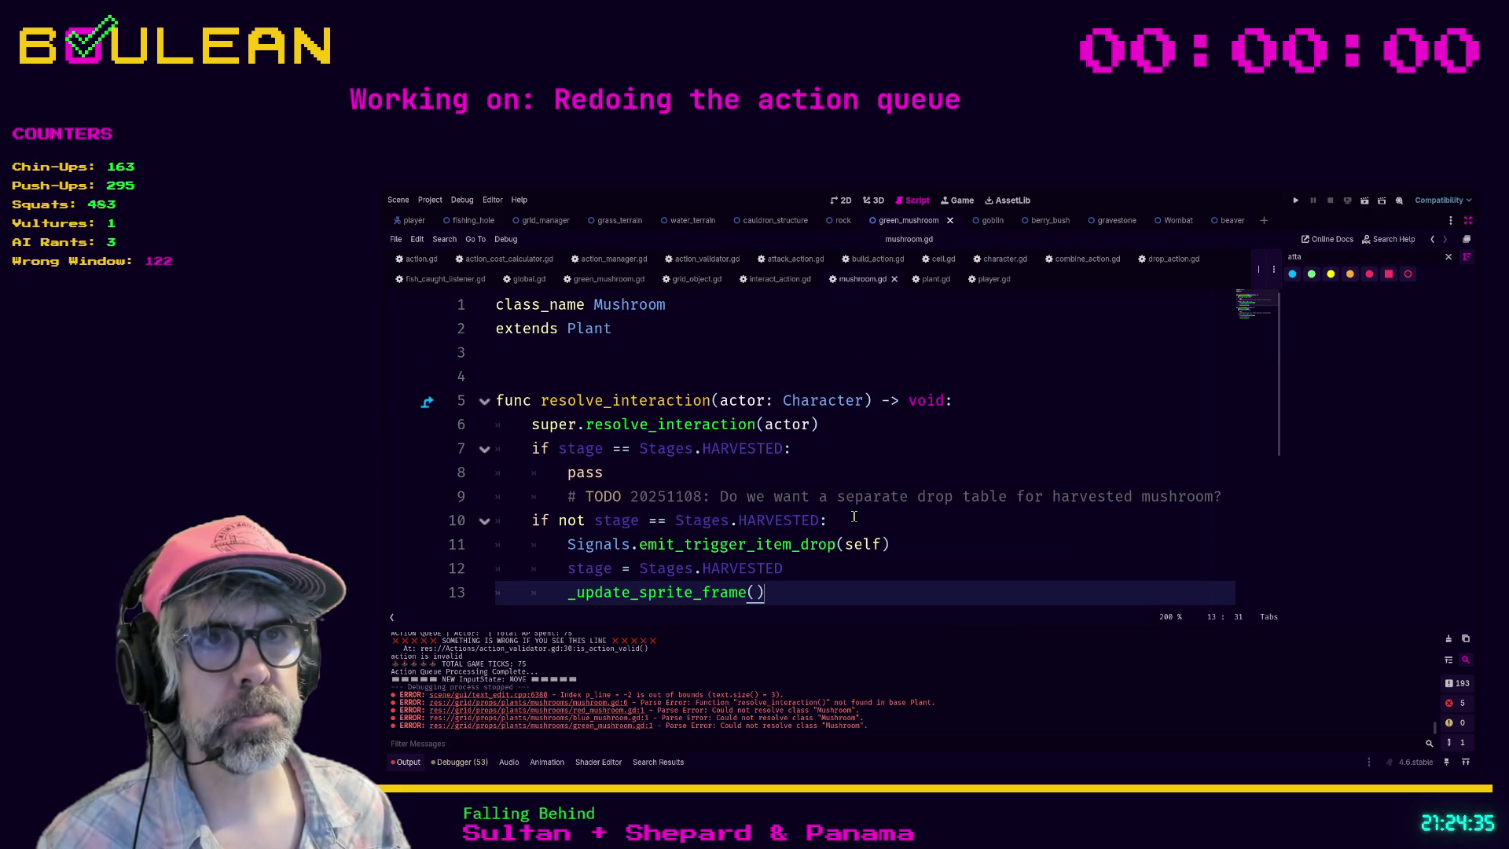
{"action": "scroll", "coordinate": [854, 516], "scroll_direction": "down", "scroll_amount": 1}
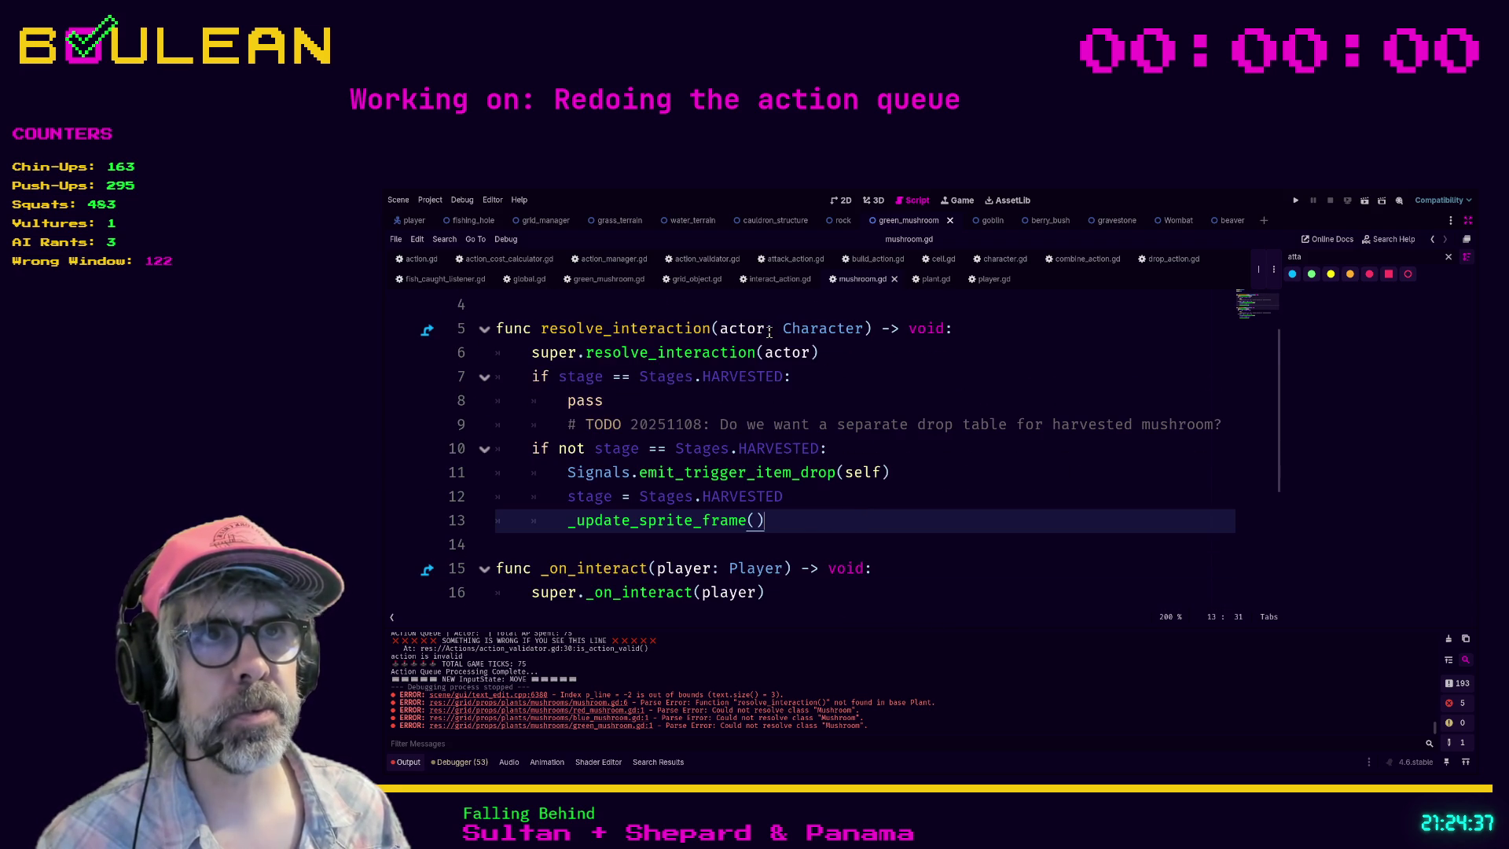
{"action": "left_click", "coordinate": [776, 281]}
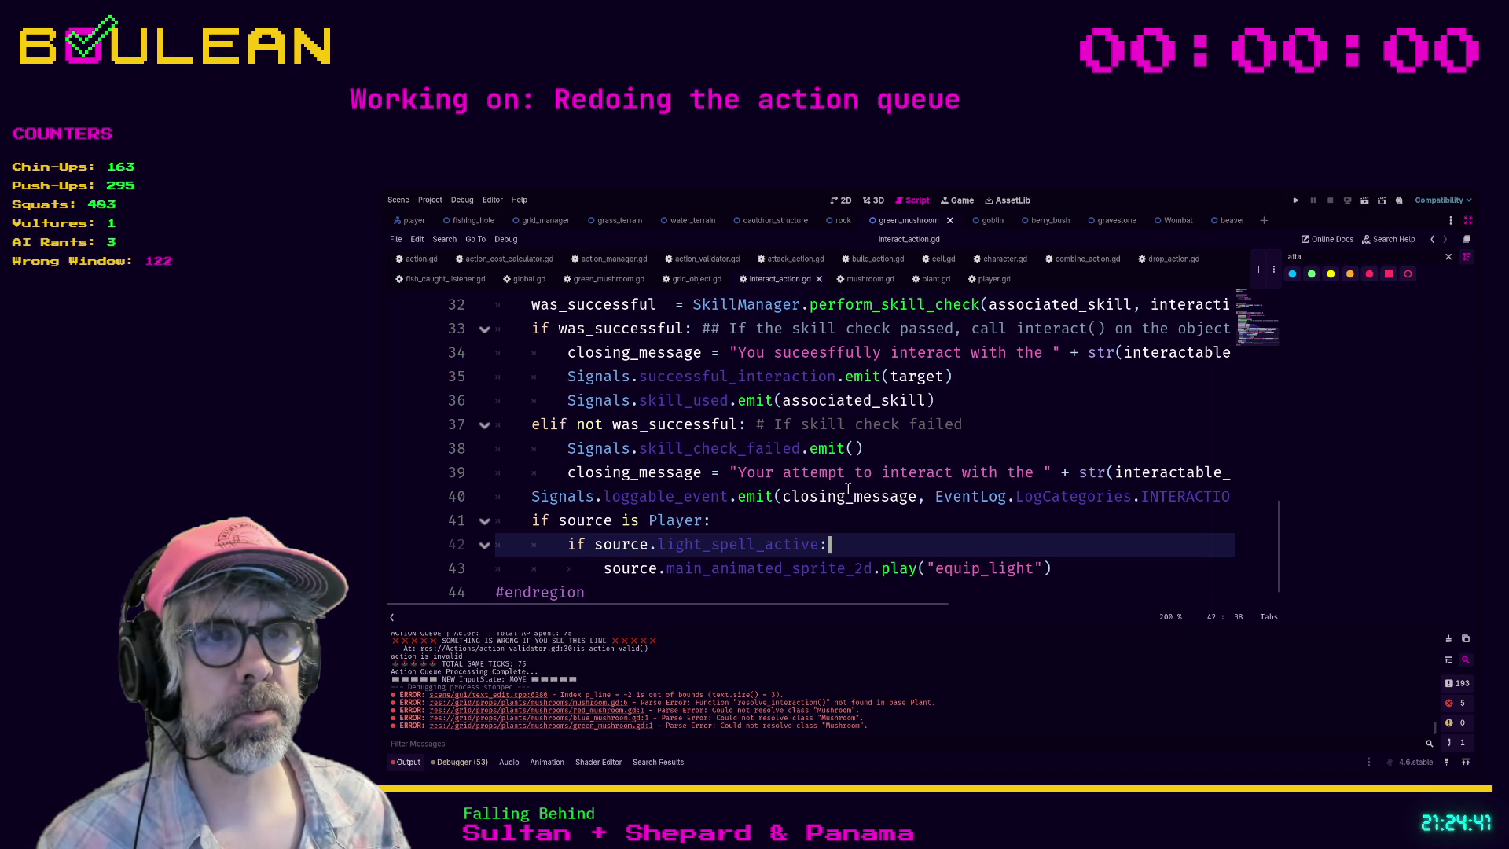
Step: Start a target call on a new line above the successful_interaction emit
{"action": "scroll", "coordinate": [859, 500], "scroll_direction": "down", "scroll_amount": 1}
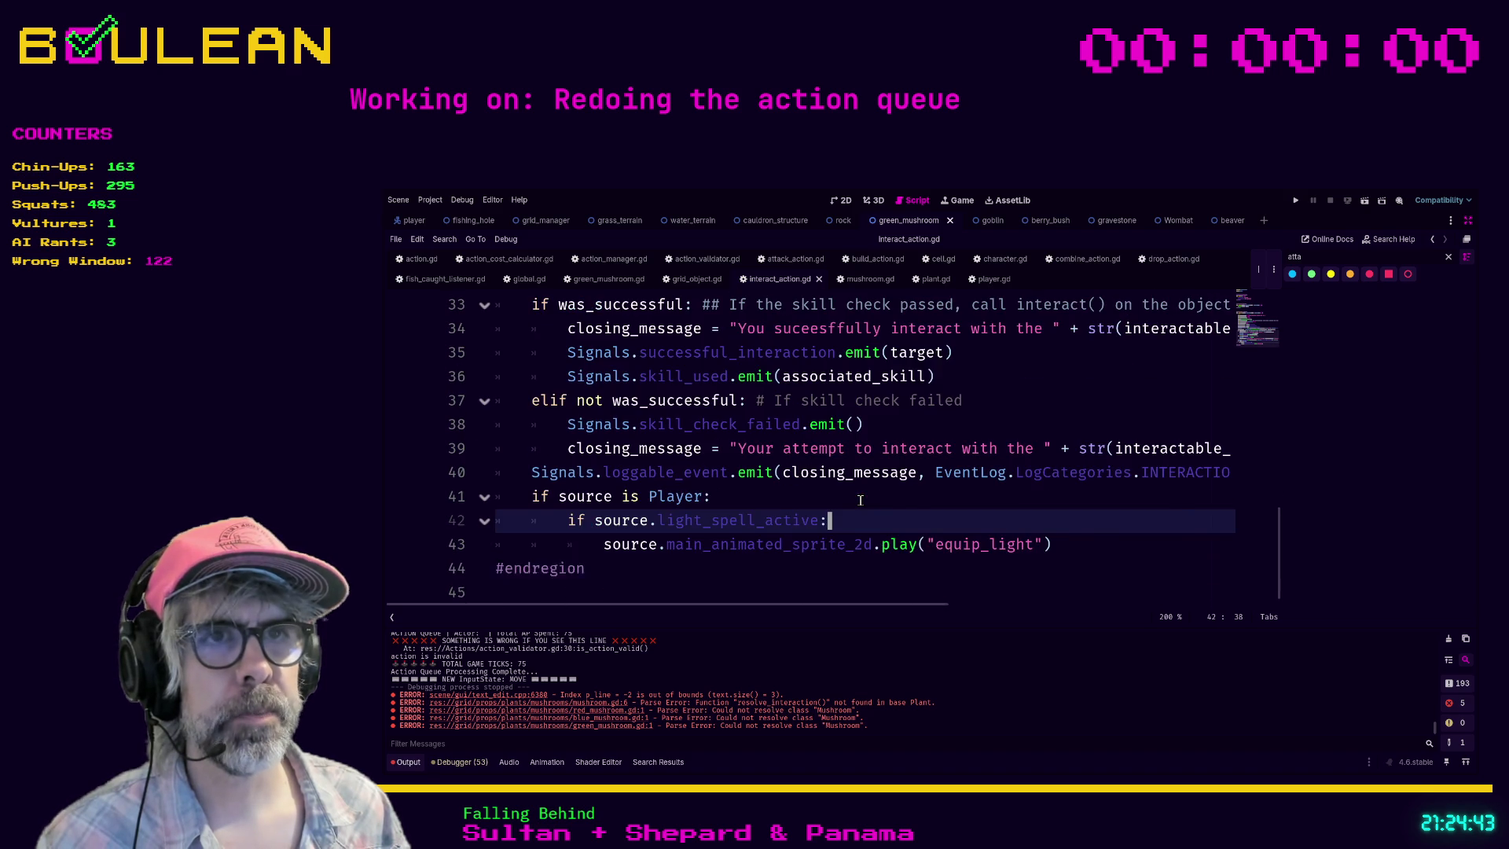
{"action": "scroll", "coordinate": [859, 497], "scroll_direction": "up", "scroll_amount": 1}
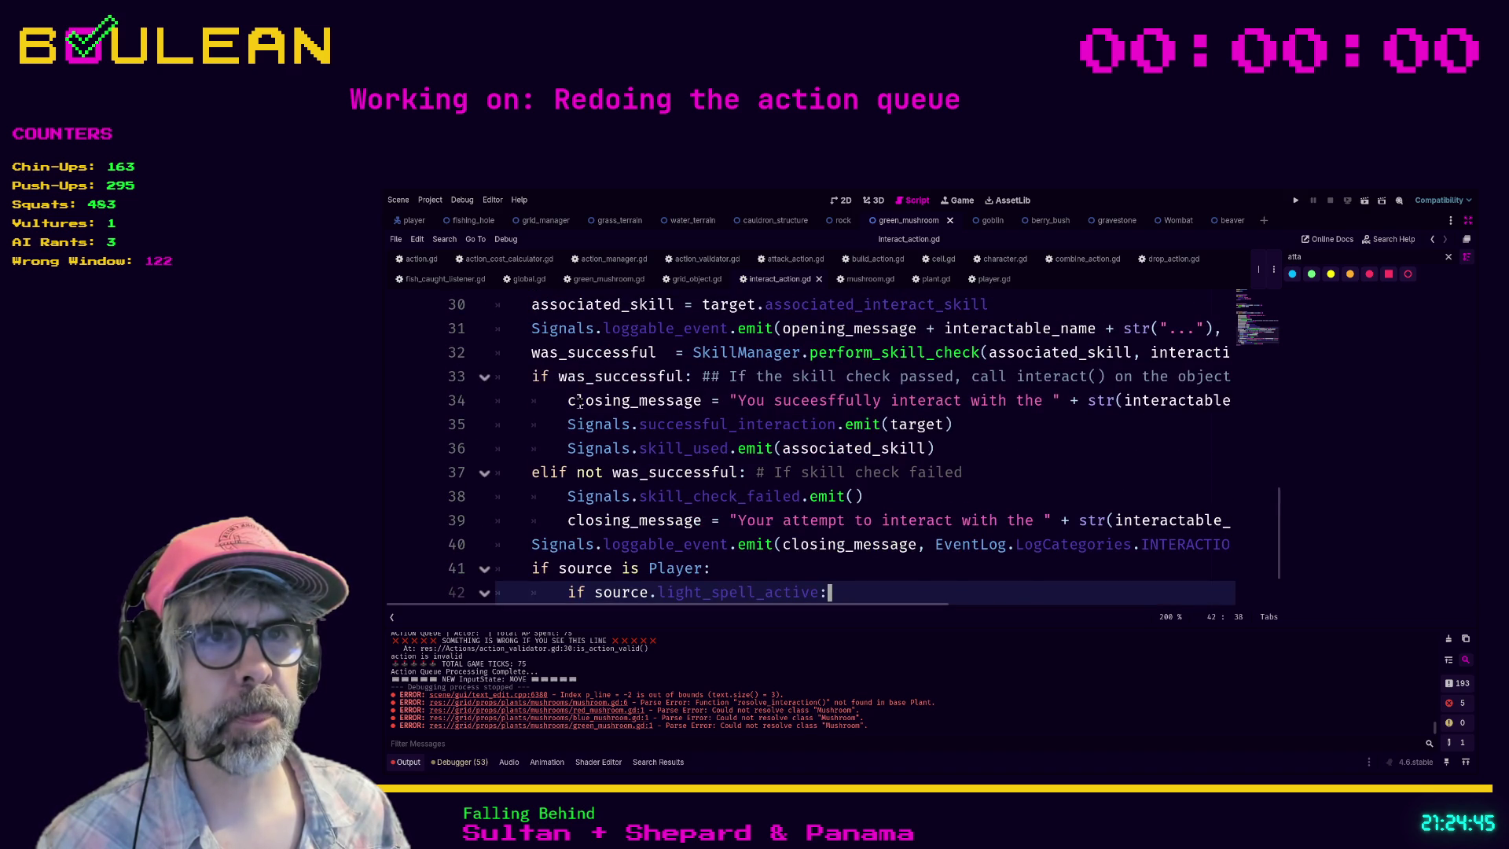
{"action": "left_click", "coordinate": [565, 424]}
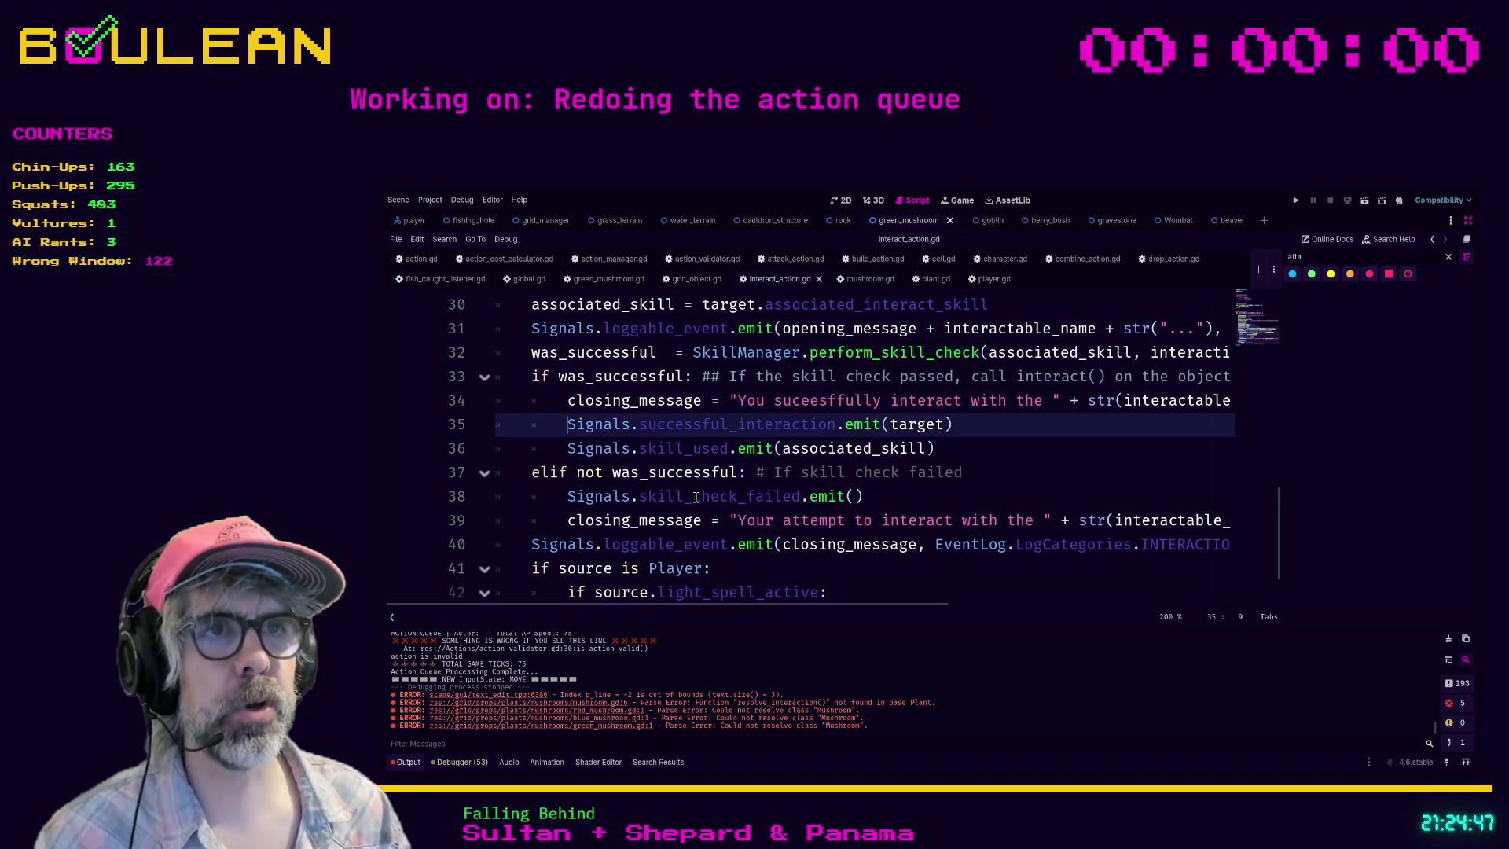
{"action": "key", "text": "Return"}
{"action": "key", "text": "Up"}
{"action": "type", "text": "target.res"}
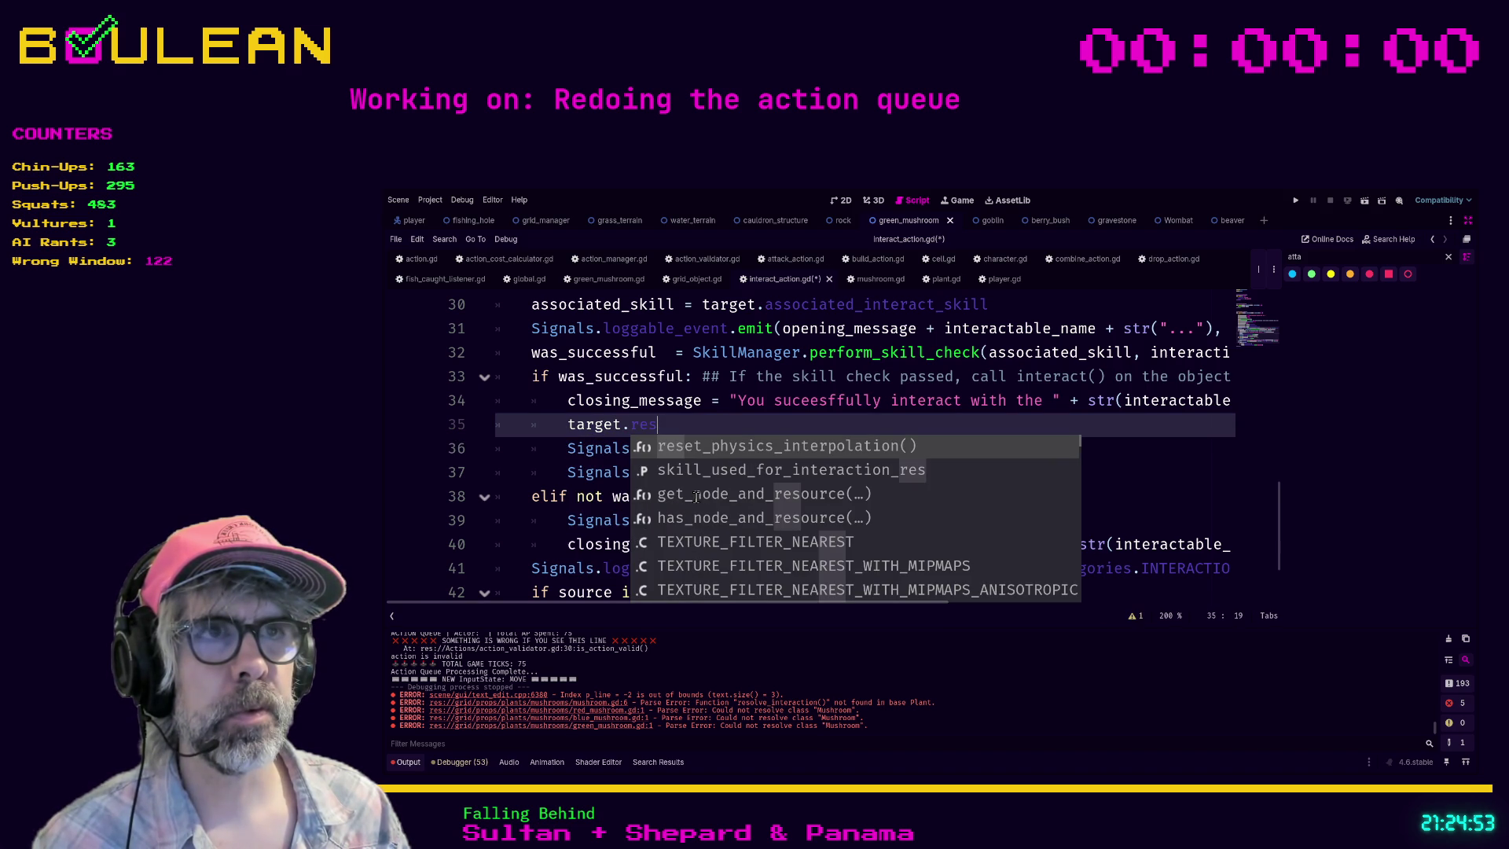
{"action": "type", "text": "p;"}
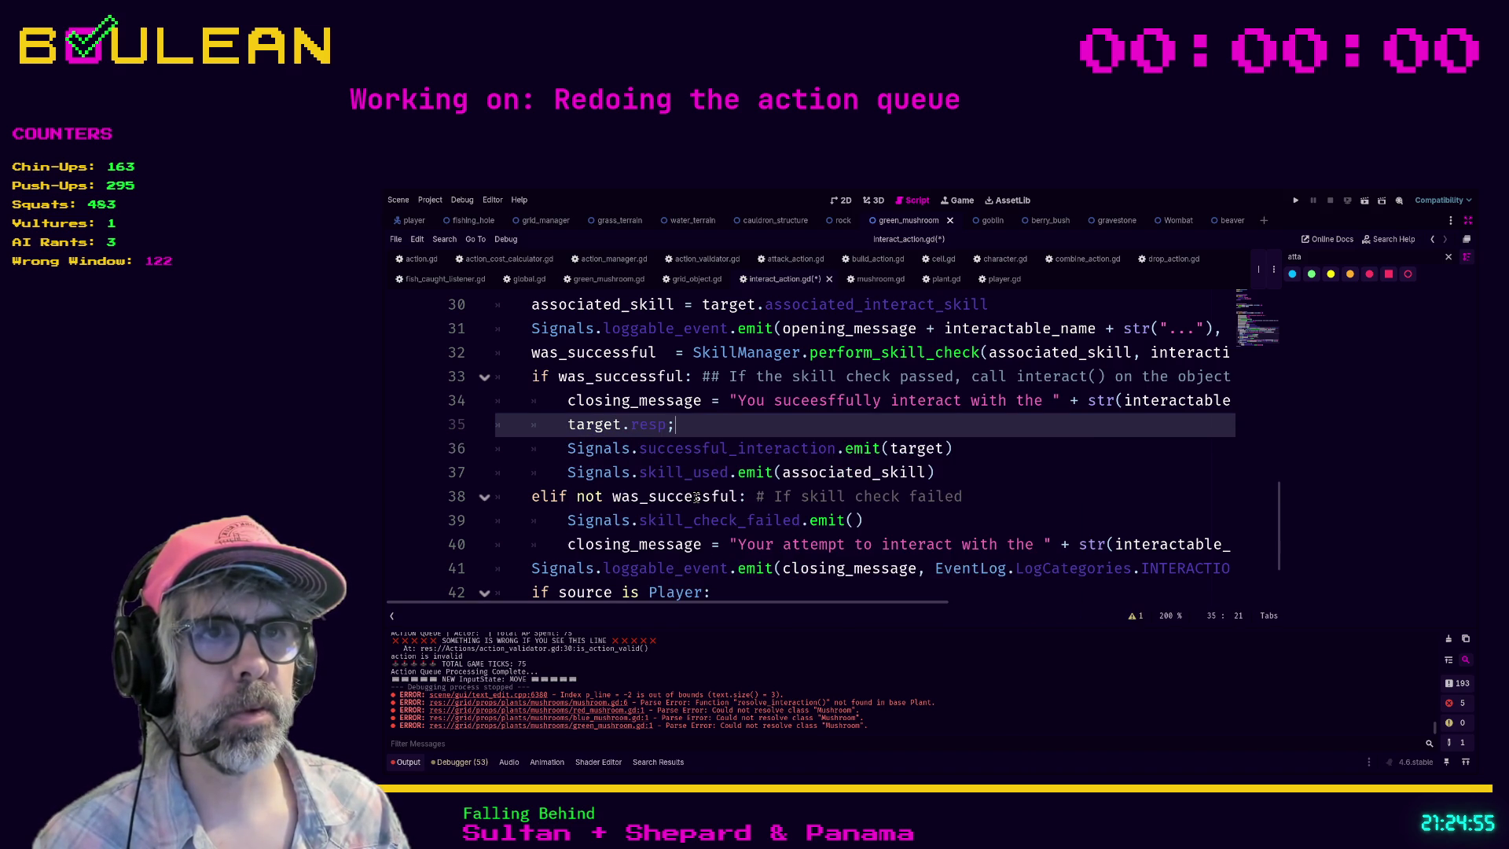
Step: Complete the line as target.resolve_interaction() via autocomplete and save interact_action.gd
{"action": "scroll", "coordinate": [669, 491], "scroll_direction": "up", "scroll_amount": 5}
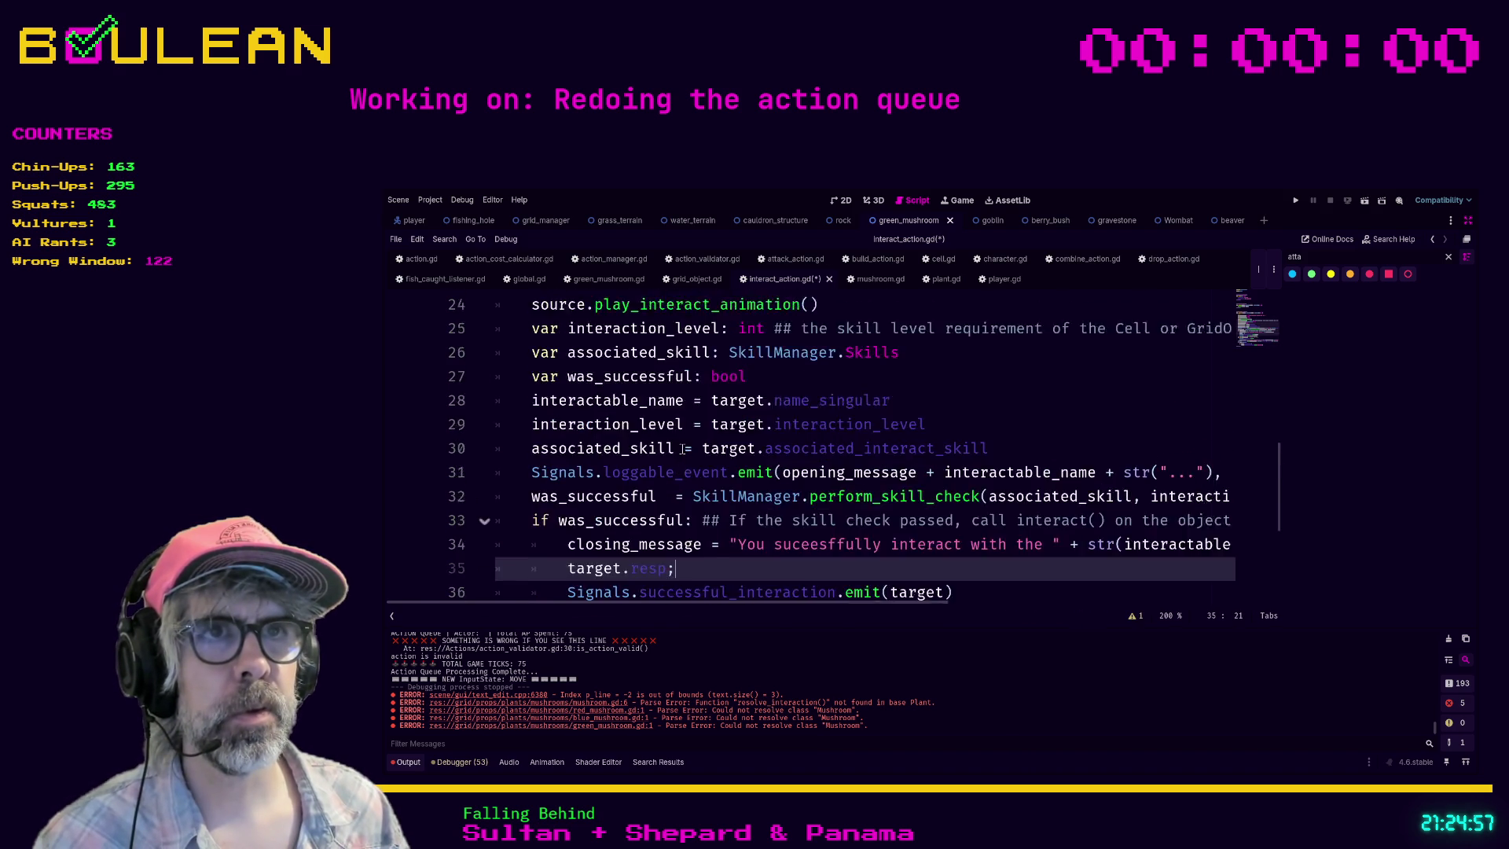
{"action": "scroll", "coordinate": [688, 456], "scroll_direction": "down", "scroll_amount": 1}
{"action": "scroll", "coordinate": [688, 456], "scroll_direction": "down", "scroll_amount": 6}
{"action": "scroll", "coordinate": [700, 470], "scroll_direction": "up", "scroll_amount": 1}
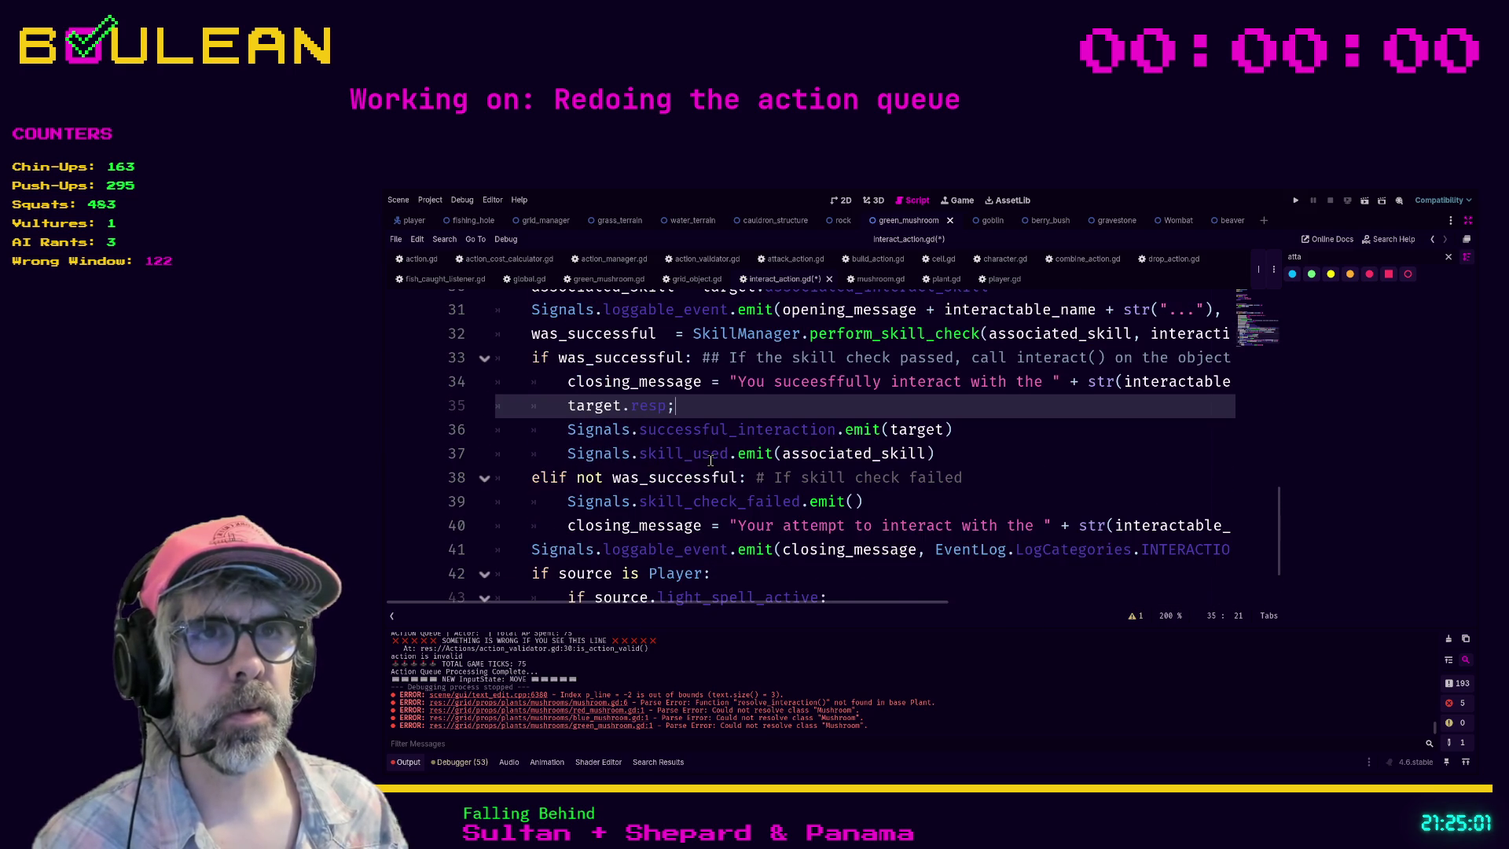
{"action": "key", "text": "BackSpace"}
{"action": "key", "text": "BackSpace"}
{"action": "key", "text": "BackSpace"}
{"action": "key", "text": "BackSpace"}
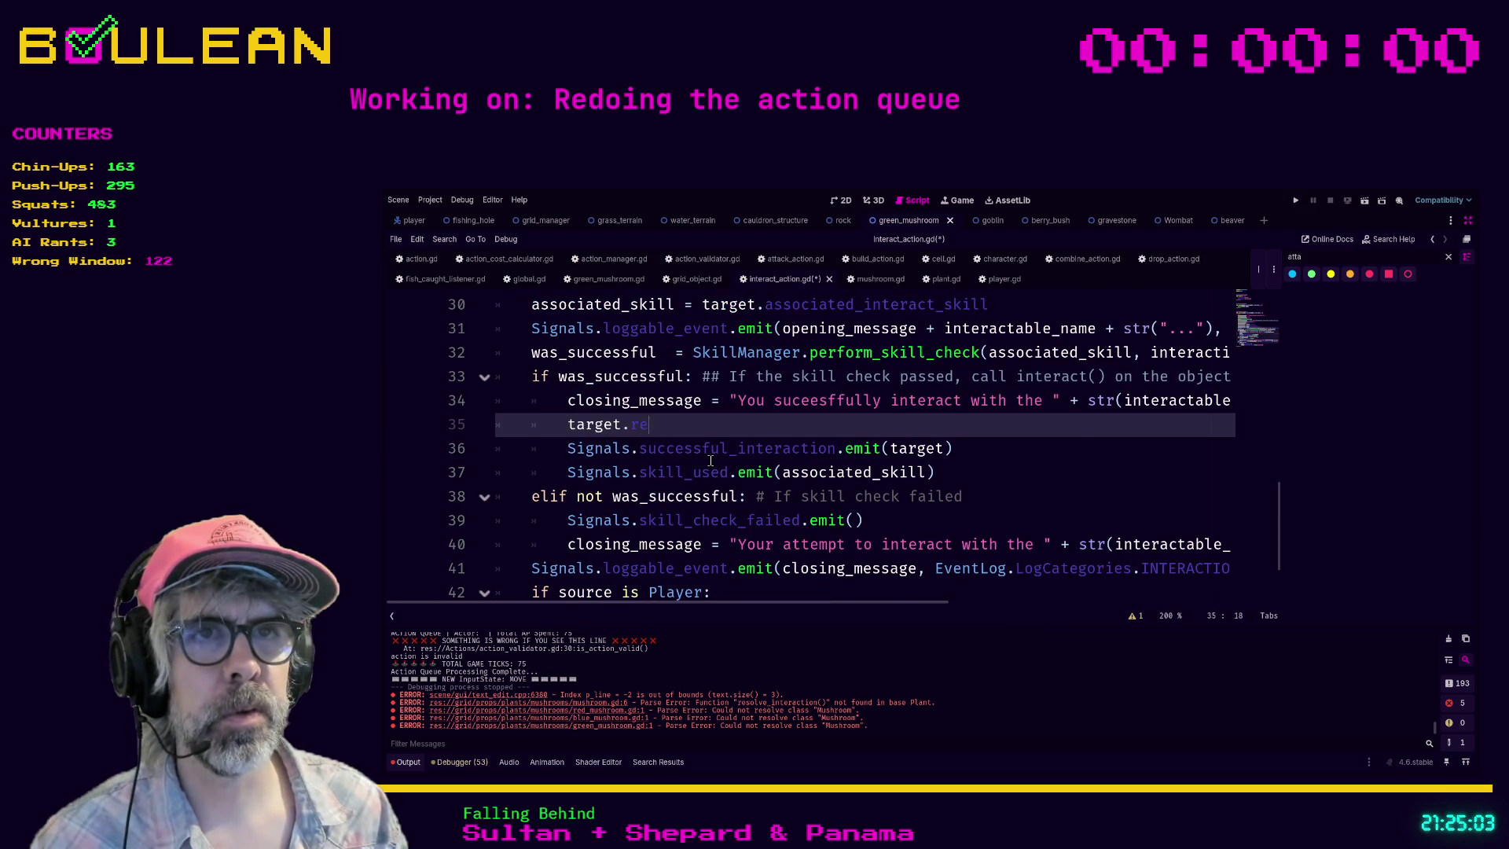
{"action": "type", "text": "solve"}
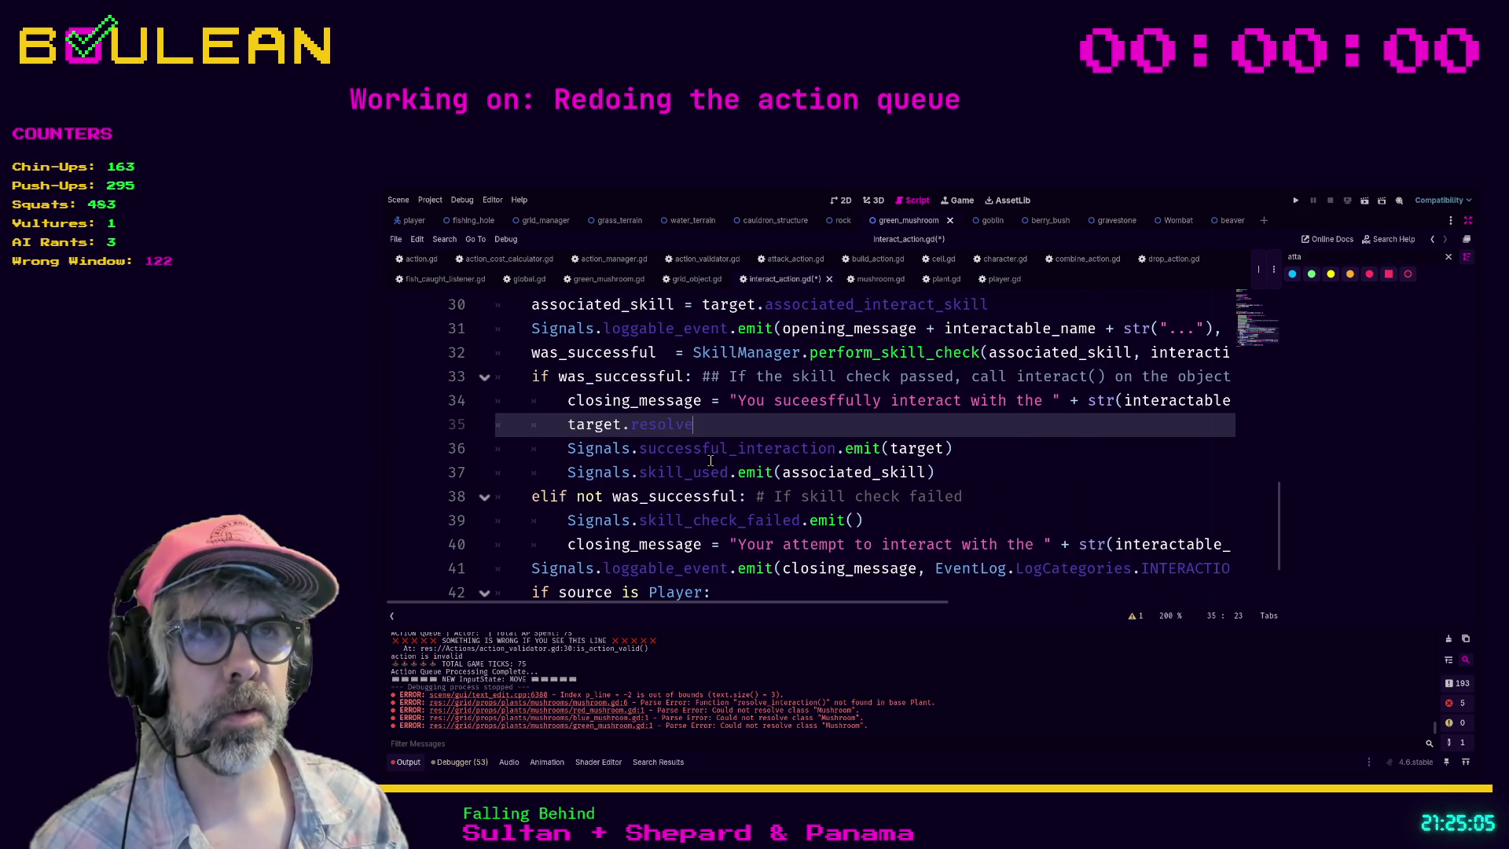
{"action": "type", "text": "_interactio"}
{"action": "key", "text": "Return"}
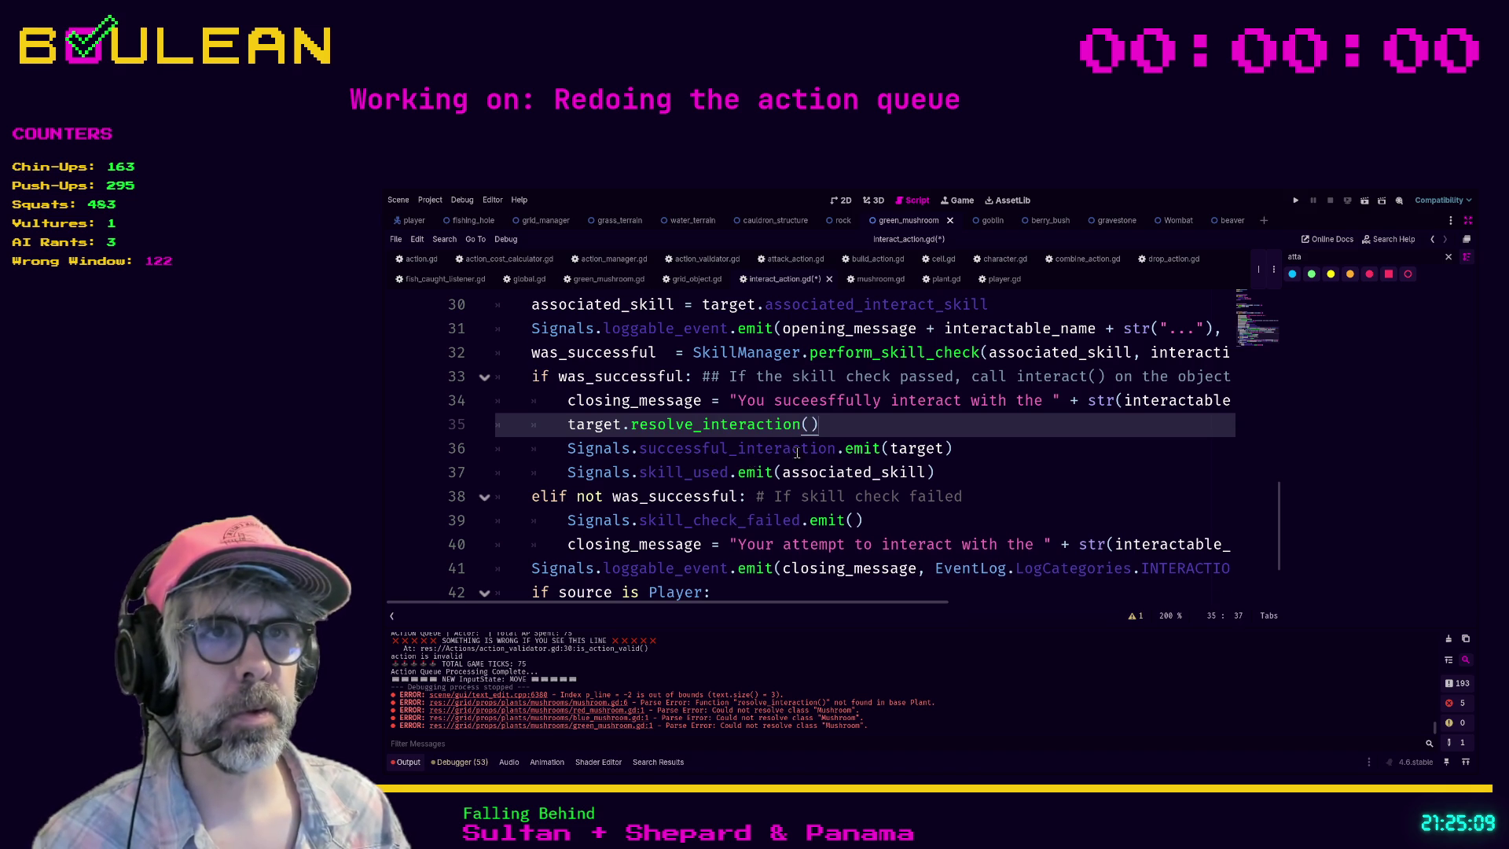
{"action": "scroll", "coordinate": [792, 451], "scroll_direction": "up", "scroll_amount": 5}
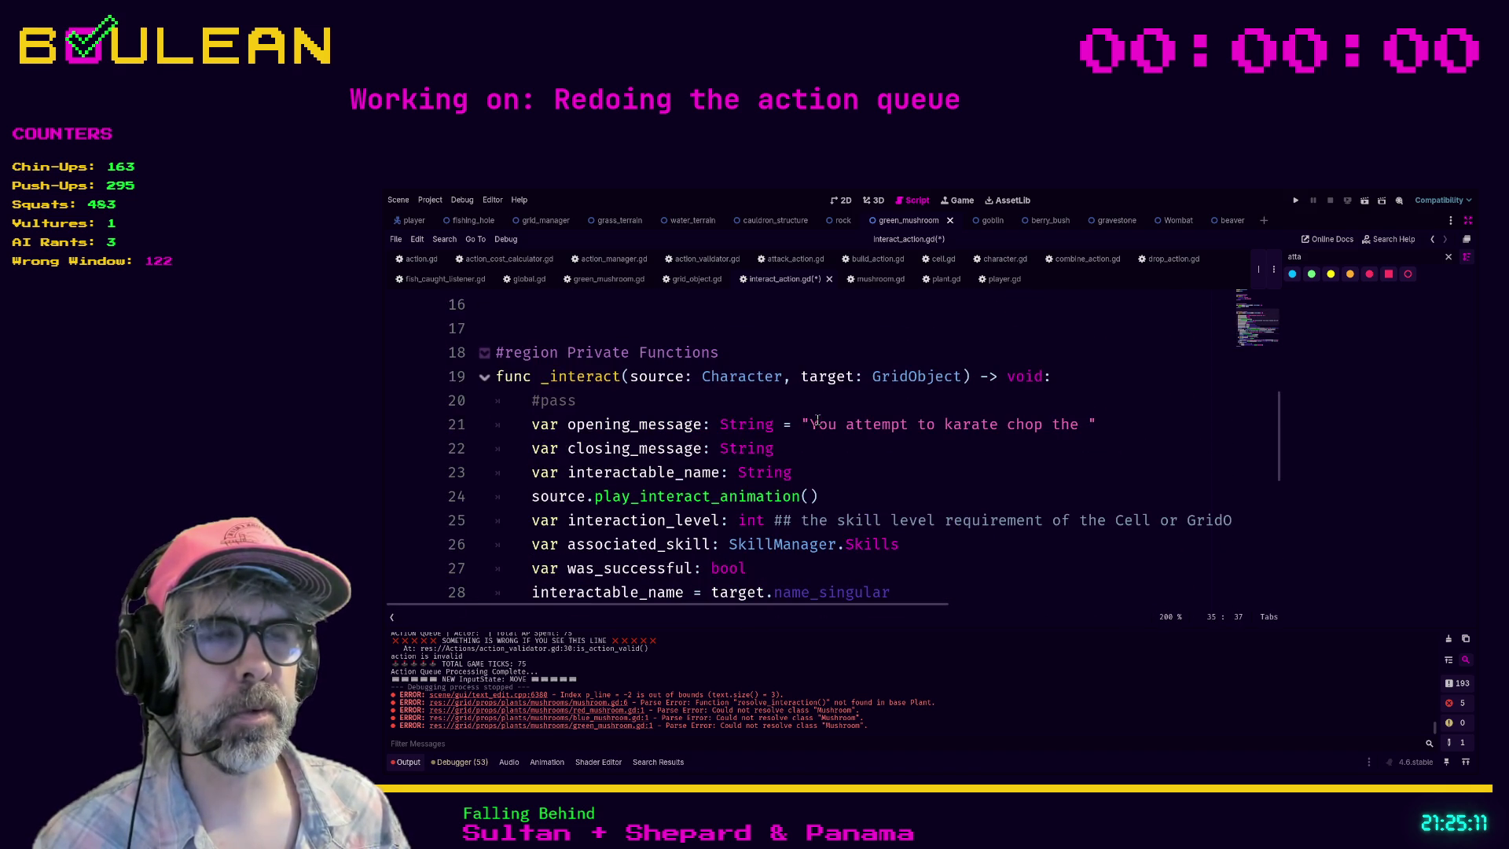
{"action": "scroll", "coordinate": [842, 378], "scroll_direction": "down", "scroll_amount": 2}
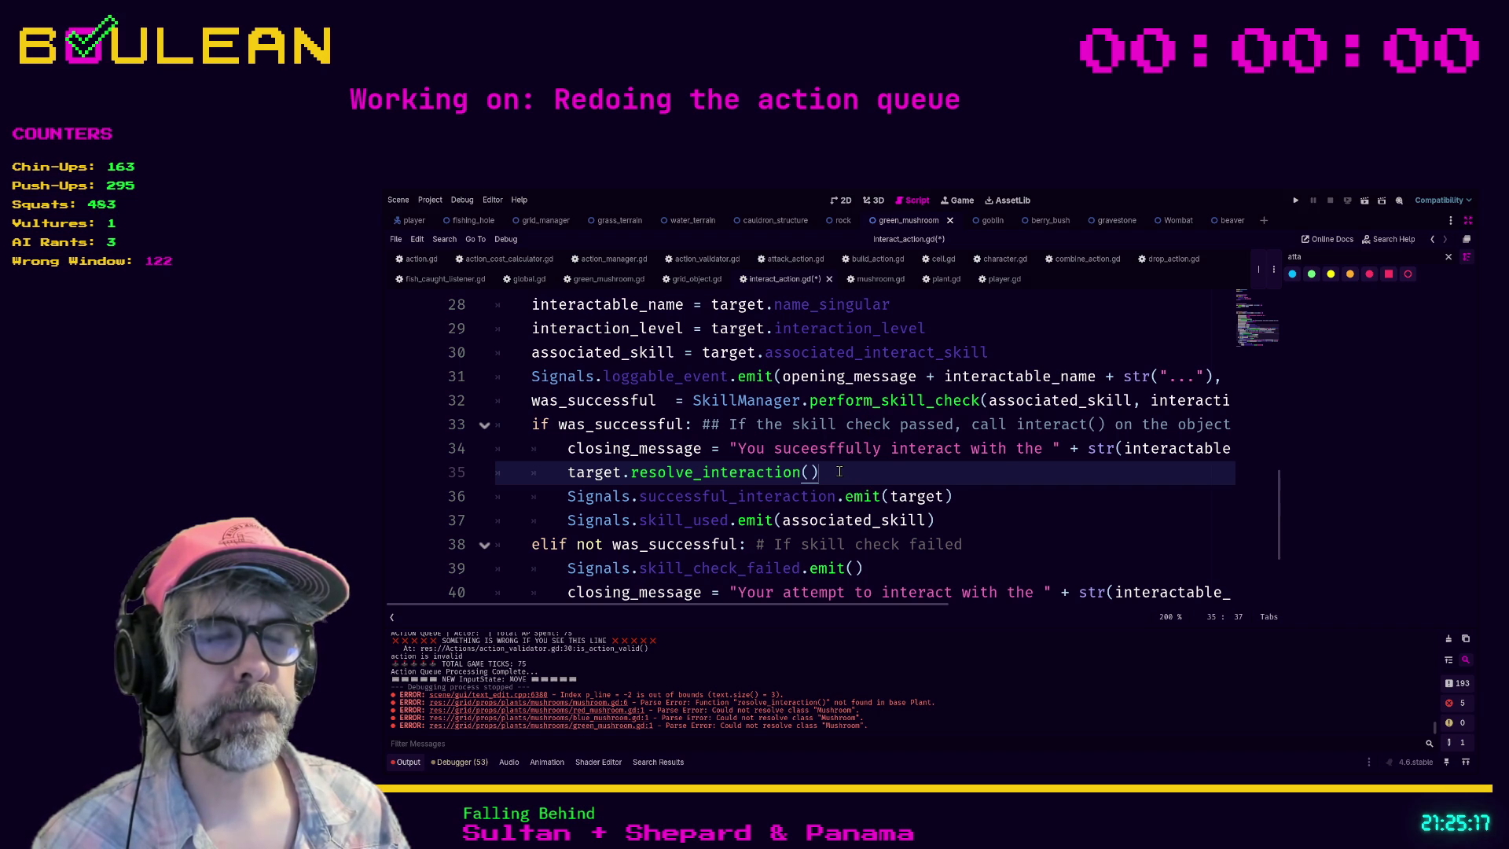
{"action": "key", "text": "ctrl+s"}
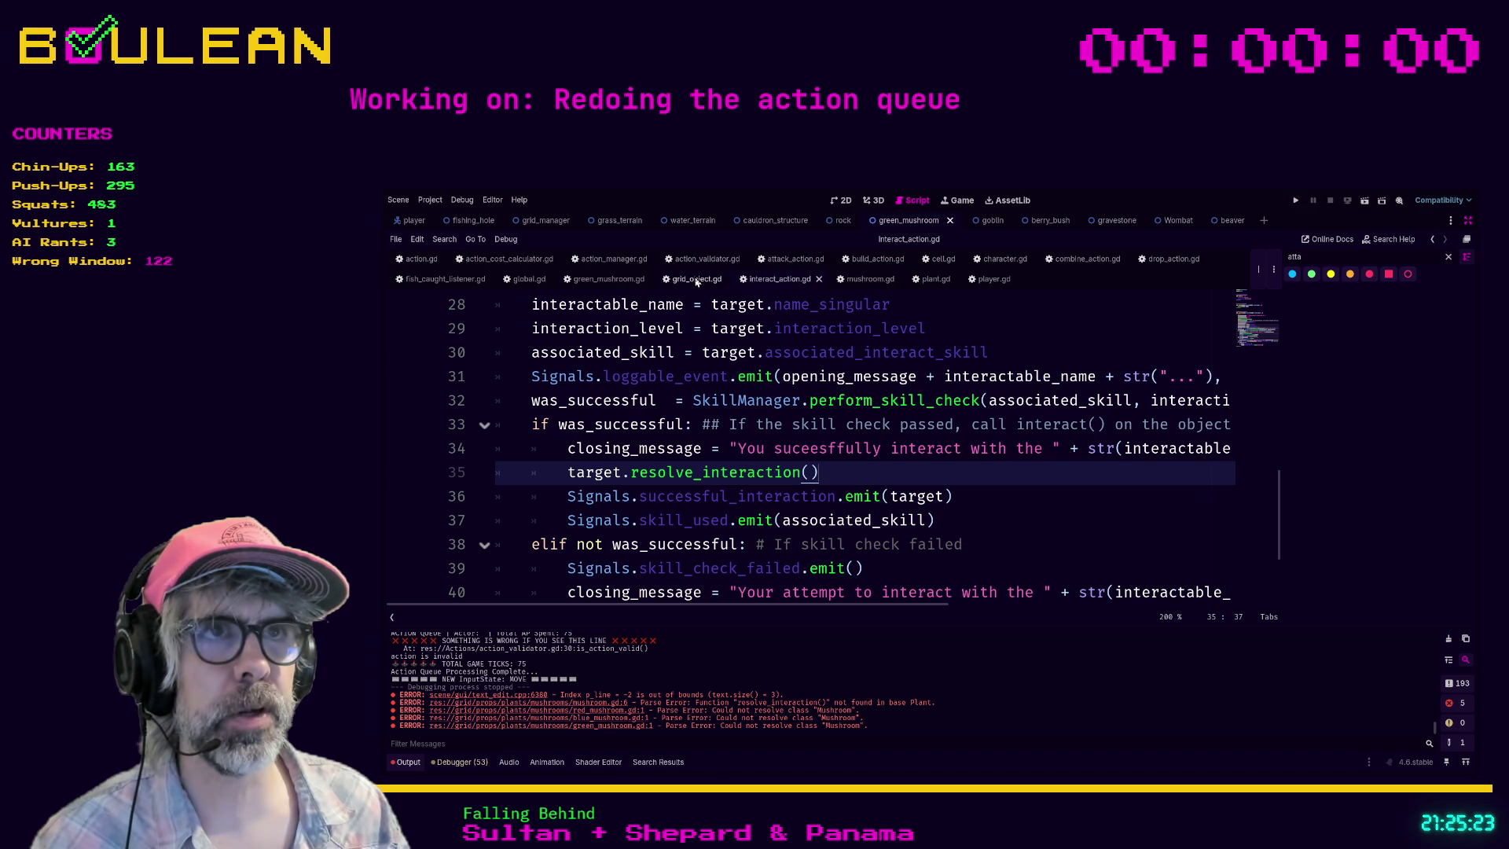
{"action": "left_click", "coordinate": [863, 279]}
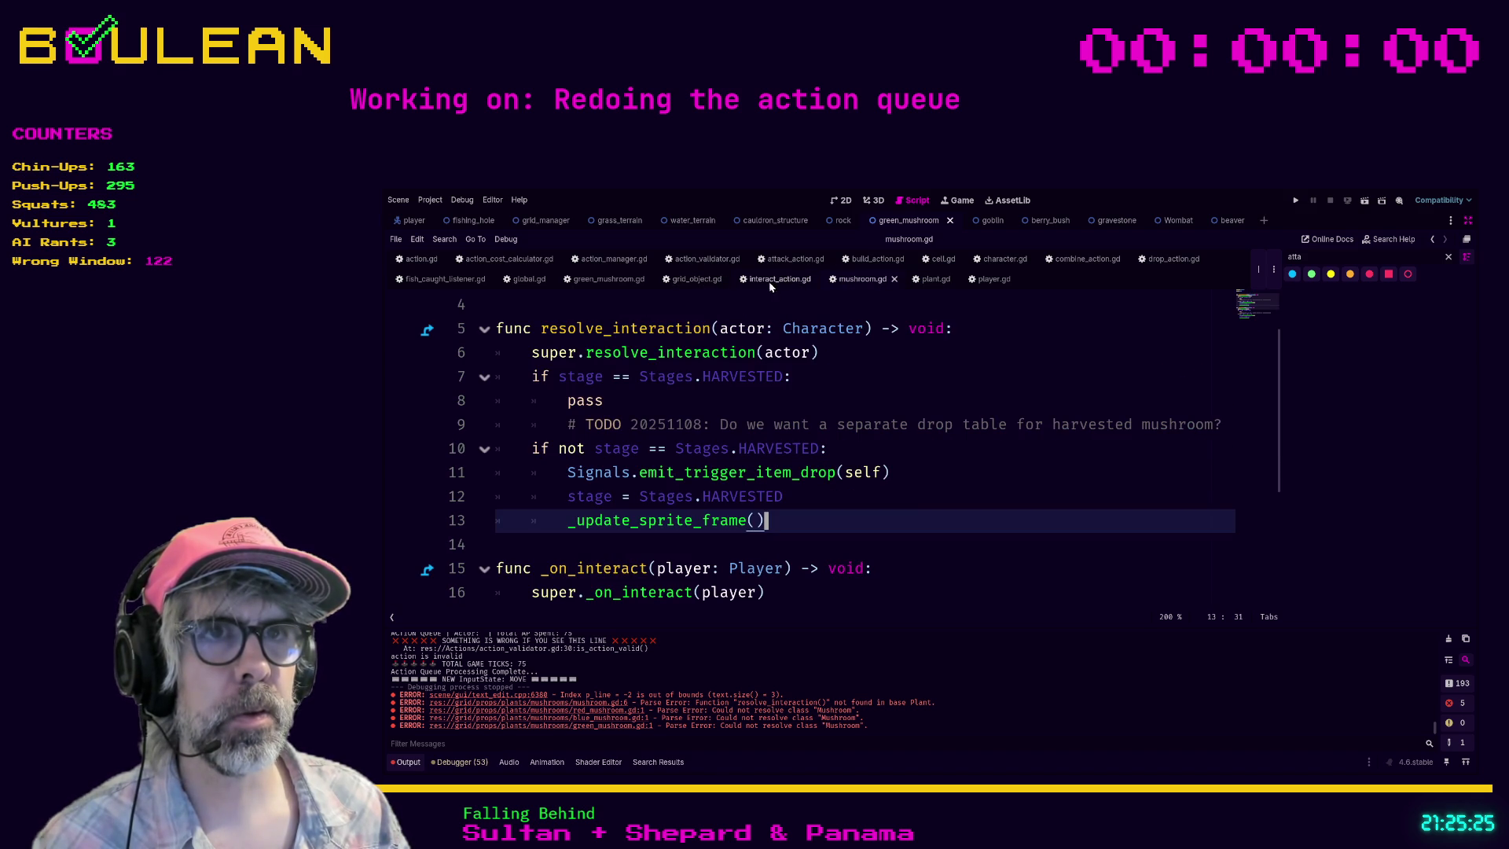
Step: Add a resolve_interaction() -> void stub commented 'Used in sub-classes' with pass below interact() in grid_object.gd, and save
{"action": "left_click", "coordinate": [695, 279]}
{"action": "left_click", "coordinate": [673, 480]}
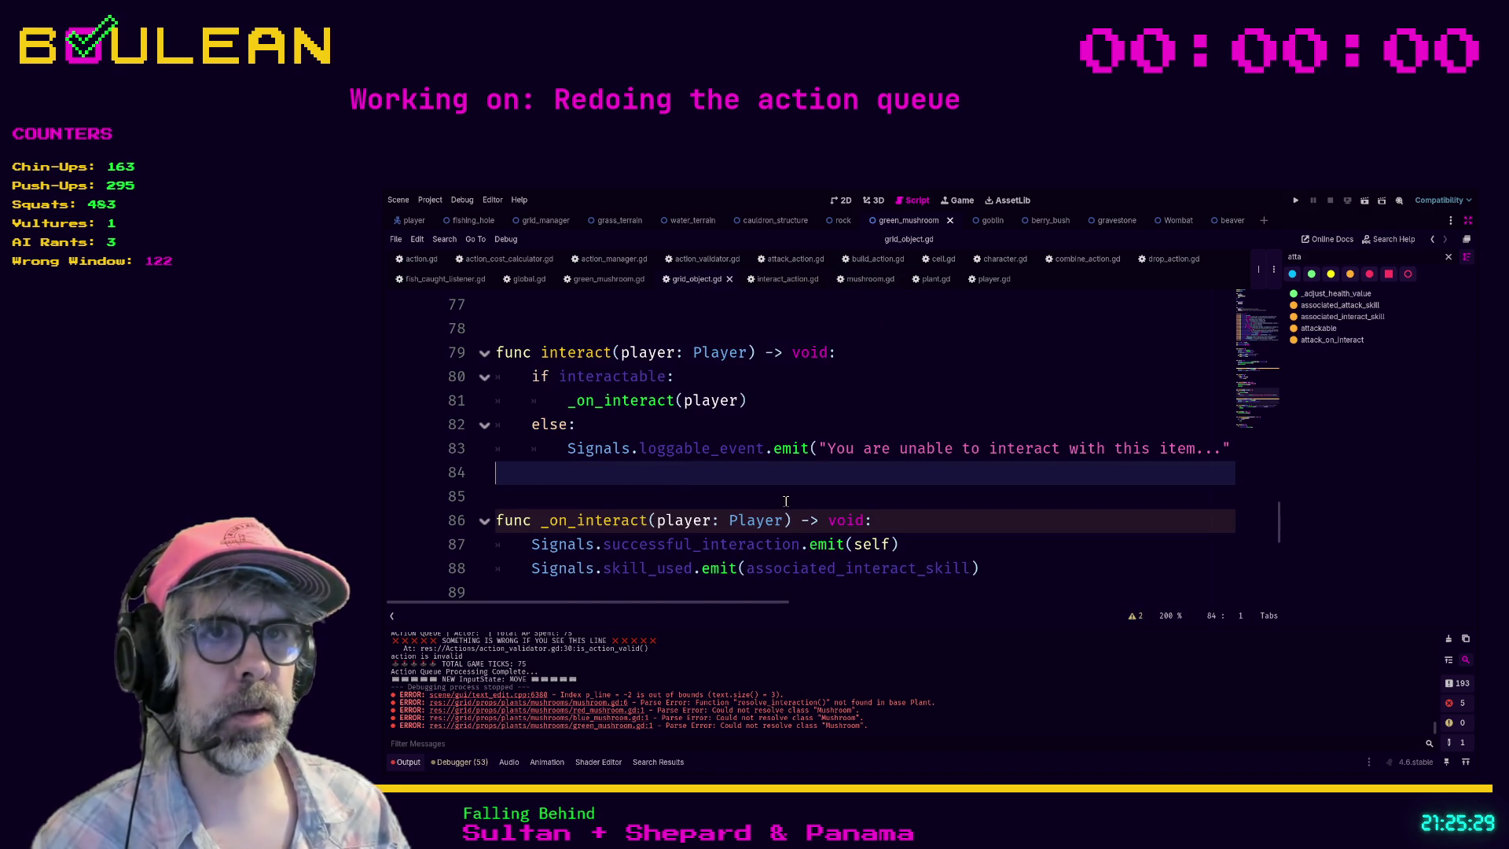
{"action": "key", "text": "Return"}
{"action": "key", "text": "Return"}
{"action": "key", "text": "Return"}
{"action": "key", "text": "Up"}
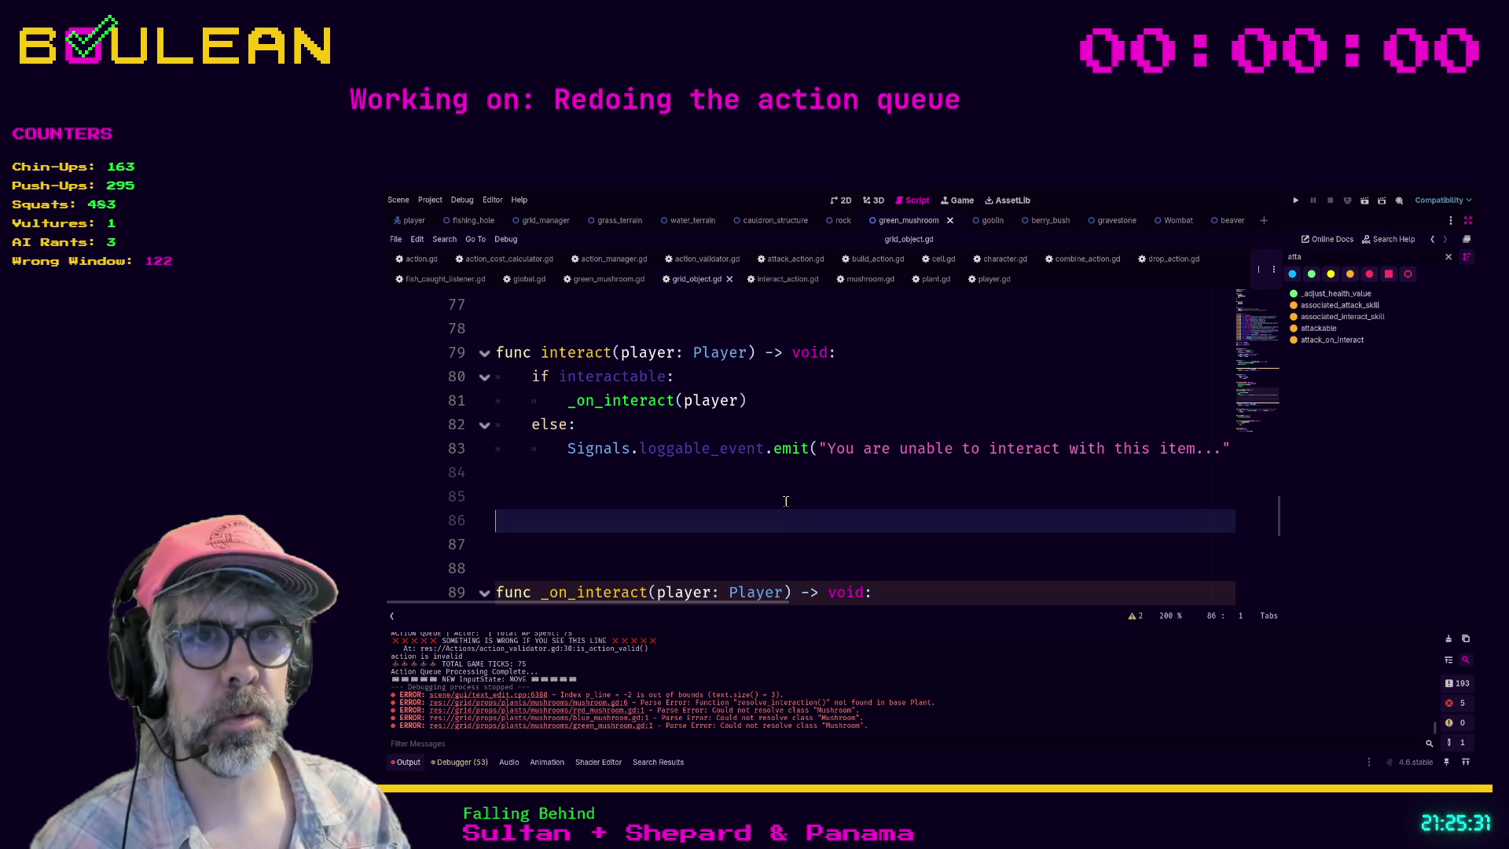
{"action": "key", "text": "Up"}
{"action": "type", "text": "func resolve_interaction() -> voi"}
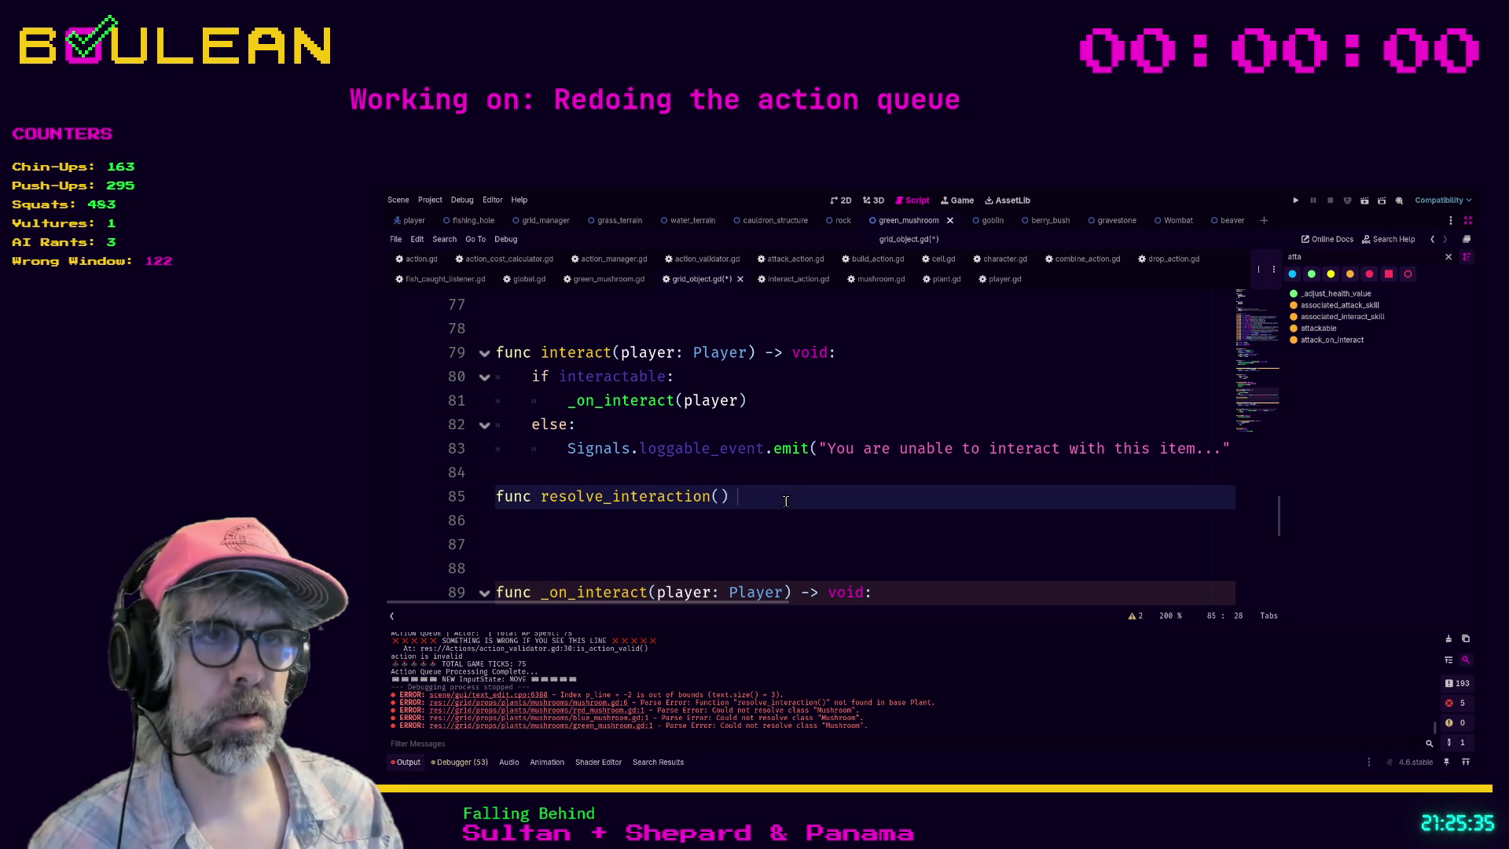
{"action": "type", "text": "d:"}
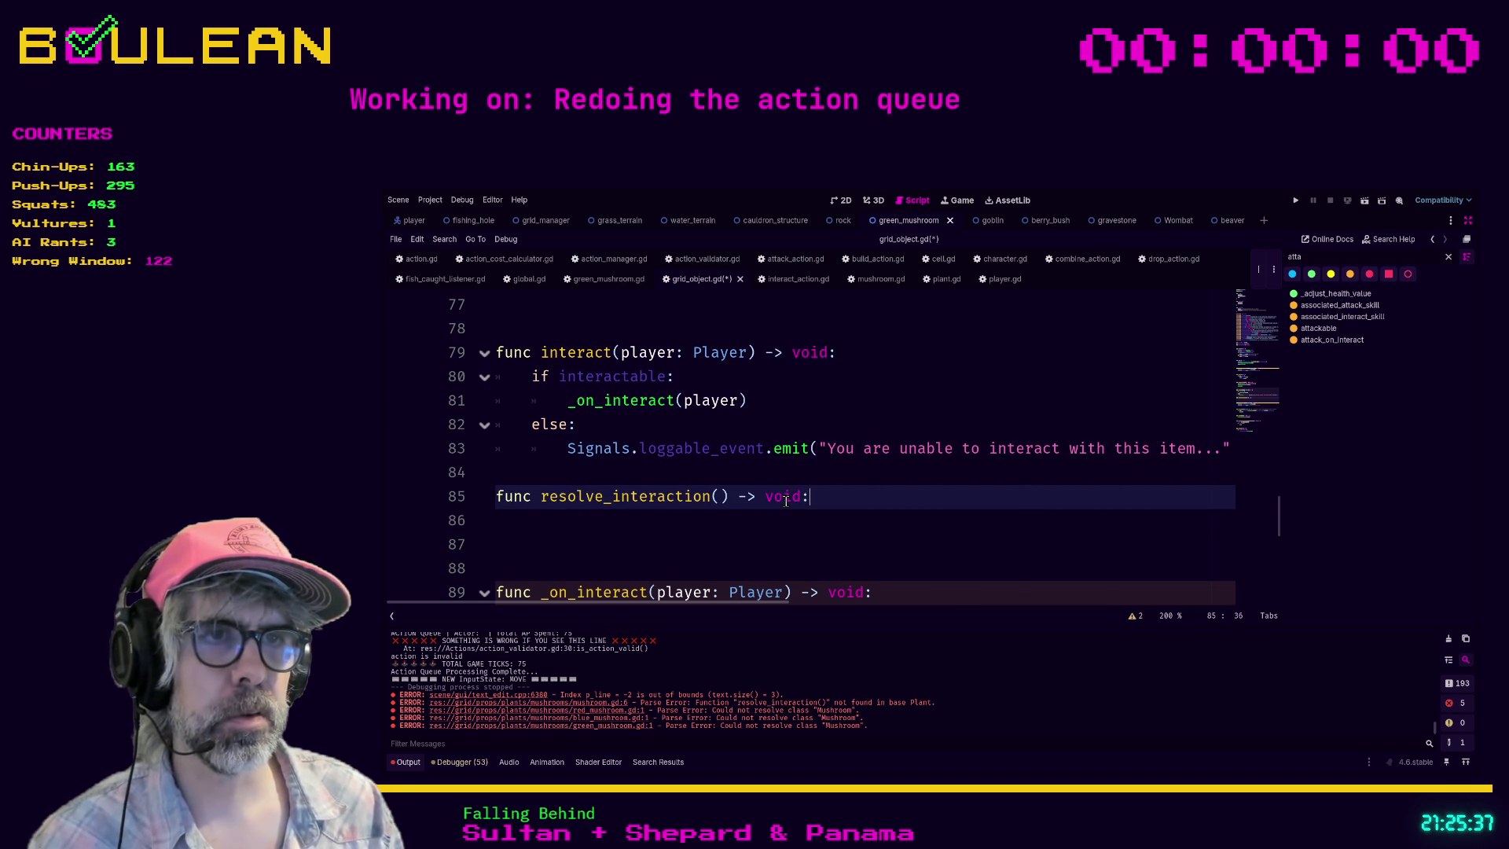
{"action": "key", "text": "Return"}
{"action": "type", "text": "sub-classes"}
{"action": "key", "text": "Return"}
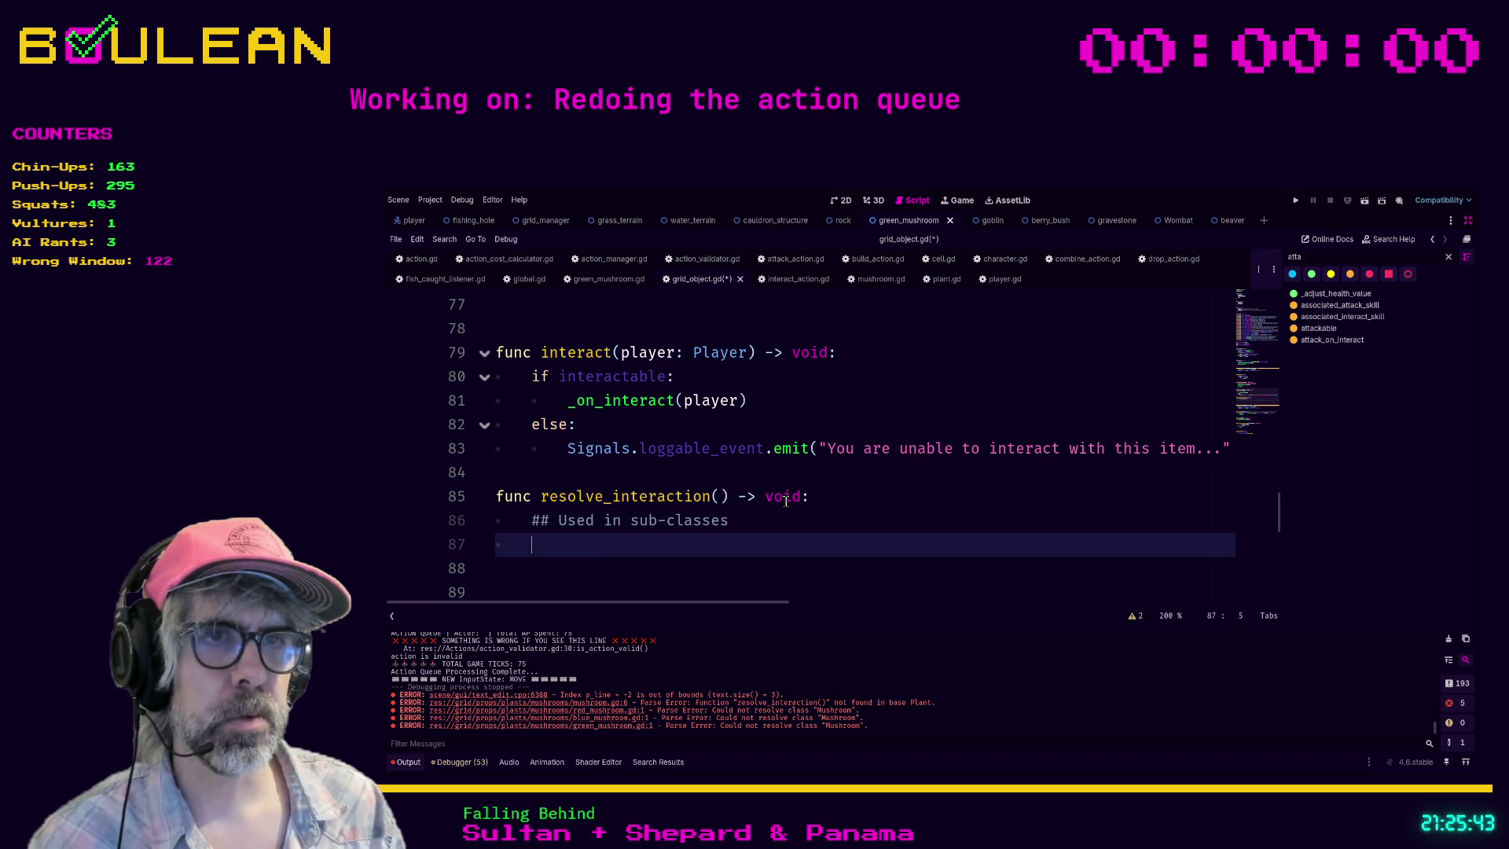
{"action": "type", "text": "pass"}
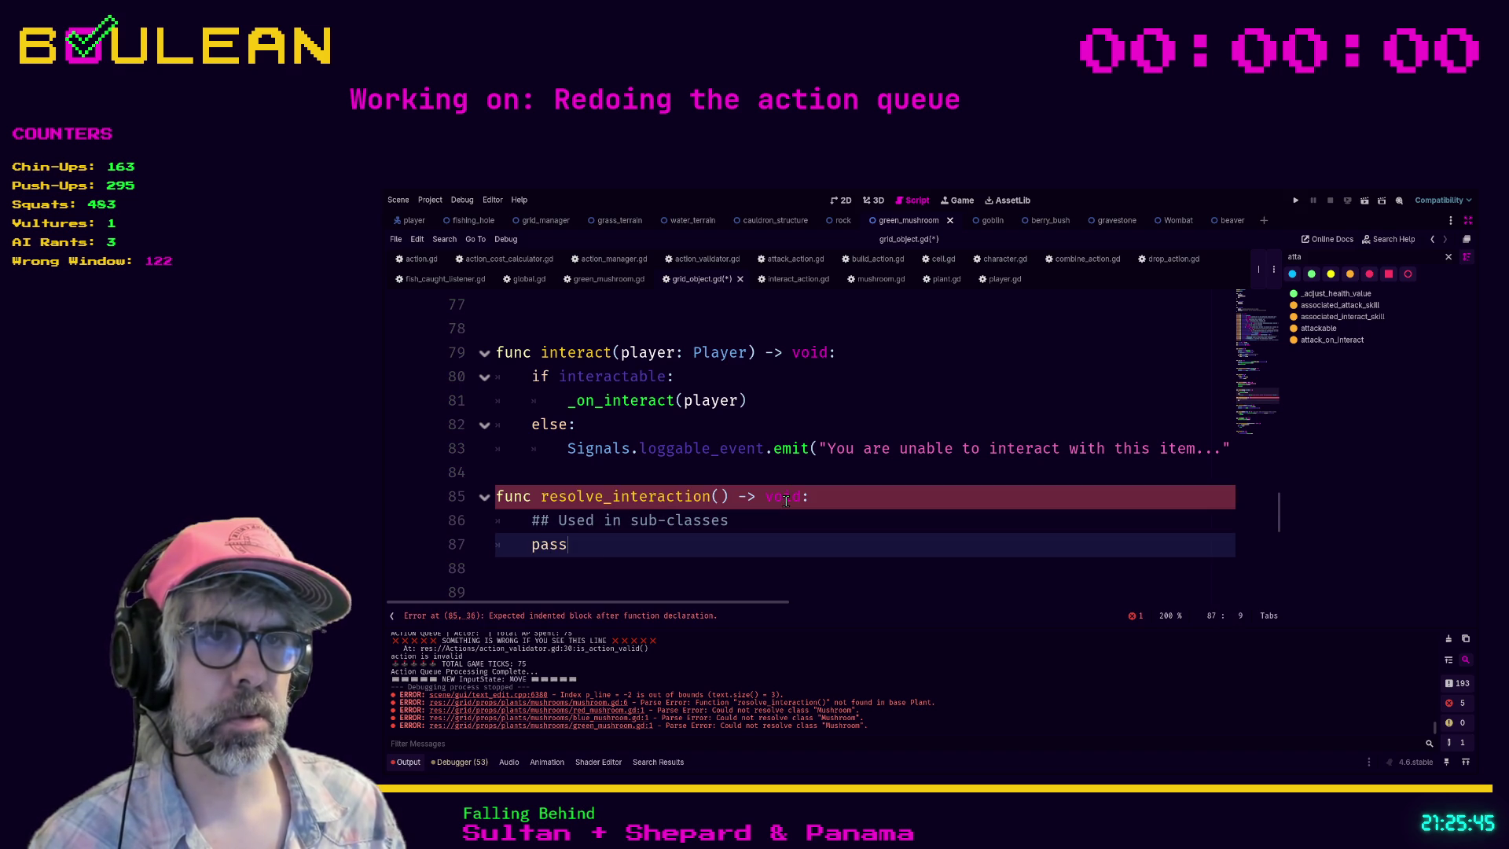
{"action": "key", "text": "Return"}
{"action": "key", "text": "ctrl+s"}
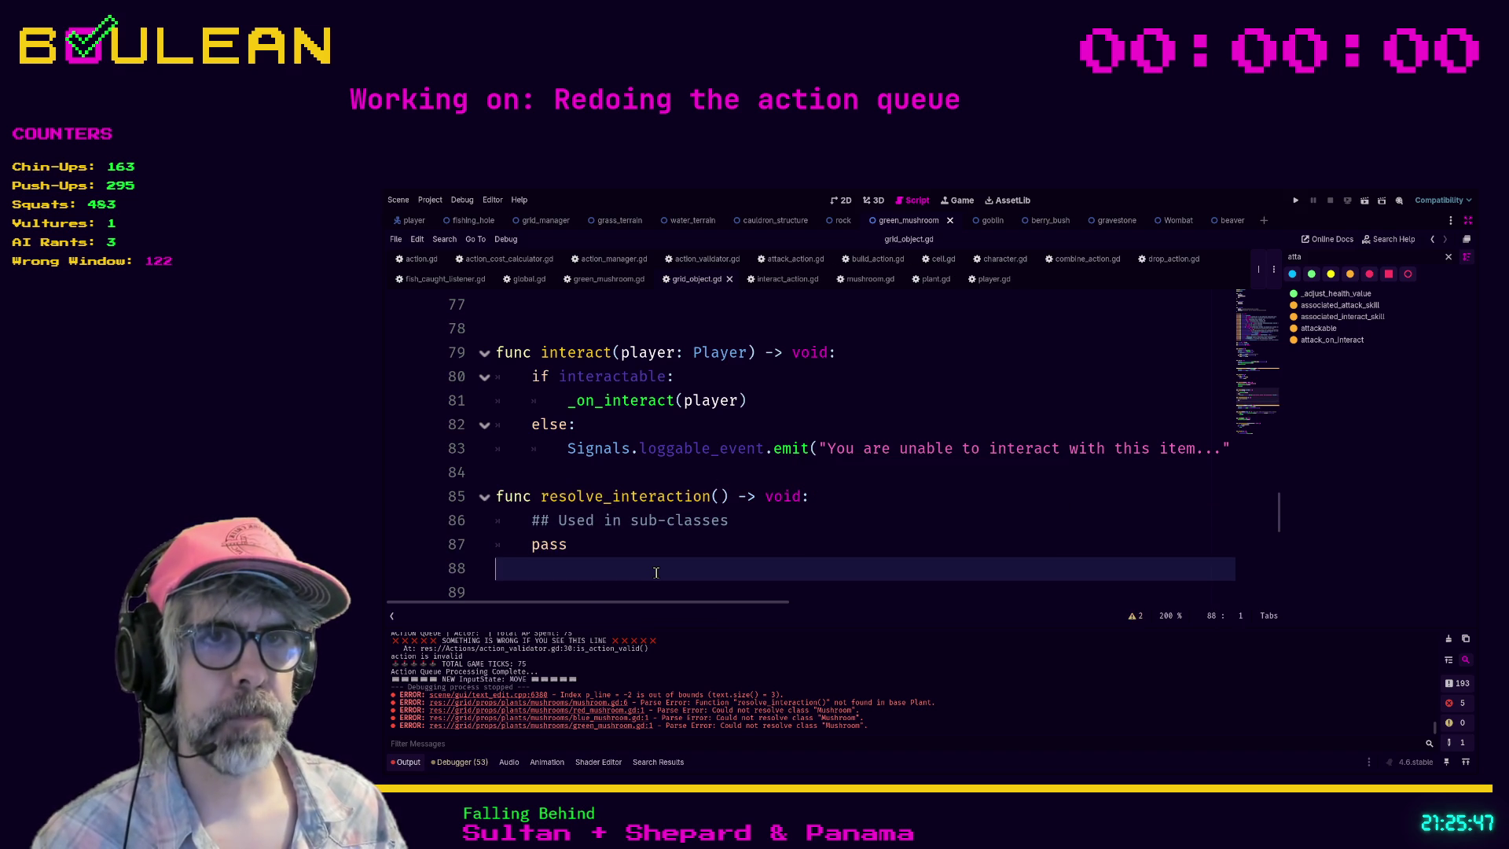
{"action": "left_click", "coordinate": [865, 283]}
Step: Open plant.gd via the Plant class name and delete its resolve_interaction function
{"action": "scroll", "coordinate": [860, 470], "scroll_direction": "up", "scroll_amount": 1}
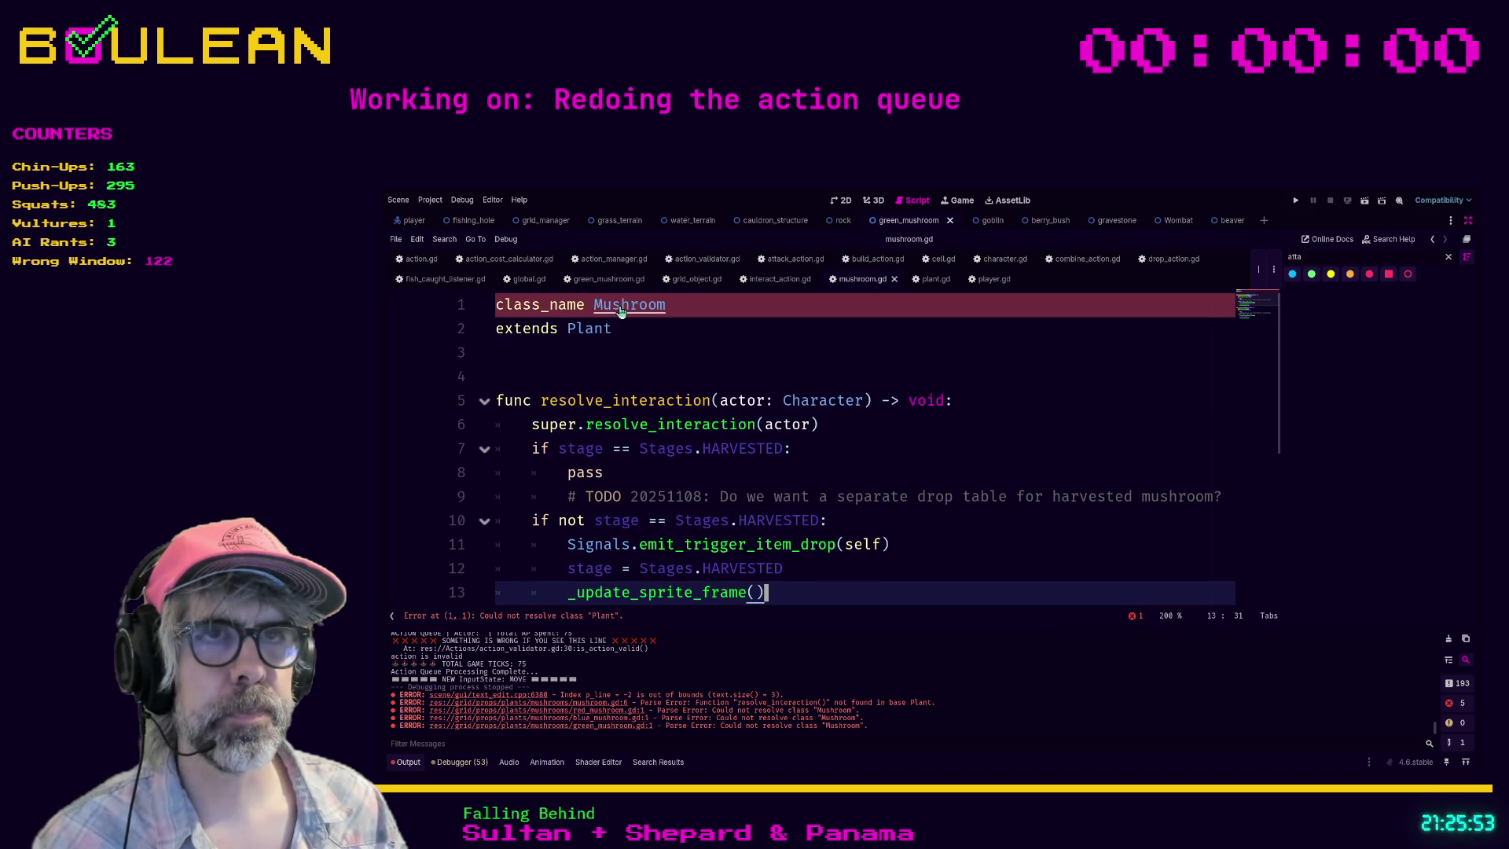
{"action": "scroll", "coordinate": [621, 310], "scroll_direction": "down", "scroll_amount": 4}
{"action": "scroll", "coordinate": [624, 531], "scroll_direction": "up", "scroll_amount": 1}
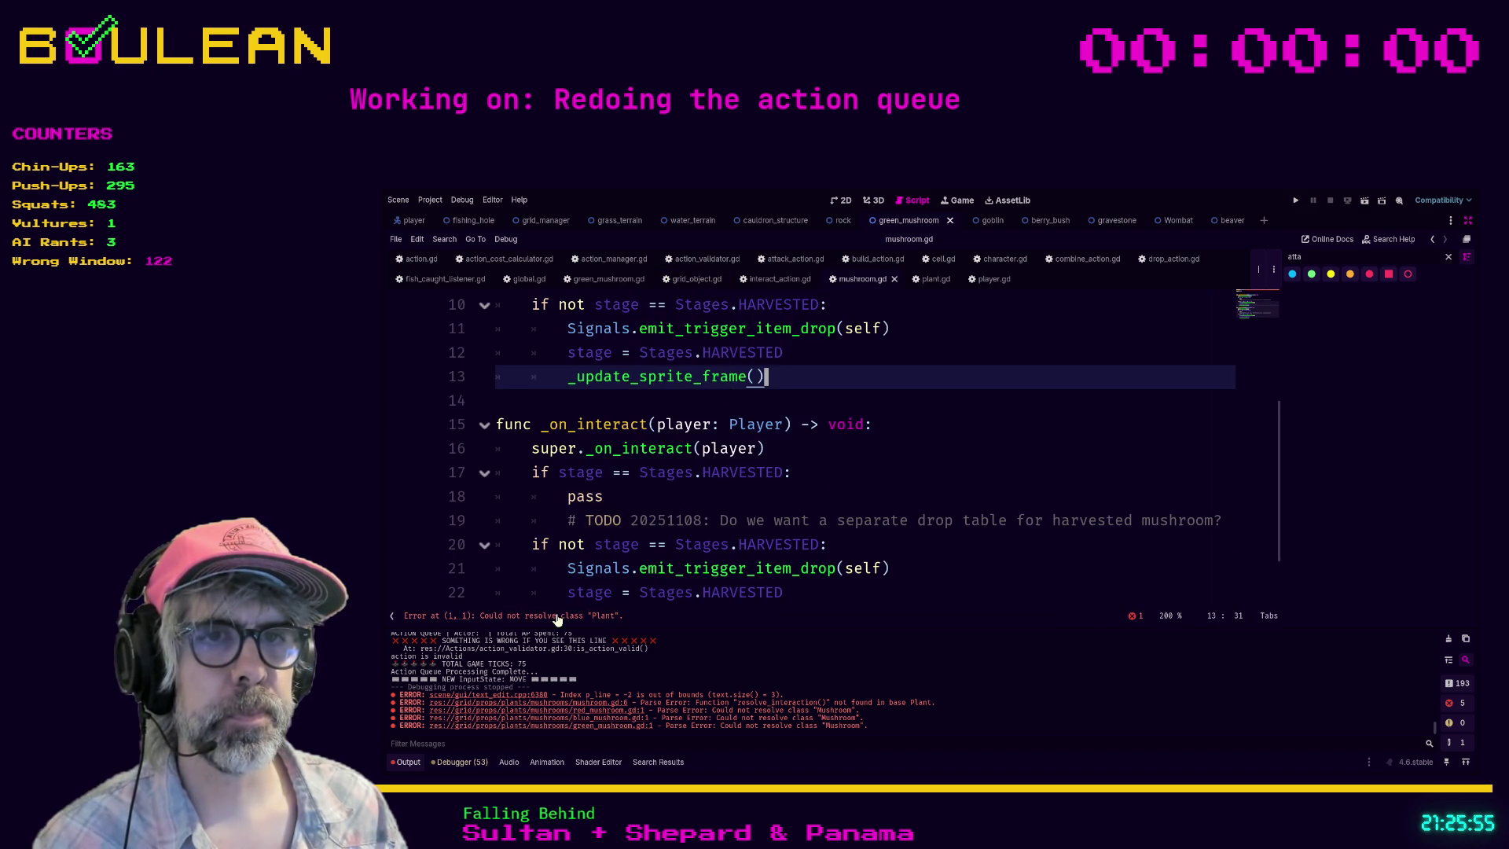
{"action": "scroll", "coordinate": [601, 555], "scroll_direction": "up", "scroll_amount": 3}
{"action": "left_click", "coordinate": [585, 328], "text": "ctrl"}
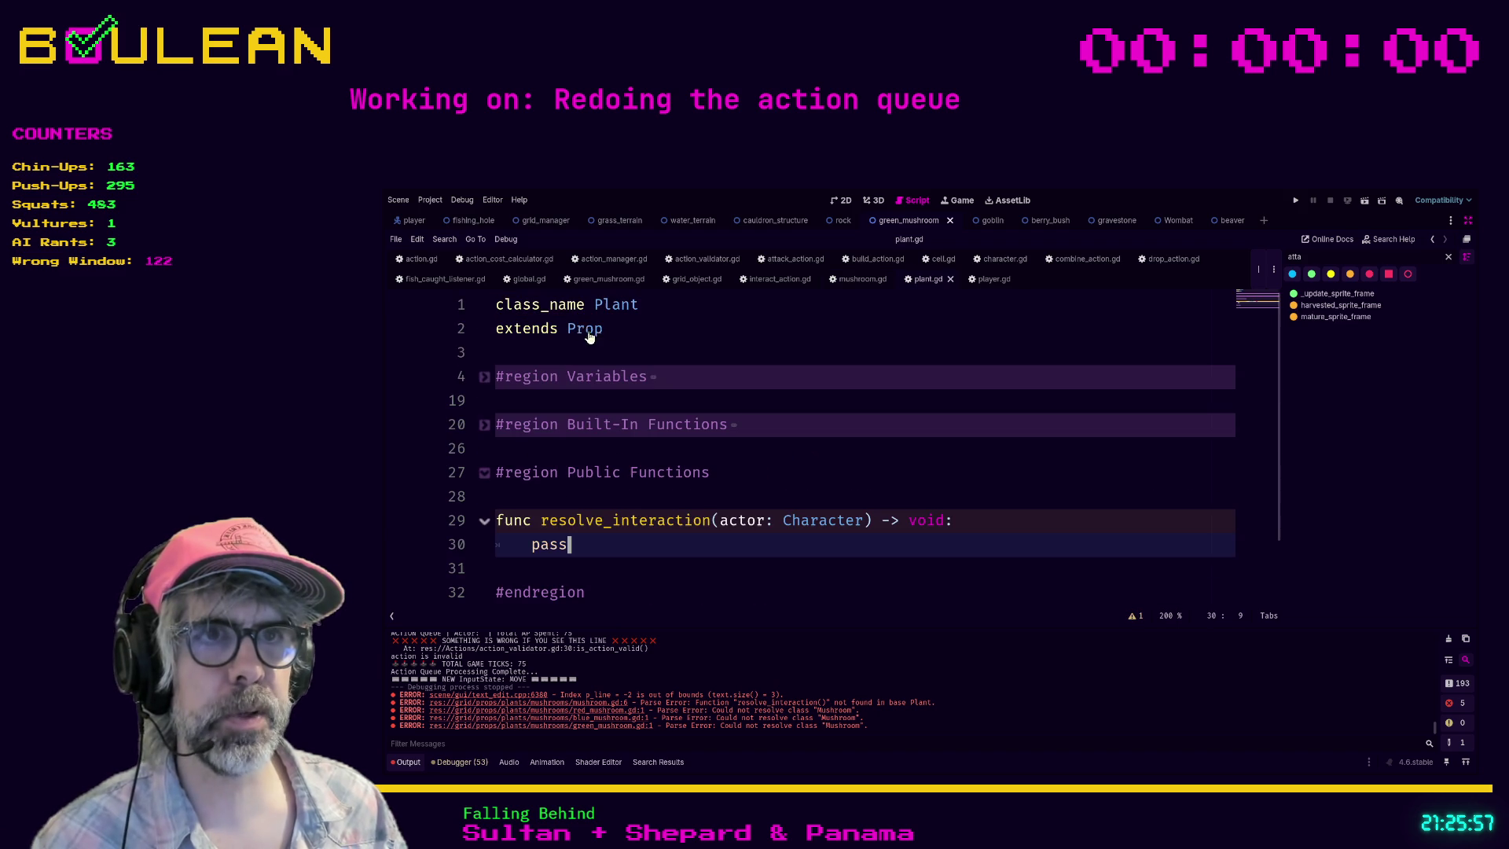
{"action": "left_click_drag", "start_coordinate": [634, 538], "coordinate": [495, 528]}
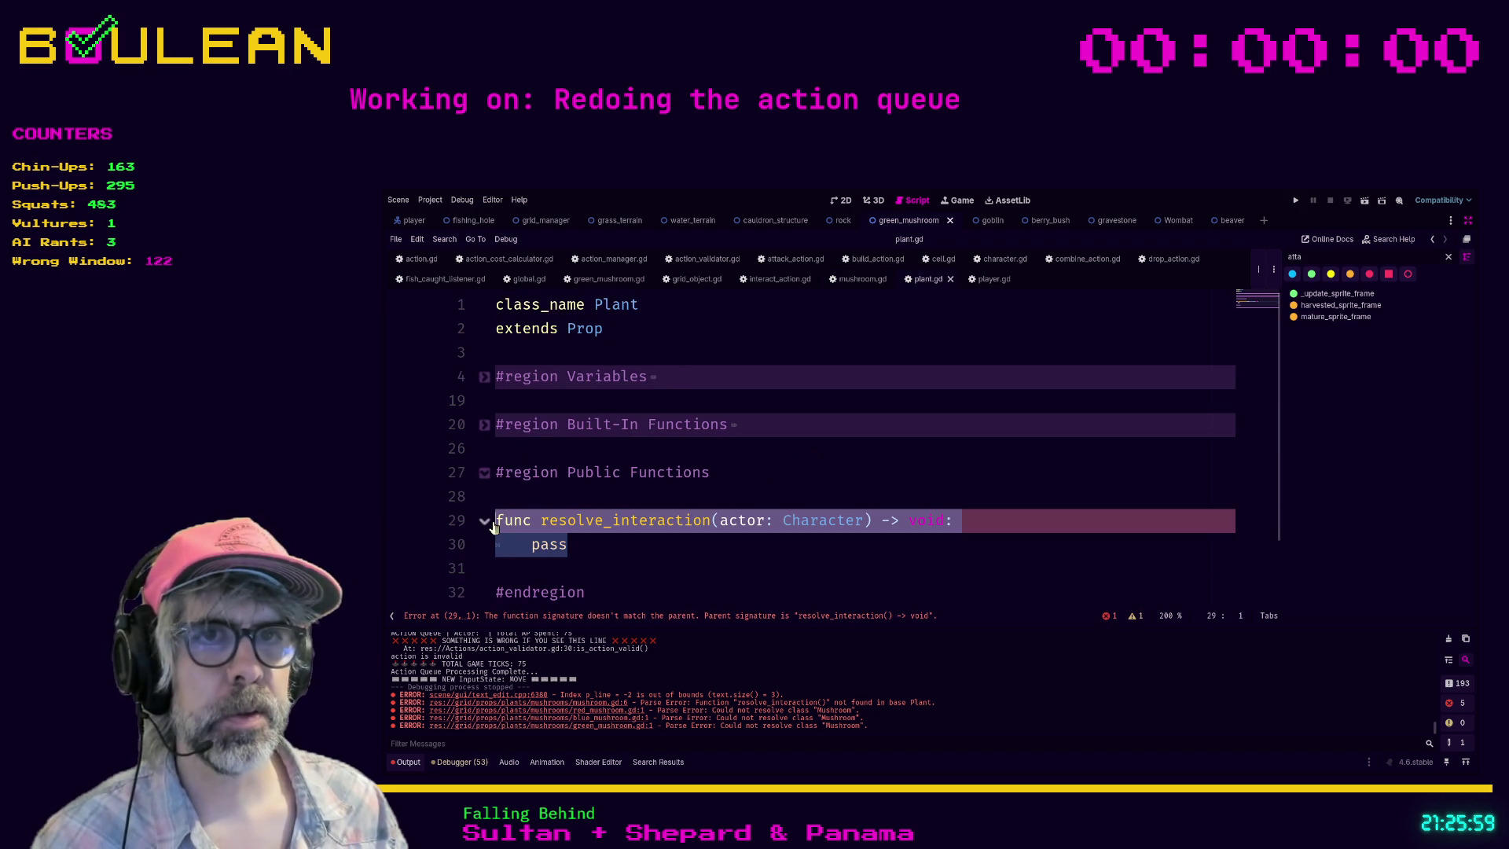
{"action": "key", "text": "BackSpace"}
{"action": "key", "text": "BackSpace"}
{"action": "key", "text": "BackSpace"}
Step: Delete the empty Public Functions region, restore spacing, save, and open green_mushroom.gd from its parse error
{"action": "key", "text": "Down"}
{"action": "key", "text": "Down"}
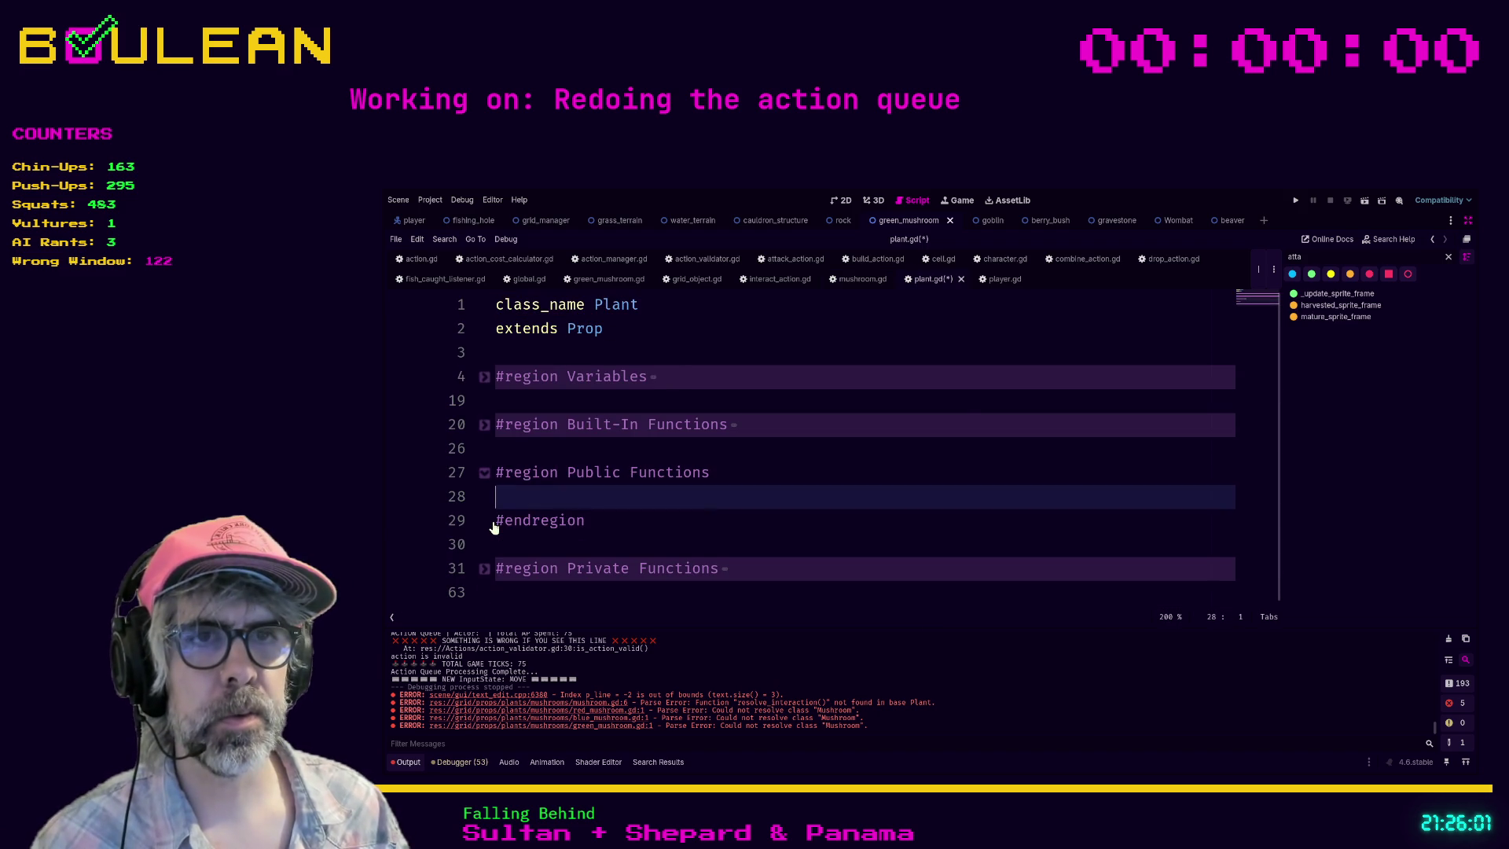
{"action": "key", "text": "shift+Home"}
{"action": "key", "text": "shift+Up"}
{"action": "key", "text": "shift+Up"}
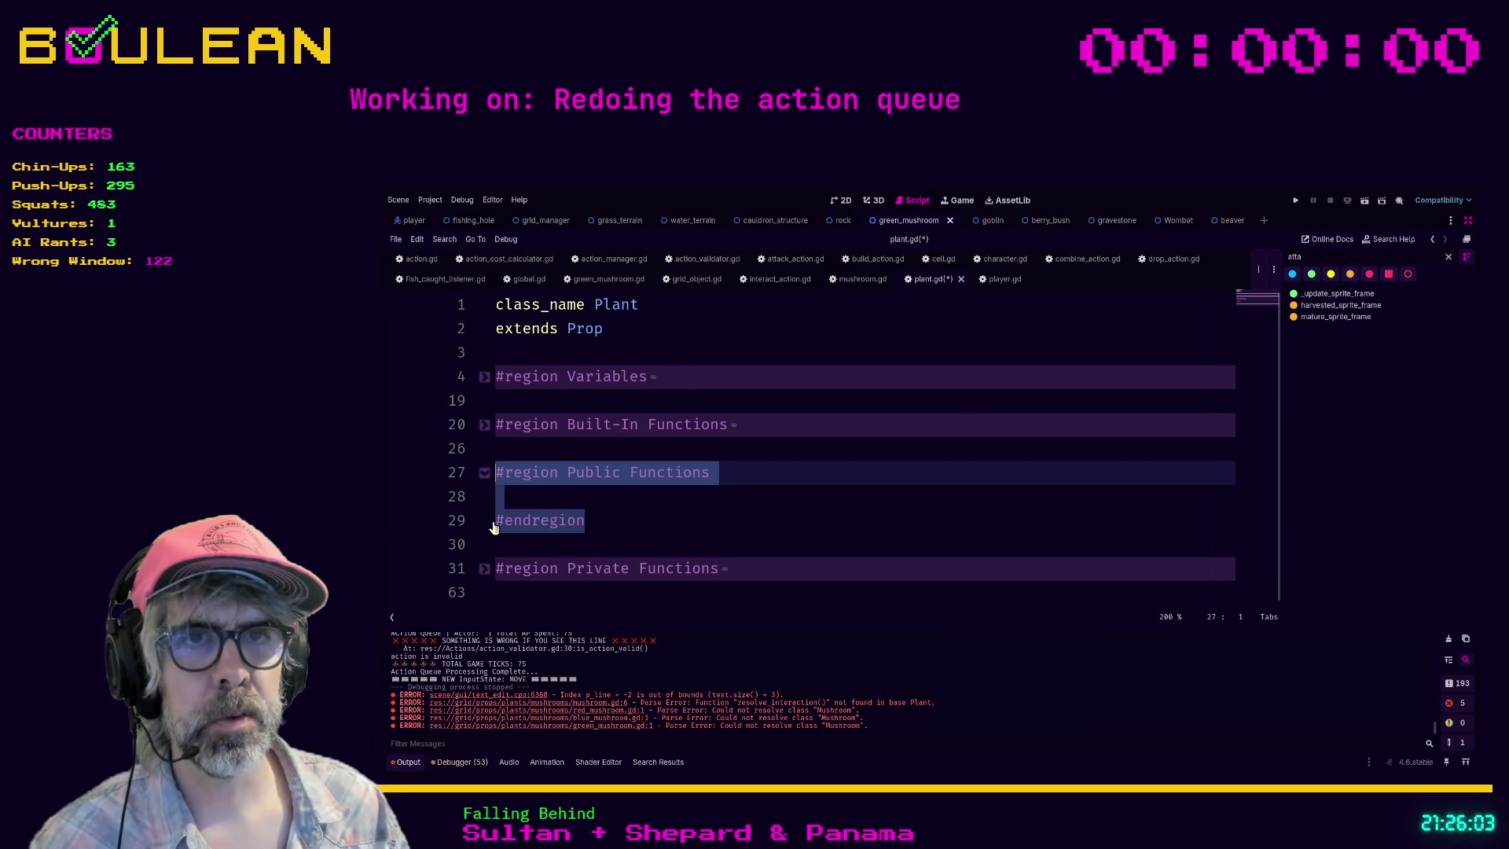
{"action": "key", "text": "BackSpace"}
{"action": "key", "text": "BackSpace"}
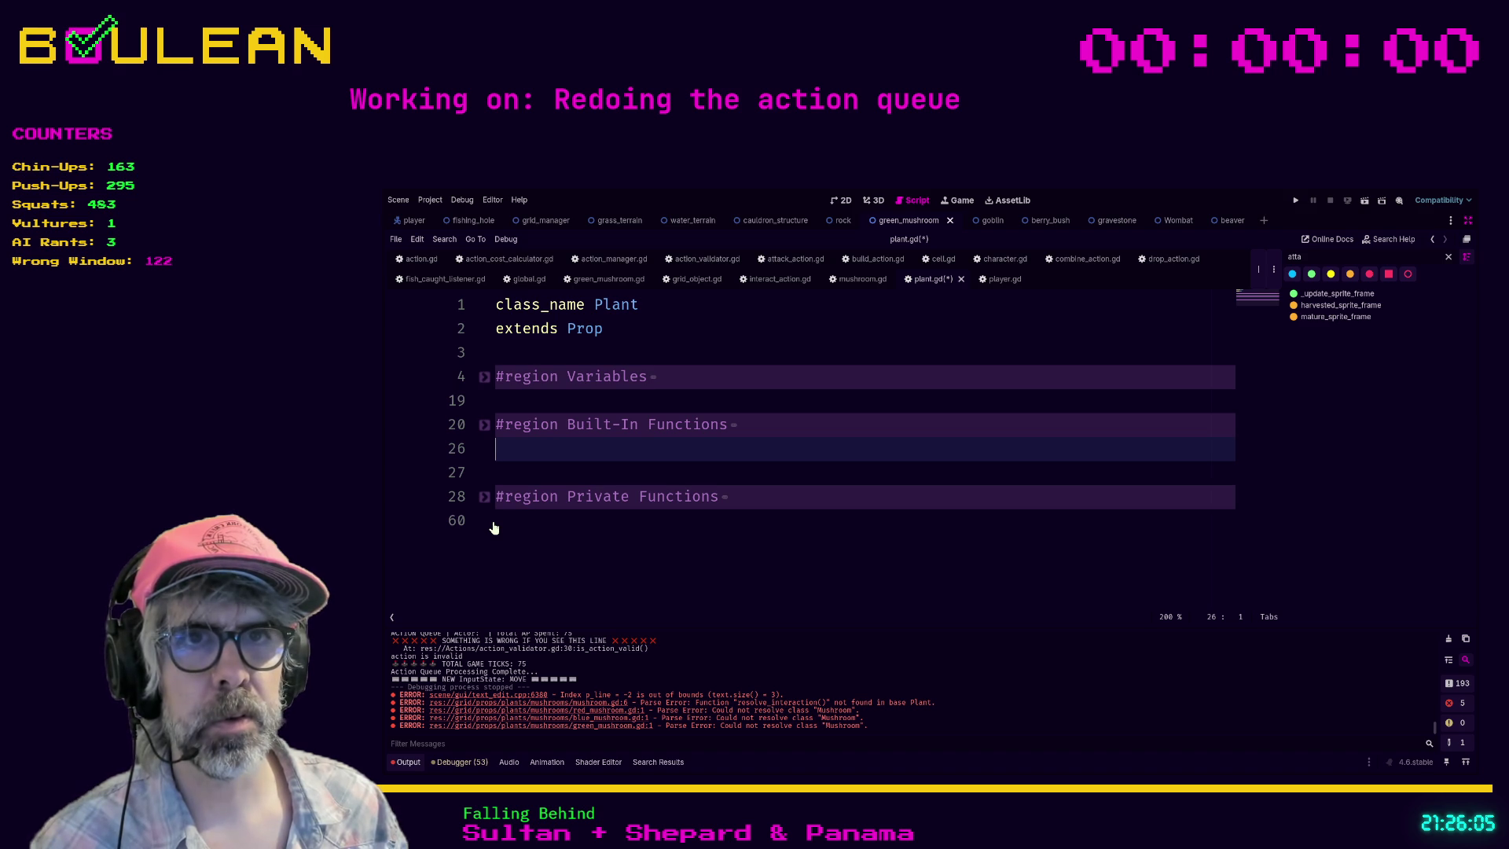
{"action": "key", "text": "Delete"}
{"action": "key", "text": "Return"}
{"action": "key", "text": "Up"}
{"action": "key", "text": "Up"}
{"action": "key", "text": "Up"}
{"action": "key", "text": "Return"}
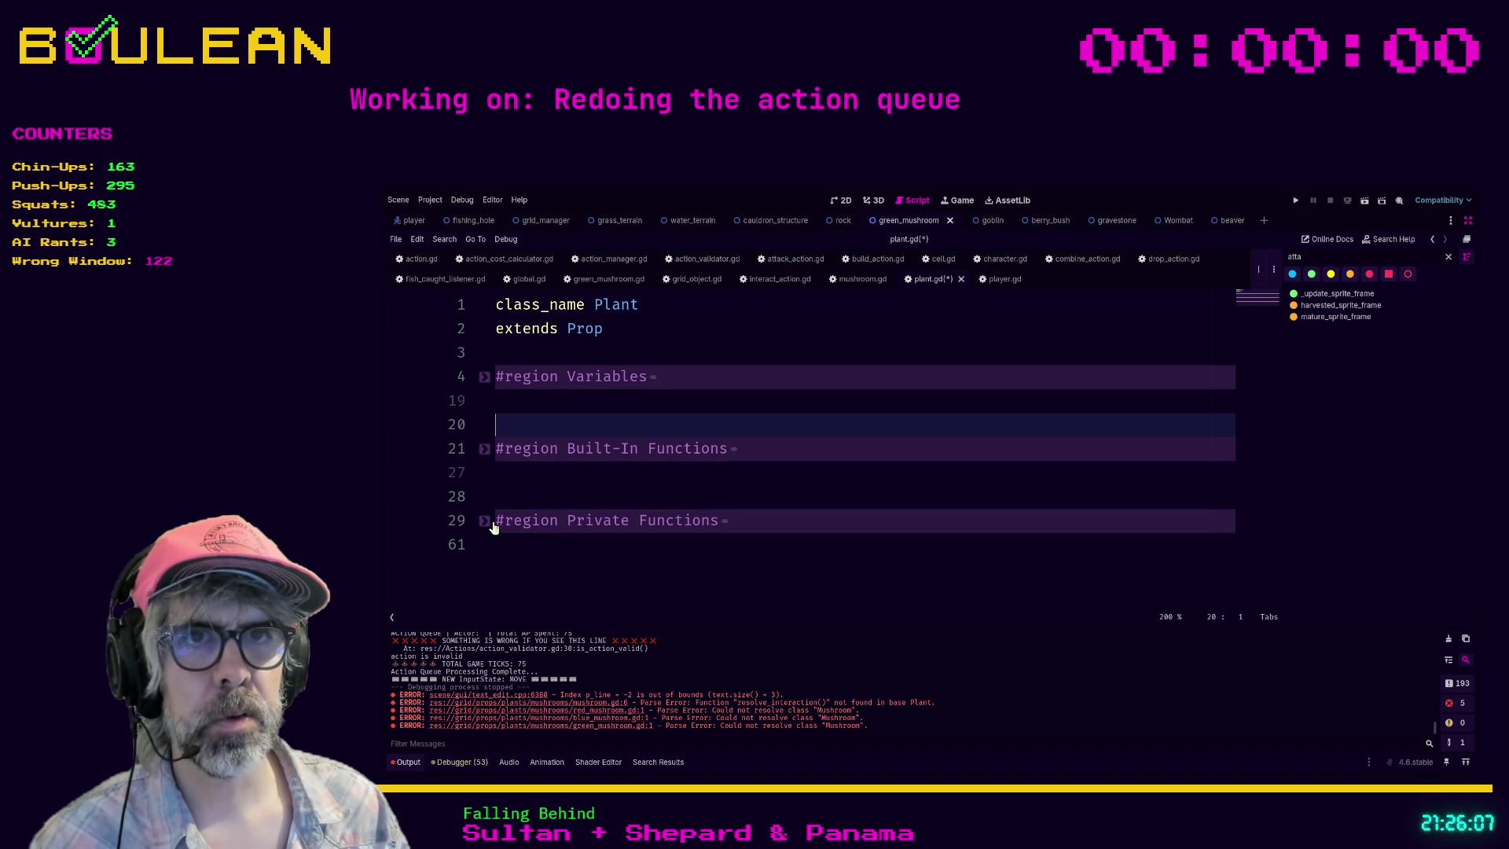
{"action": "key", "text": "ctrl+s"}
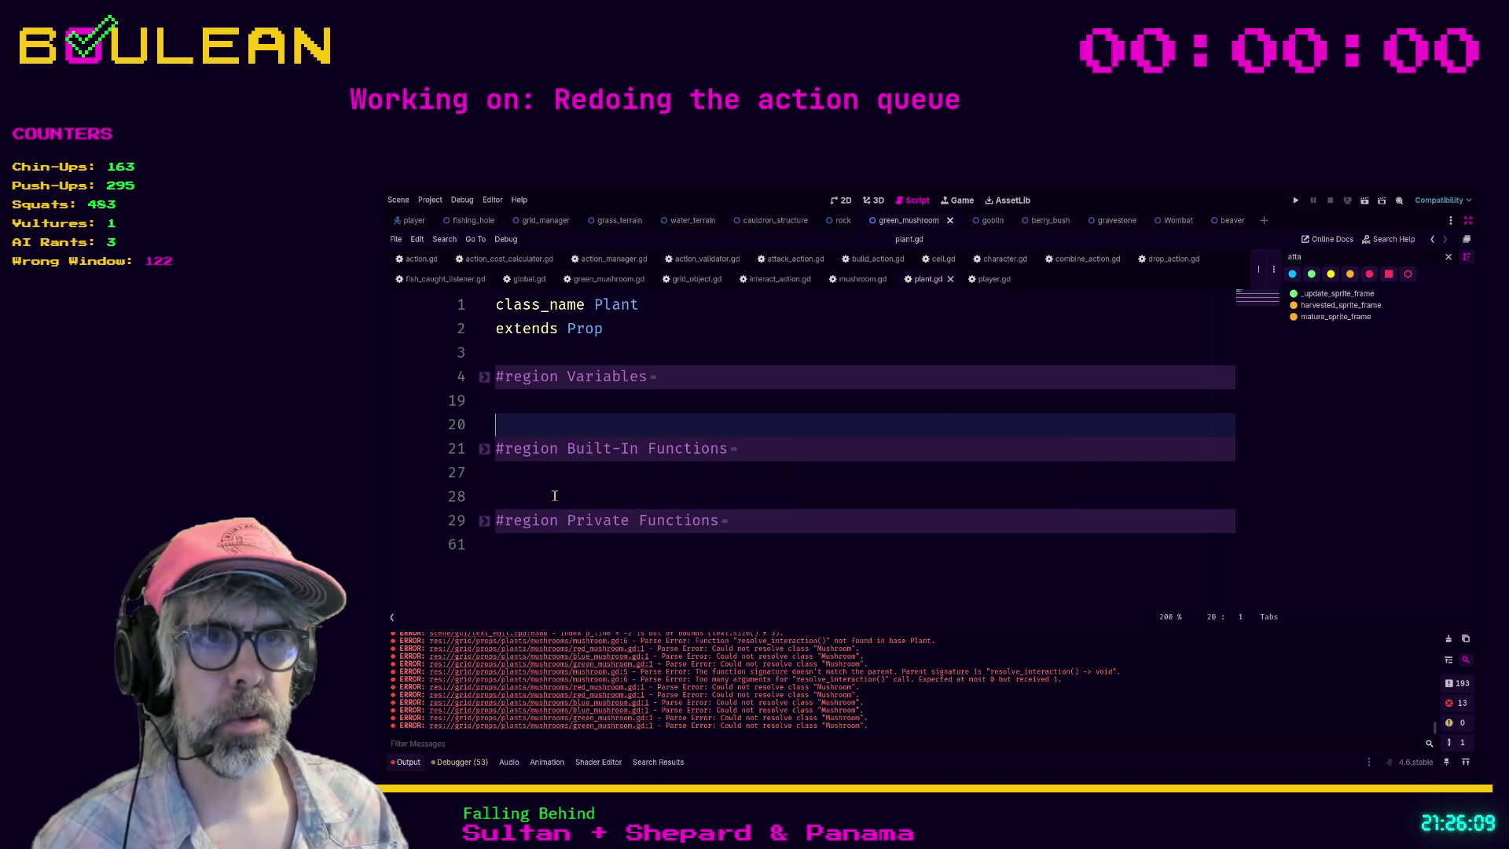
{"action": "left_click", "coordinate": [554, 495]}
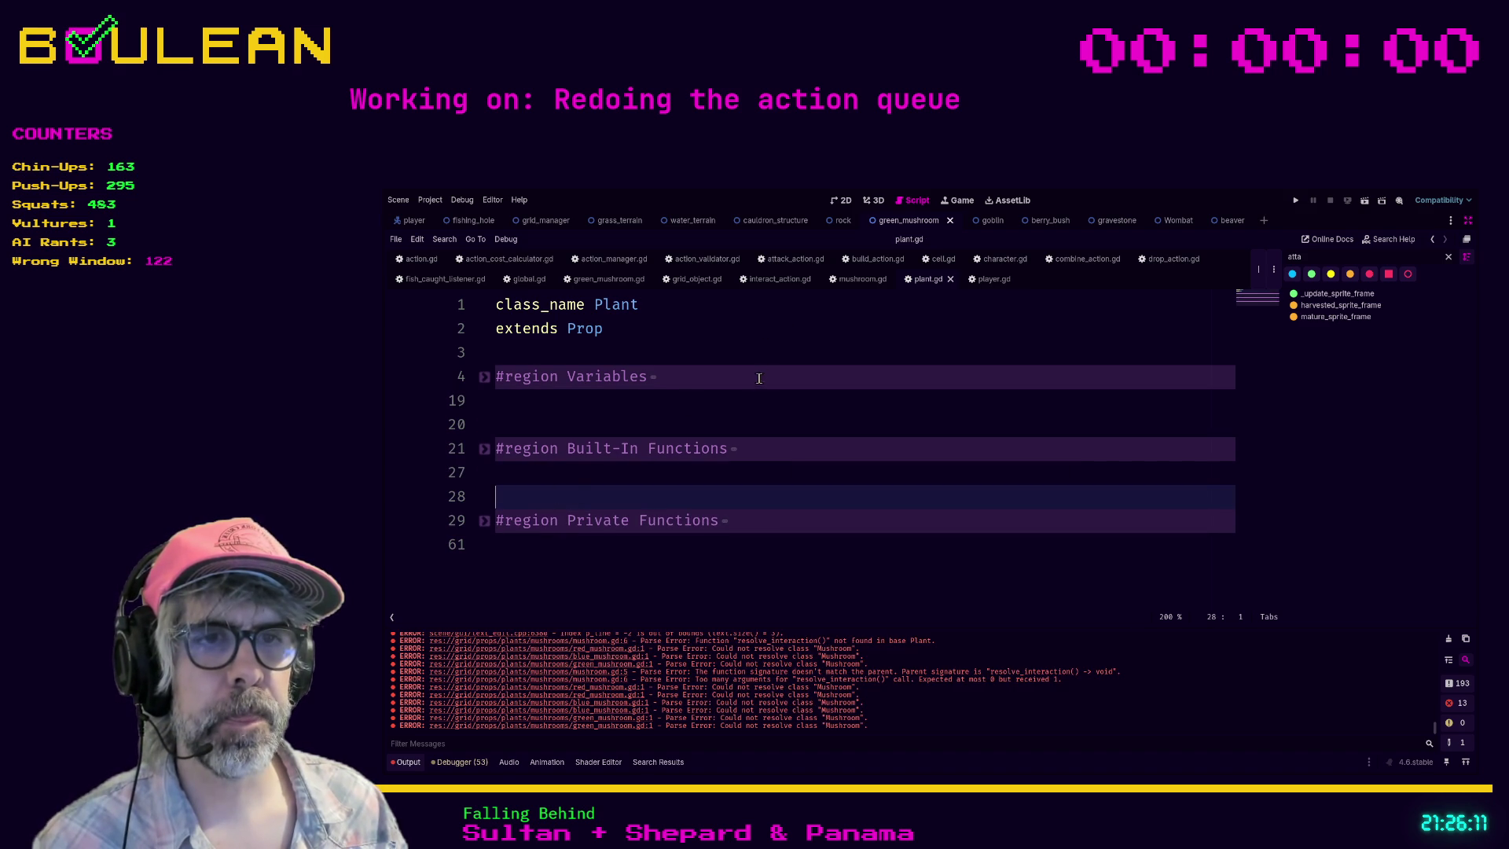
{"action": "left_click", "coordinate": [590, 727]}
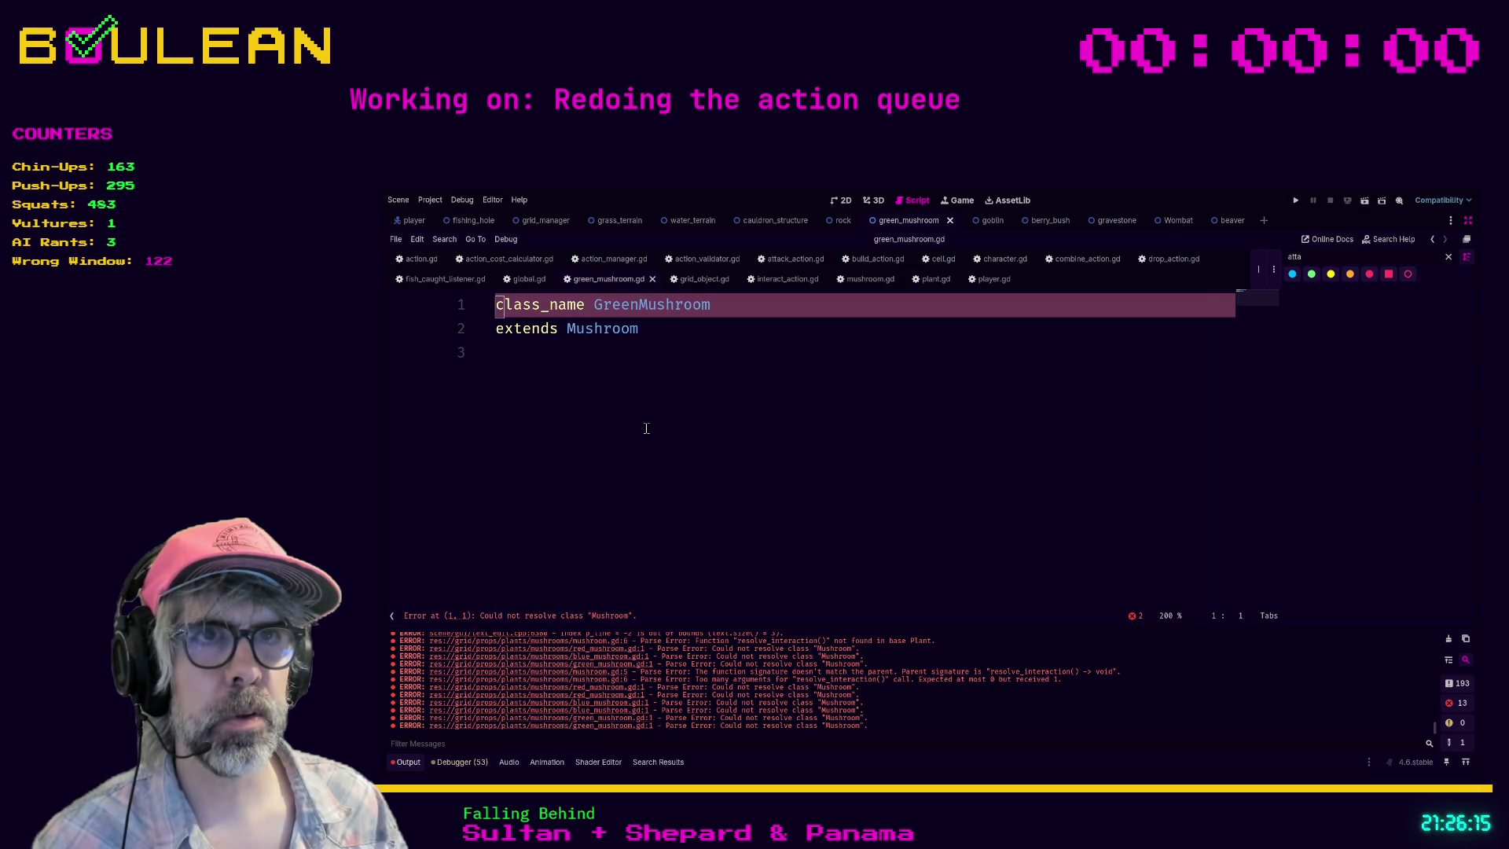
Step: Follow GreenMushroom's parent Mushroom to the resolve_interaction definition in grid_object.gd
{"action": "left_click", "coordinate": [615, 307], "text": "ctrl"}
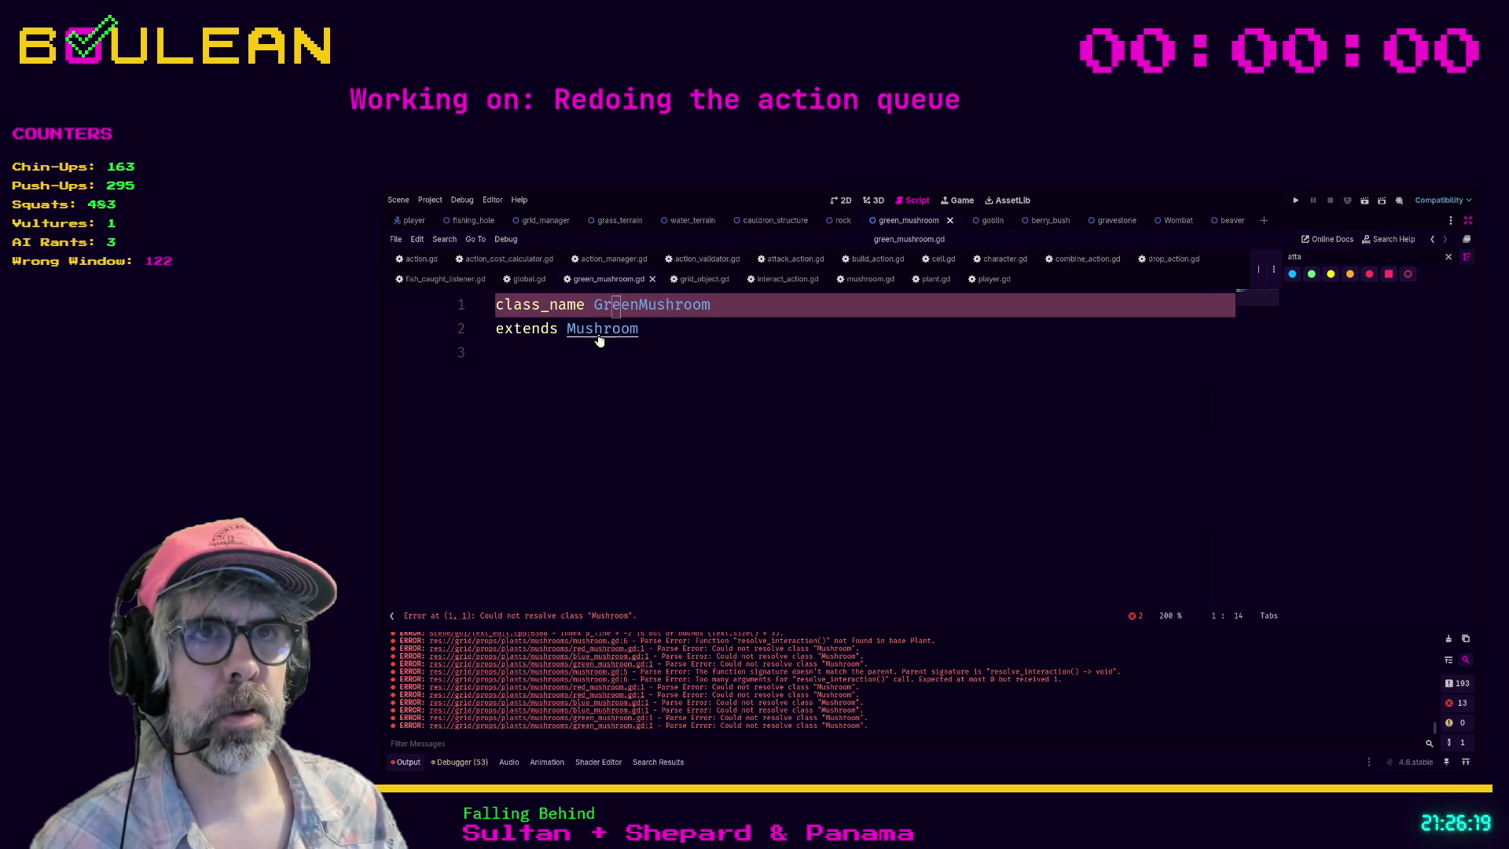
{"action": "left_click", "coordinate": [599, 329], "text": "ctrl"}
{"action": "left_click", "coordinate": [761, 366]}
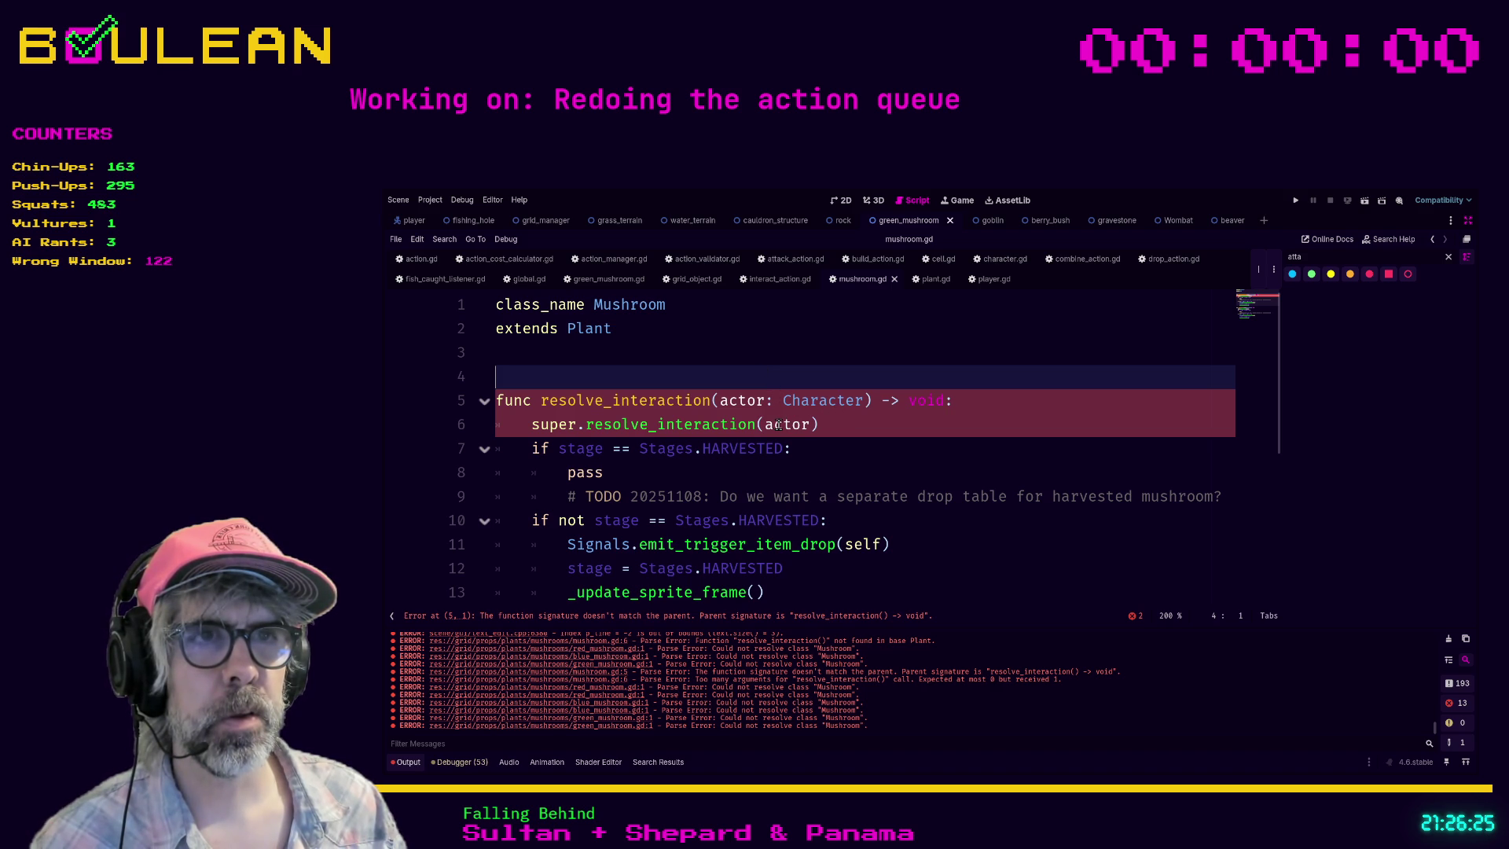
{"action": "key", "text": "ctrl"}
{"action": "left_click", "coordinate": [659, 428], "text": "ctrl"}
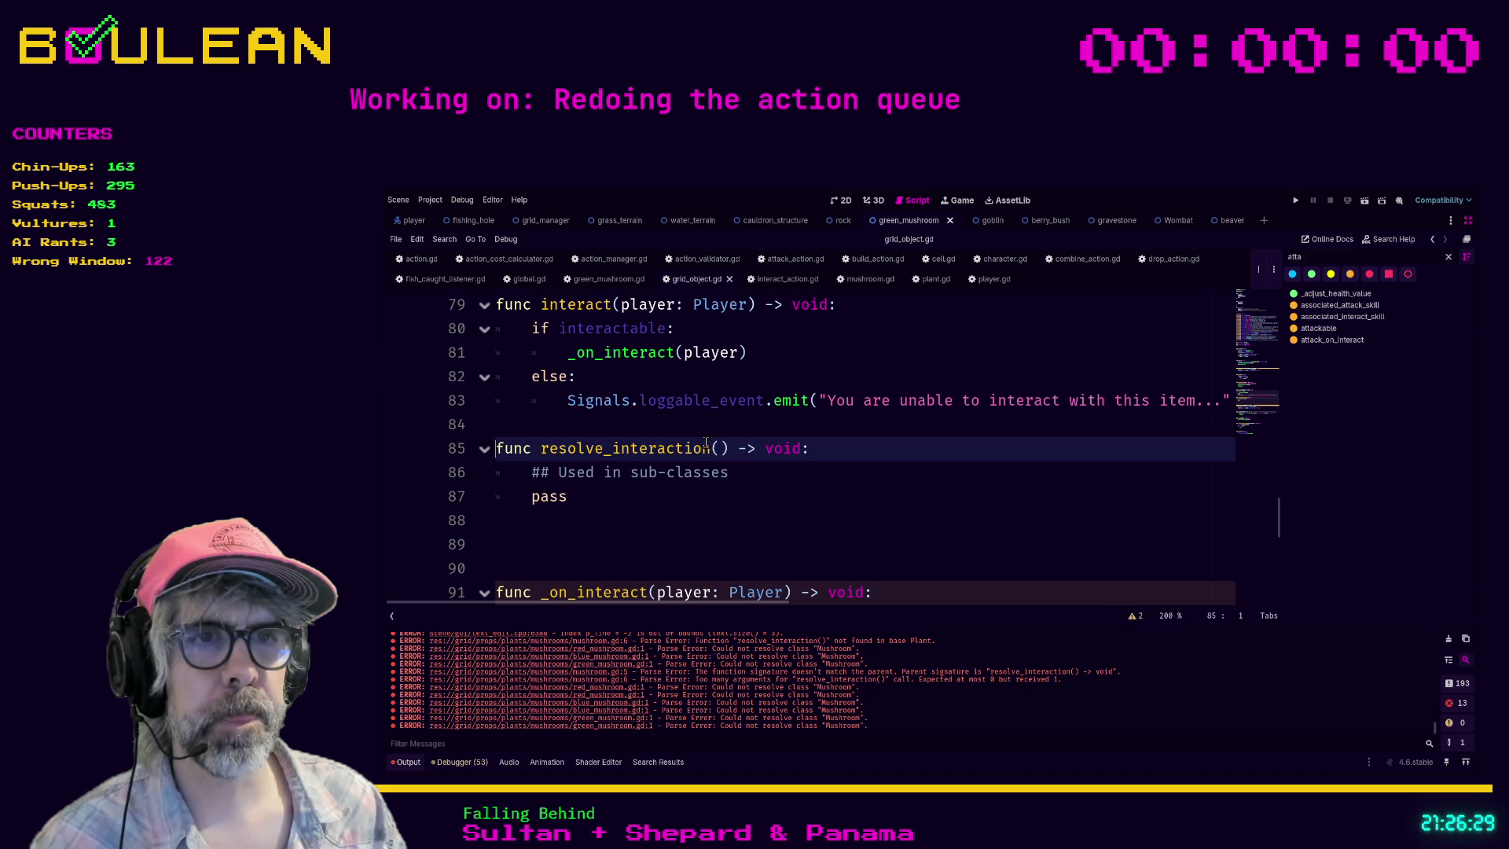
Step: Give resolve_interaction an actor: Character parameter and run the game with F5
{"action": "scroll", "coordinate": [703, 437], "scroll_direction": "down", "scroll_amount": 2}
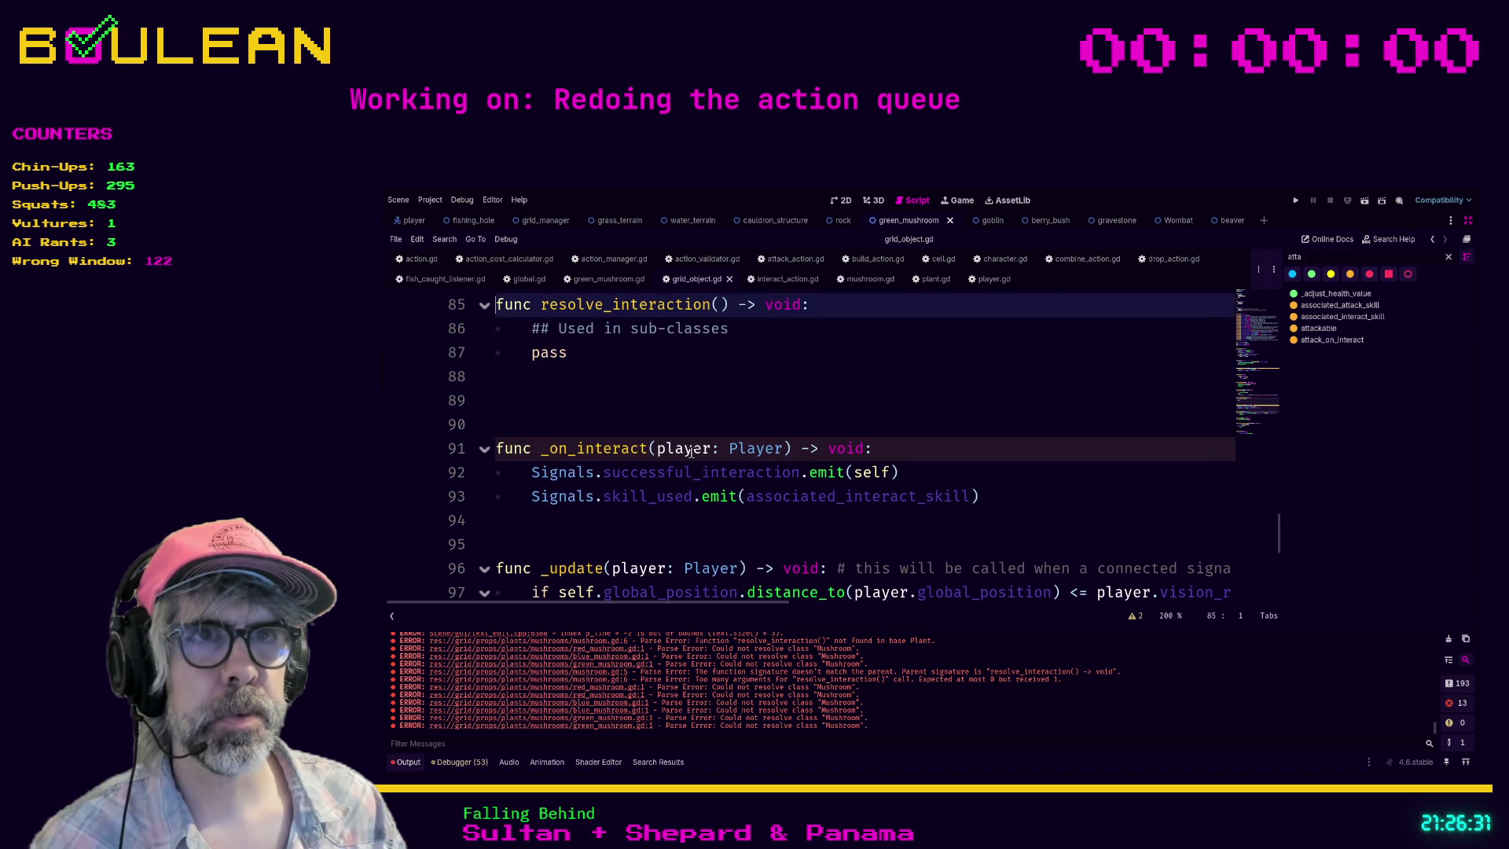
{"action": "scroll", "coordinate": [691, 452], "scroll_direction": "up", "scroll_amount": 2}
{"action": "type", "text": "actor: Character"}
{"action": "left_click", "coordinate": [625, 507]}
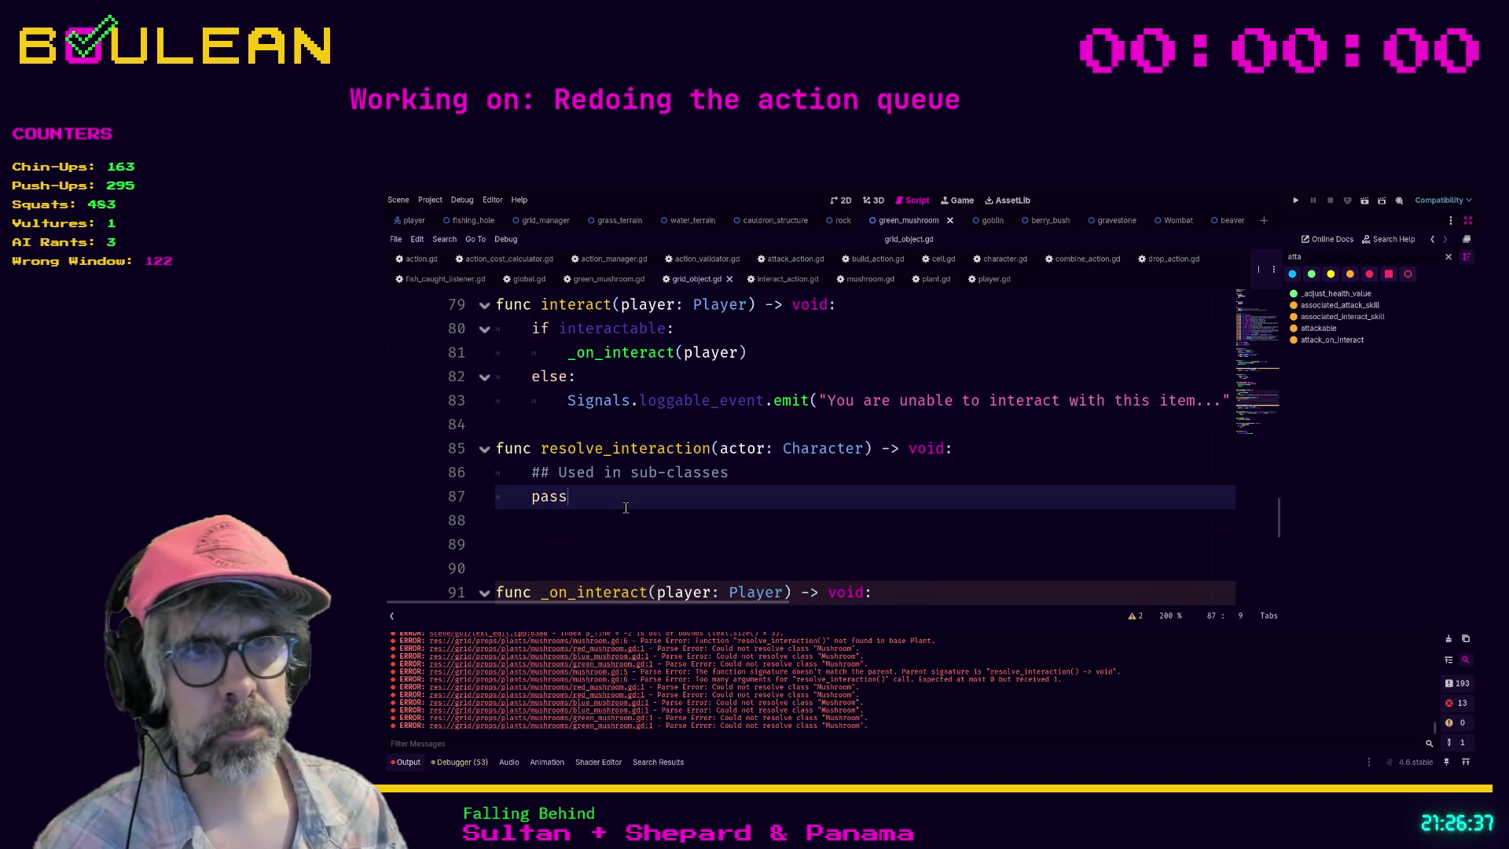
{"action": "key", "text": "F5"}
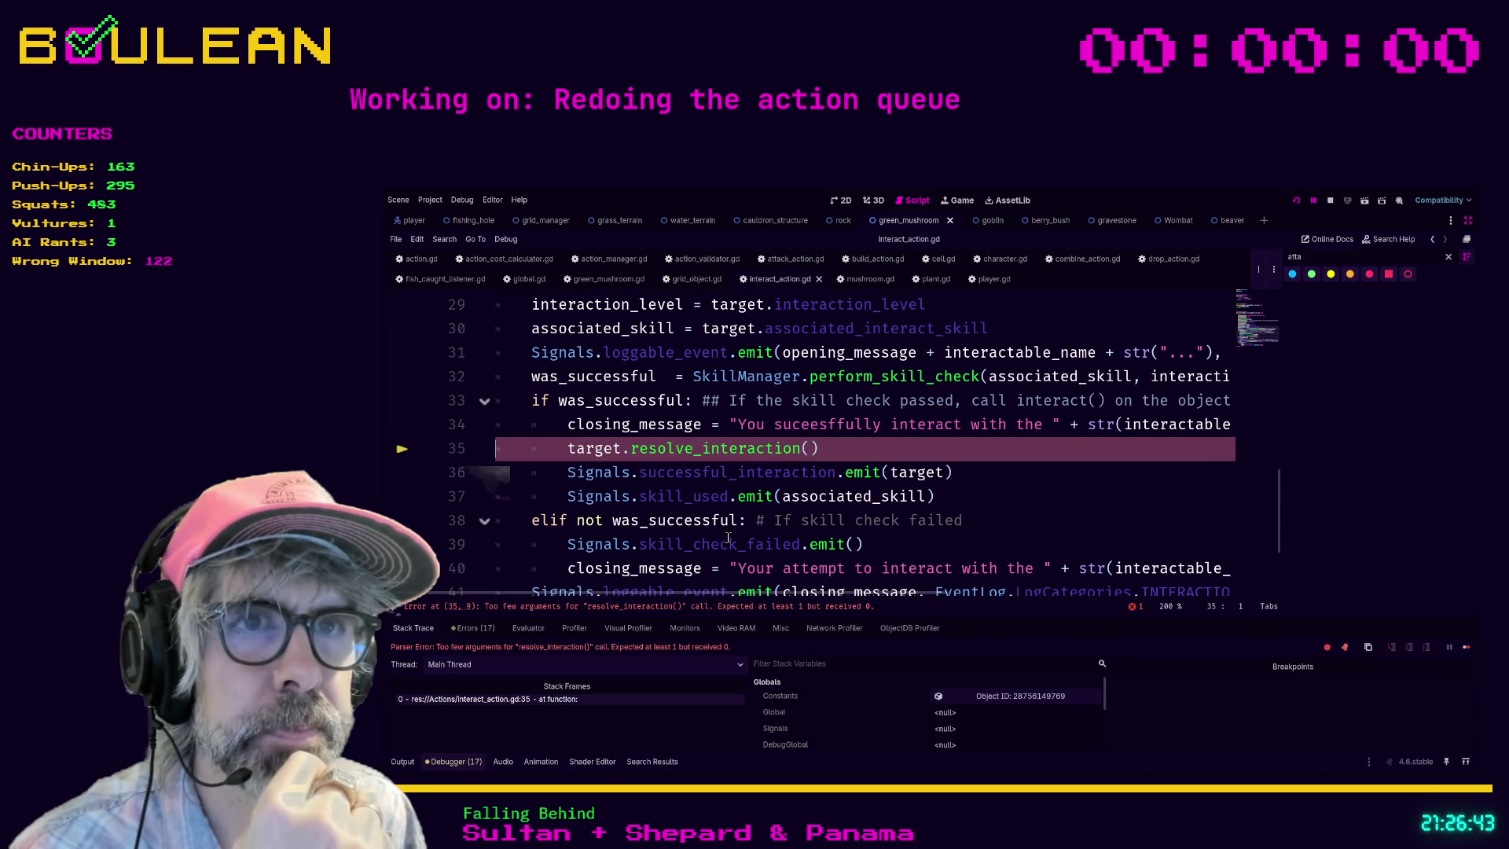
Step: Change line 35 of interact_action.gd to target.resolve_interaction(source) and relaunch the game
{"action": "left_click", "coordinate": [810, 451]}
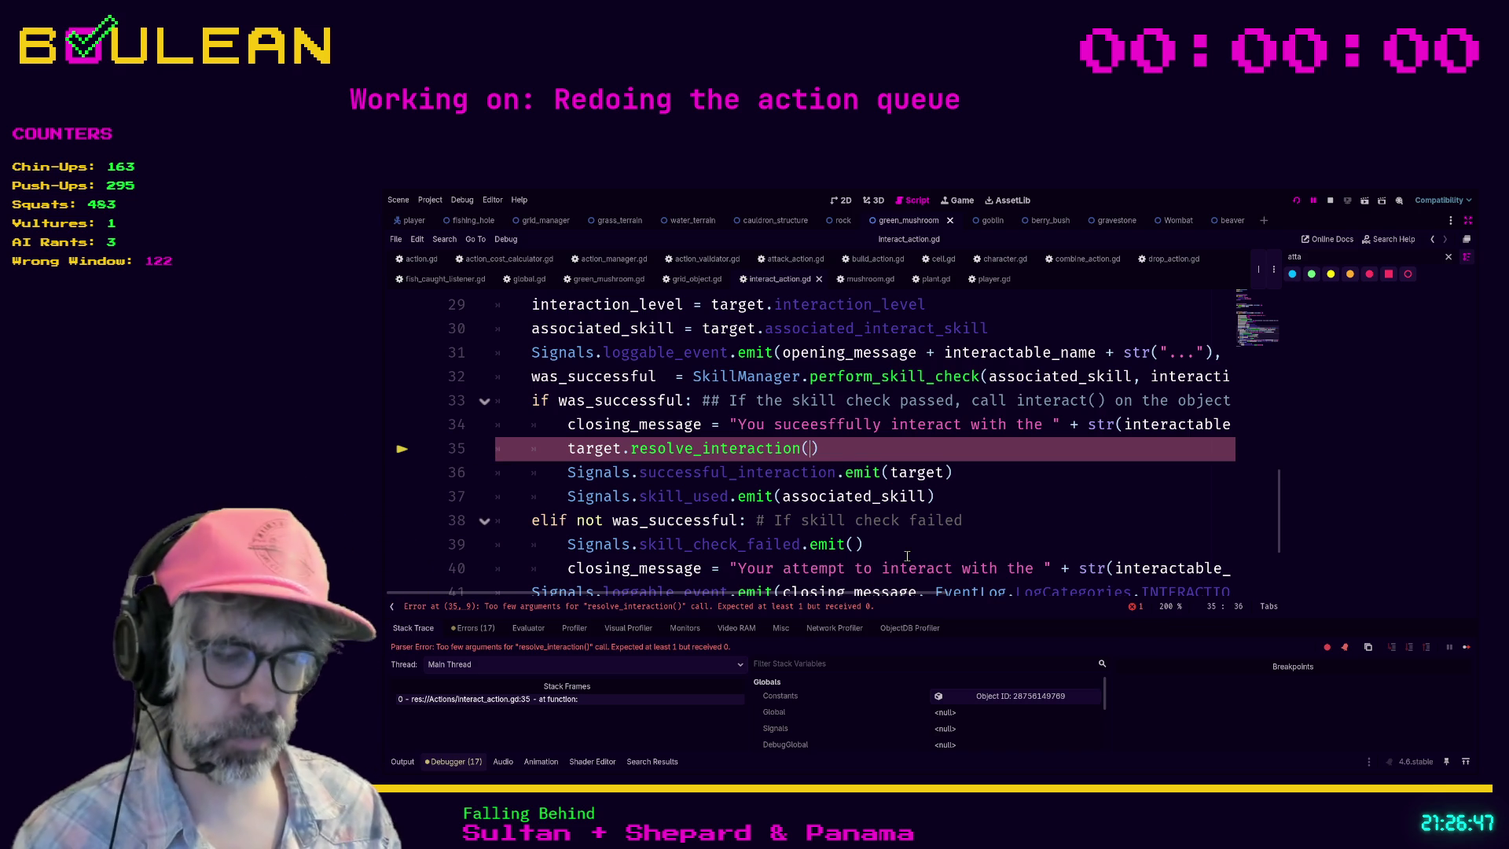
{"action": "type", "text": "source"}
{"action": "left_click", "coordinate": [1022, 479]}
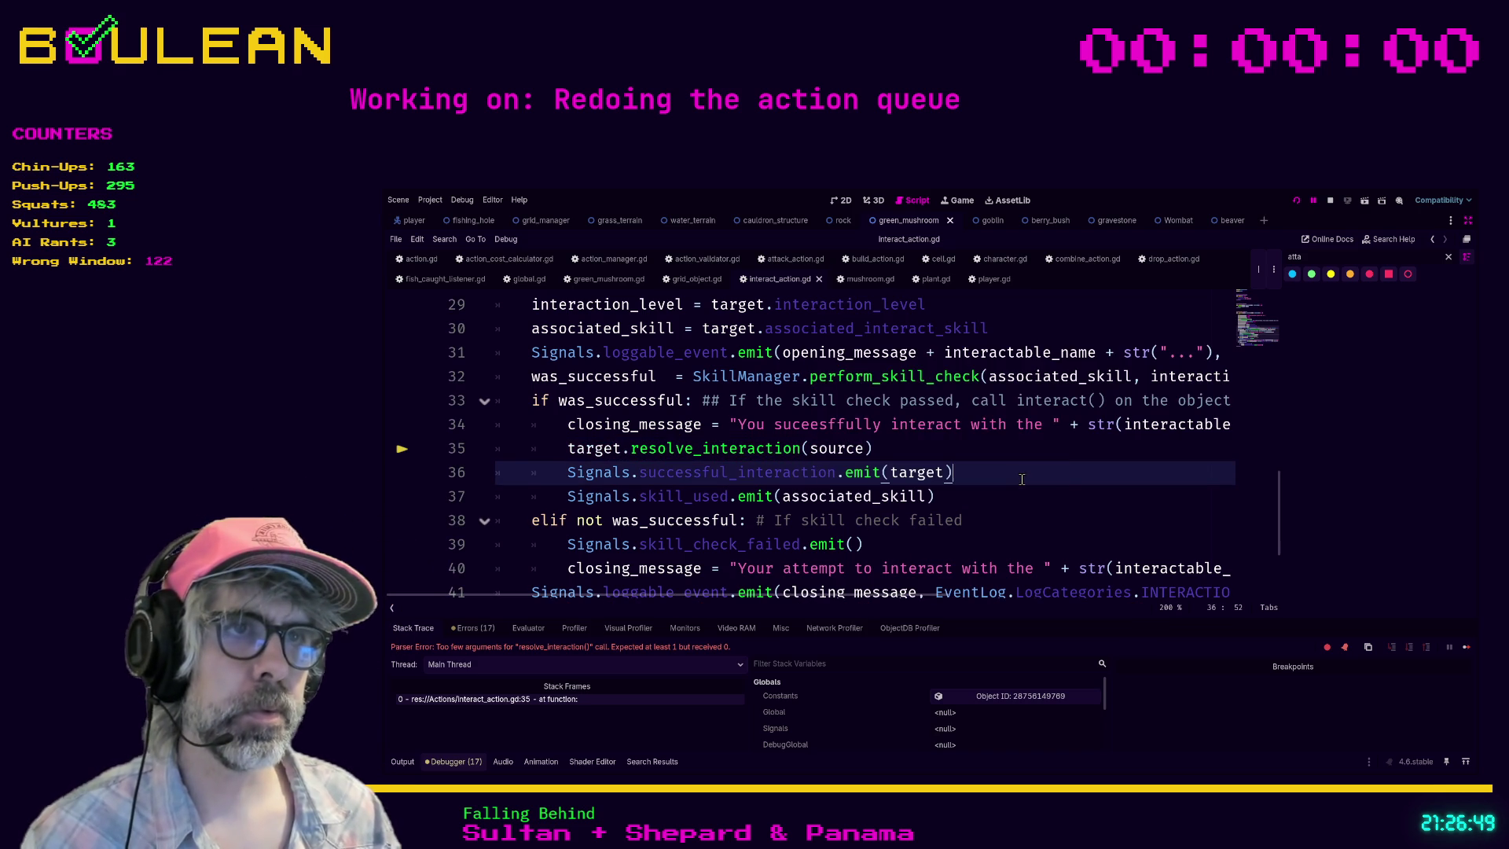
{"action": "key", "text": "F5"}
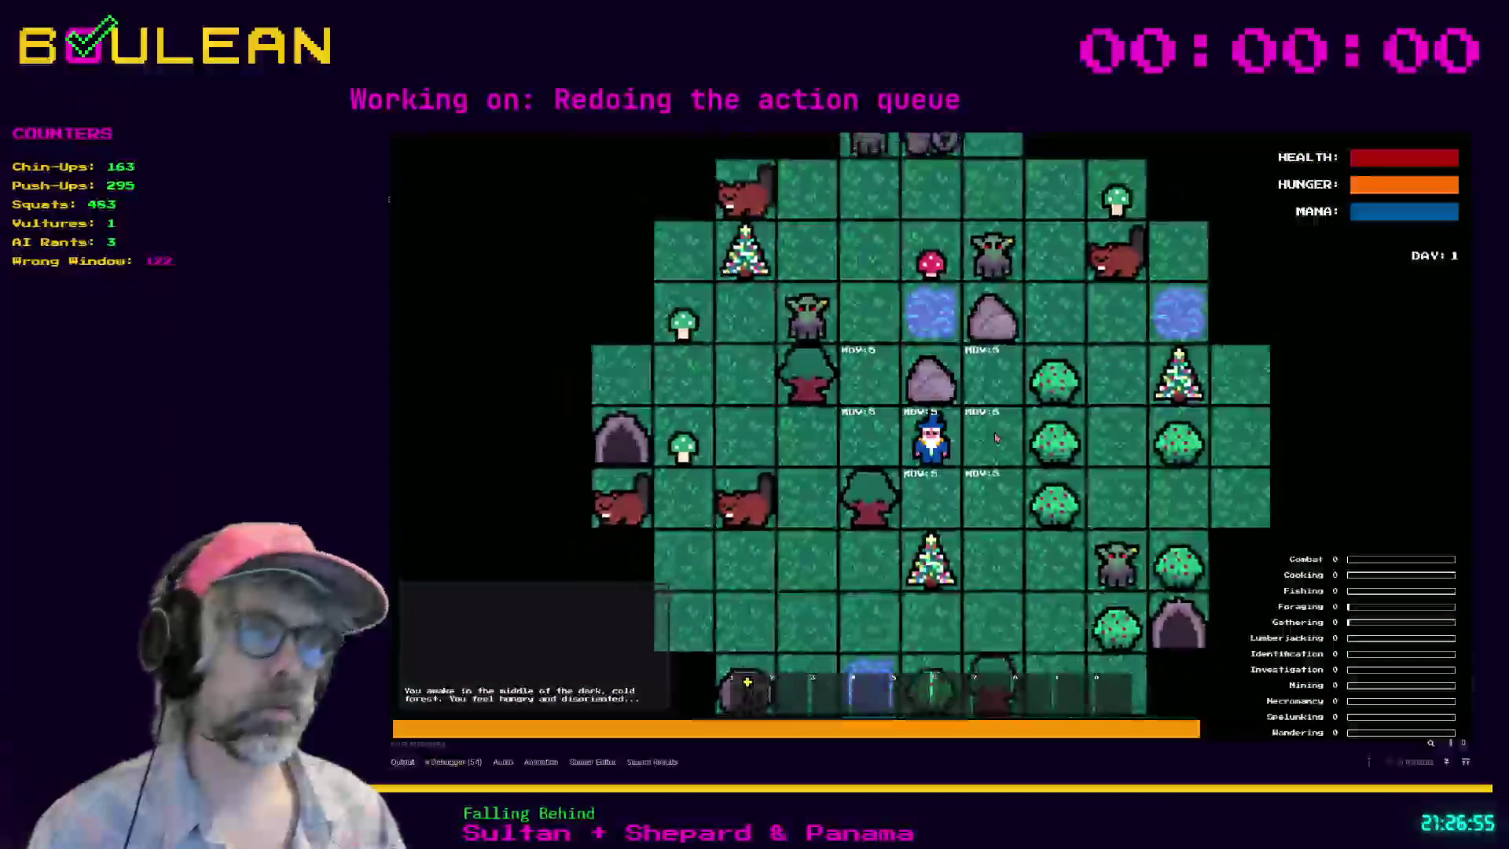
Step: Chop the tree left of the wizard, checking the nearby interaction targets
{"action": "key", "text": "Left"}
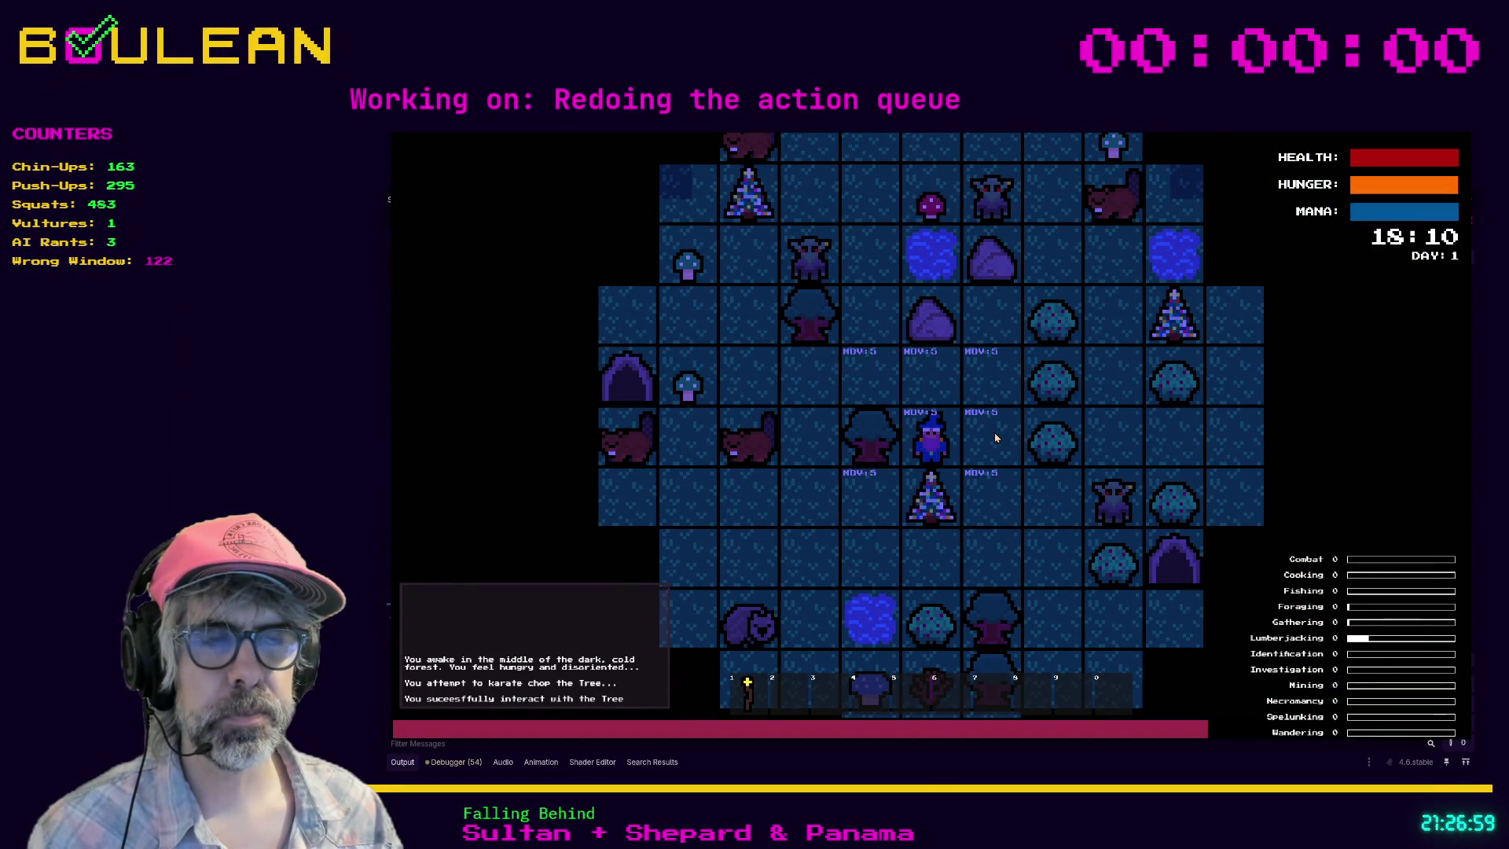
{"action": "key", "text": "i"}
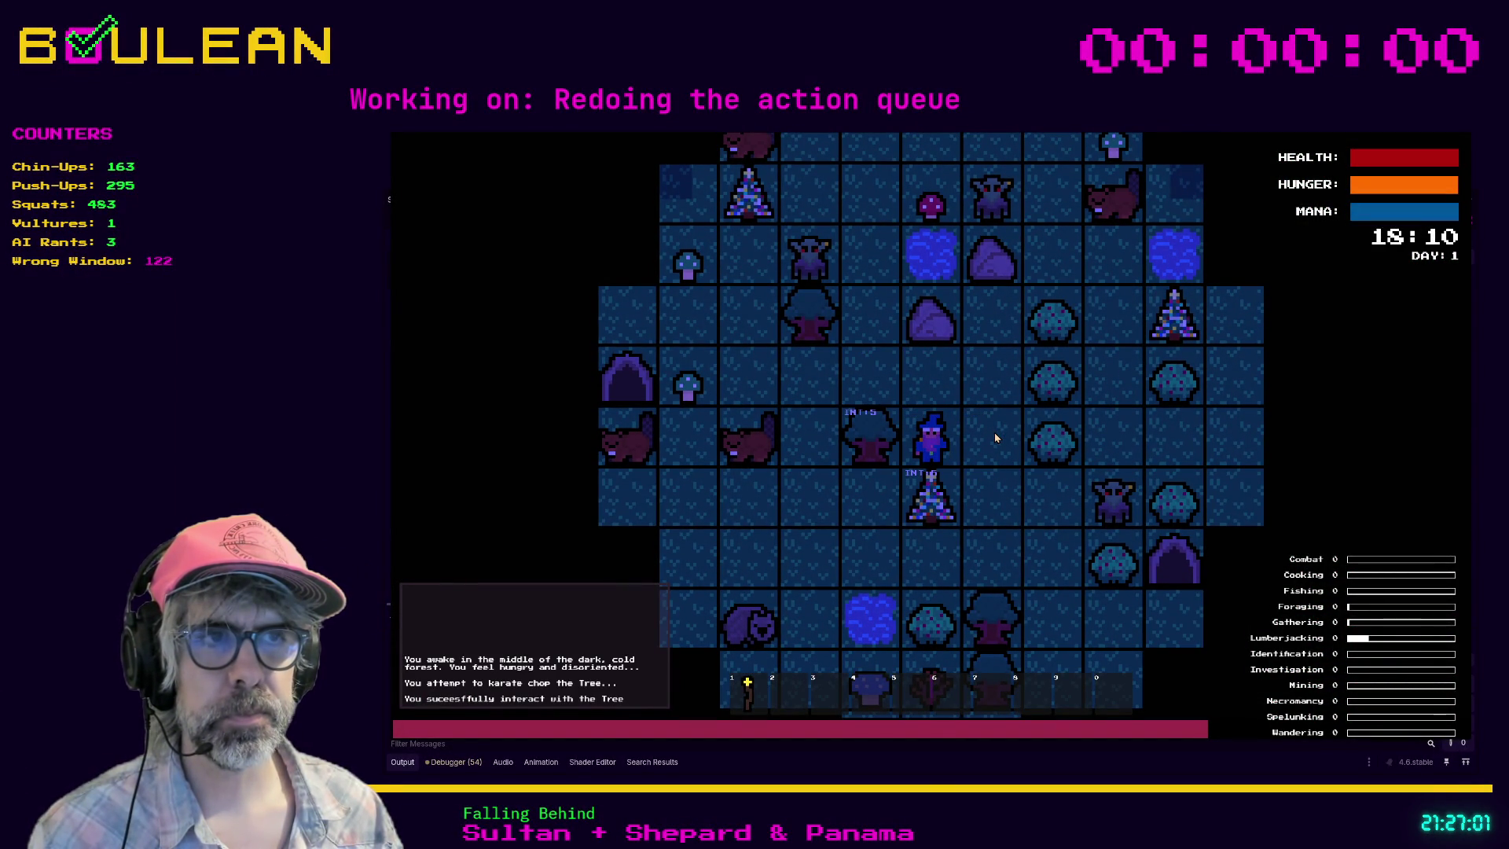
{"action": "key", "text": "Left"}
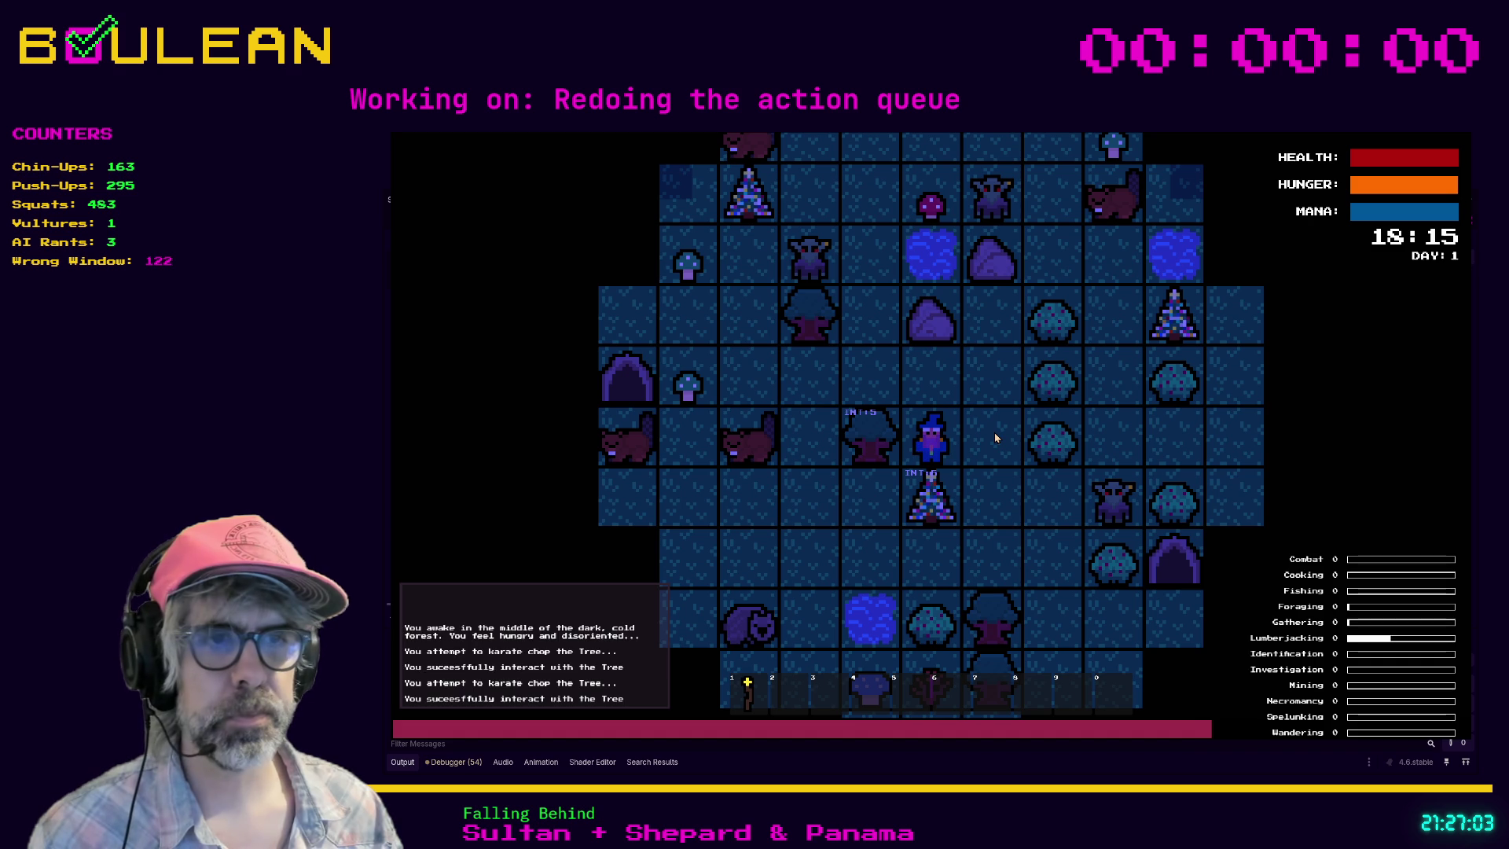
{"action": "key", "text": "Left"}
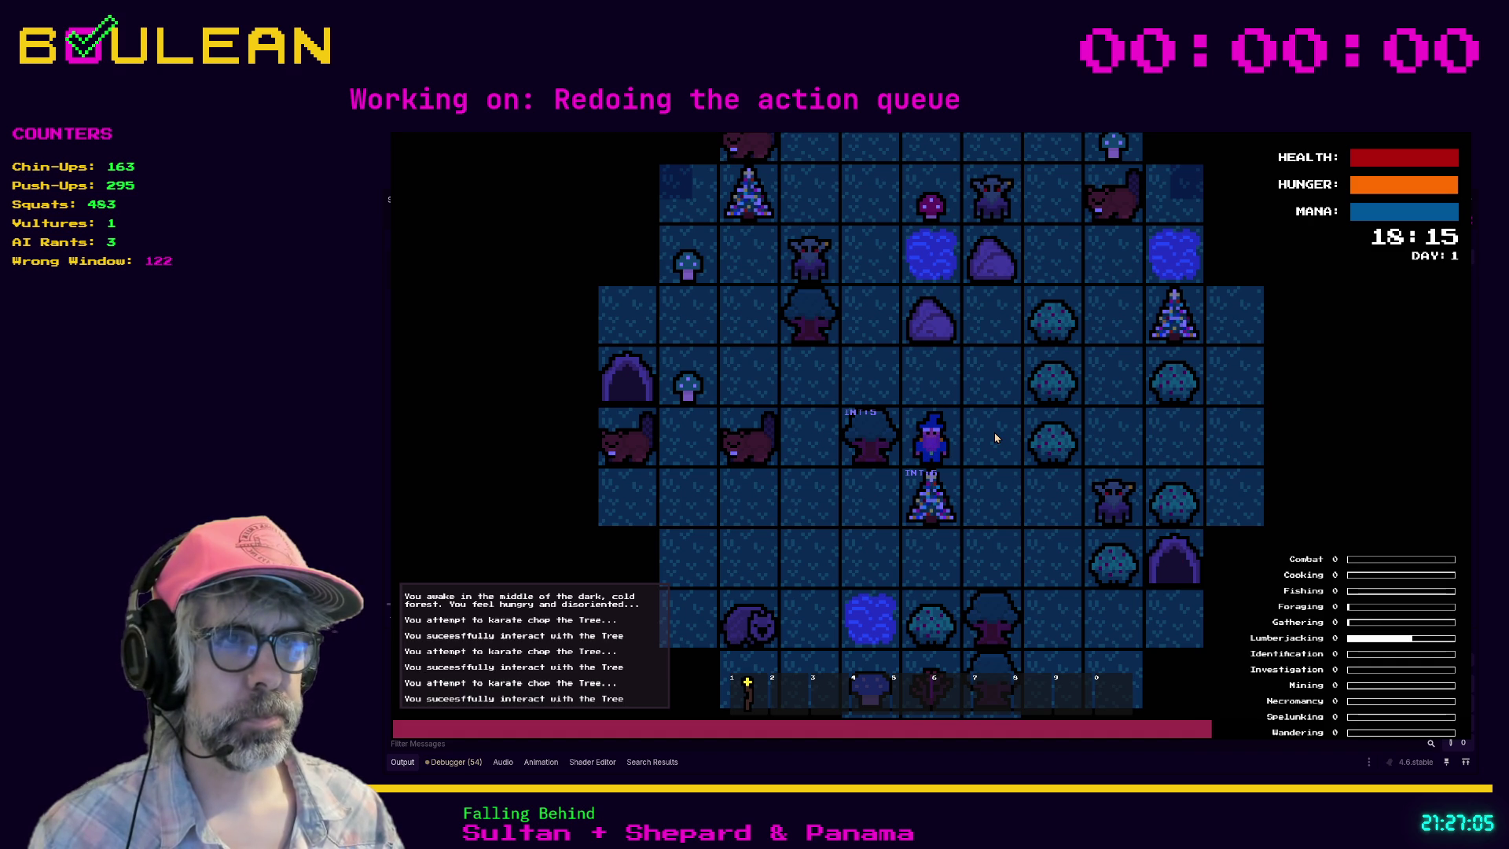
{"action": "key", "text": "m"}
Step: Move the wizard up beside the tree, pick up the mushroom, and chop the Sapling
{"action": "key", "text": "Up"}
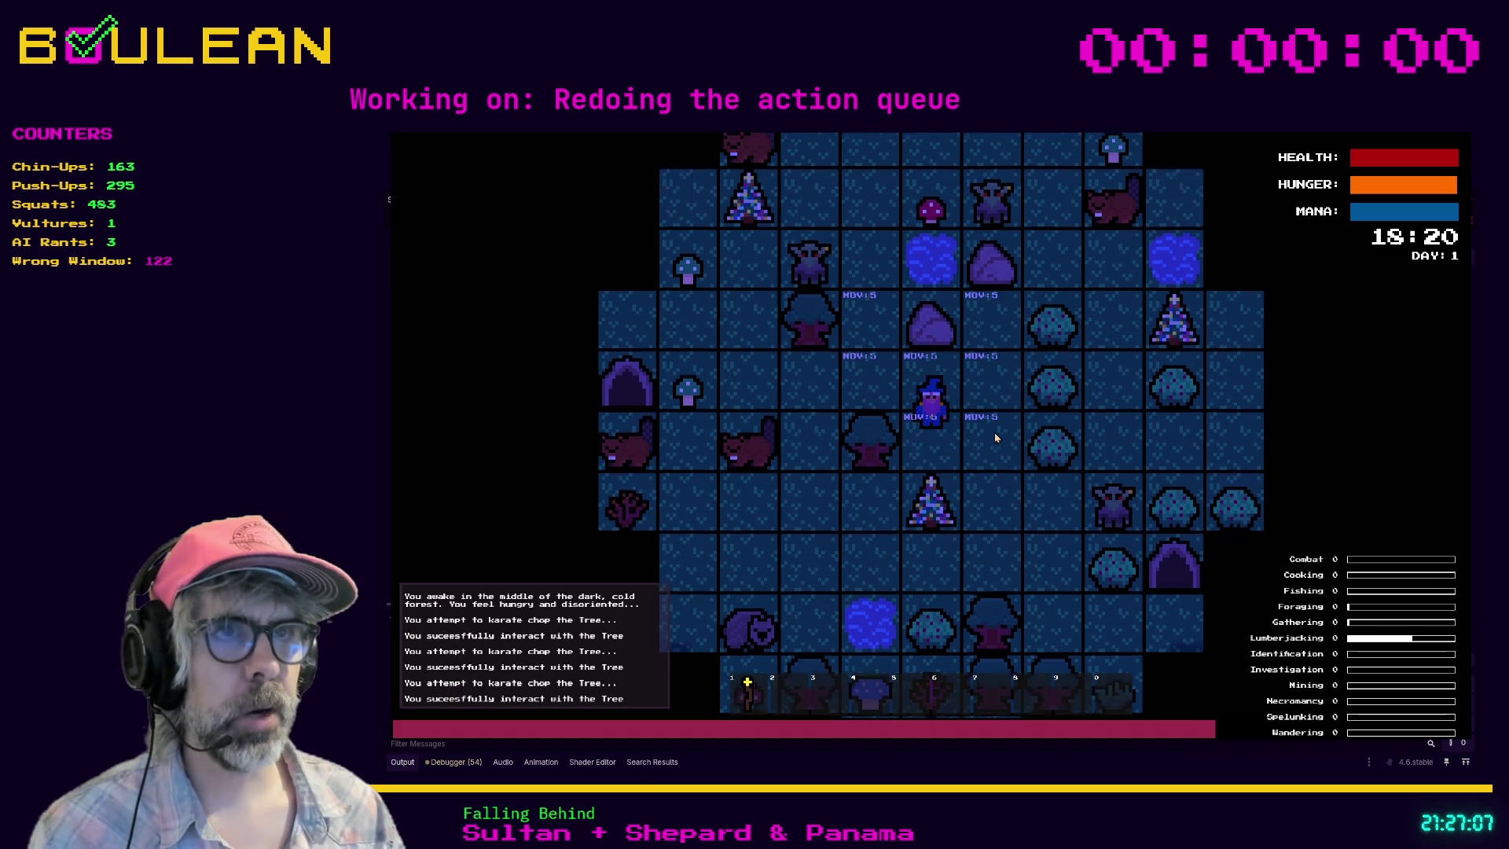
{"action": "key", "text": "Left"}
{"action": "key", "text": "Left"}
{"action": "key", "text": "Left"}
{"action": "key", "text": "Left"}
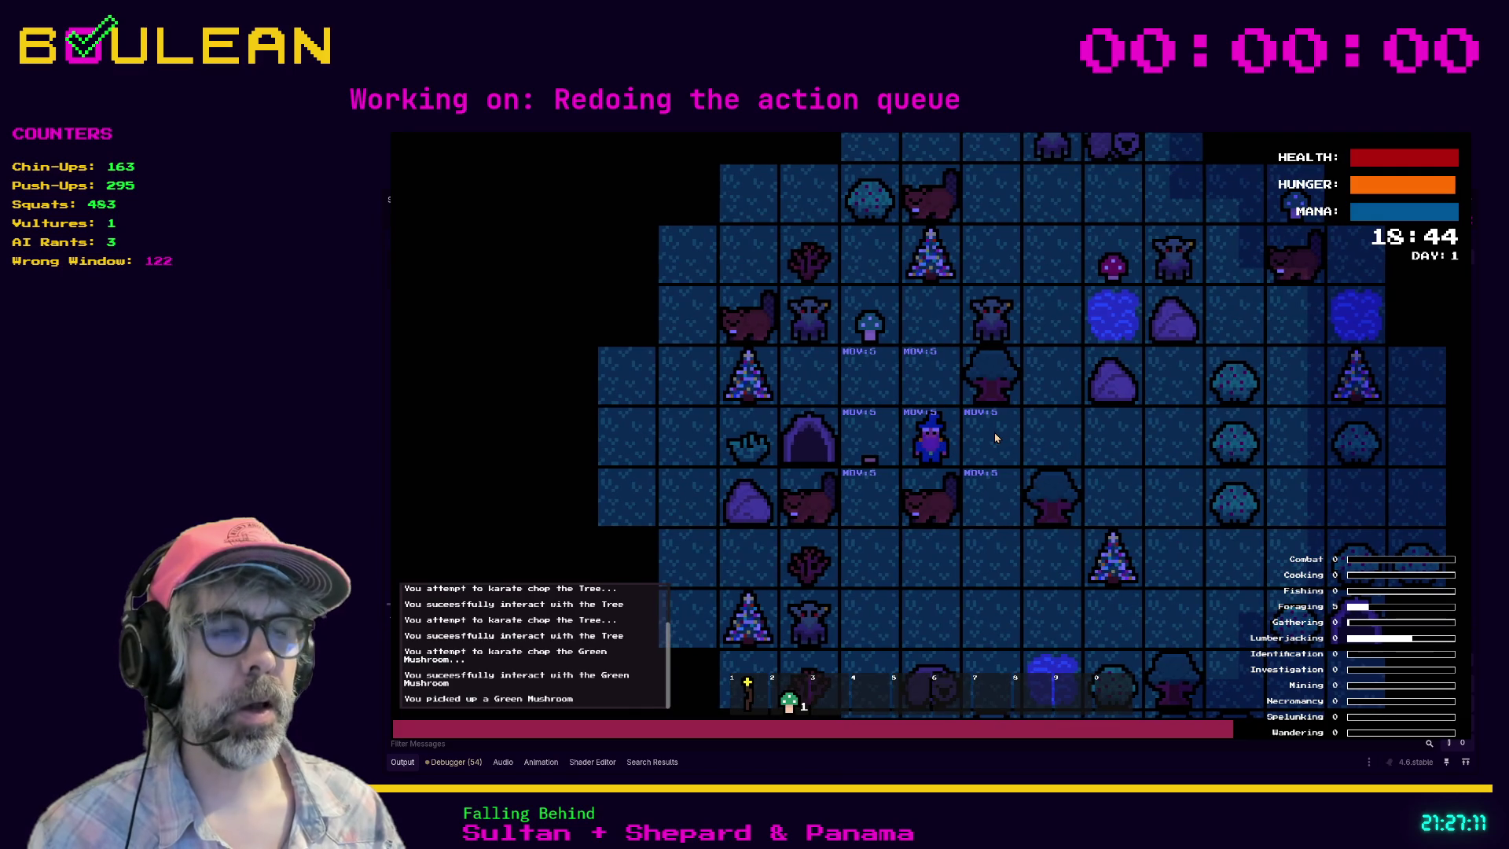
{"action": "key", "text": "Up"}
{"action": "key", "text": "Up"}
{"action": "key", "text": "Left"}
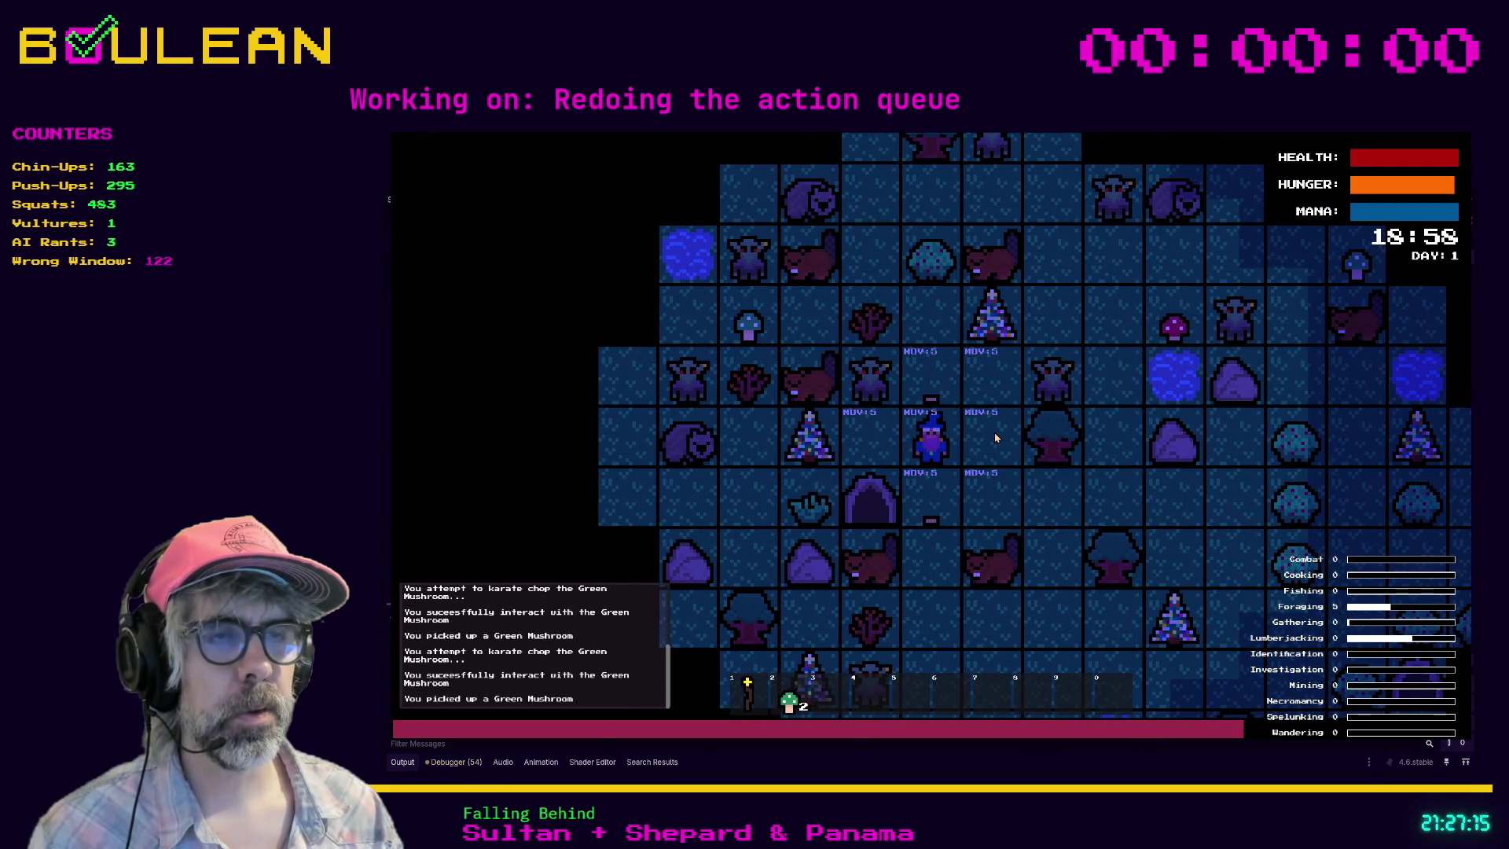
{"action": "key", "text": "Down"}
{"action": "key", "text": "Down"}
{"action": "key", "text": "Down"}
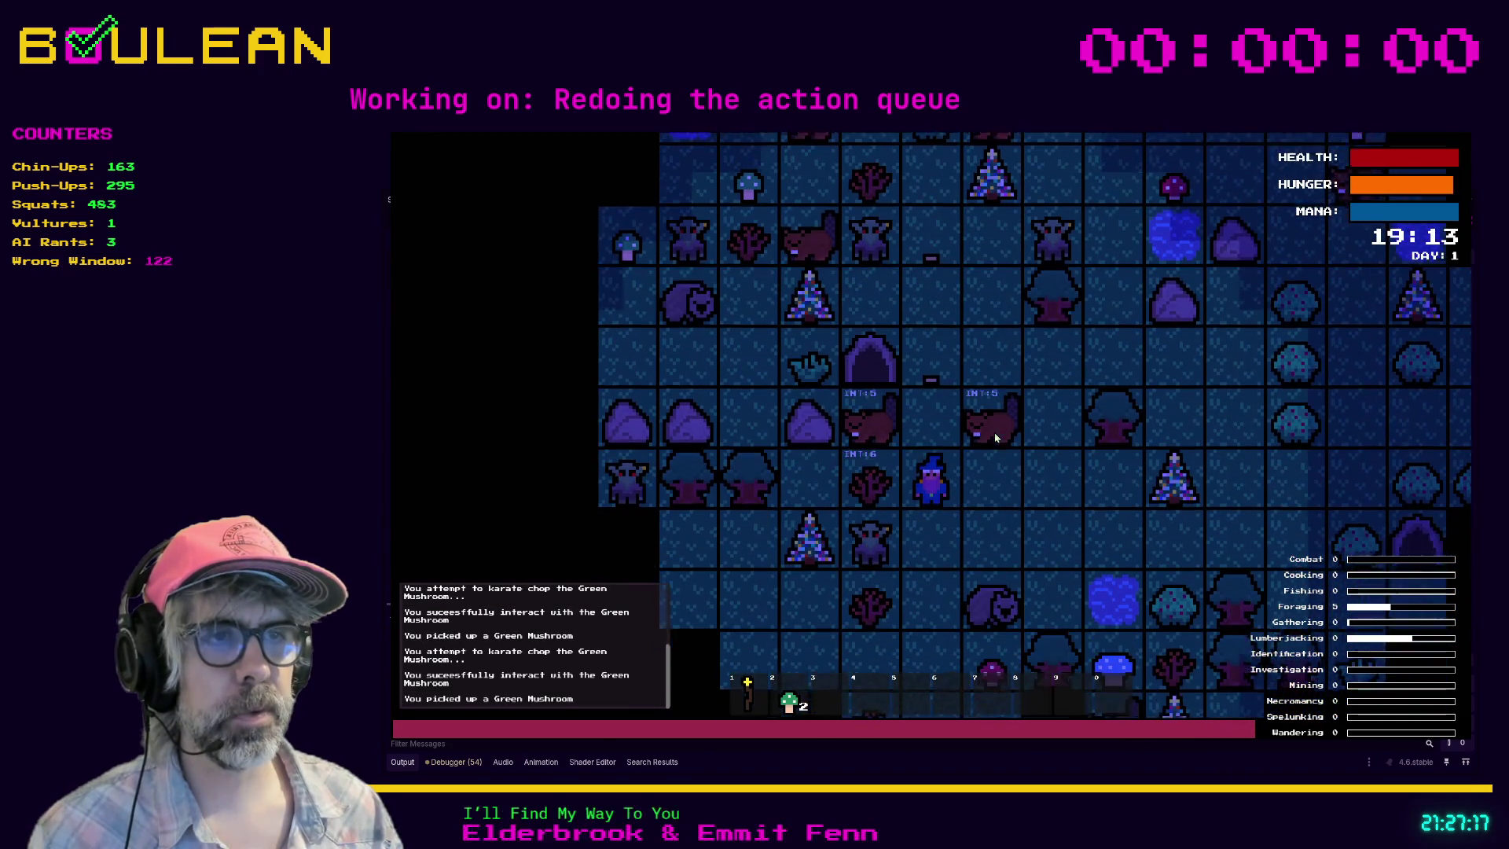
{"action": "key", "text": "Left"}
{"action": "key", "text": "Down"}
{"action": "key", "text": "Down"}
{"action": "key", "text": "Down"}
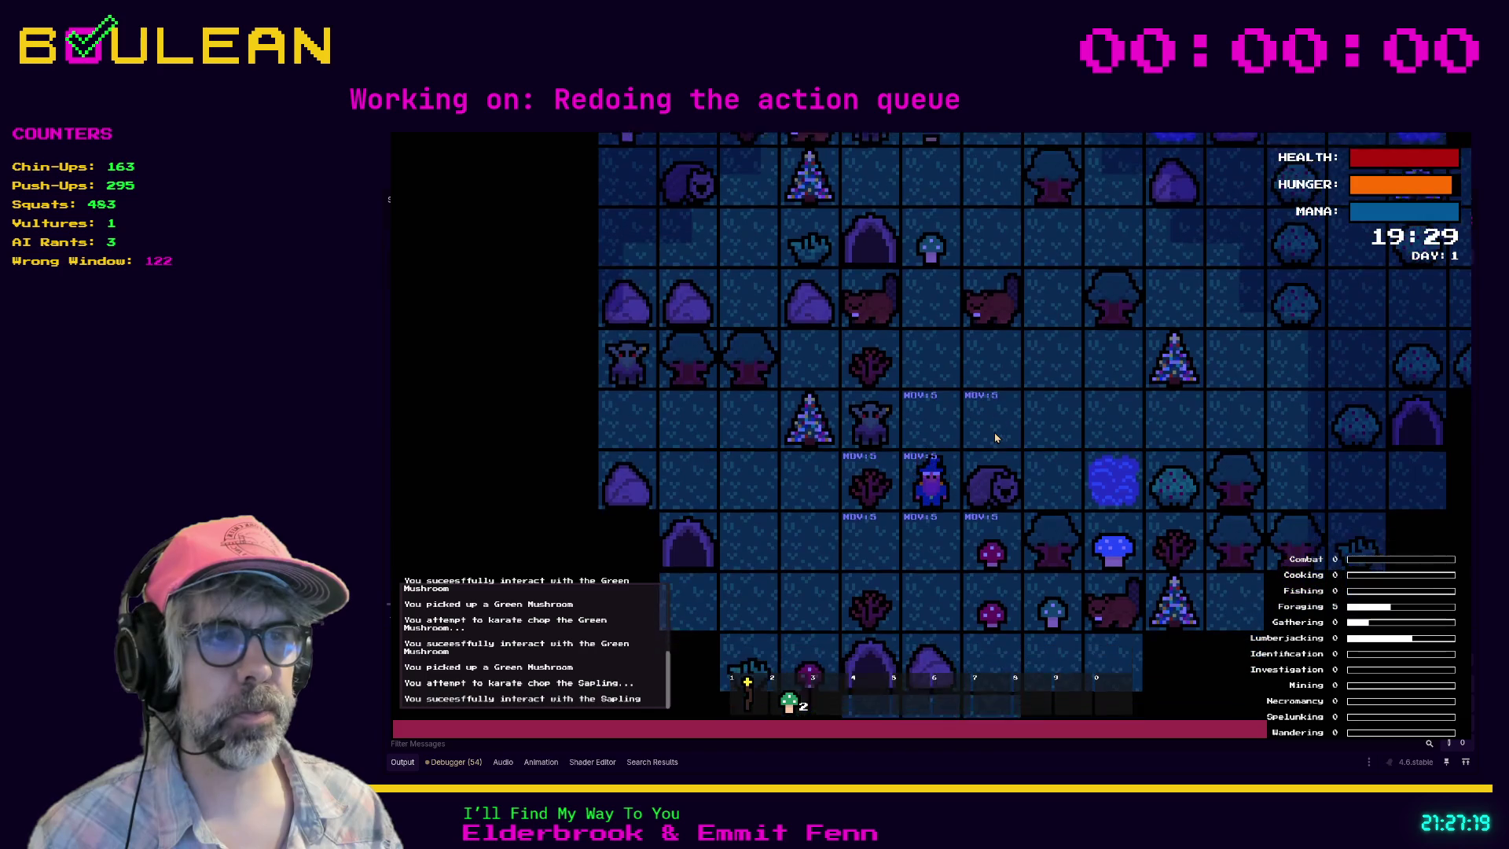
Step: Collect the Red Mushroom, then chop and pick up the Green Mushroom to the south
{"action": "key", "text": "Right"}
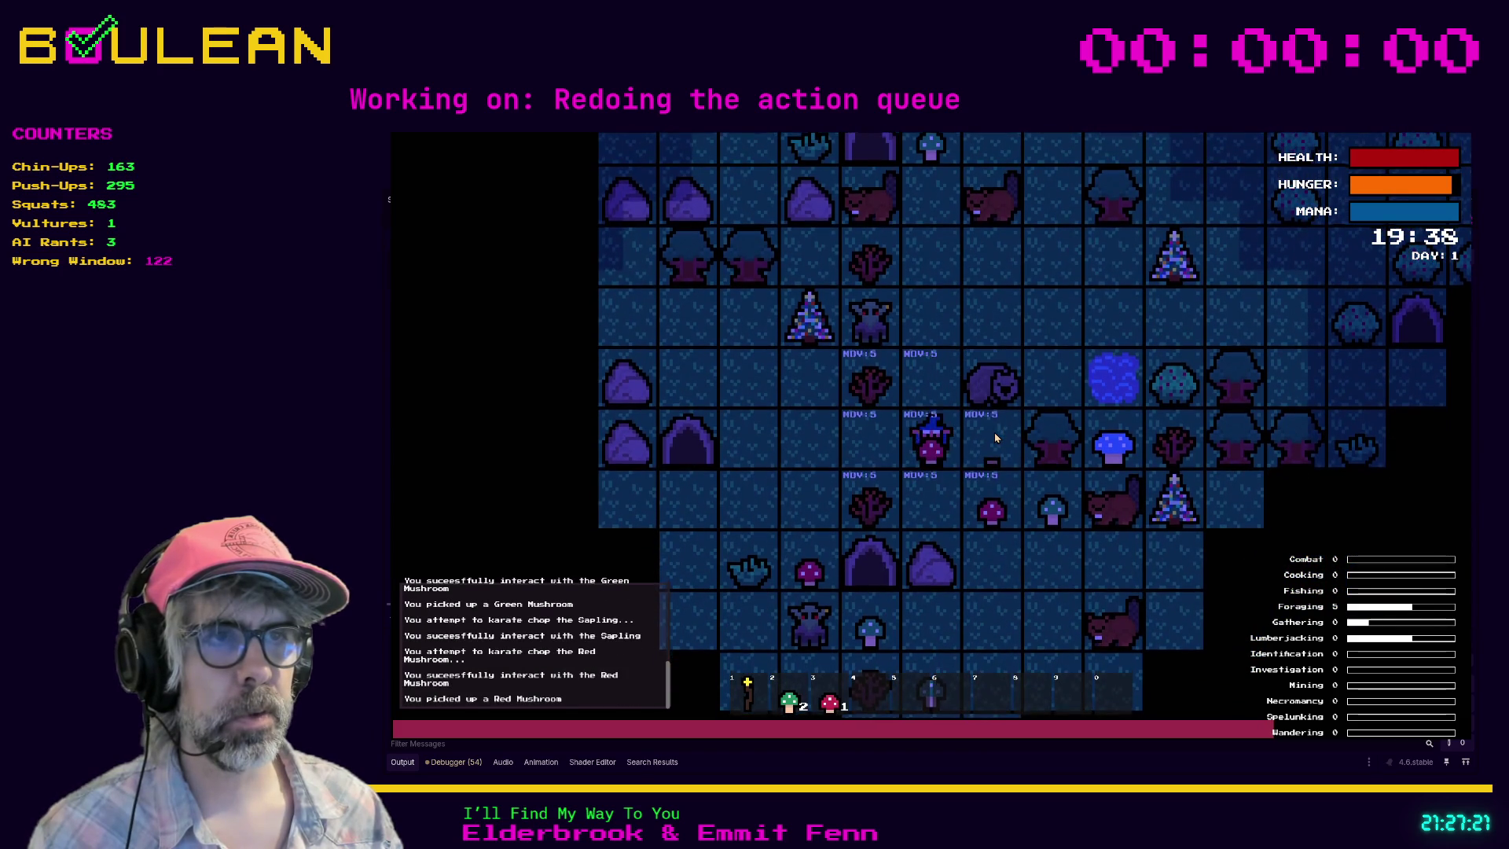
{"action": "key", "text": "Down"}
{"action": "key", "text": "Right"}
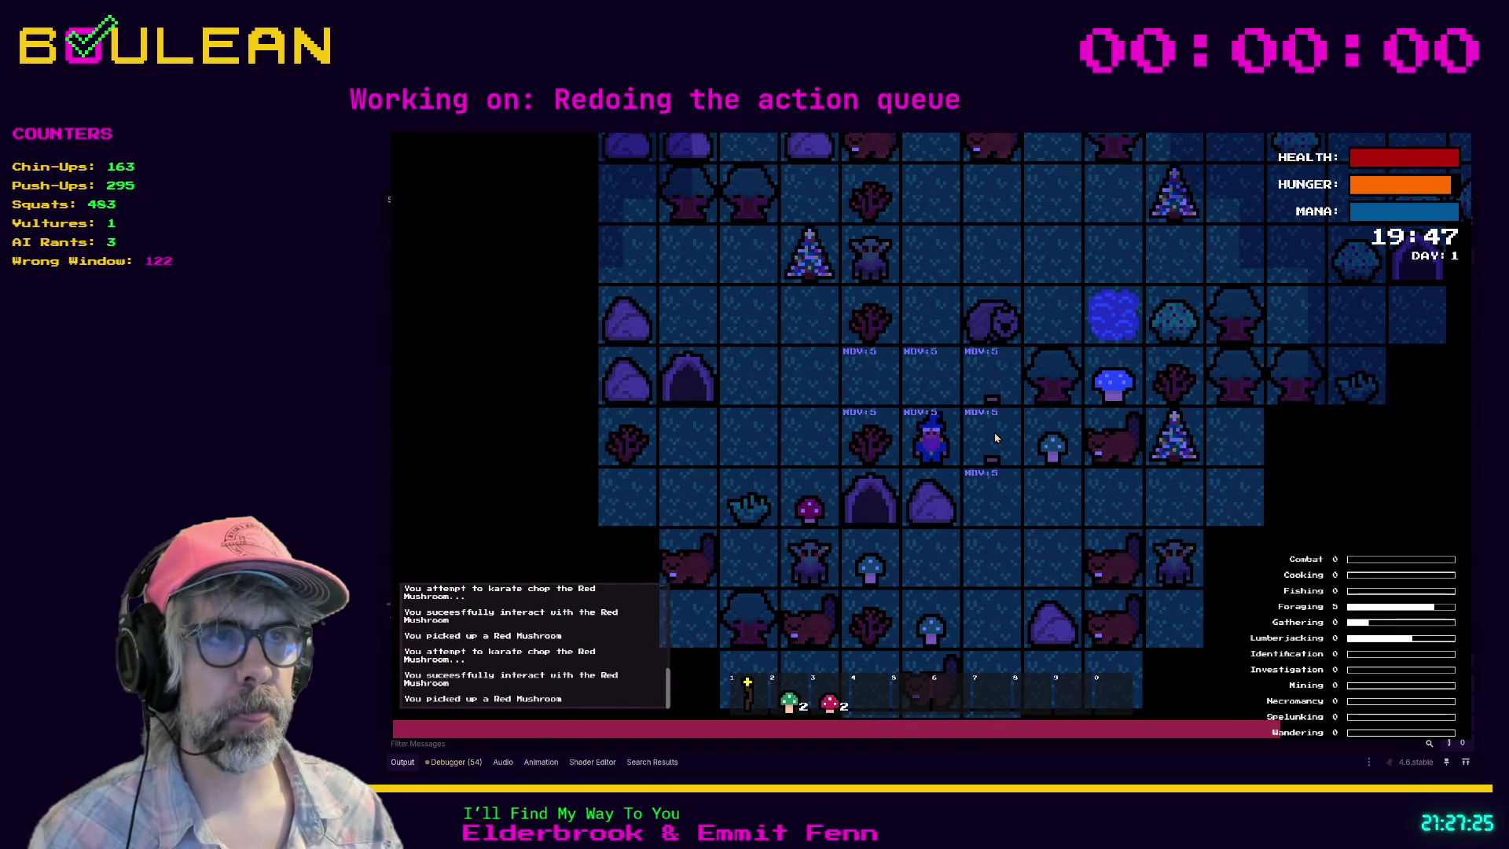
{"action": "key", "text": "Right"}
{"action": "key", "text": "Right"}
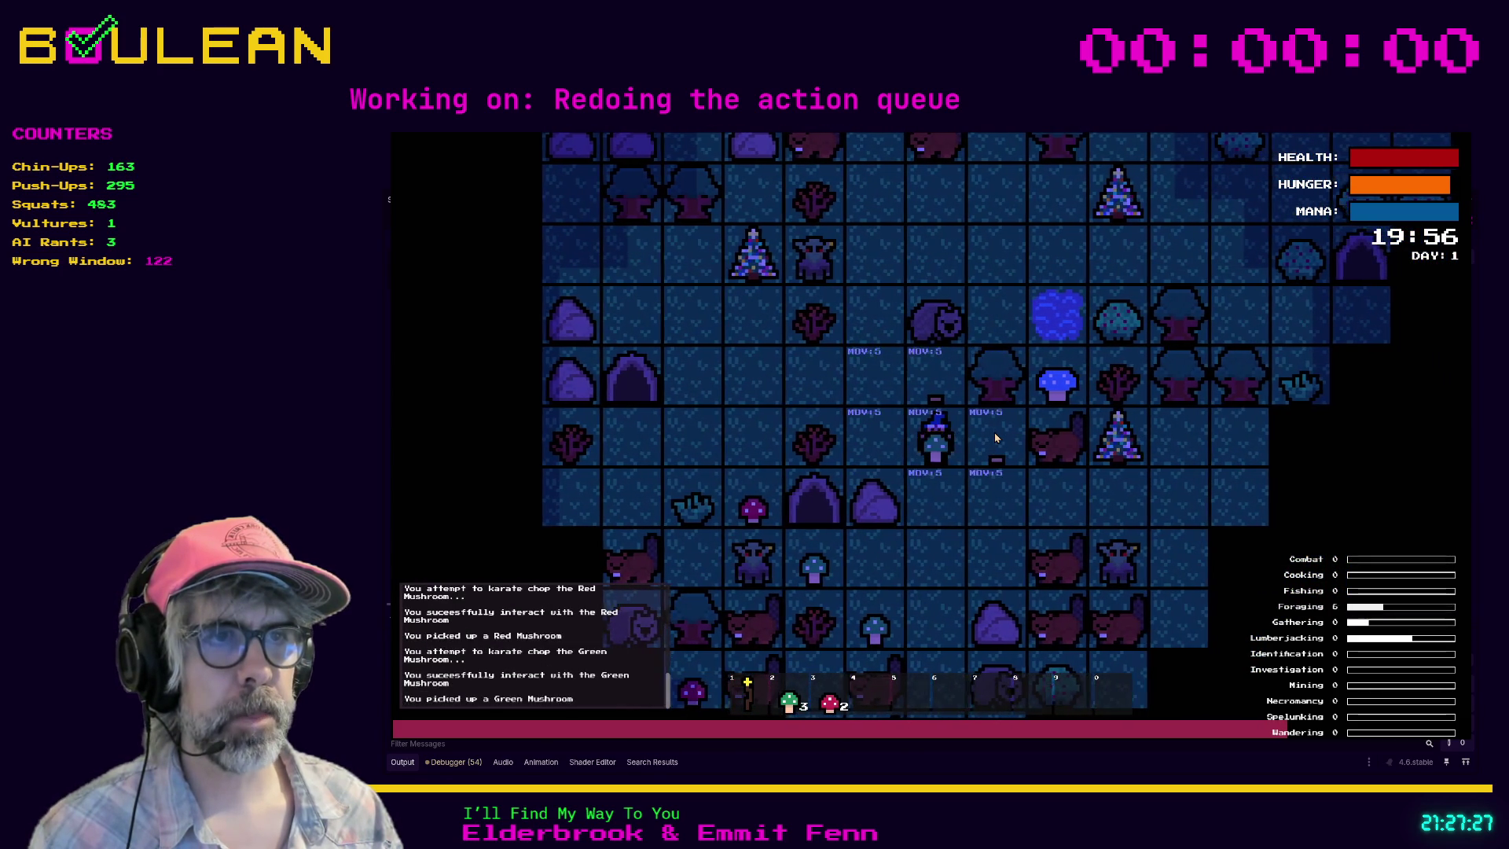
{"action": "key", "text": "Down"}
{"action": "key", "text": "Down"}
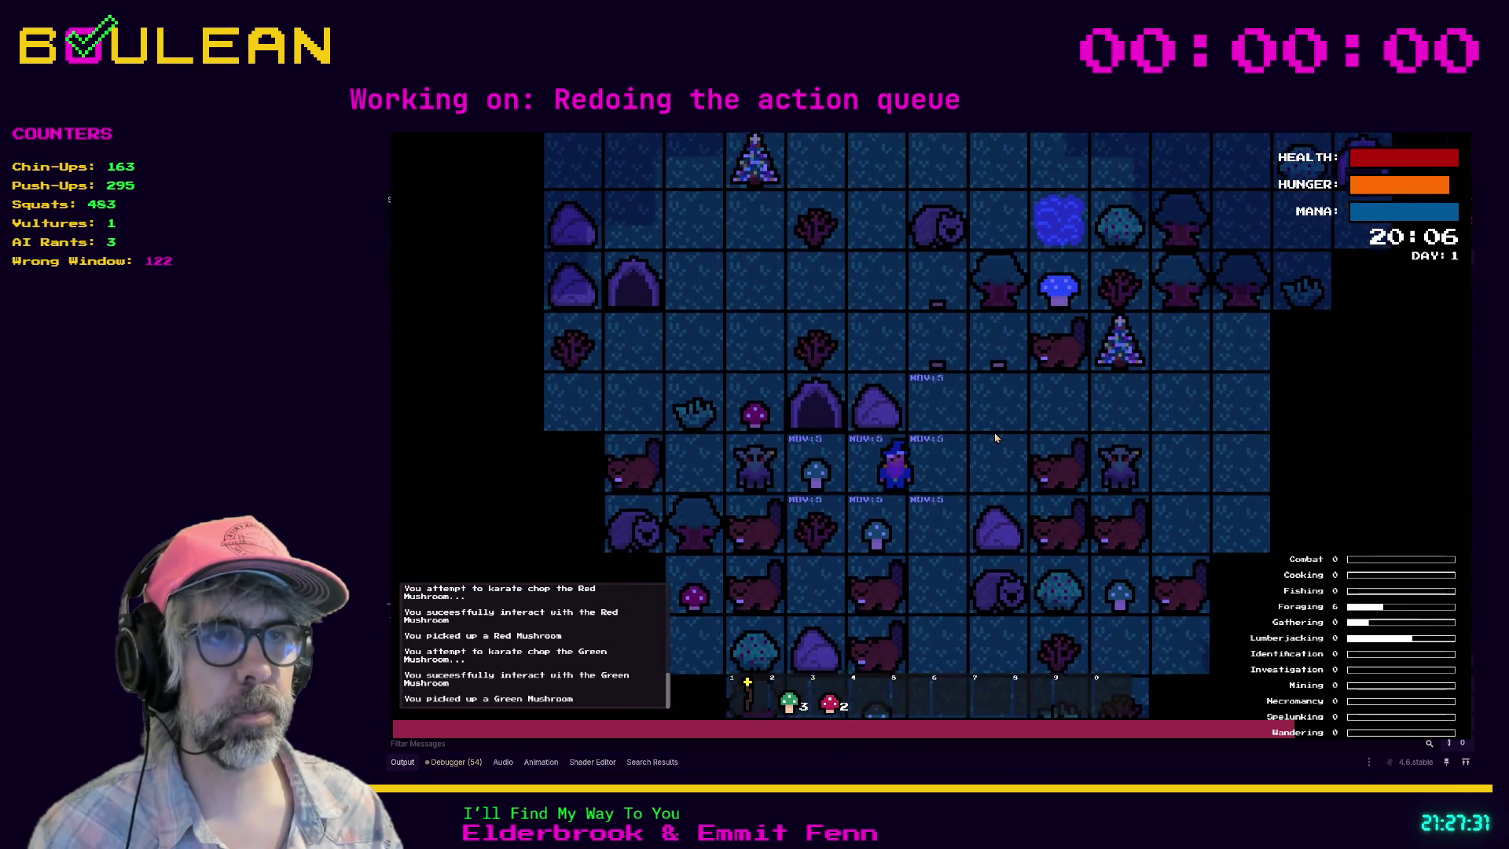
{"action": "key", "text": "Left"}
{"action": "key", "text": "Down"}
{"action": "key", "text": "Right"}
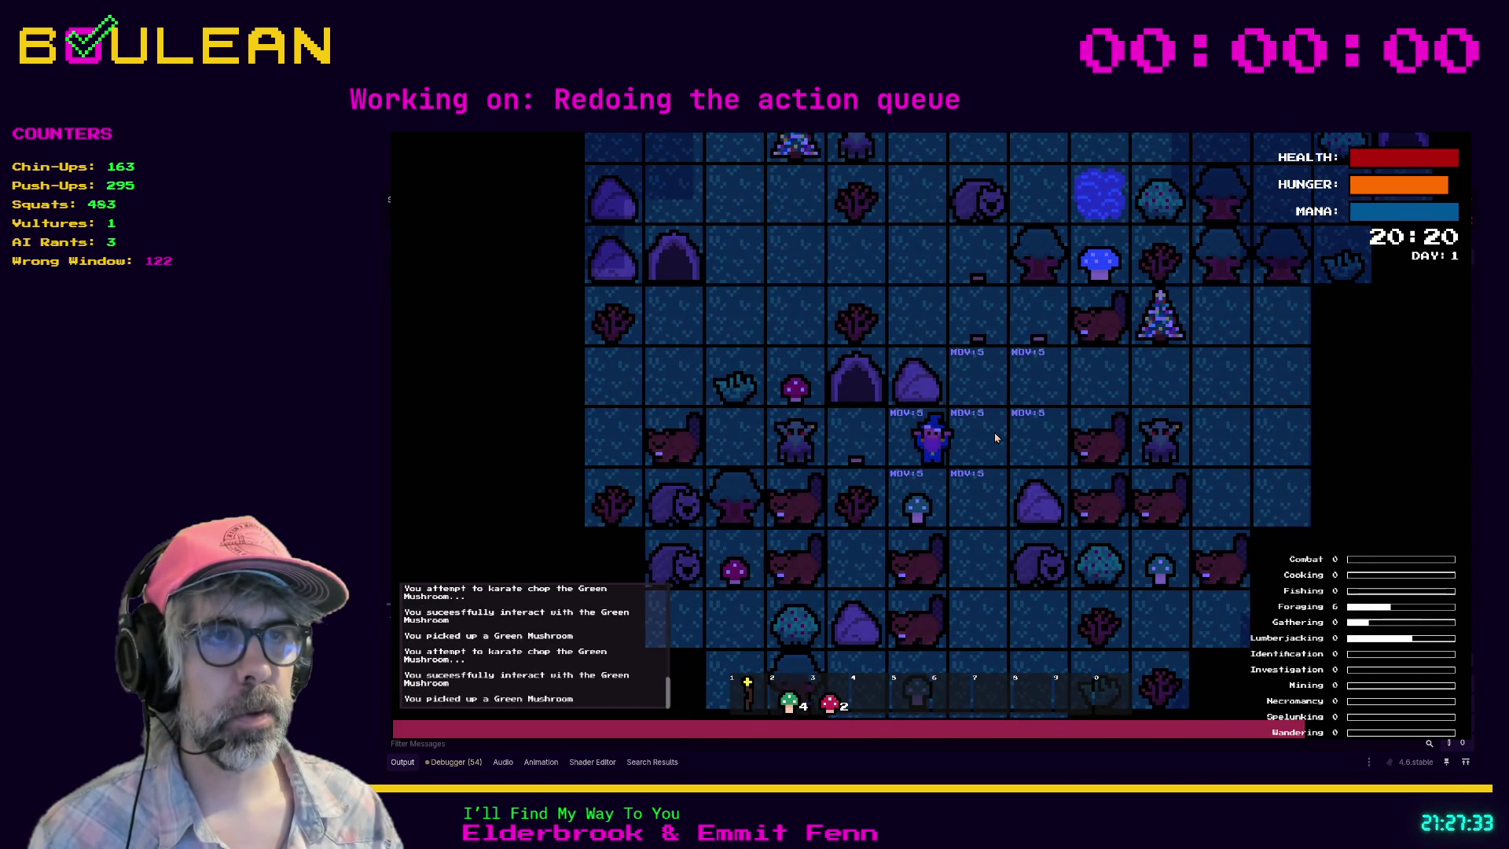
Step: Collect the last mushroom below-left, test interactions east and west, and stop the game with F8
{"action": "key", "text": "Left"}
{"action": "key", "text": "Down"}
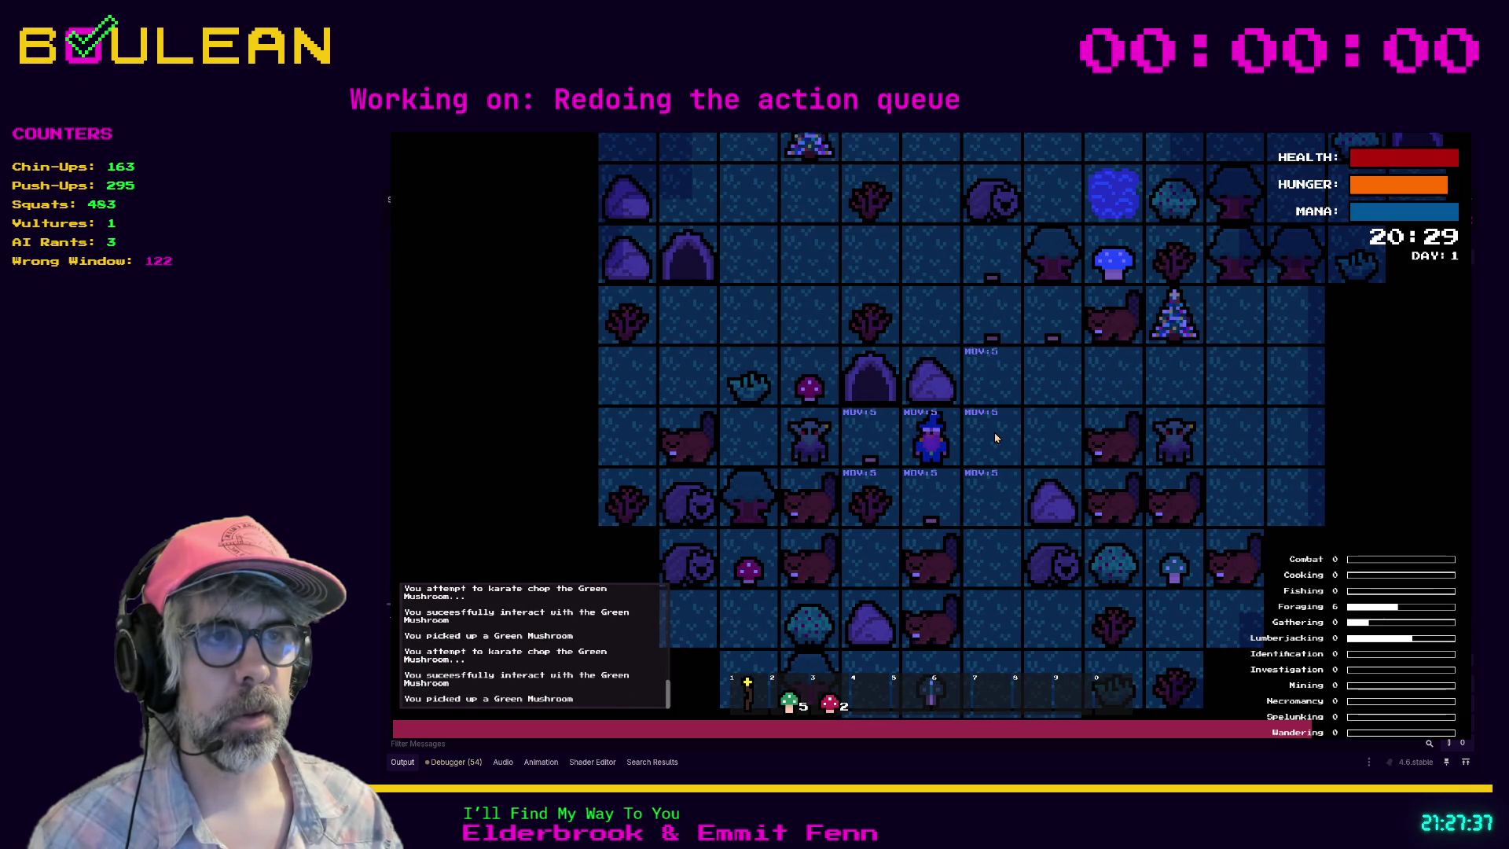
{"action": "key", "text": "Left"}
{"action": "key", "text": "Left"}
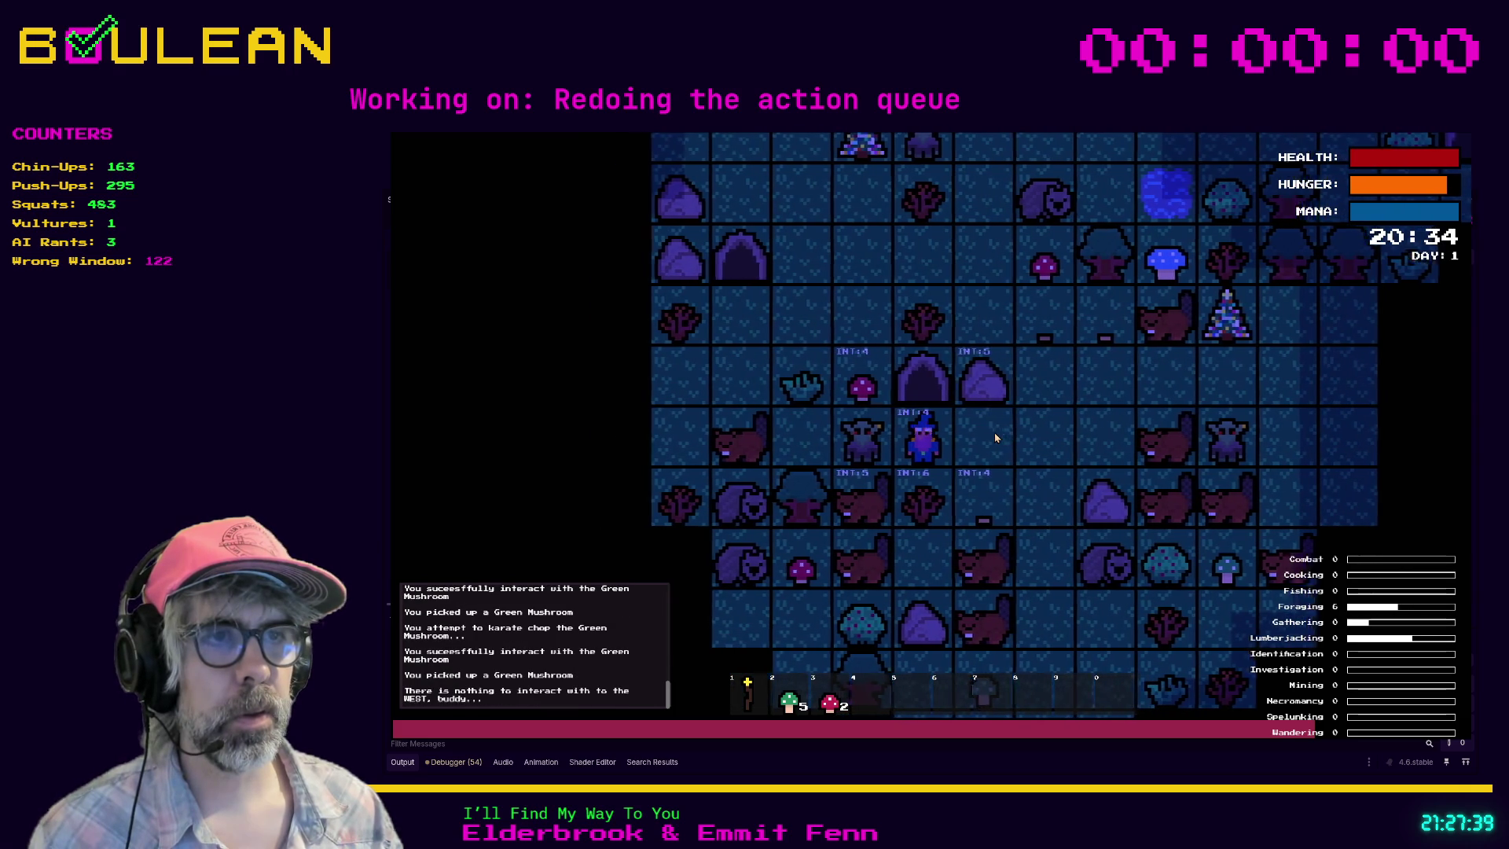
{"action": "key", "text": "Down"}
{"action": "key", "text": "Right"}
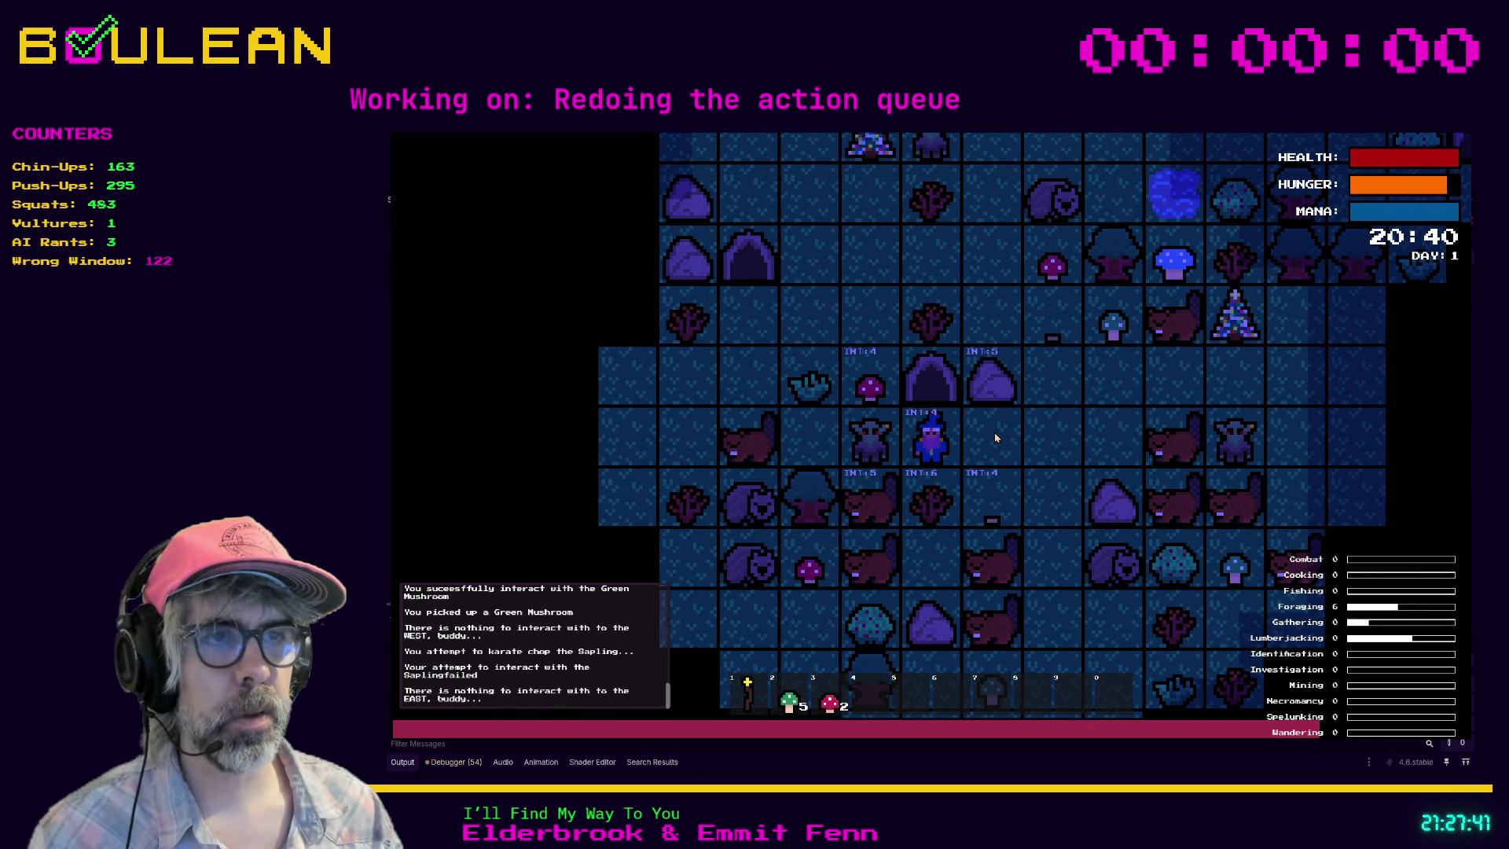
{"action": "key", "text": "Right"}
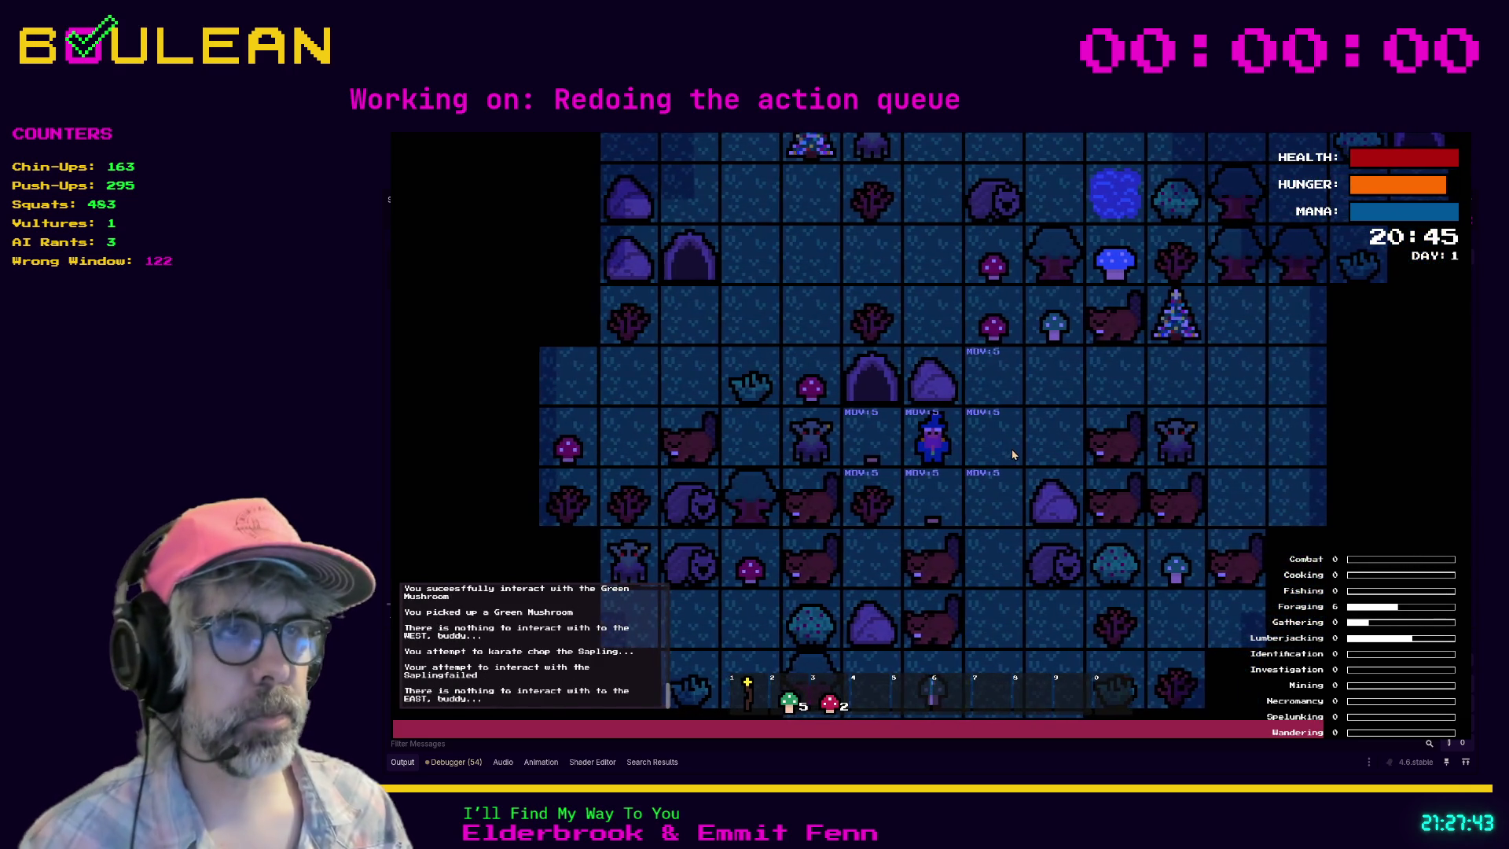
{"action": "key", "text": "F8"}
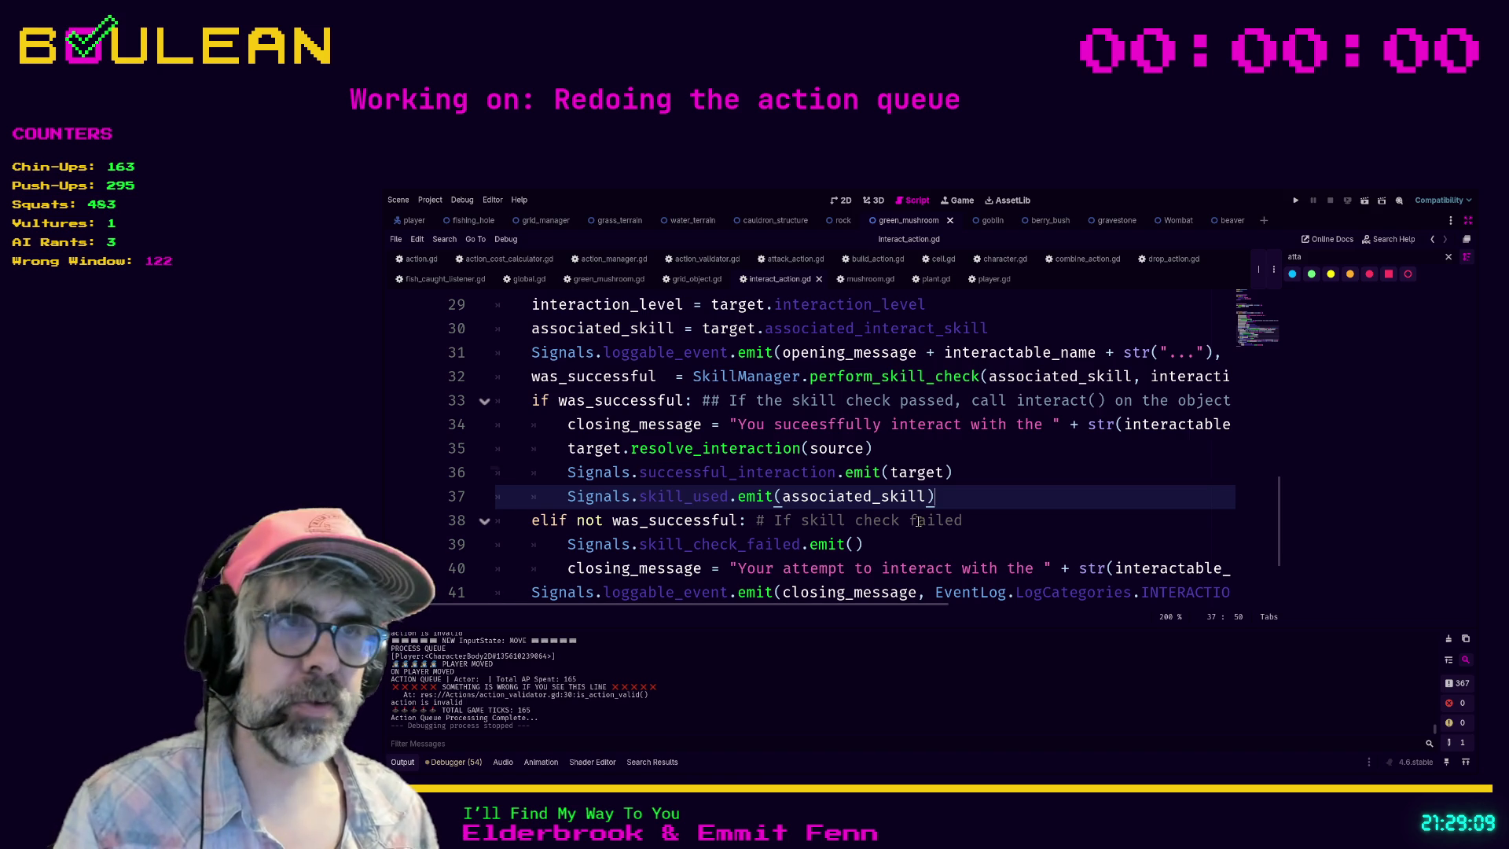
{"action": "left_click", "coordinate": [991, 520]}
{"action": "left_click", "coordinate": [1022, 494]}
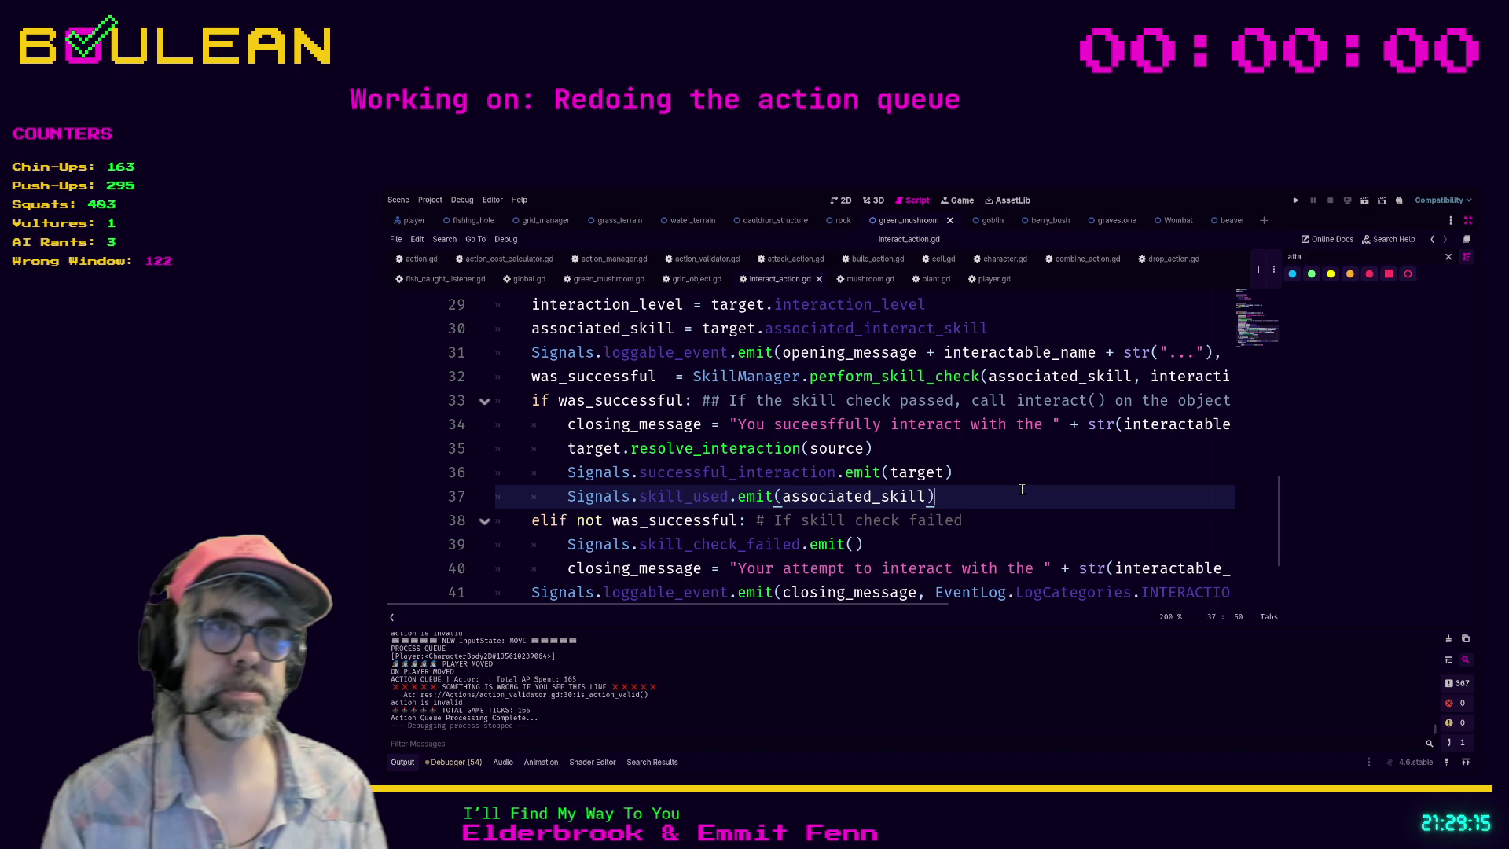
{"action": "scroll", "coordinate": [1022, 489], "scroll_direction": "down", "scroll_amount": 1}
{"action": "scroll", "coordinate": [1022, 489], "scroll_direction": "up", "scroll_amount": 1}
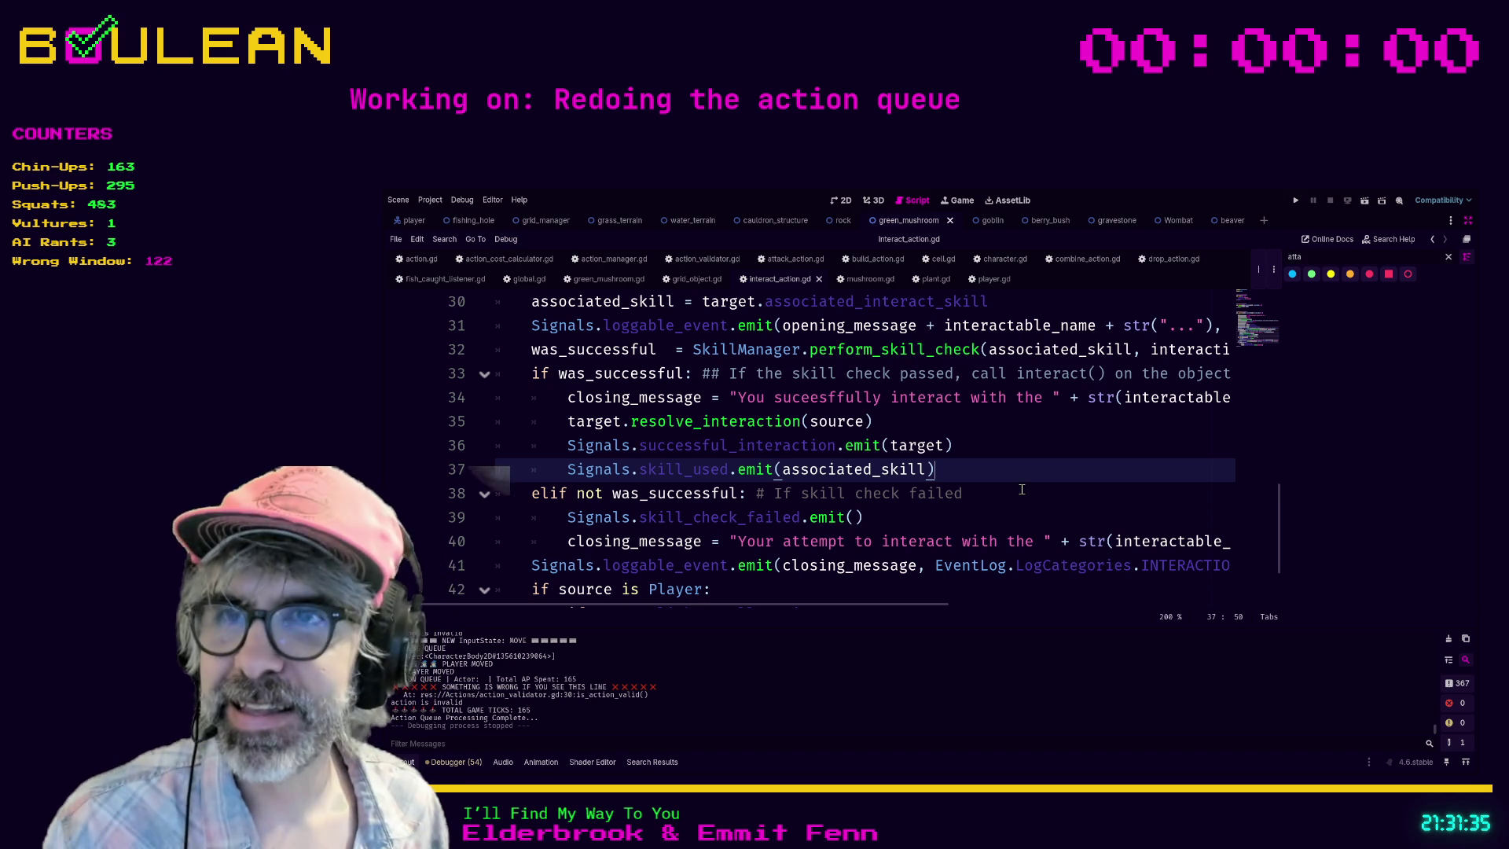
Step: Review the skill-check-failed branch, then search the whole project for _on_interact: 24 matches in 12 files
{"action": "left_click", "coordinate": [1022, 490]}
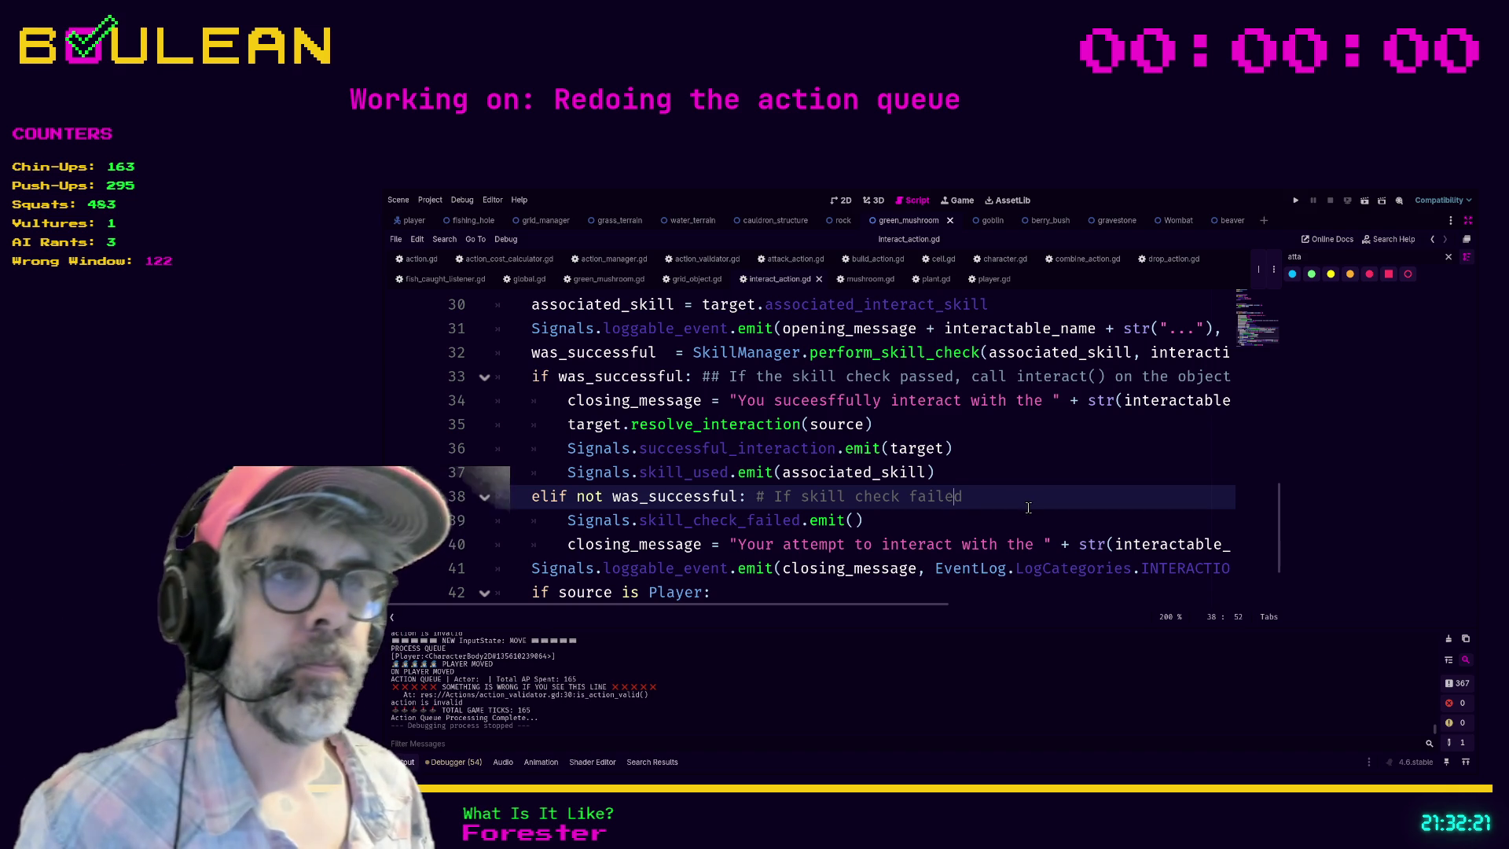
{"action": "key", "text": "Down"}
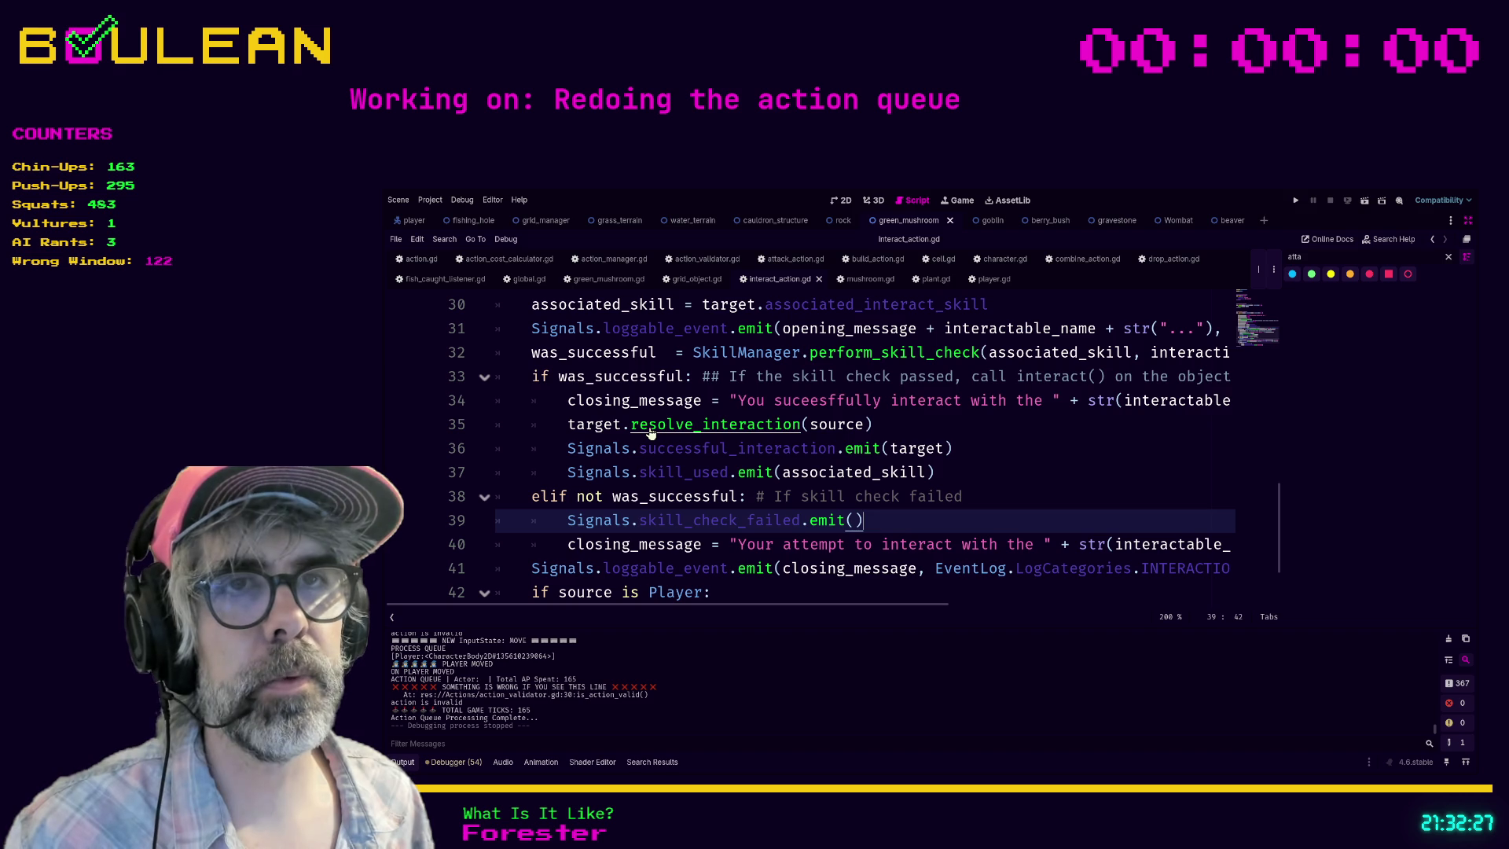
{"action": "left_click", "coordinate": [931, 426]}
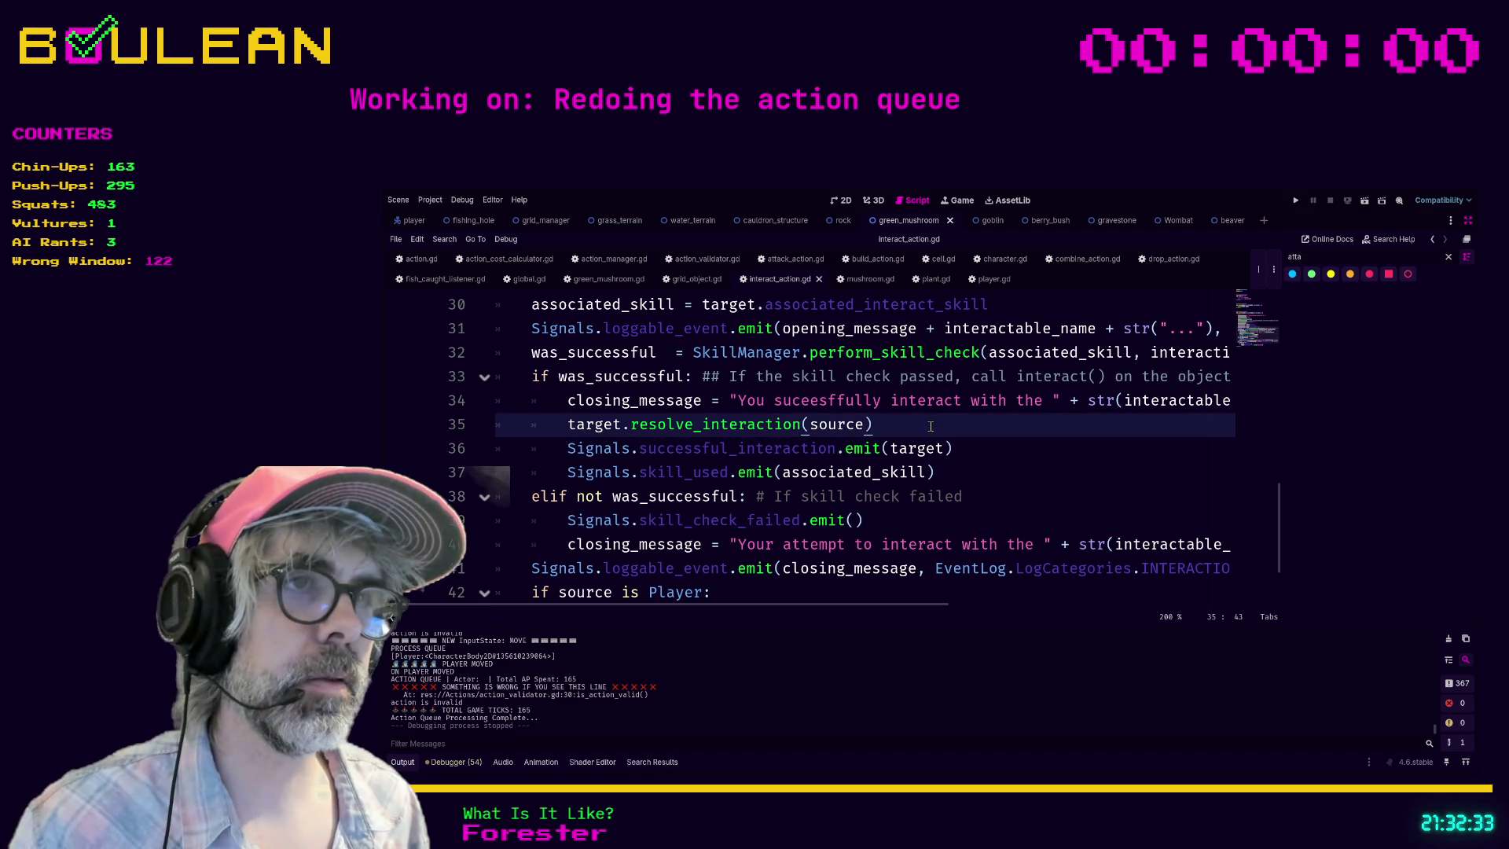
{"action": "key", "text": "Return"}
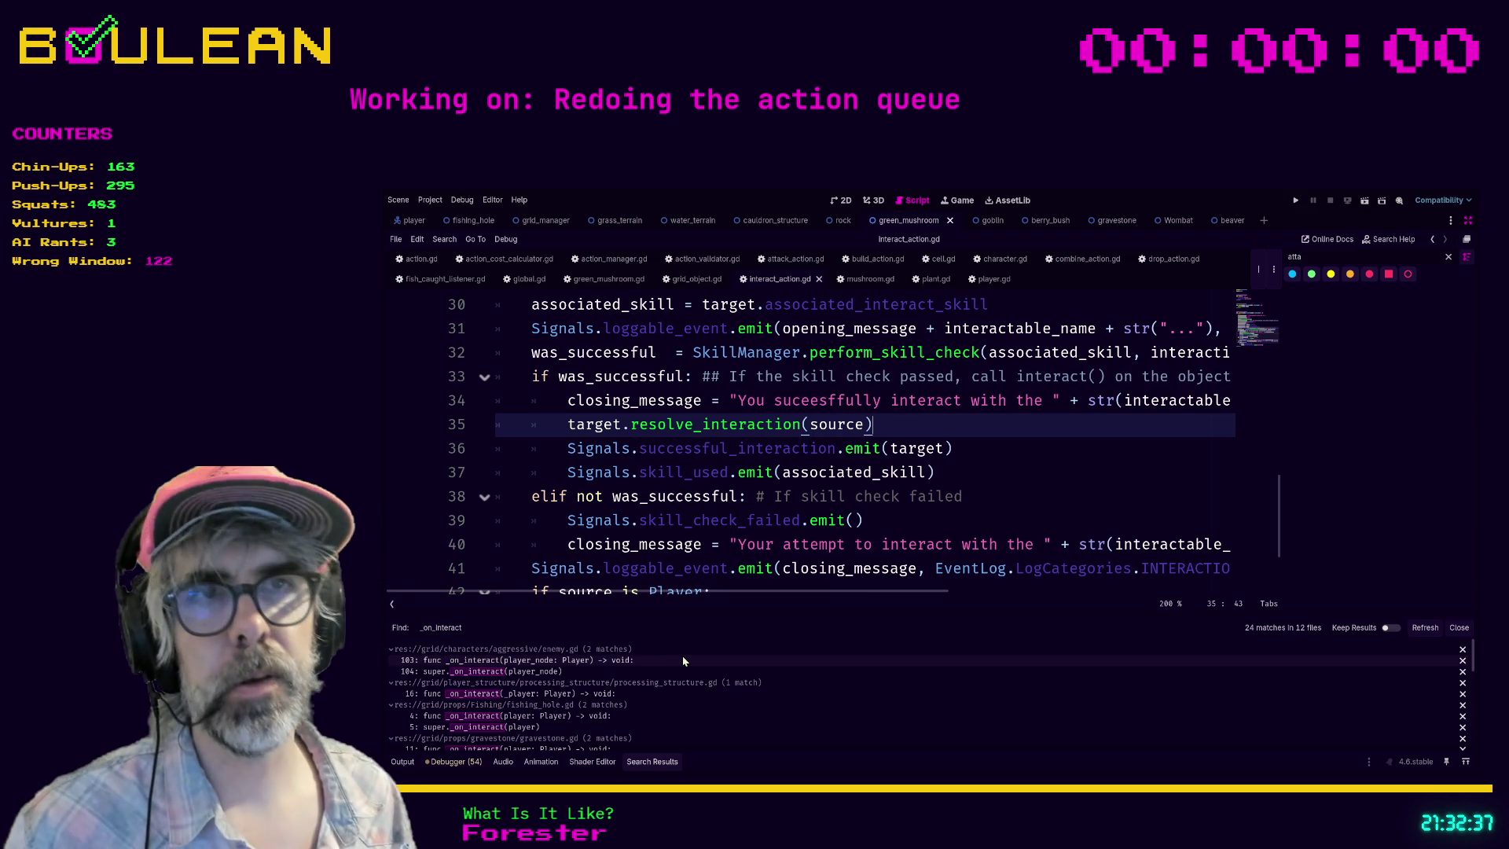
Step: Open enemy.gd at line 103 and retype the override's name as resolve_interaction
{"action": "left_click", "coordinate": [662, 659]}
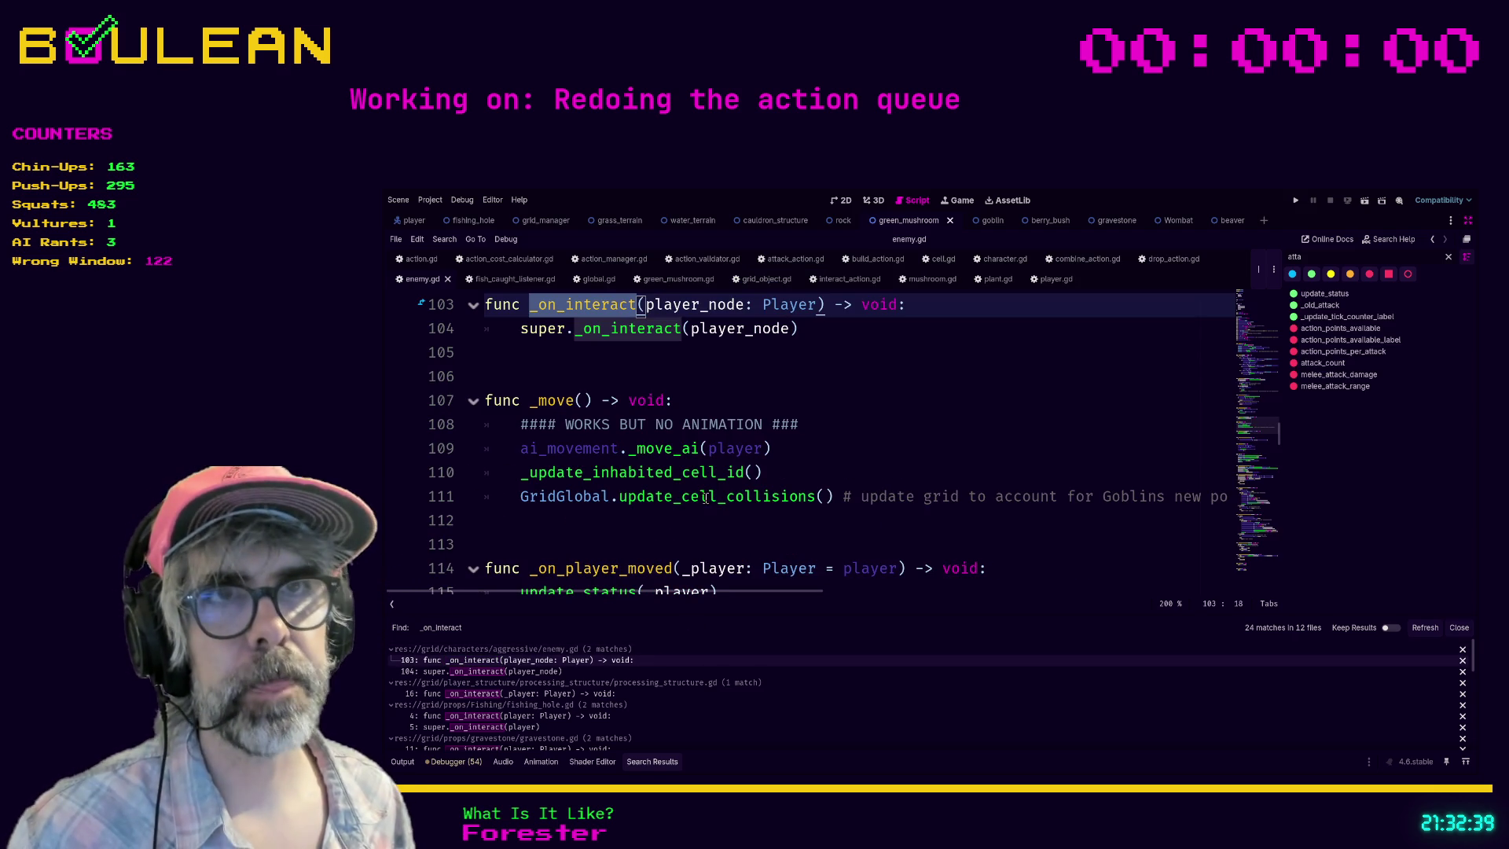
{"action": "scroll", "coordinate": [707, 517], "scroll_direction": "up", "scroll_amount": 1}
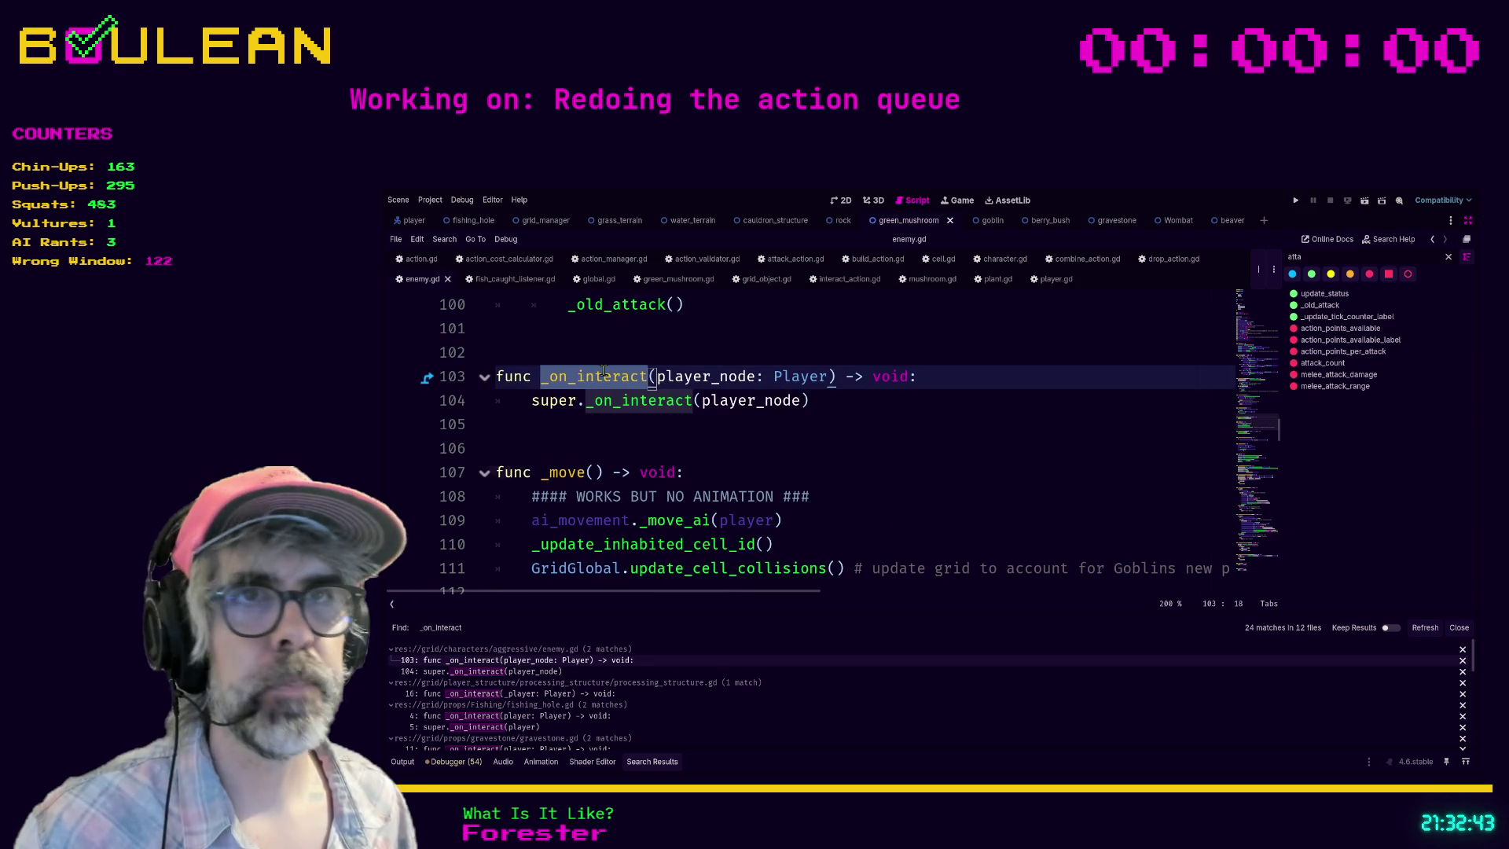
{"action": "scroll", "coordinate": [712, 454], "scroll_direction": "up", "scroll_amount": 1}
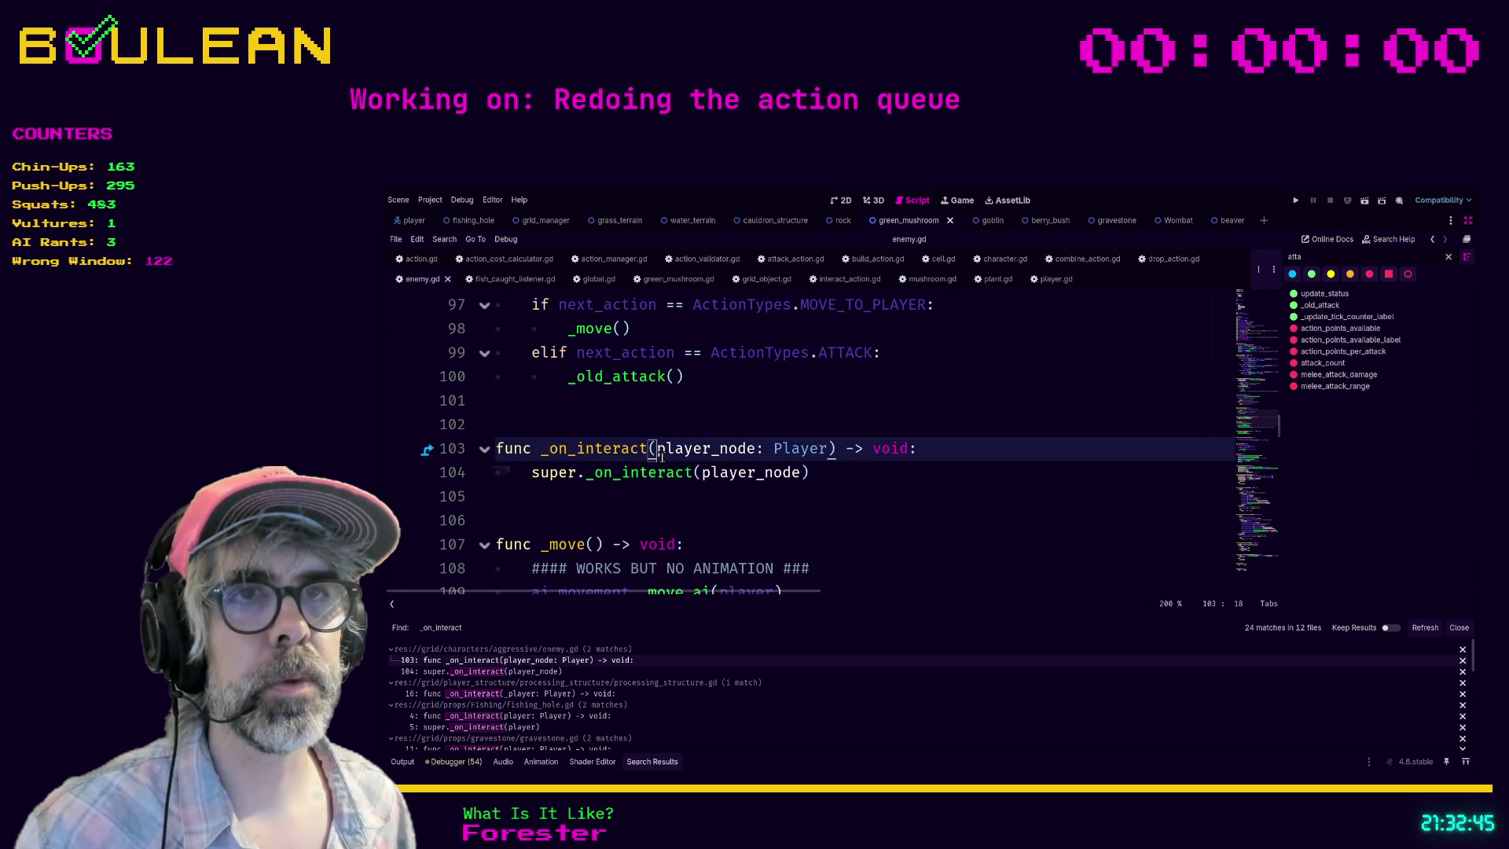
{"action": "key", "text": "Left"}
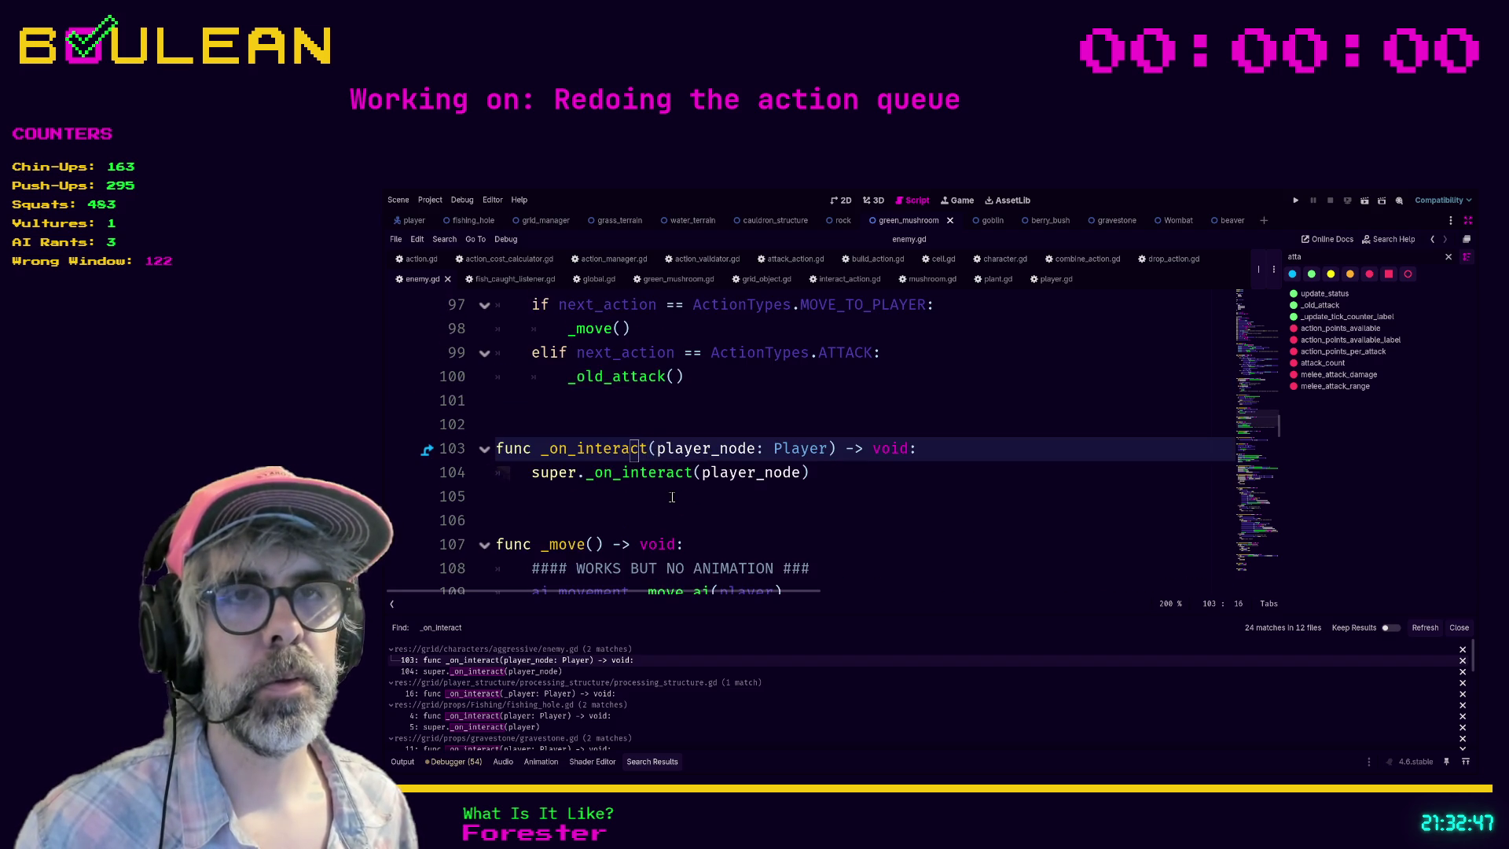
{"action": "key", "text": "ctrl+Left"}
{"action": "key", "text": "ctrl+Delete"}
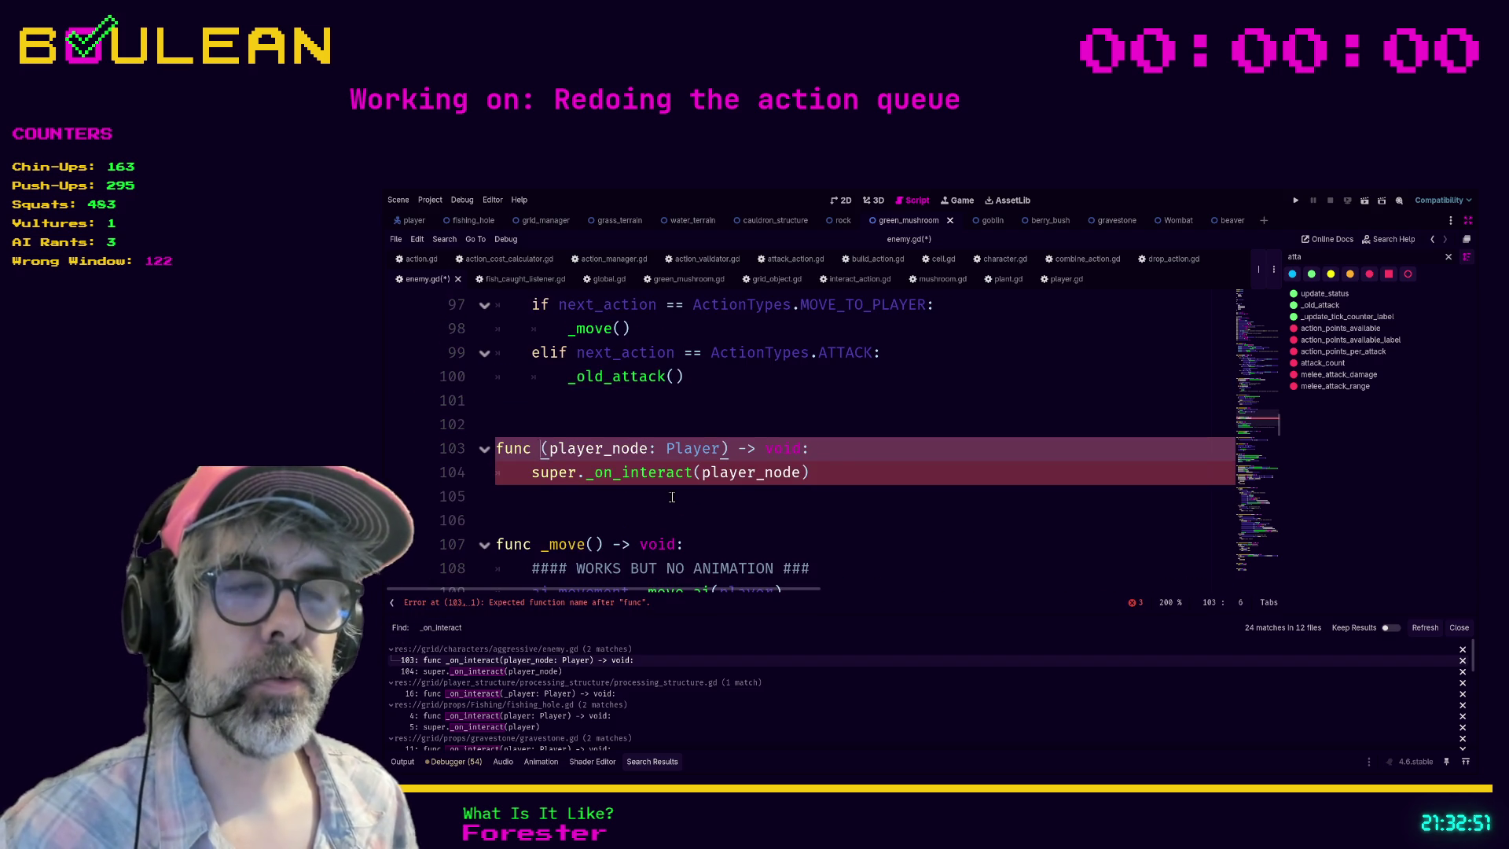
{"action": "type", "text": "resolve_interaction"}
Step: Copy resolve_interaction and paste it over _on_interact in the super call
{"action": "double_click", "coordinate": [669, 448]}
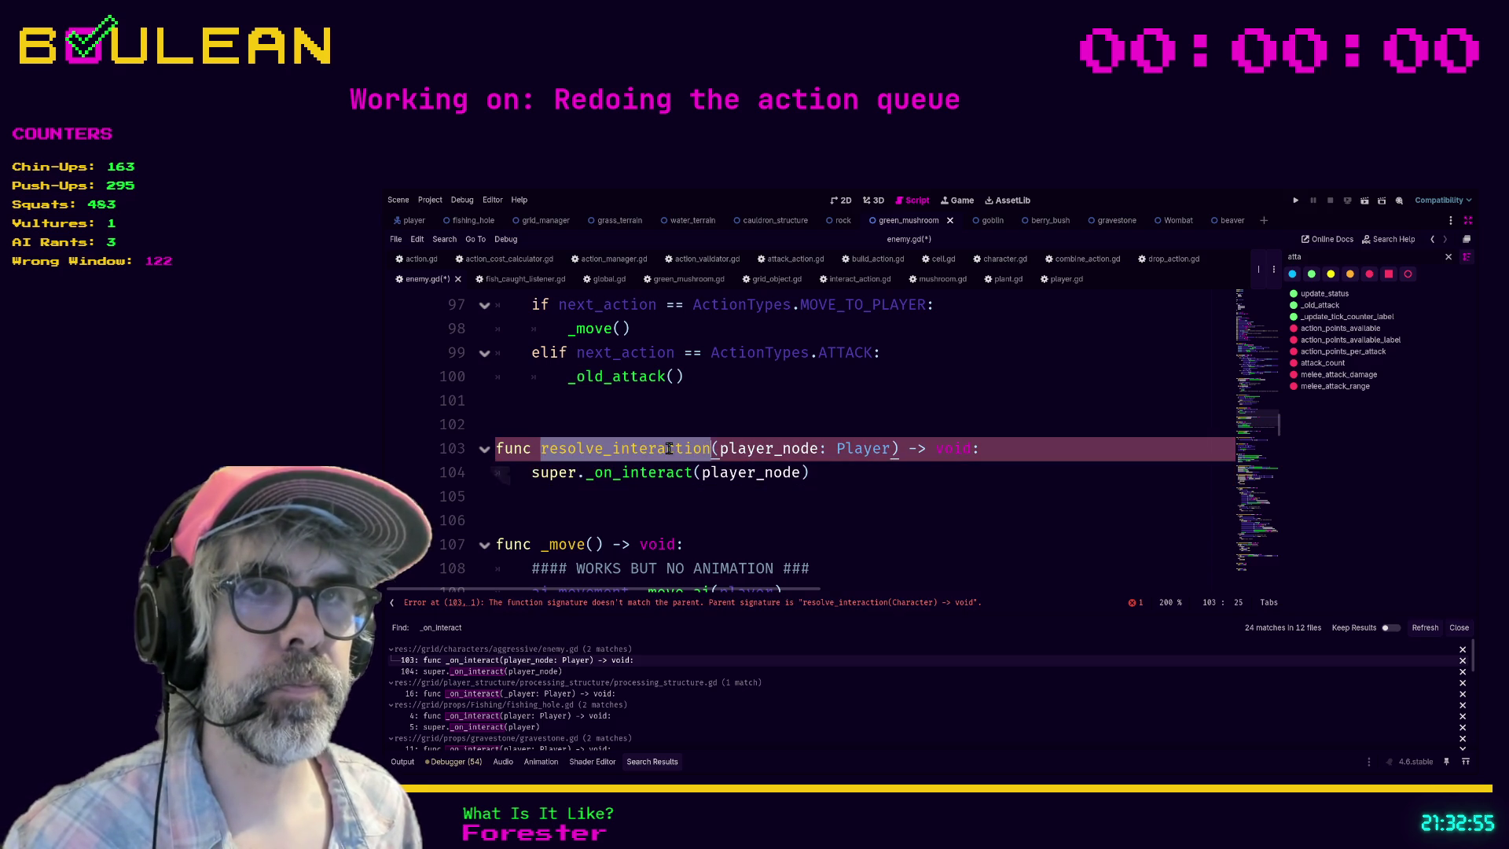
{"action": "key", "text": "ctrl+c"}
{"action": "double_click", "coordinate": [660, 471]}
{"action": "key", "text": "ctrl+v"}
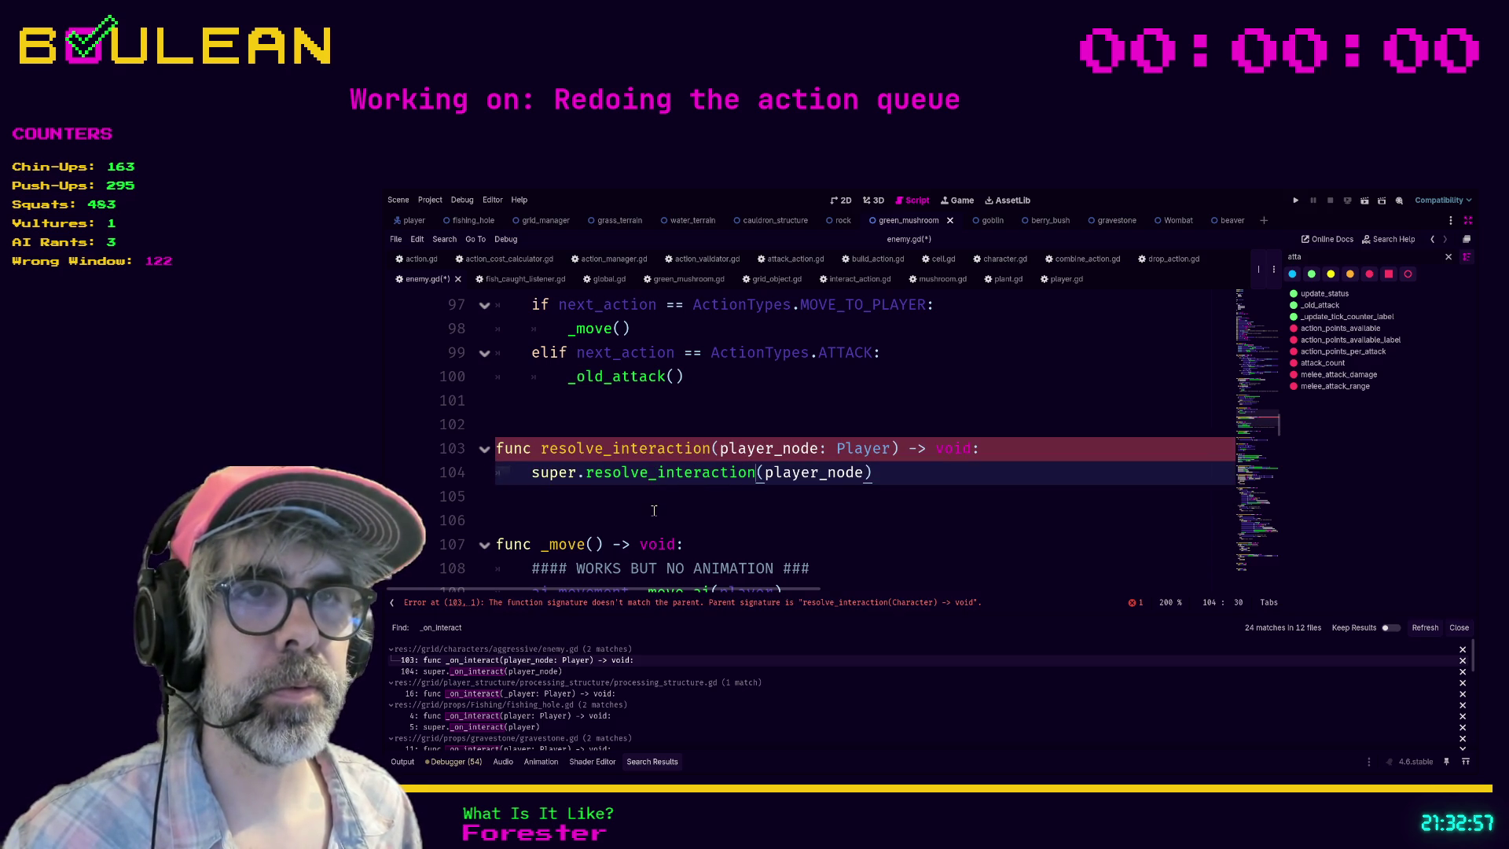
Step: Change enemy.gd's parameter from player_node: Player to actor: Character
{"action": "left_click", "coordinate": [654, 511]}
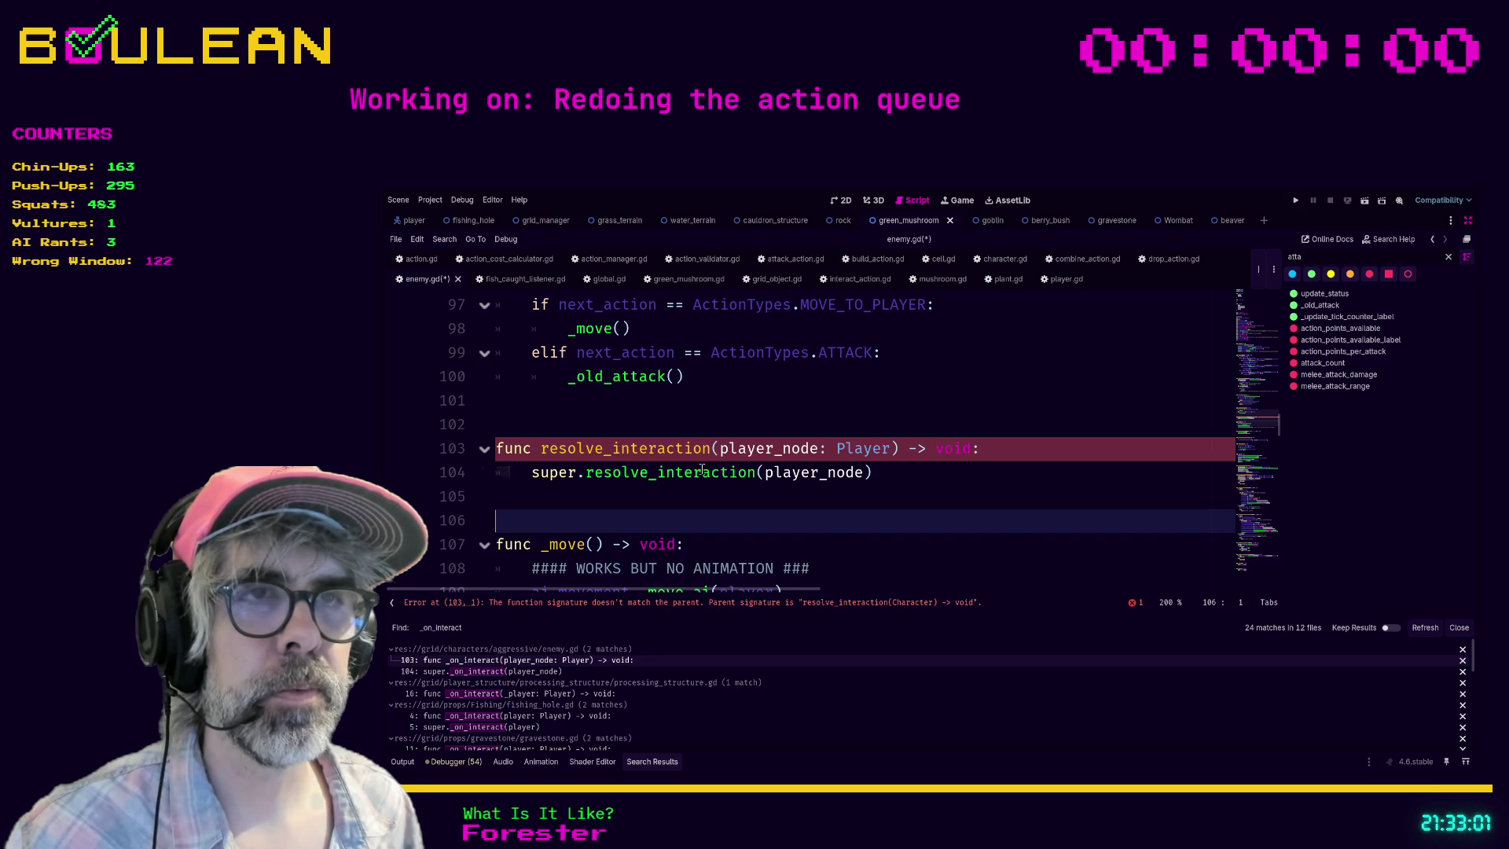
{"action": "double_click", "coordinate": [766, 449]}
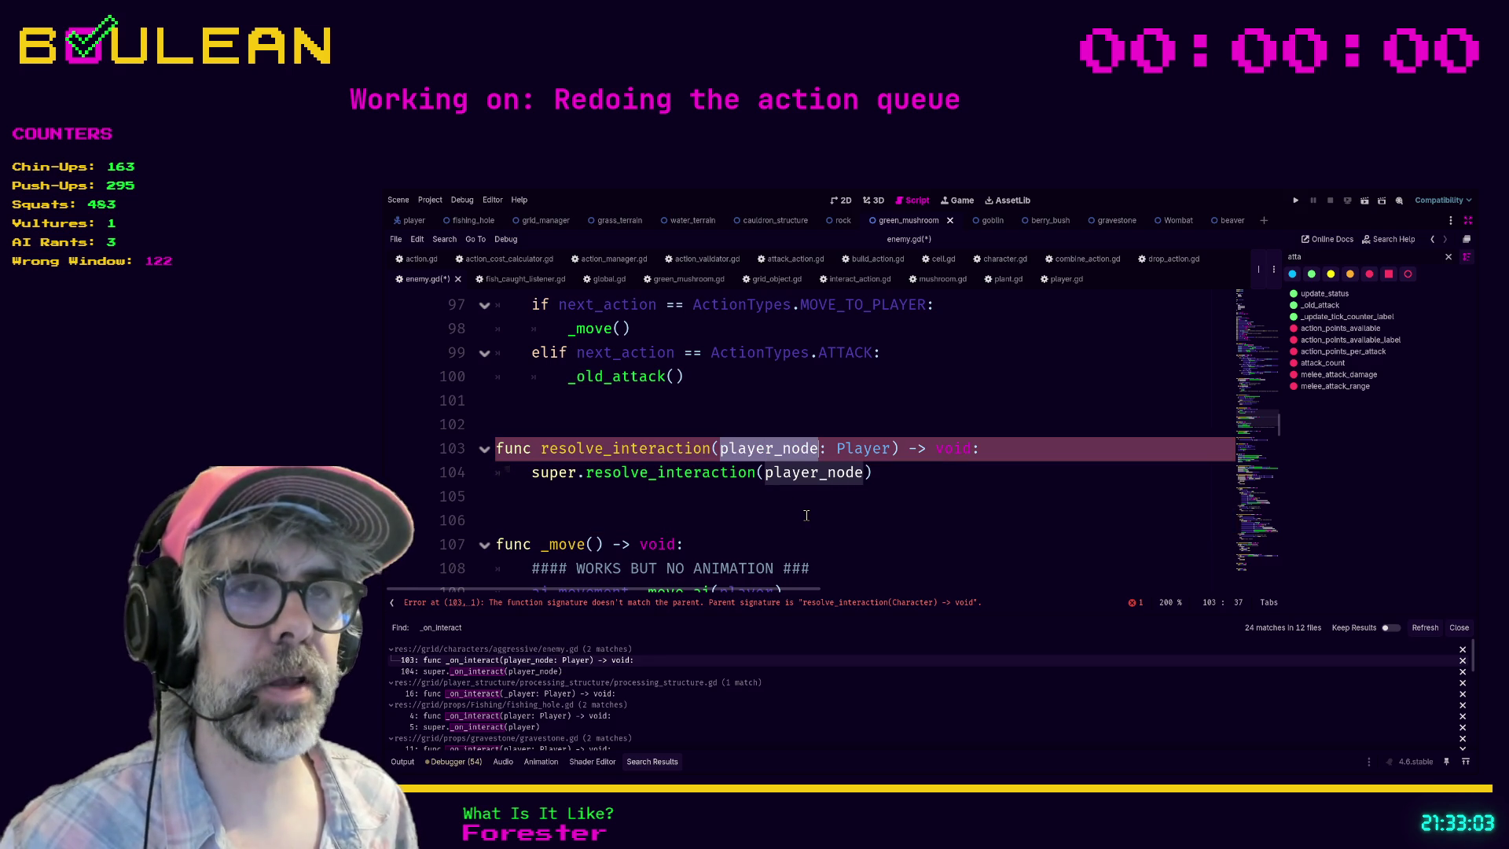
{"action": "type", "text": "actor"}
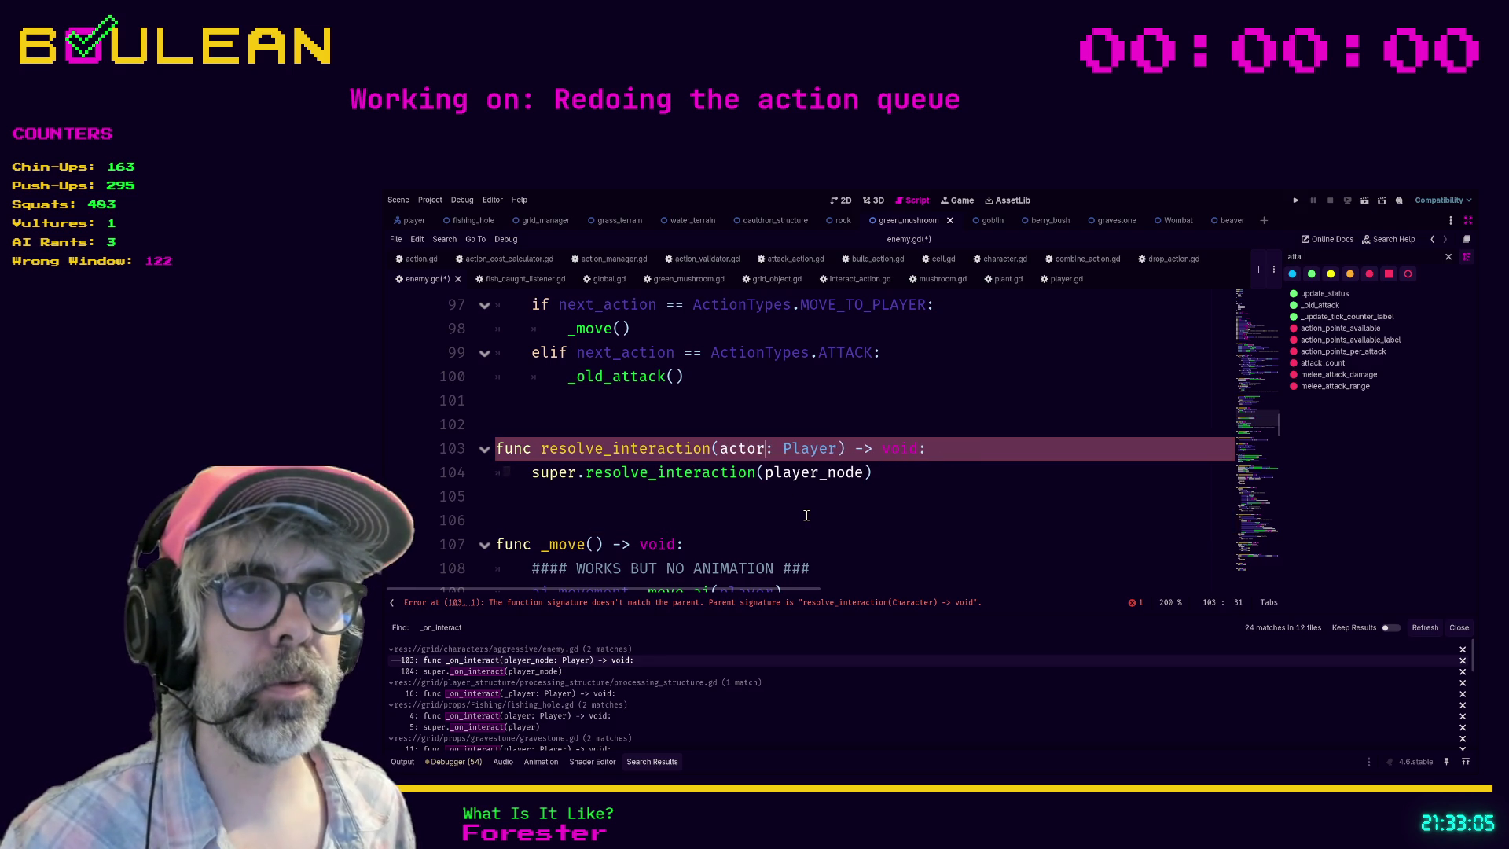
{"action": "key", "text": "Right"}
{"action": "key", "text": "Right"}
{"action": "key", "text": "shift+Right"}
{"action": "key", "text": "shift+Right"}
{"action": "key", "text": "shift+Right"}
{"action": "key", "text": "shift+Right"}
{"action": "key", "text": "shift+Right"}
{"action": "key", "text": "shift+Right"}
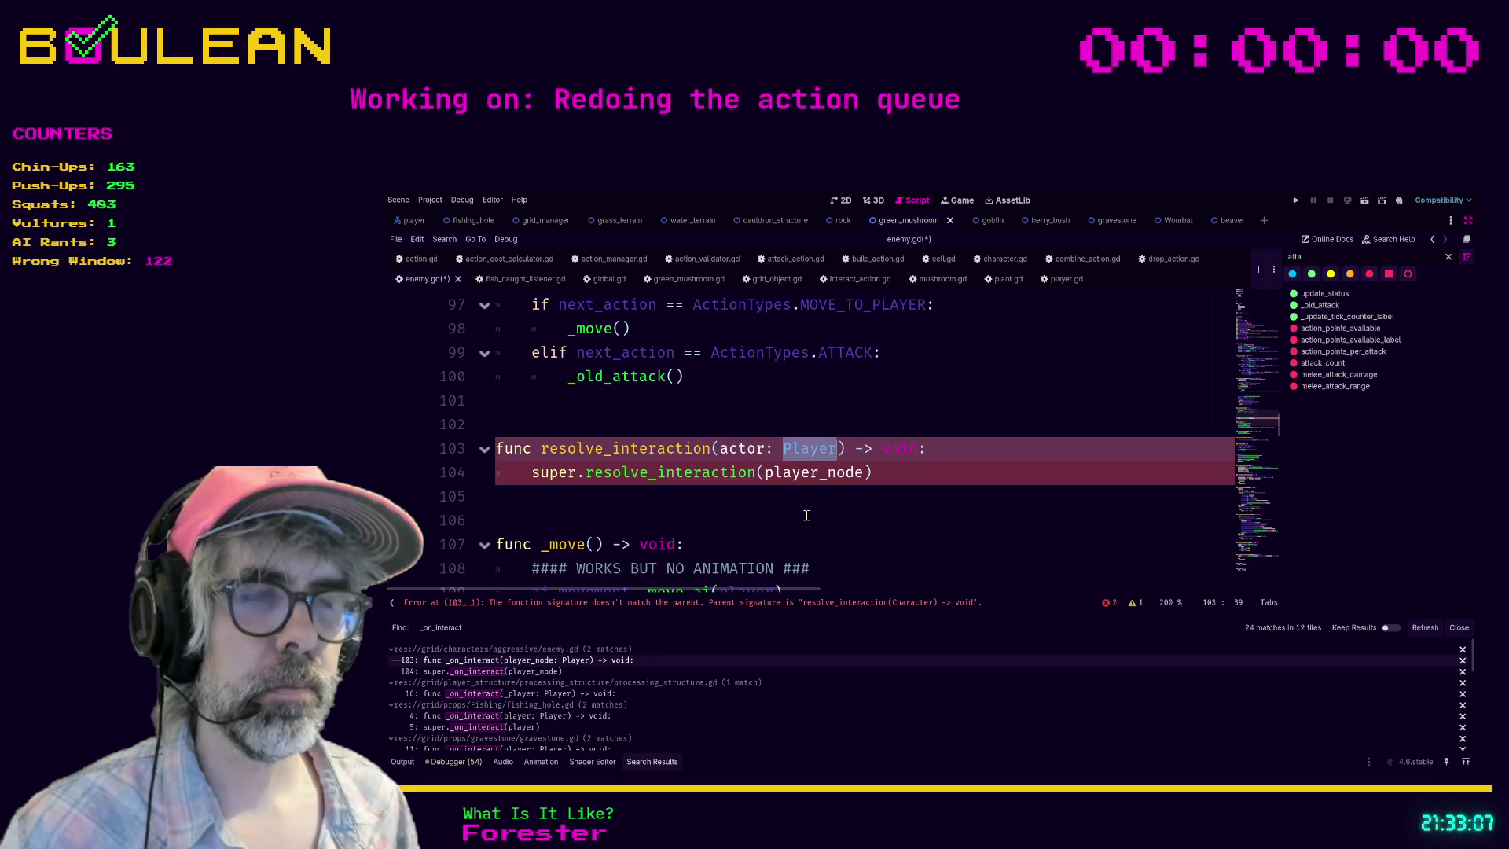
{"action": "type", "text": "Character"}
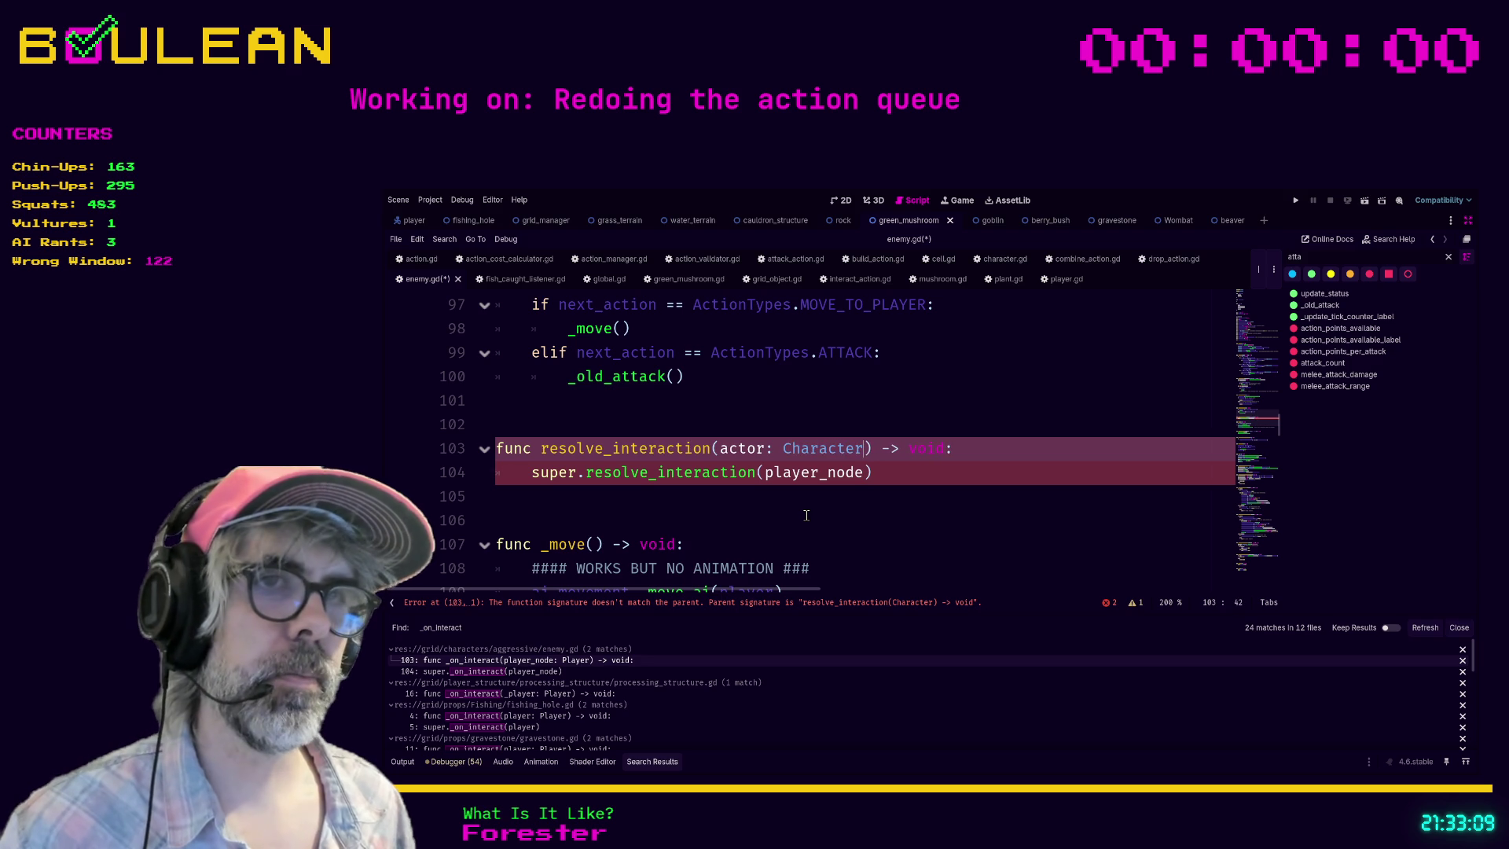
{"action": "key", "text": "Escape"}
Step: Pass actor instead of player_node in the super call and save enemy.gd
{"action": "double_click", "coordinate": [796, 474]}
{"action": "type", "text": "a"}
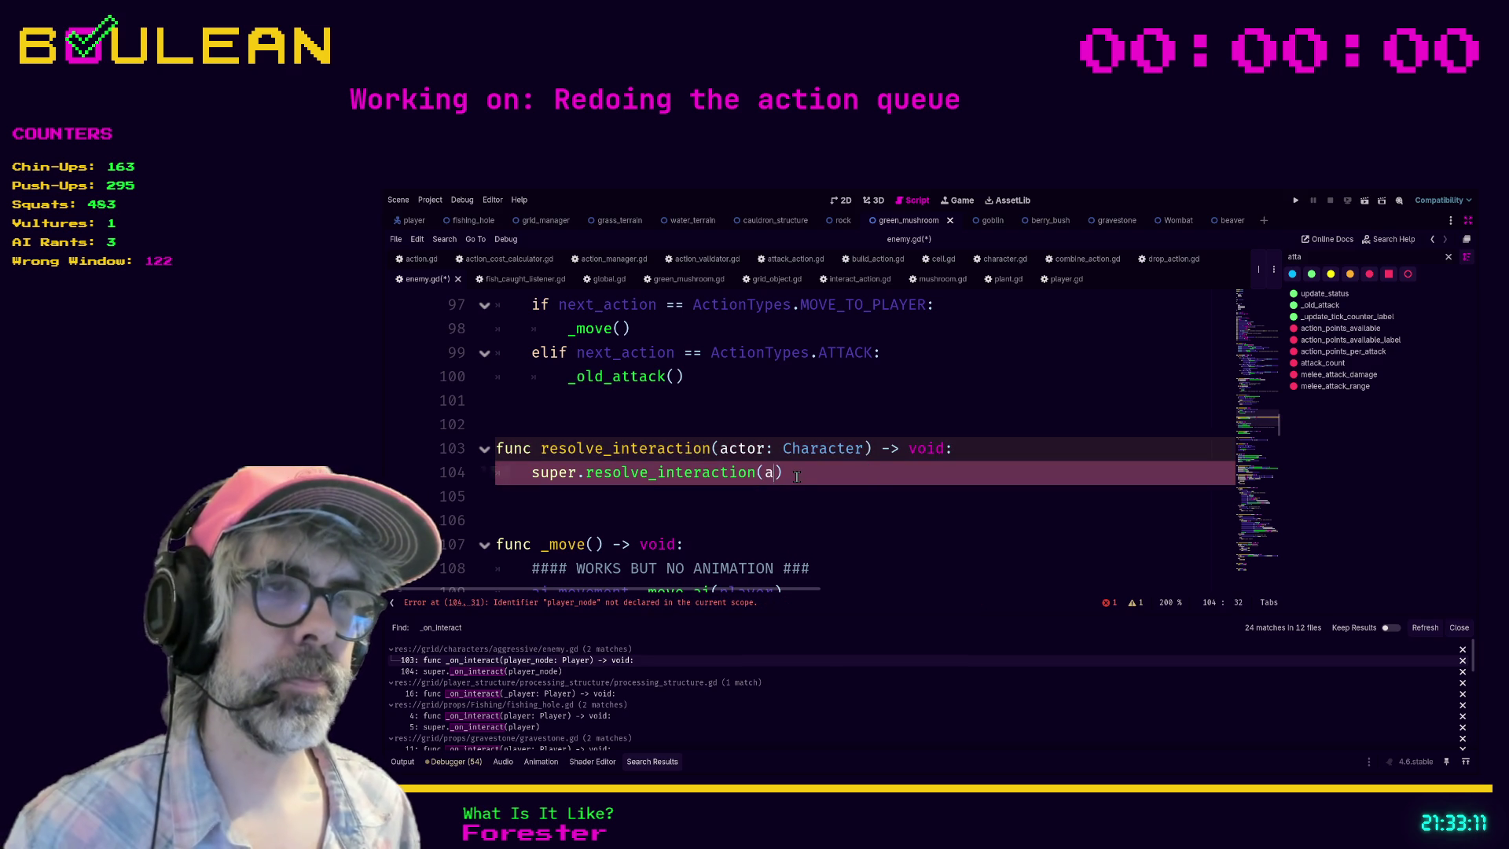
{"action": "type", "text": "ctor"}
{"action": "left_click", "coordinate": [678, 506]}
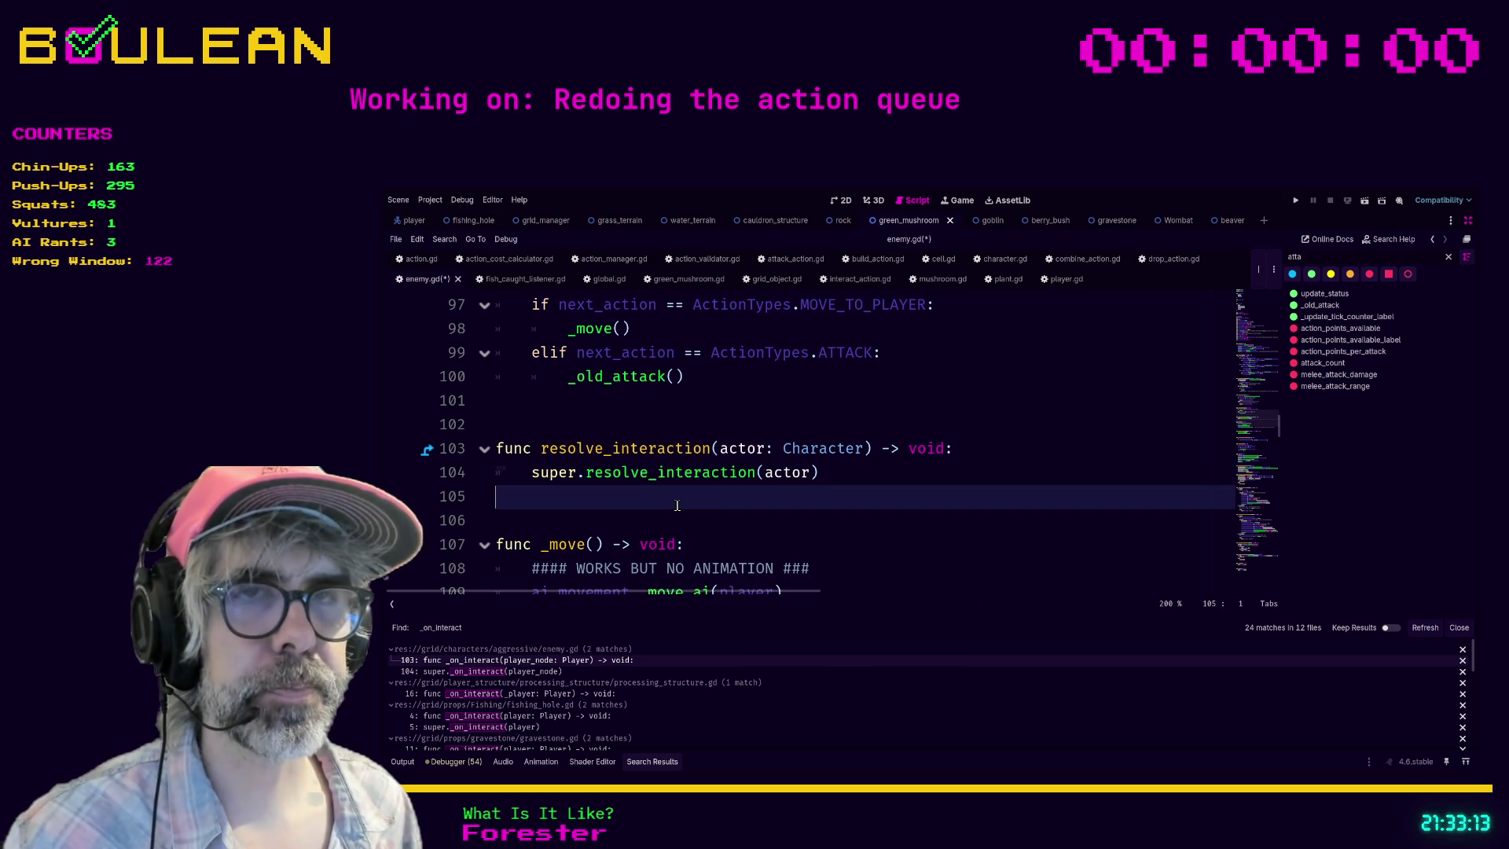
{"action": "key", "text": "ctrl+s"}
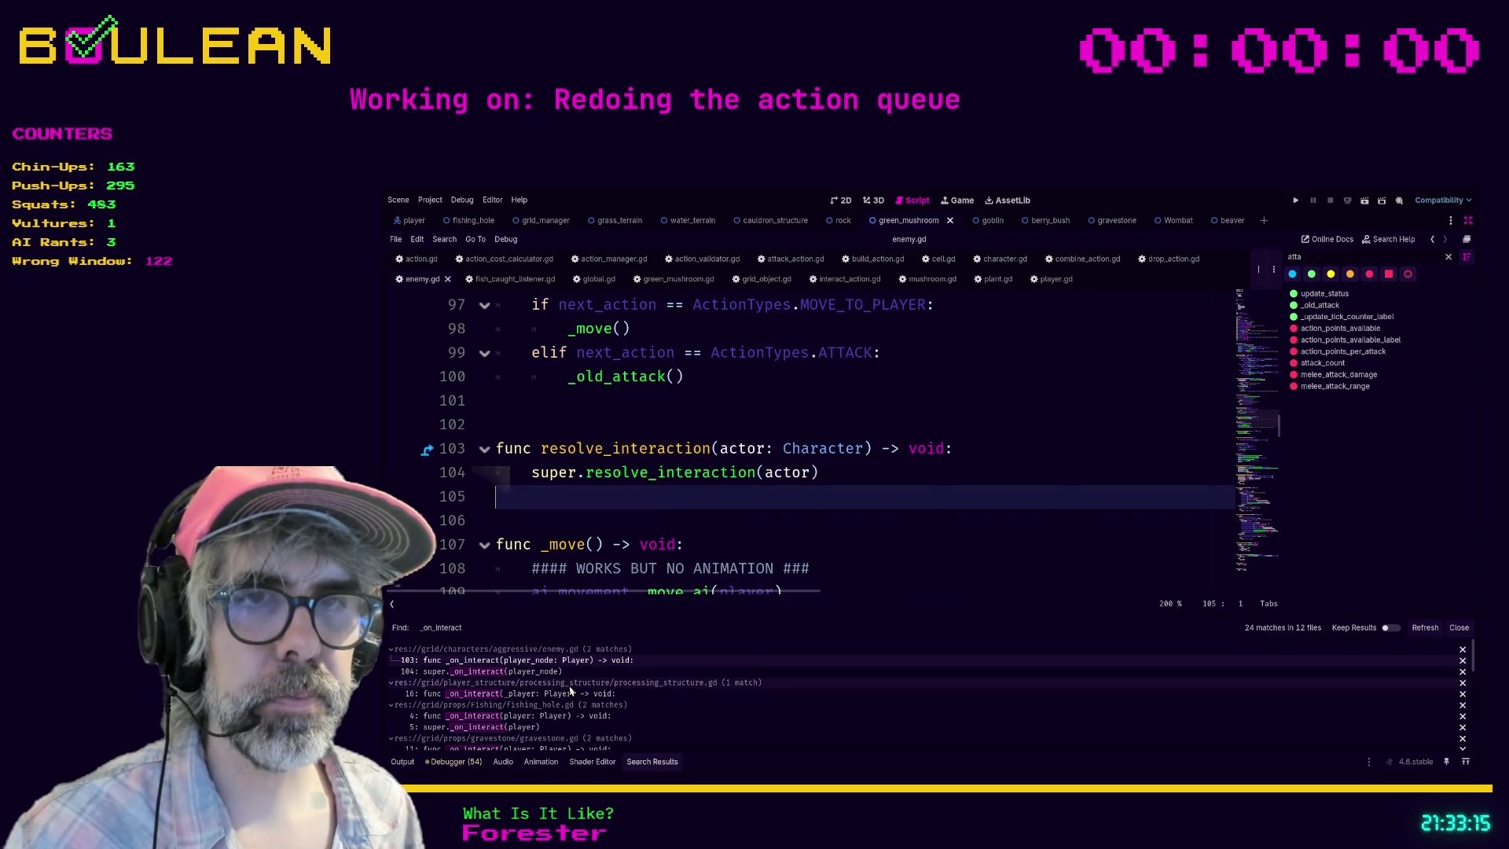
Step: Open processing_structure.gd at line 16 and paste resolve_interaction over _on_interact
{"action": "left_click", "coordinate": [574, 683]}
{"action": "left_click", "coordinate": [574, 683]}
{"action": "left_click", "coordinate": [574, 693]}
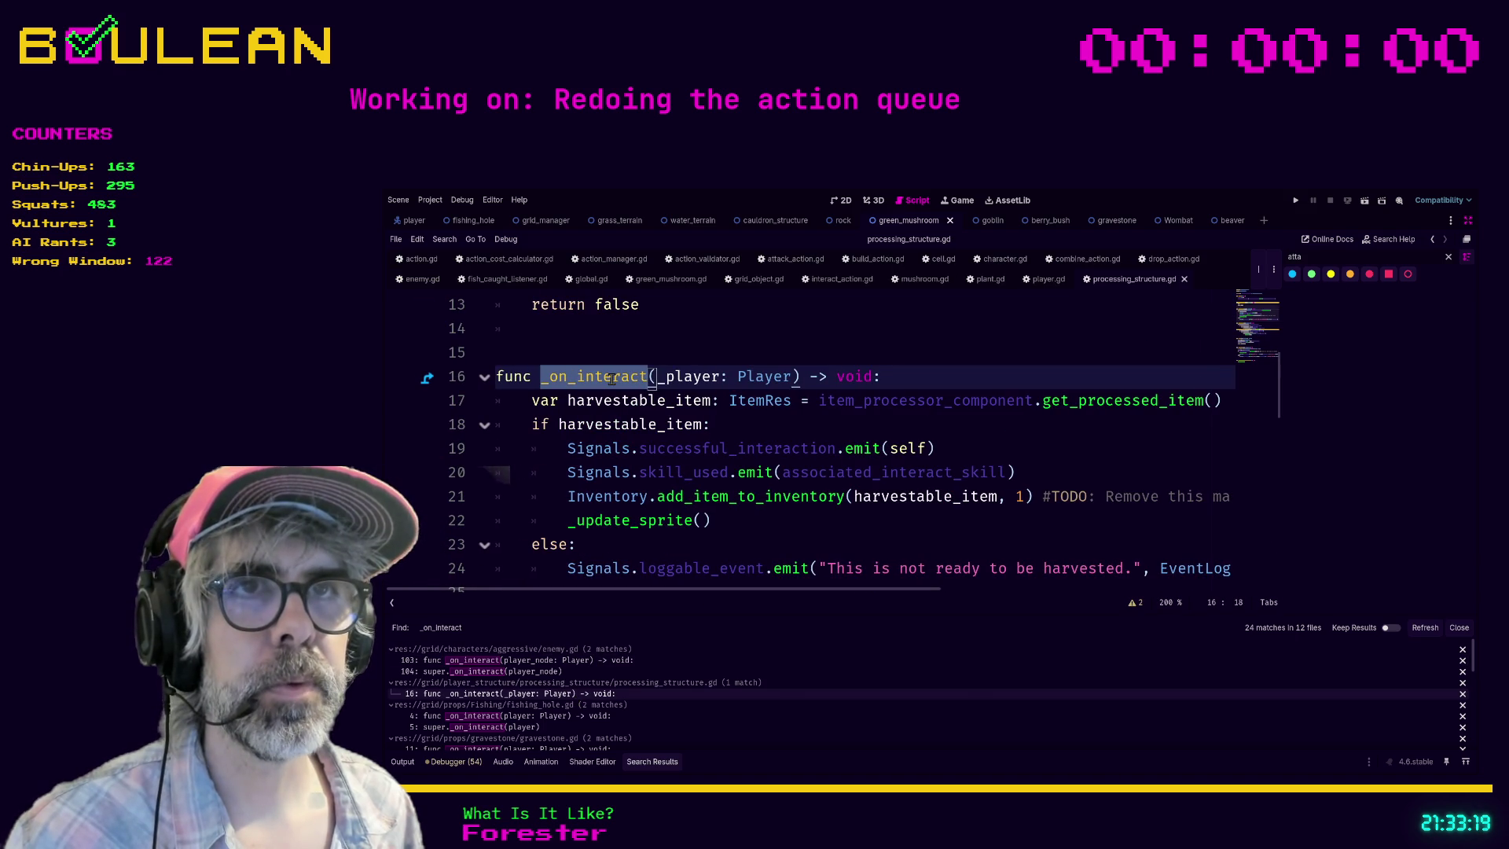
{"action": "type", "text": "resolve_interaction"}
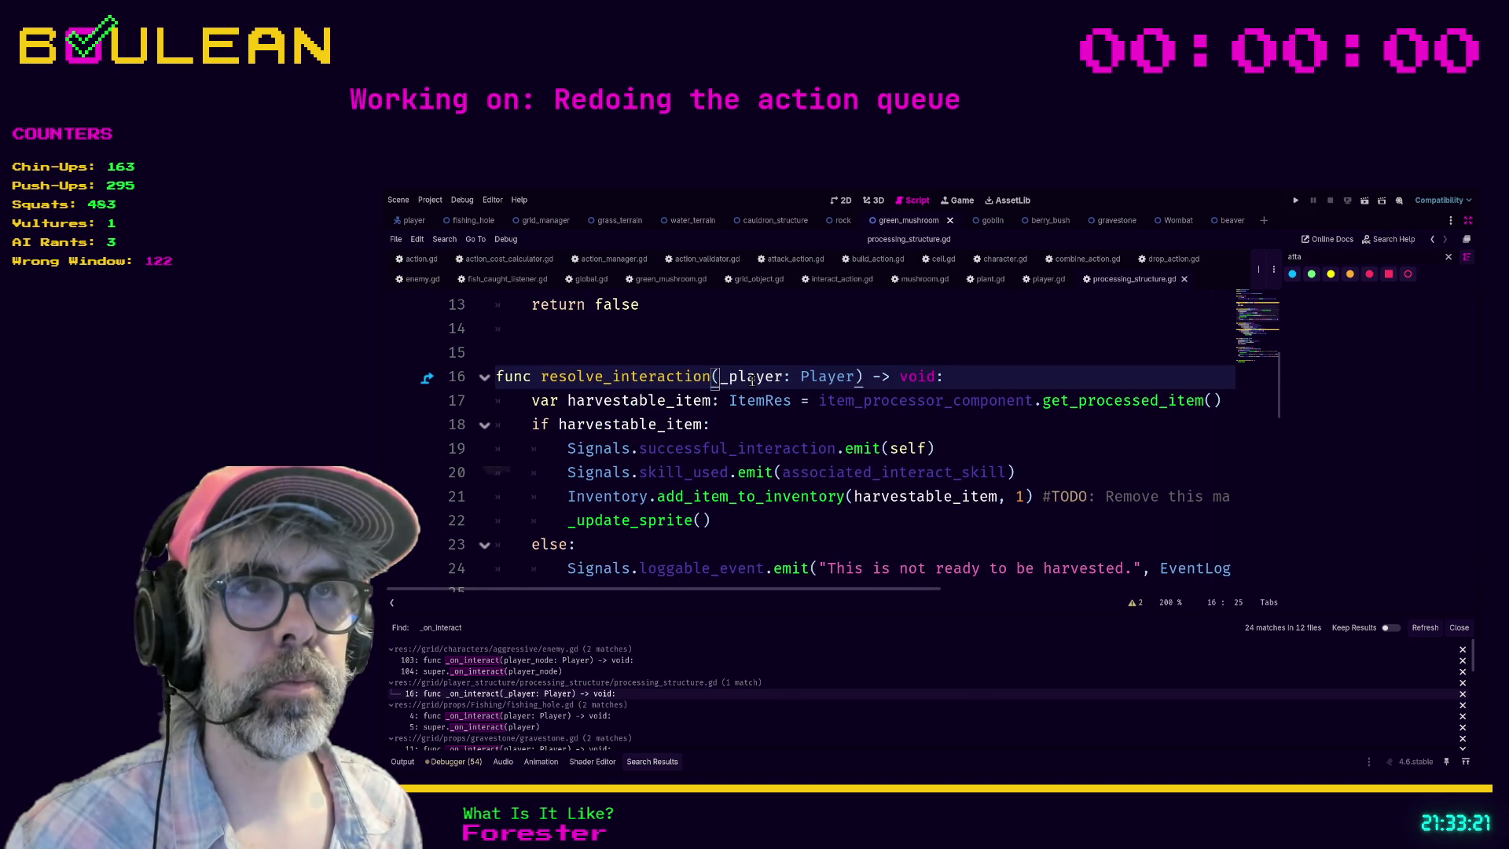
Step: Replace the _player: Player parameter on line 16 with actor: Character
{"action": "double_click", "coordinate": [752, 378]}
{"action": "key", "text": "BackSpace"}
{"action": "key", "text": "Delete"}
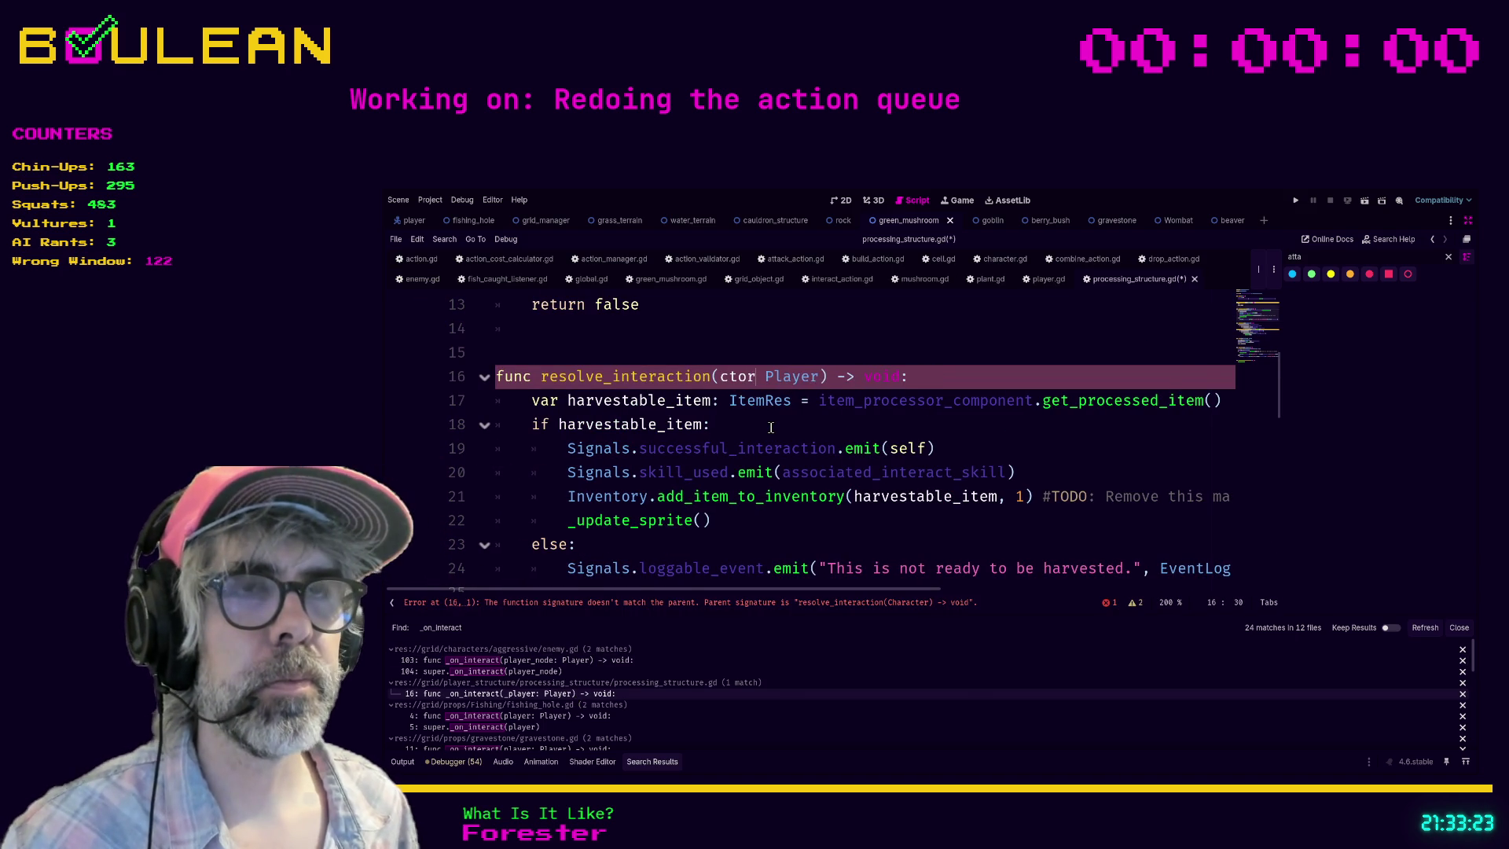
{"action": "type", "text": "actor"}
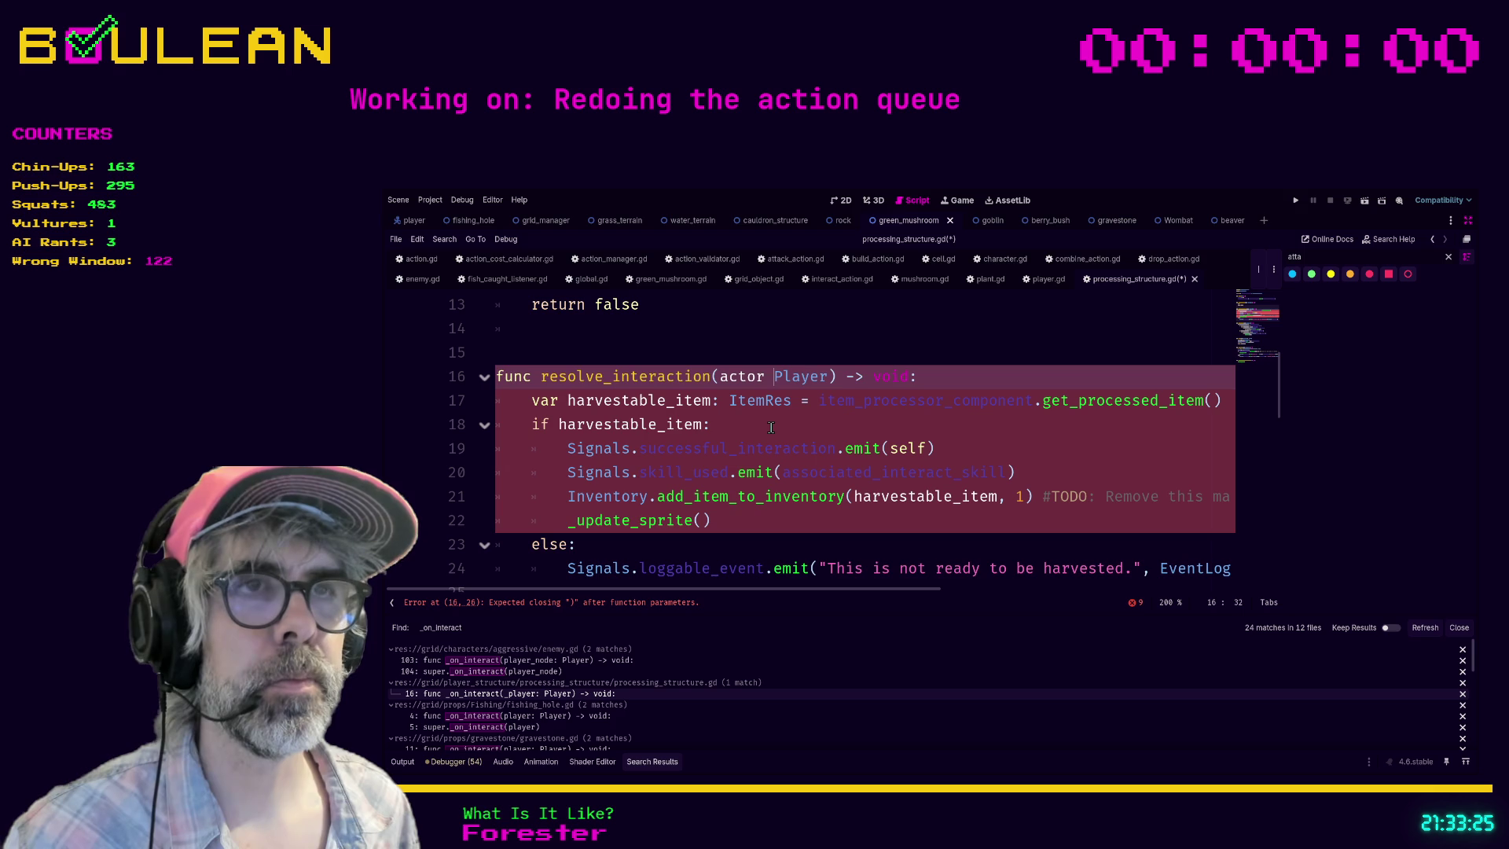
{"action": "type", "text": ":"}
{"action": "key", "text": "shift+Right"}
{"action": "key", "text": "shift+Right"}
{"action": "key", "text": "shift+Right"}
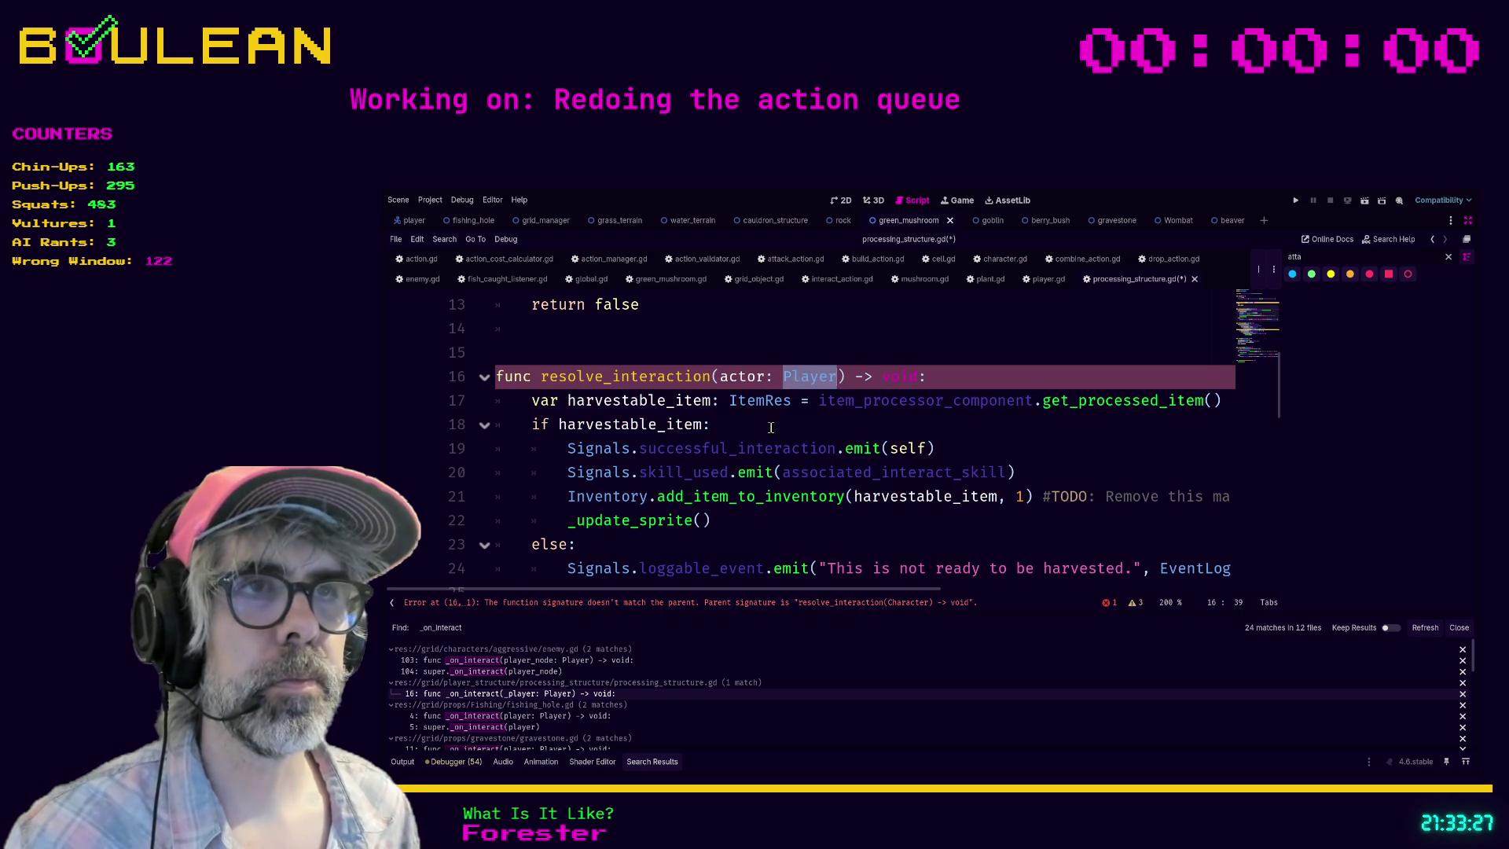
{"action": "type", "text": "Cja"}
{"action": "key", "text": "BackSpace"}
{"action": "key", "text": "BackSpace"}
{"action": "type", "text": "harac"}
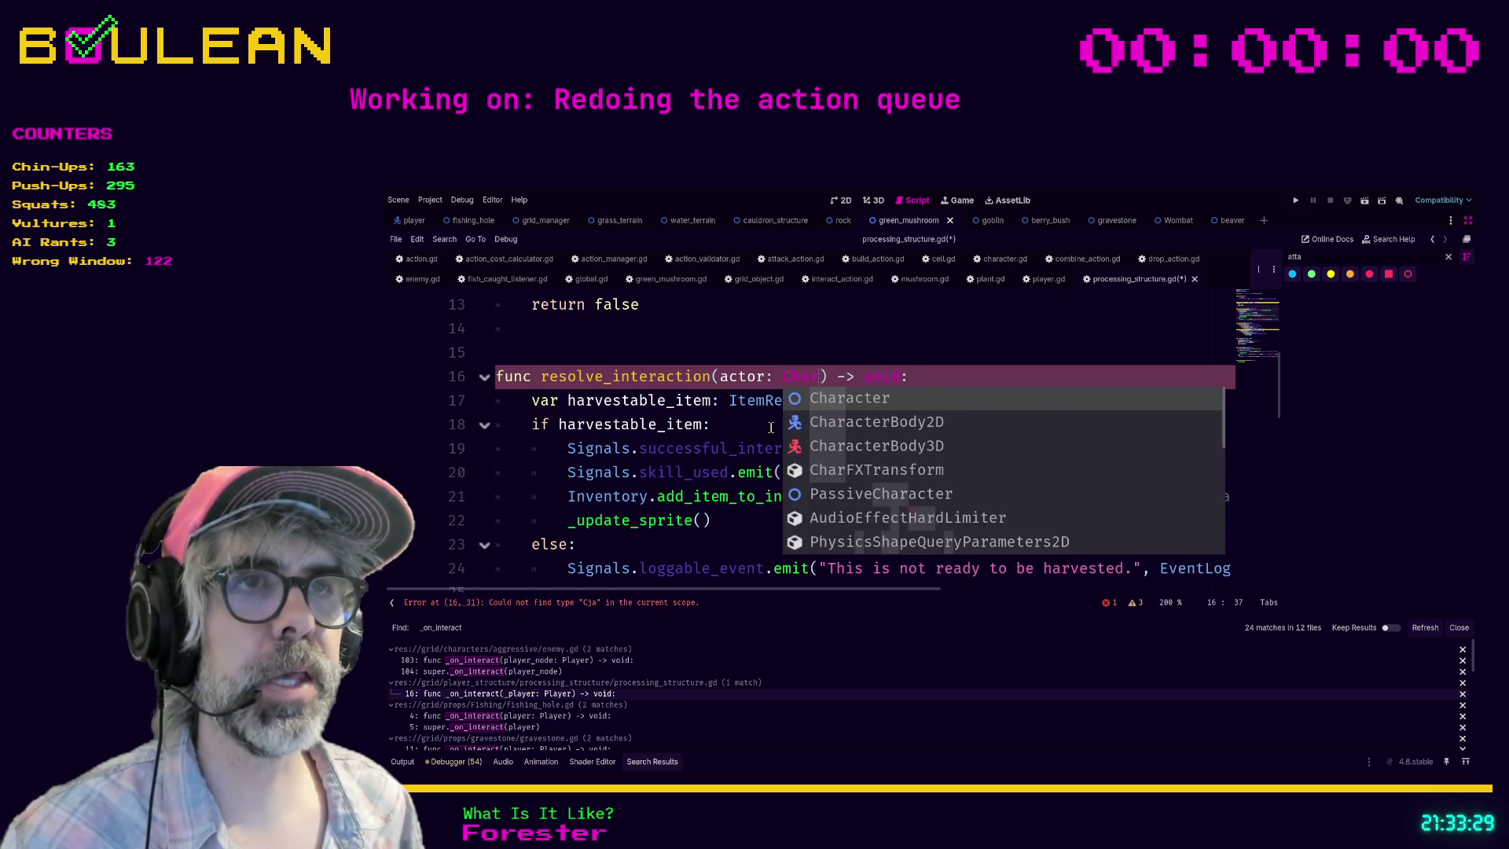
{"action": "type", "text": "ter"}
{"action": "left_click", "coordinate": [762, 427]}
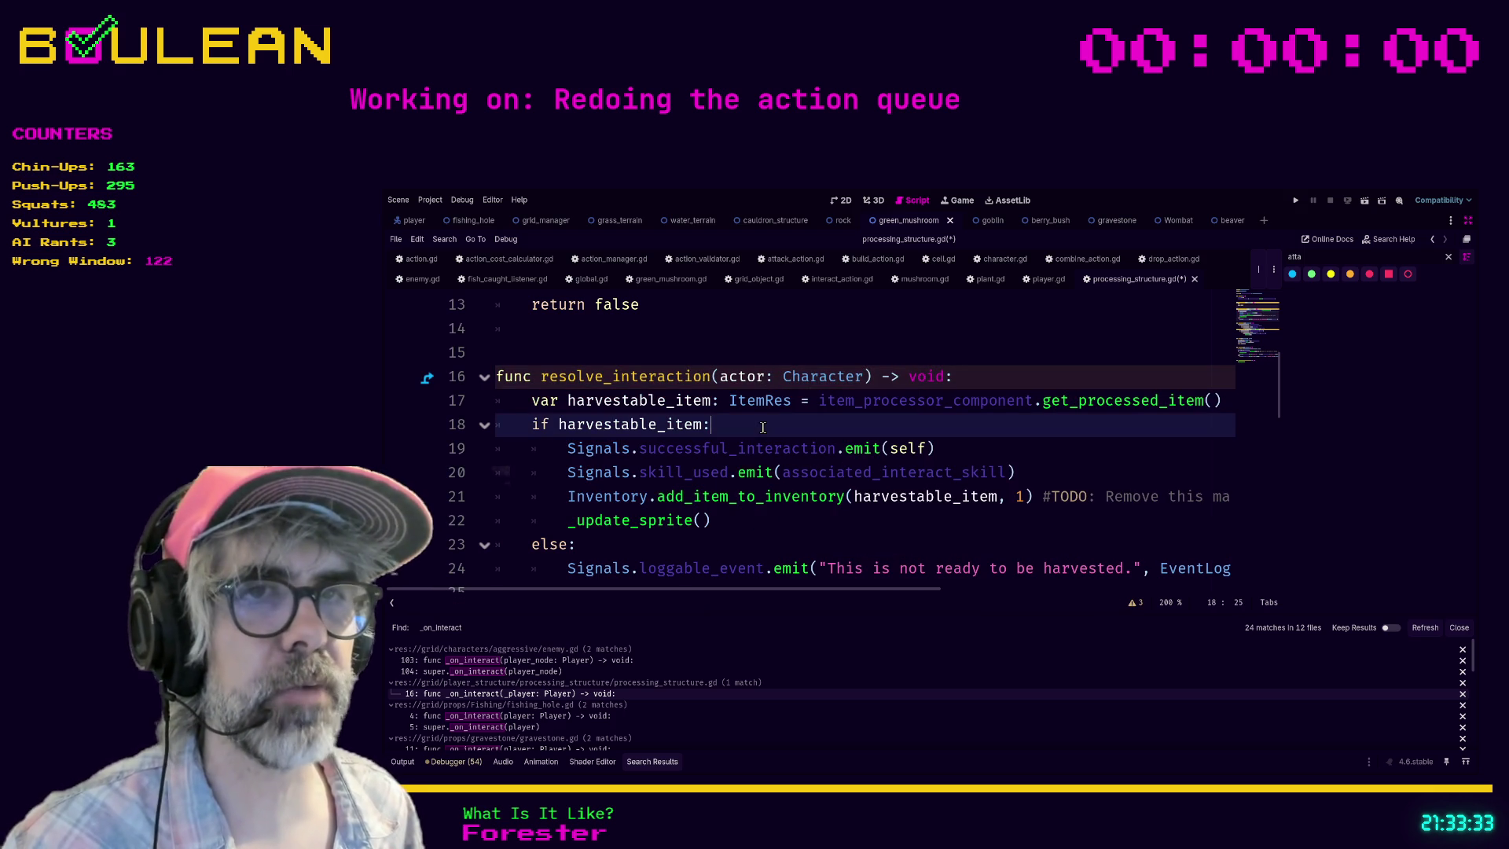
Step: Save processing_structure.gd
{"action": "scroll", "coordinate": [762, 427], "scroll_direction": "down", "scroll_amount": 1}
{"action": "left_click", "coordinate": [704, 448]}
{"action": "key", "text": "ctrl+s"}
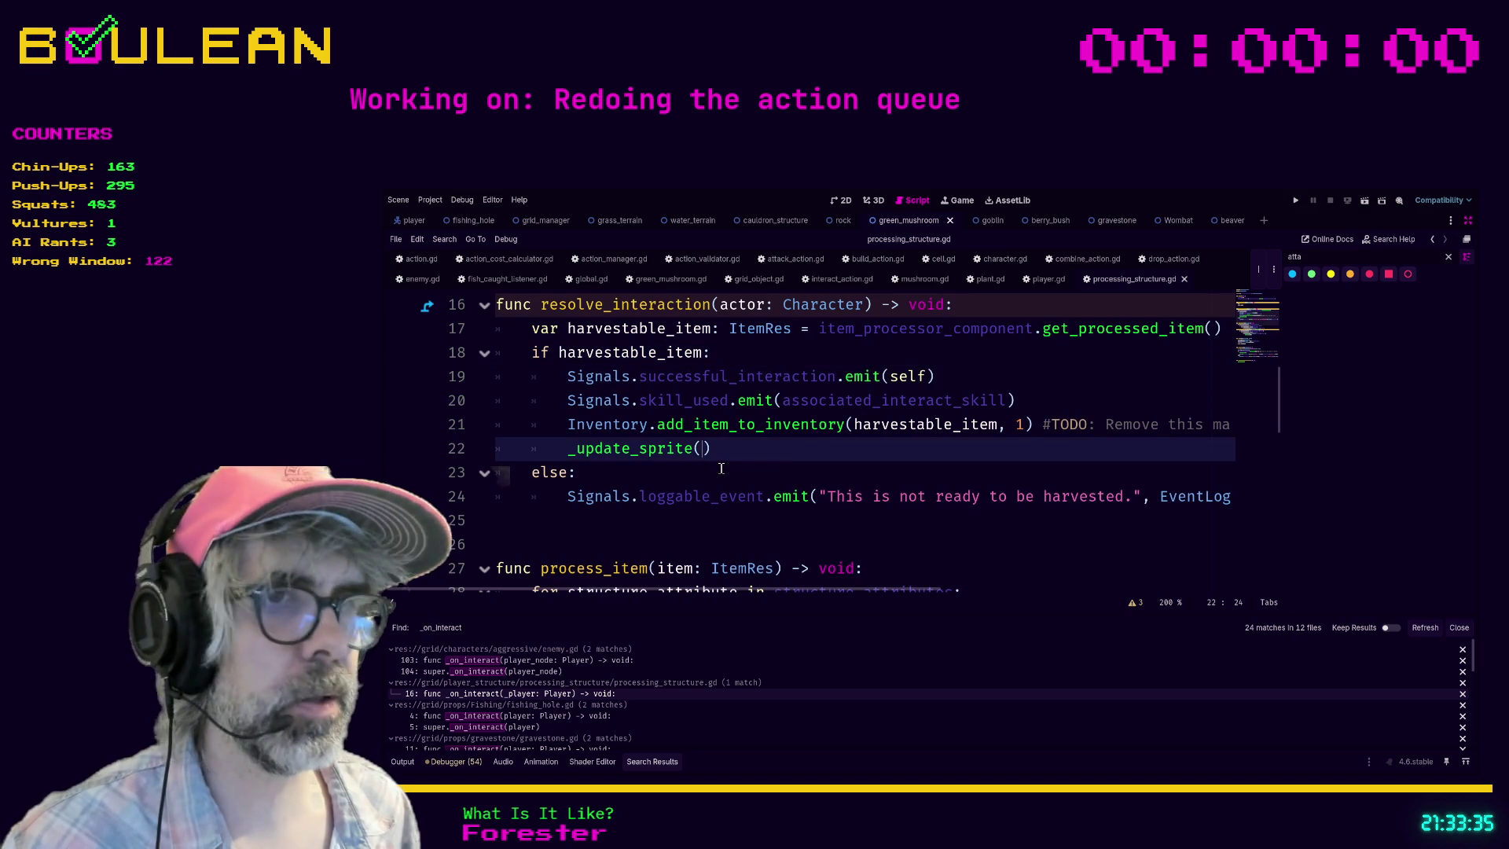
{"action": "left_click", "coordinate": [600, 717]}
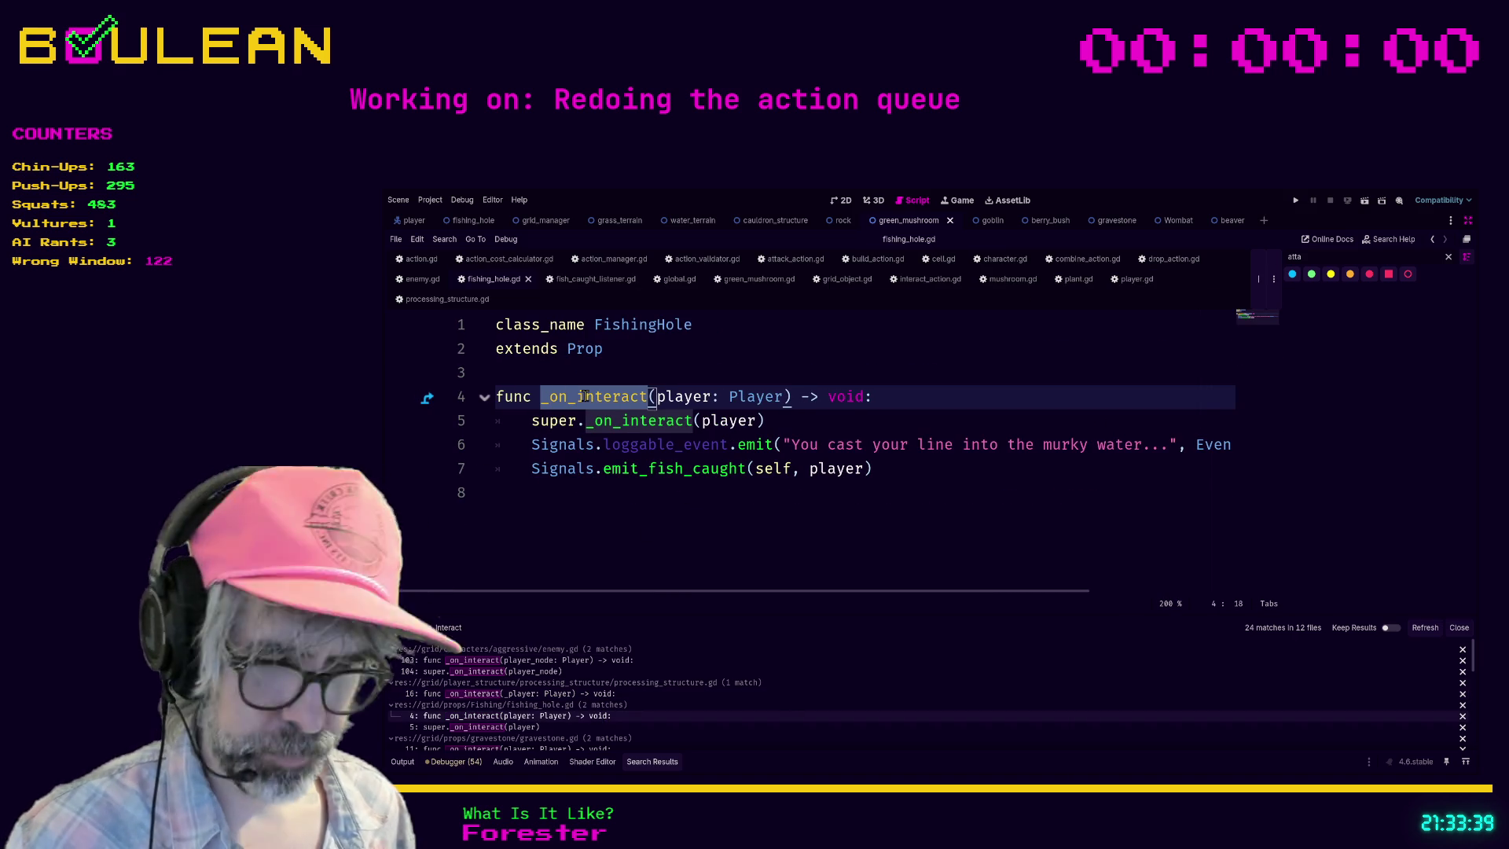
Step: Paste resolve_interaction over _on_interact in fishing_hole.gd's header and super call
{"action": "type", "text": "resolve_interaction"}
{"action": "double_click", "coordinate": [628, 421]}
{"action": "type", "text": "resolve_interaction"}
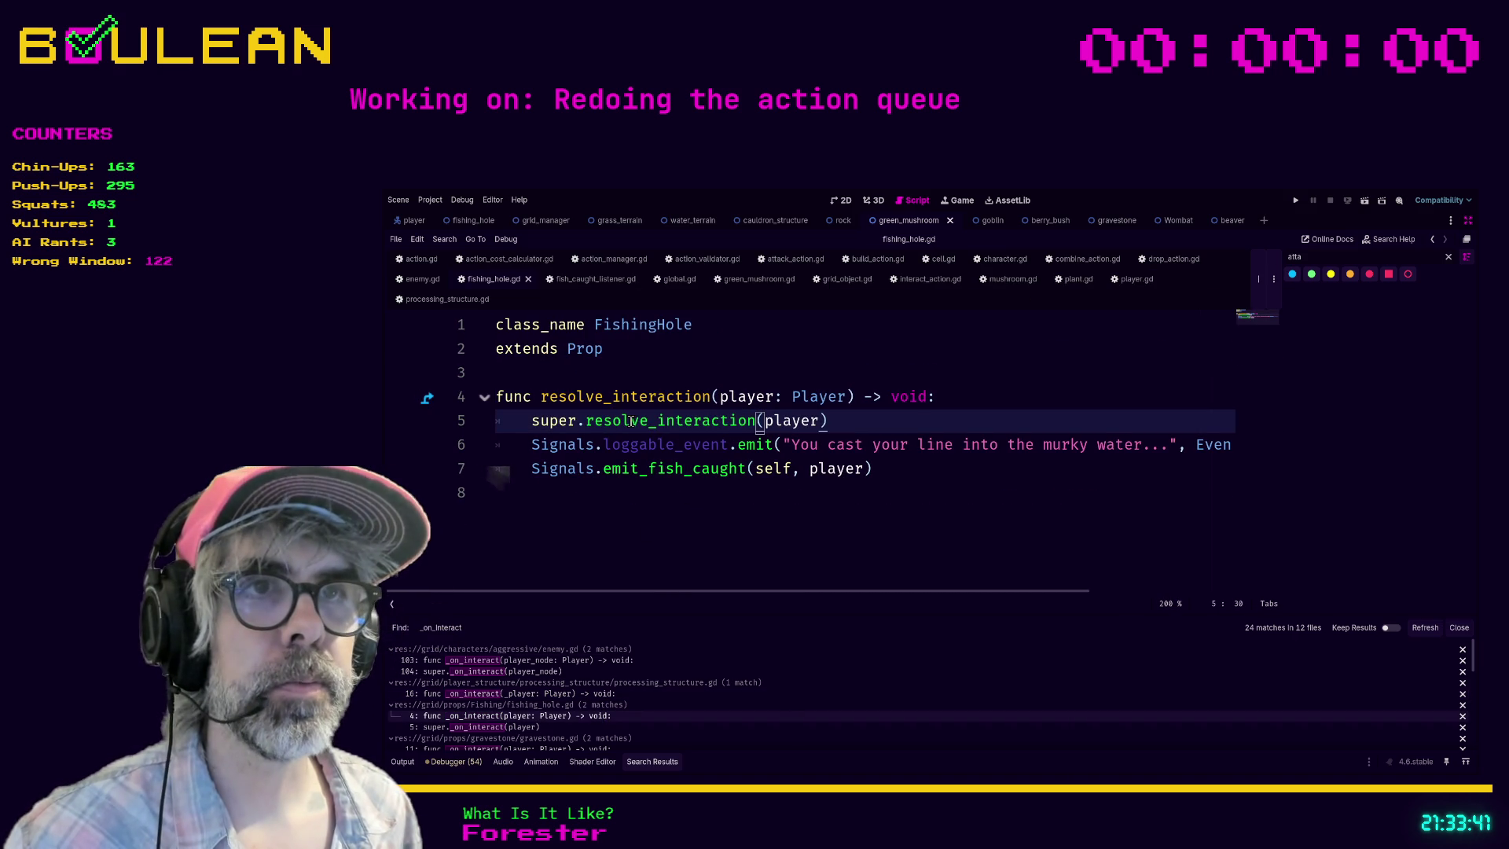
Step: Change the line-4 parameter from player: Player to actor: character
{"action": "double_click", "coordinate": [734, 397]}
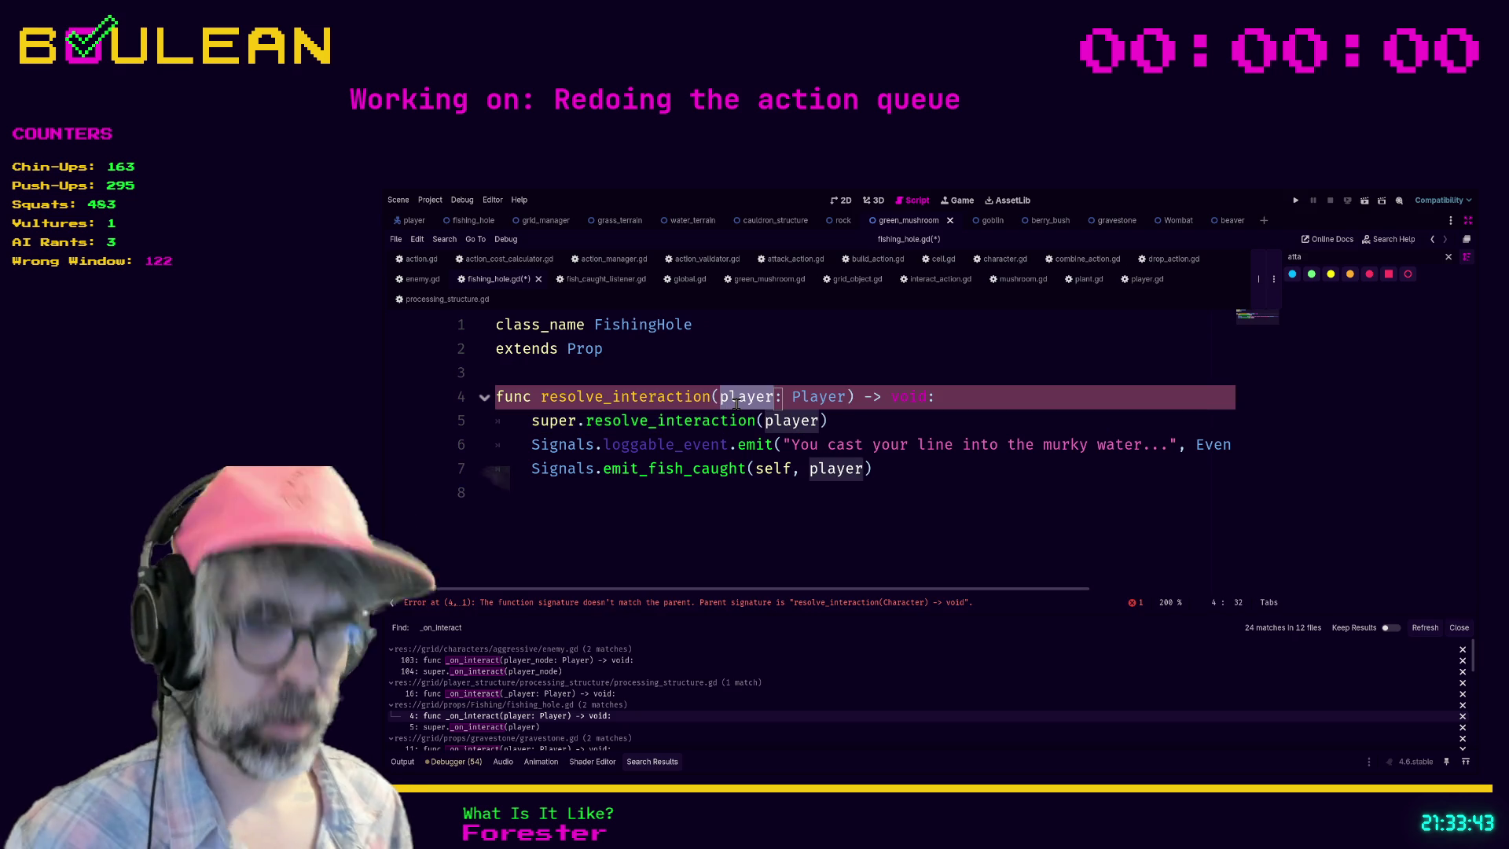
{"action": "type", "text": "playe"}
{"action": "key", "text": "BackSpace"}
{"action": "key", "text": "BackSpace"}
{"action": "key", "text": "BackSpace"}
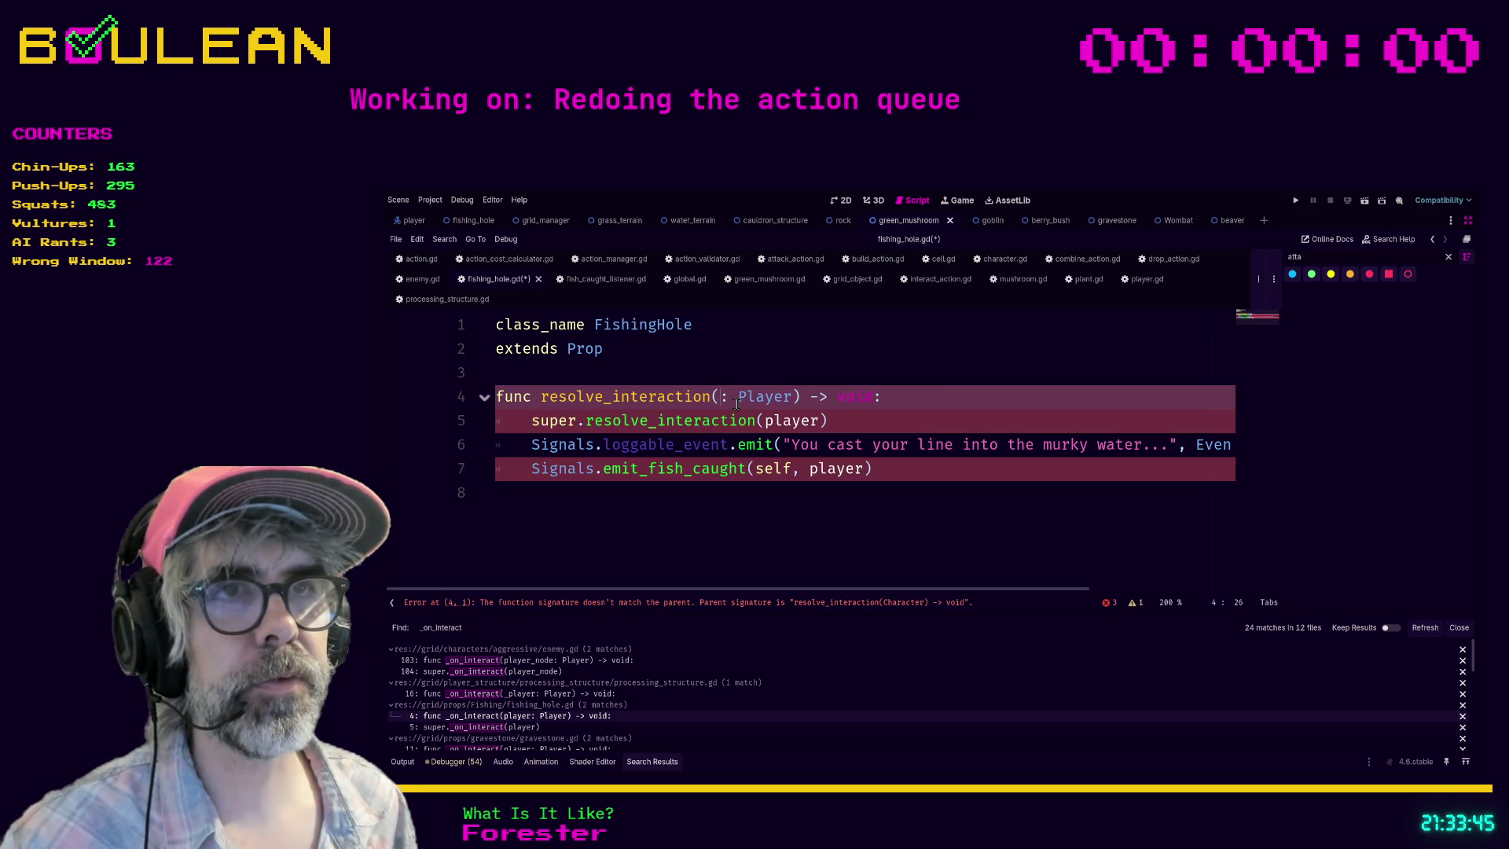
{"action": "type", "text": "char"}
{"action": "key", "text": "BackSpace"}
{"action": "key", "text": "BackSpace"}
{"action": "key", "text": "BackSpace"}
{"action": "type", "text": "actor"}
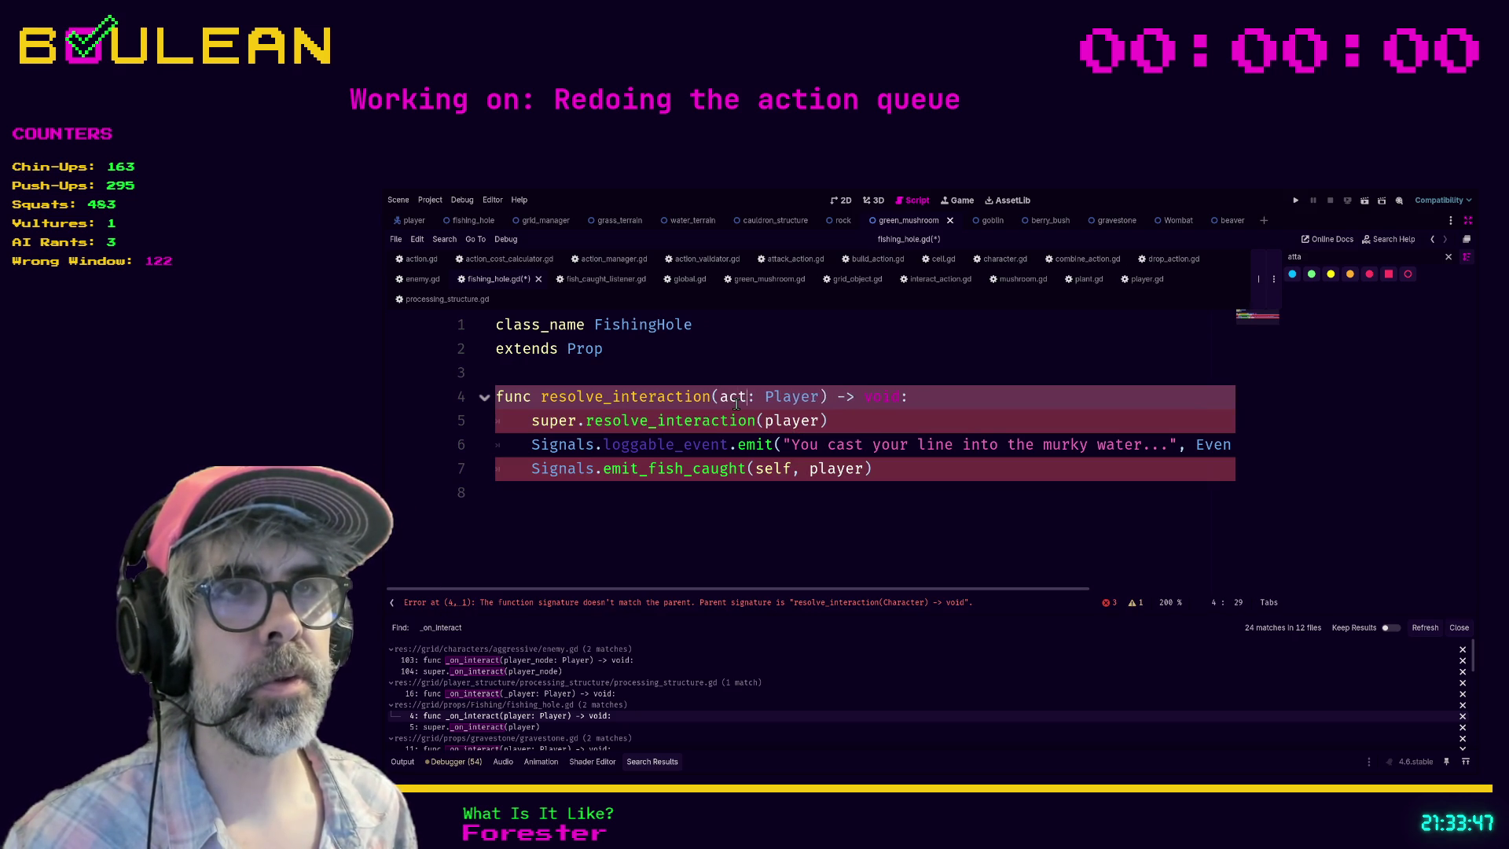
{"action": "key", "text": "shift+Right"}
{"action": "key", "text": "shift+Right"}
{"action": "key", "text": "shift+Right"}
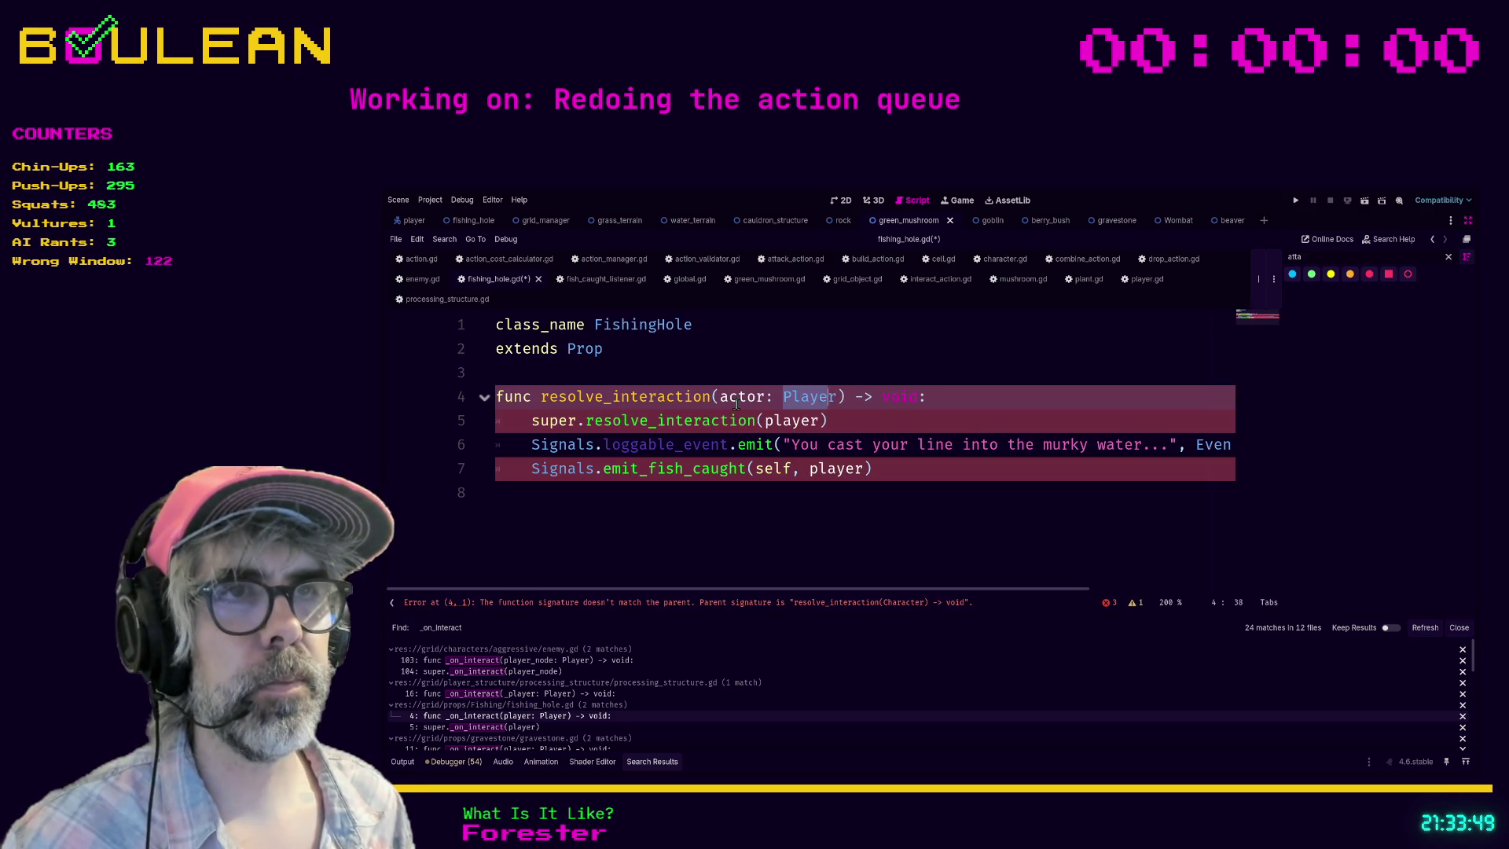
{"action": "type", "text": "c"}
{"action": "type", "text": "haracter"}
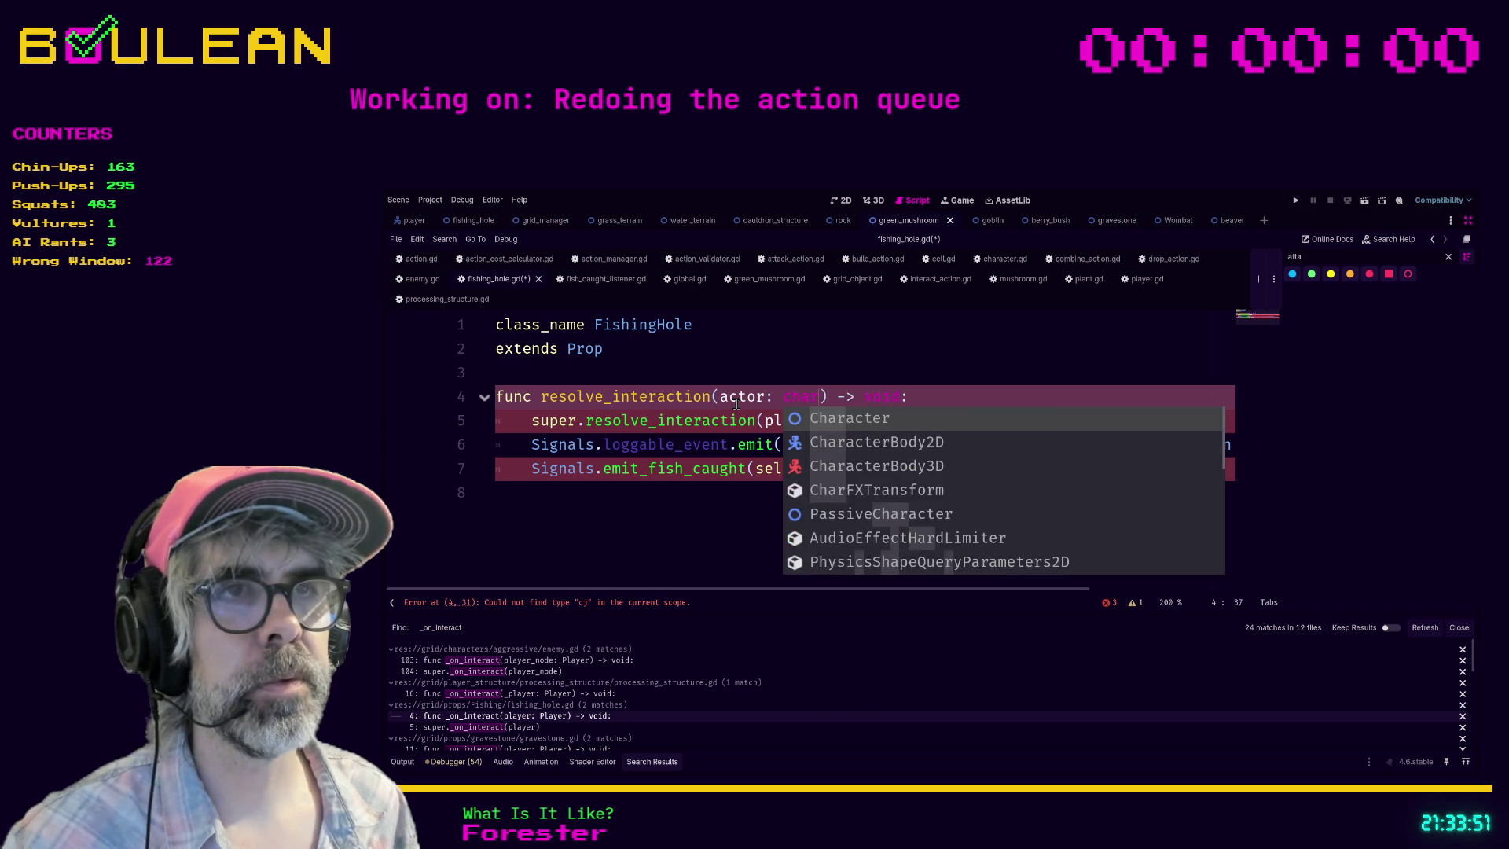
{"action": "key", "text": "End"}
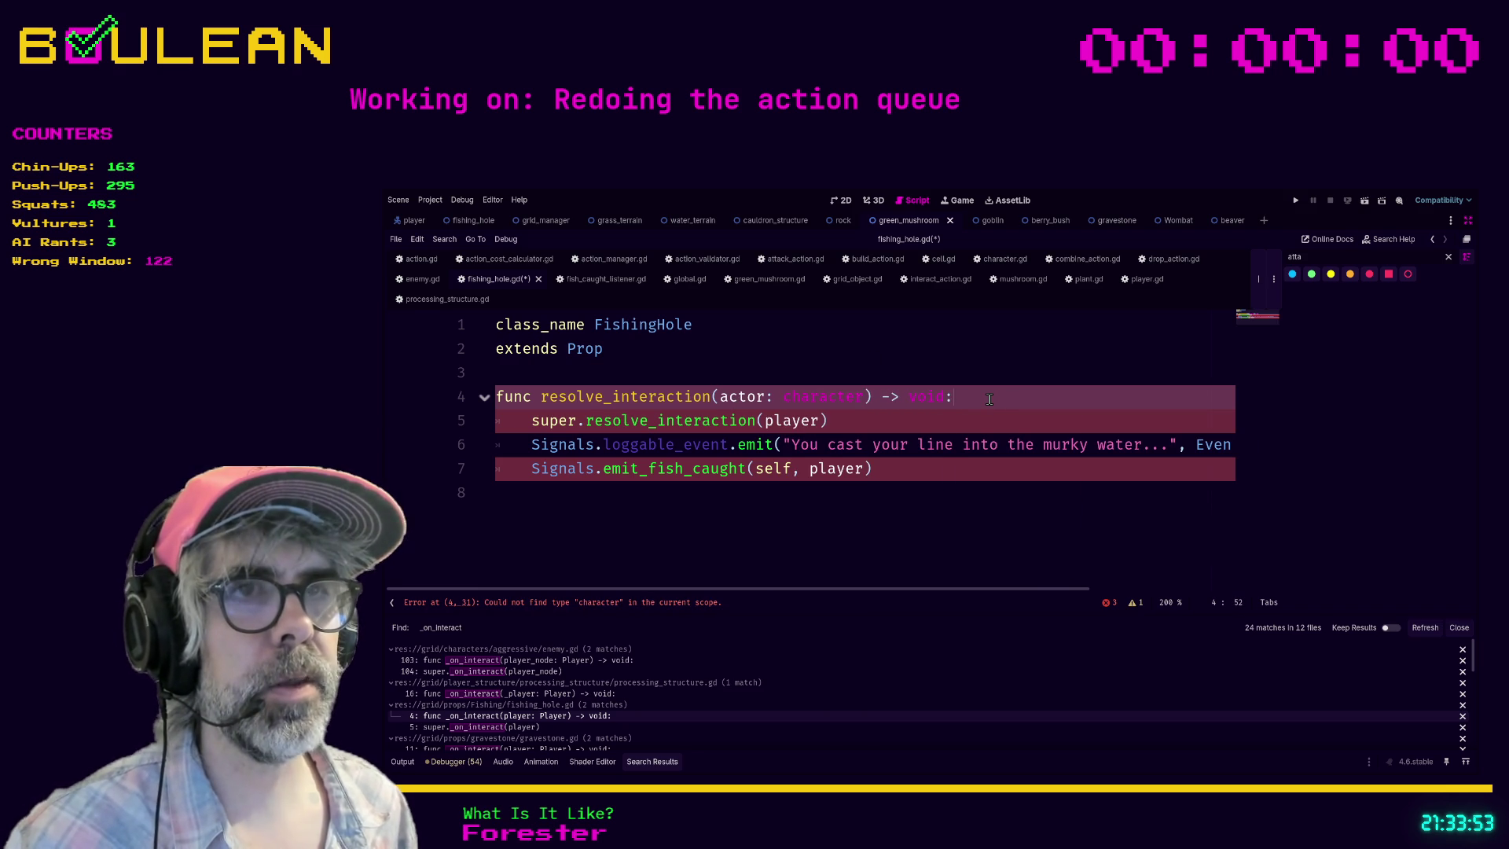
{"action": "key", "text": "shift+Home"}
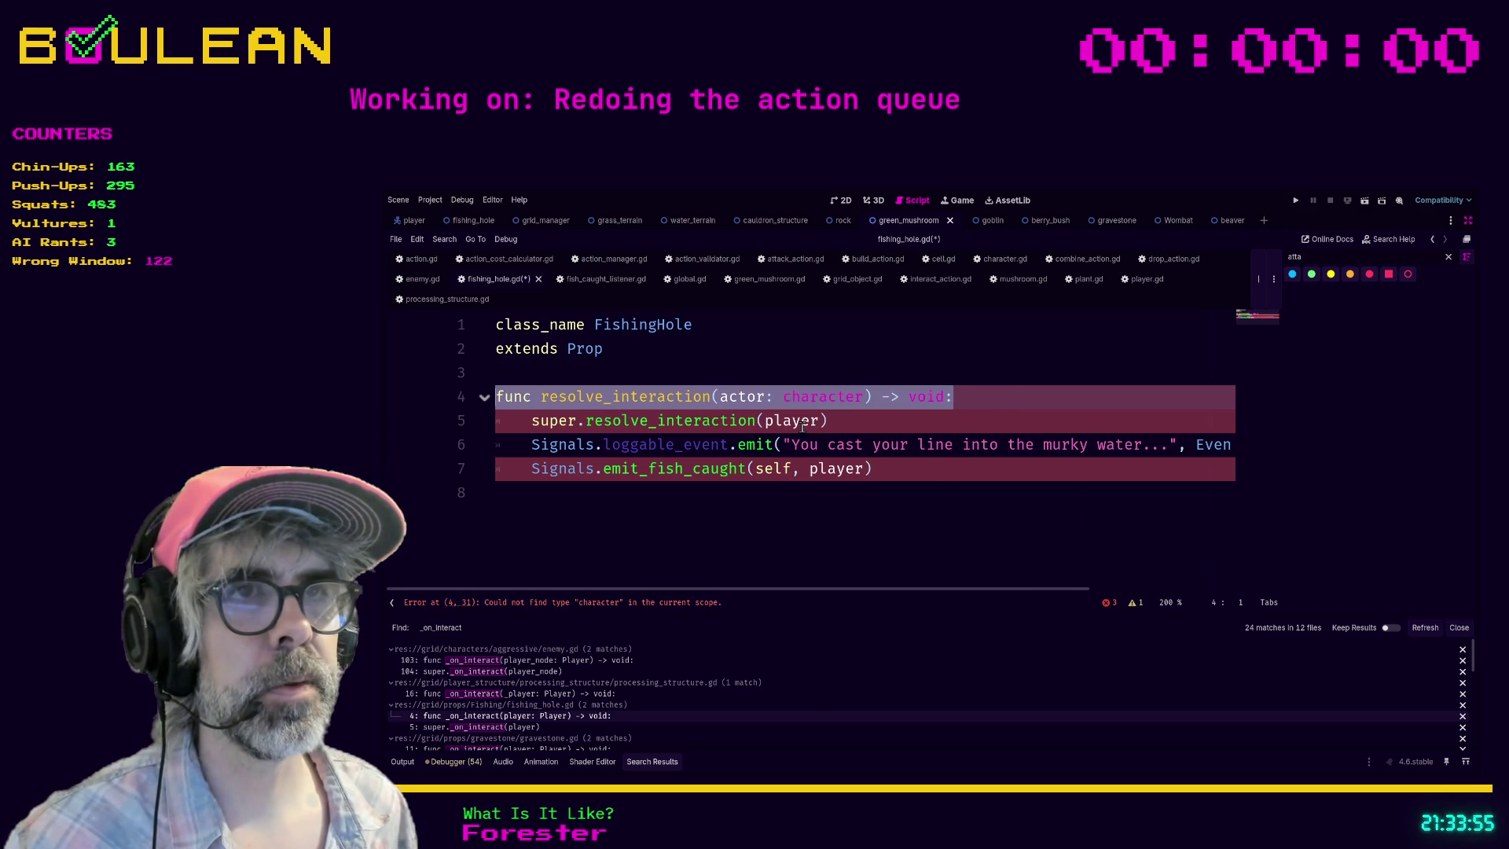
Step: Pass actor instead of player to super and the fish-caught signal
{"action": "double_click", "coordinate": [802, 425]}
{"action": "type", "text": "actor"}
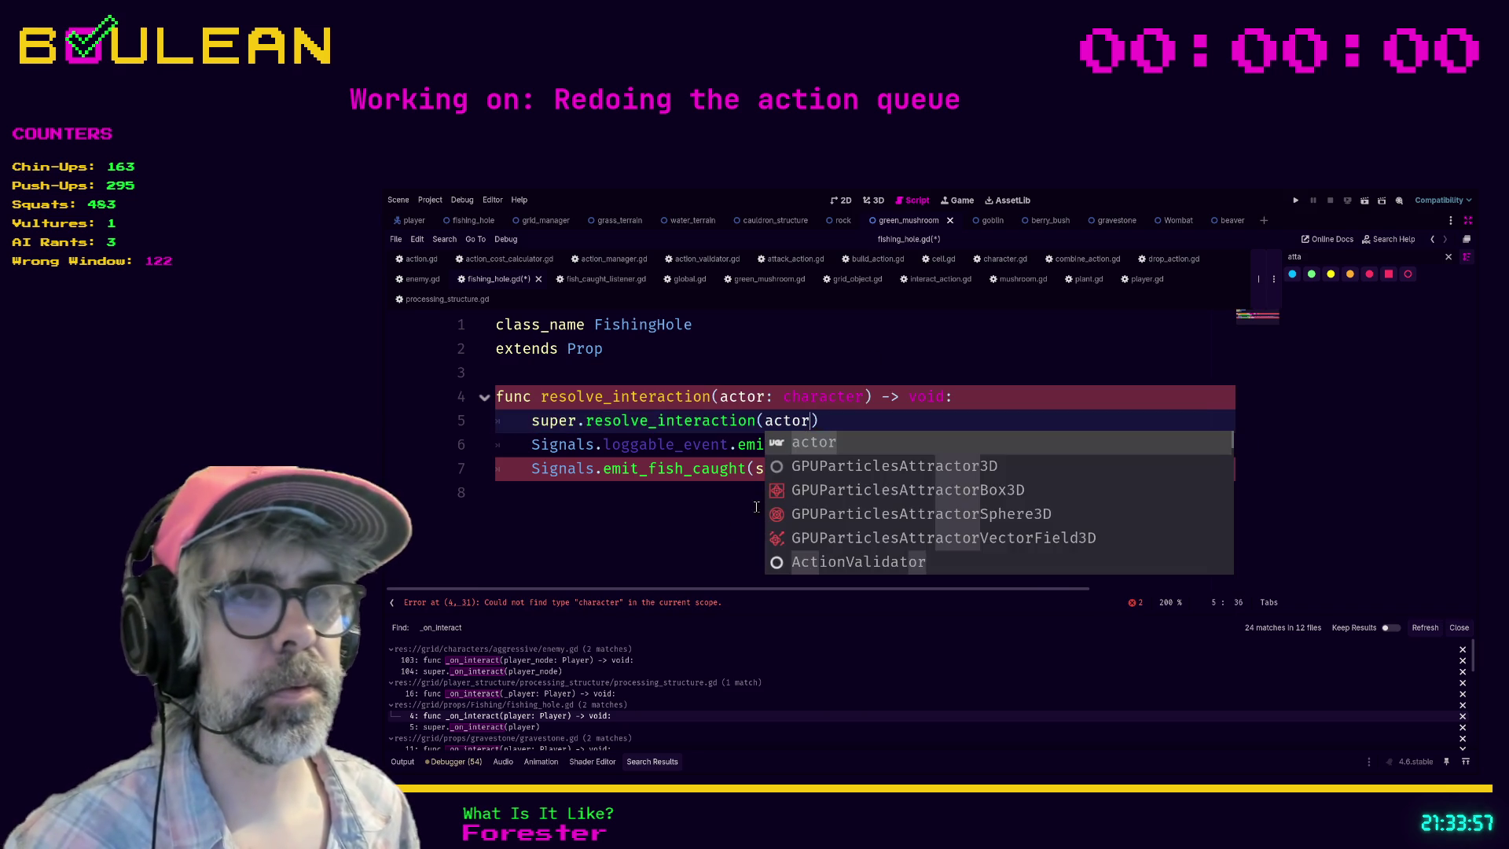
{"action": "left_click", "coordinate": [814, 494]}
{"action": "double_click", "coordinate": [837, 468]}
{"action": "type", "text": "actor"}
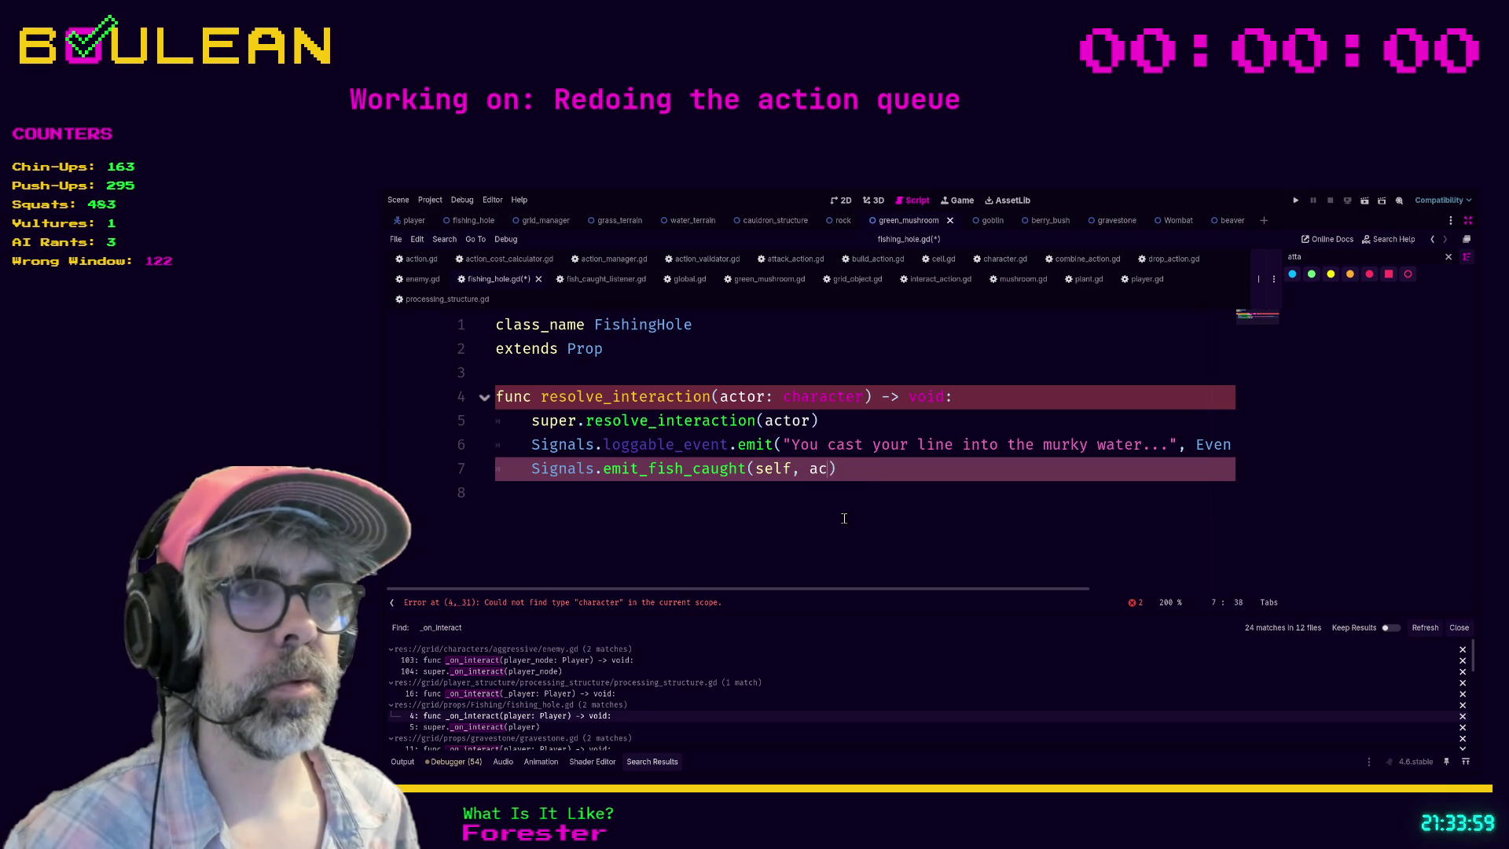
{"action": "left_click", "coordinate": [754, 501]}
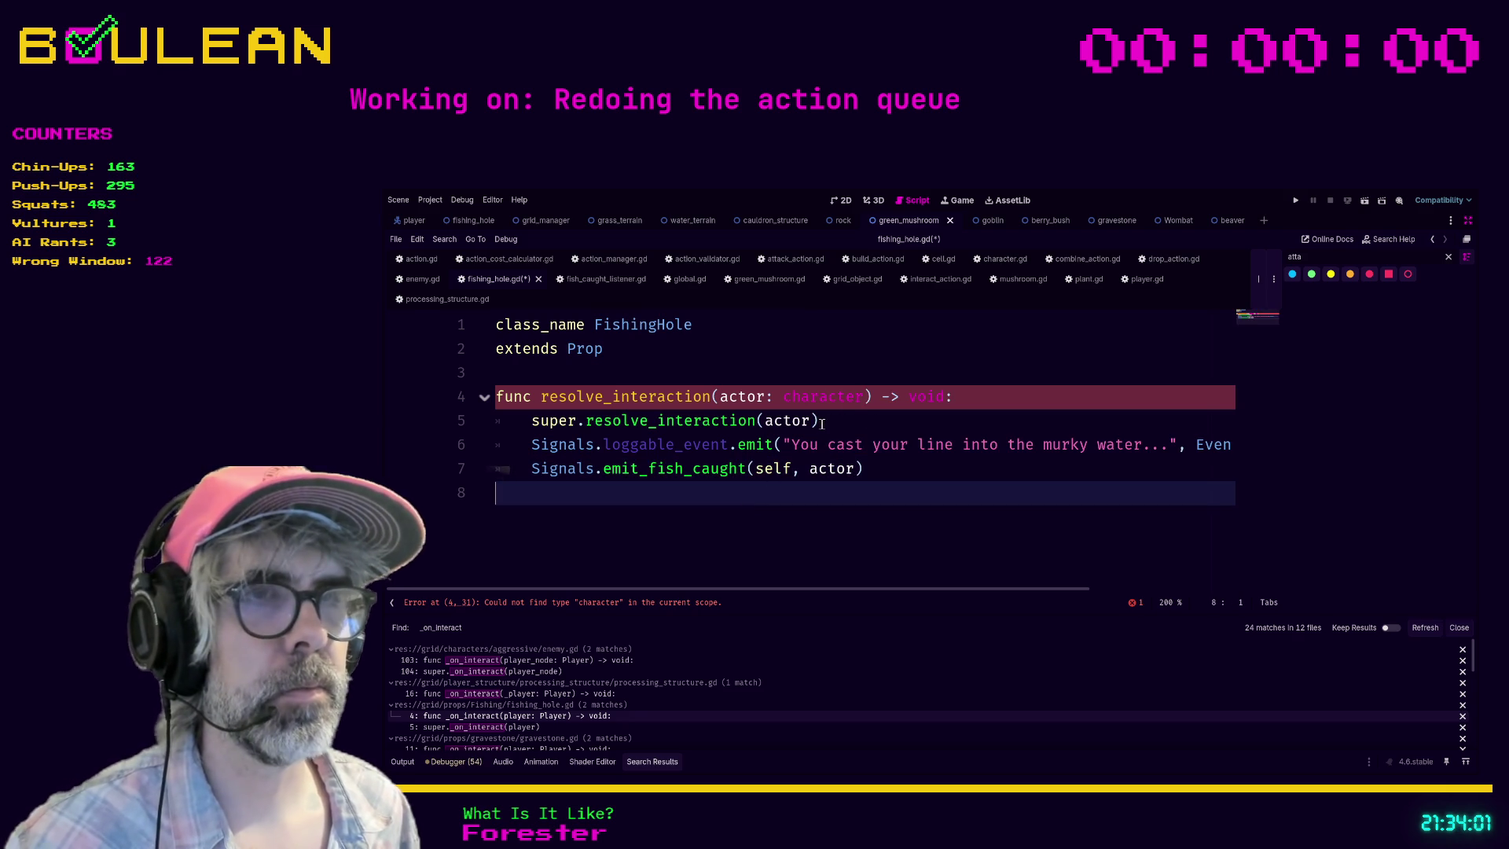
Step: Capitalize the parameter type to Character and save fishing_hole.gd
{"action": "left_click", "coordinate": [794, 398]}
{"action": "type", "text": "C"}
{"action": "key", "text": "shift+Home"}
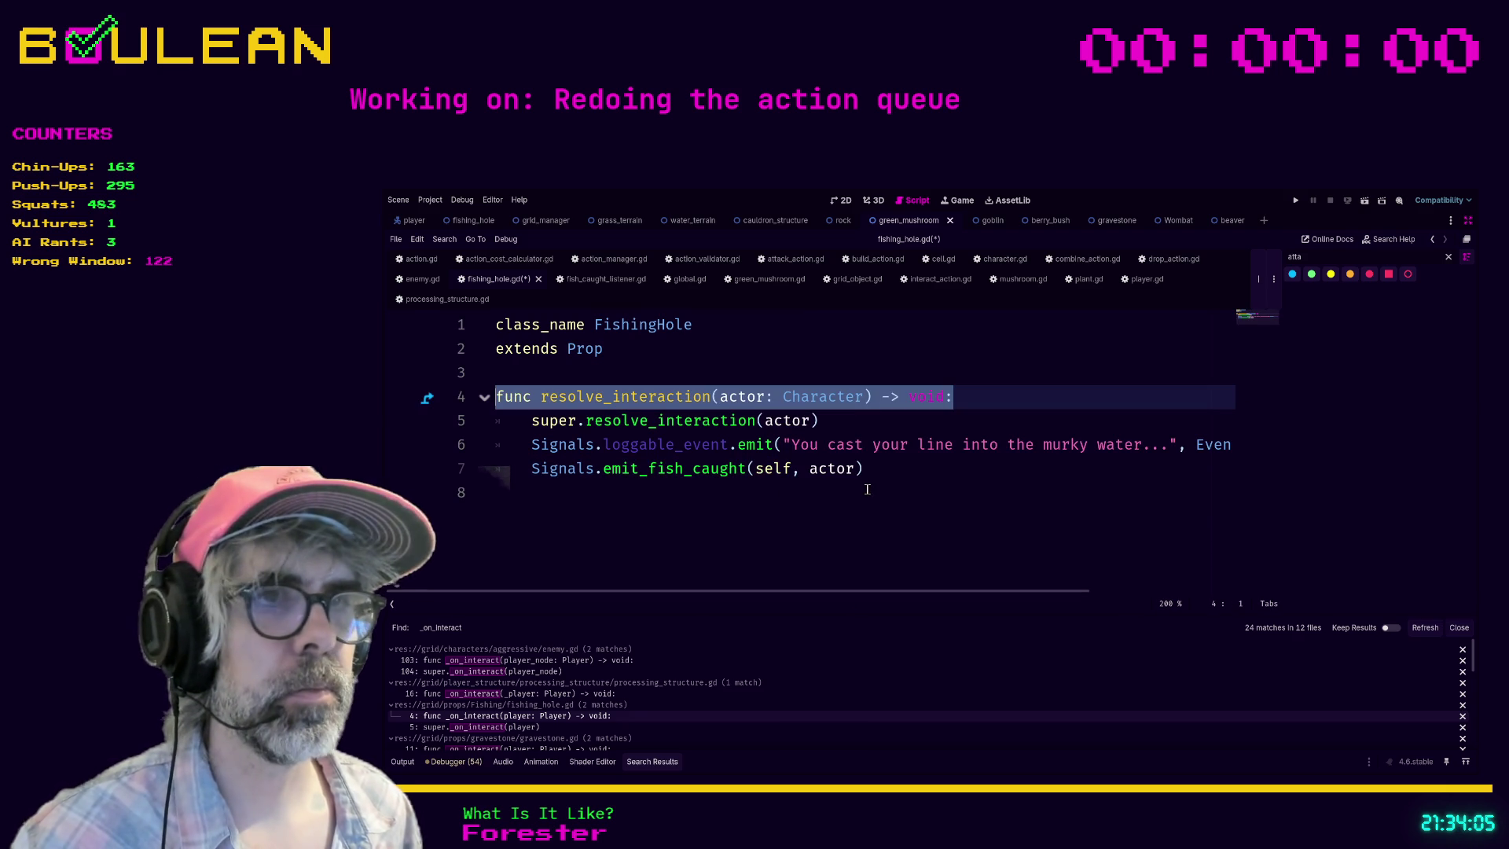
{"action": "left_click", "coordinate": [867, 488]}
{"action": "key", "text": "ctrl+s"}
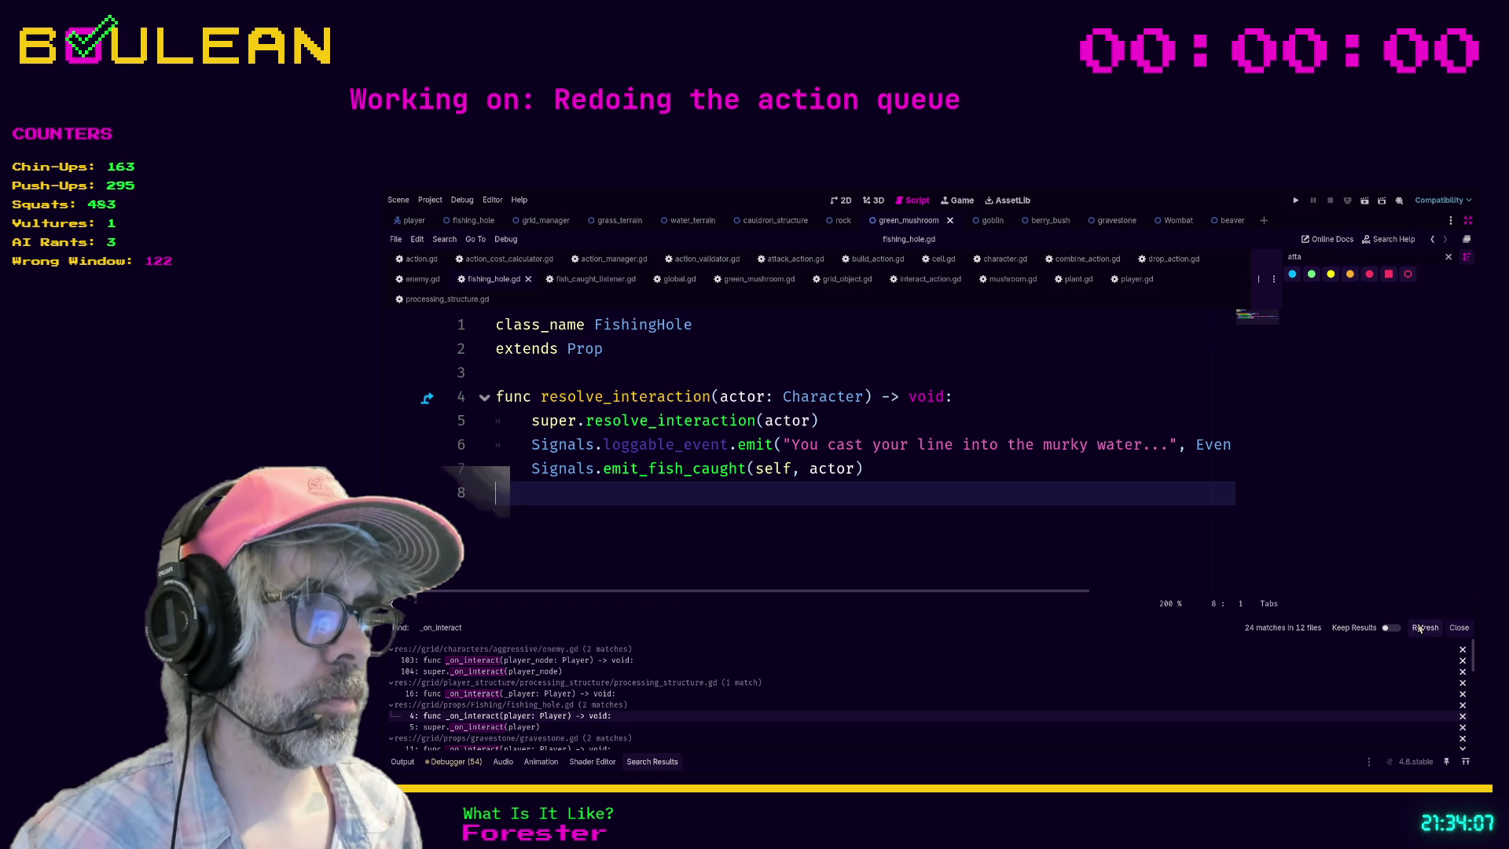
Step: Refresh the search results and open gravestone.gd at line 11, undoing an accidental line deletion
{"action": "left_click", "coordinate": [1421, 628]}
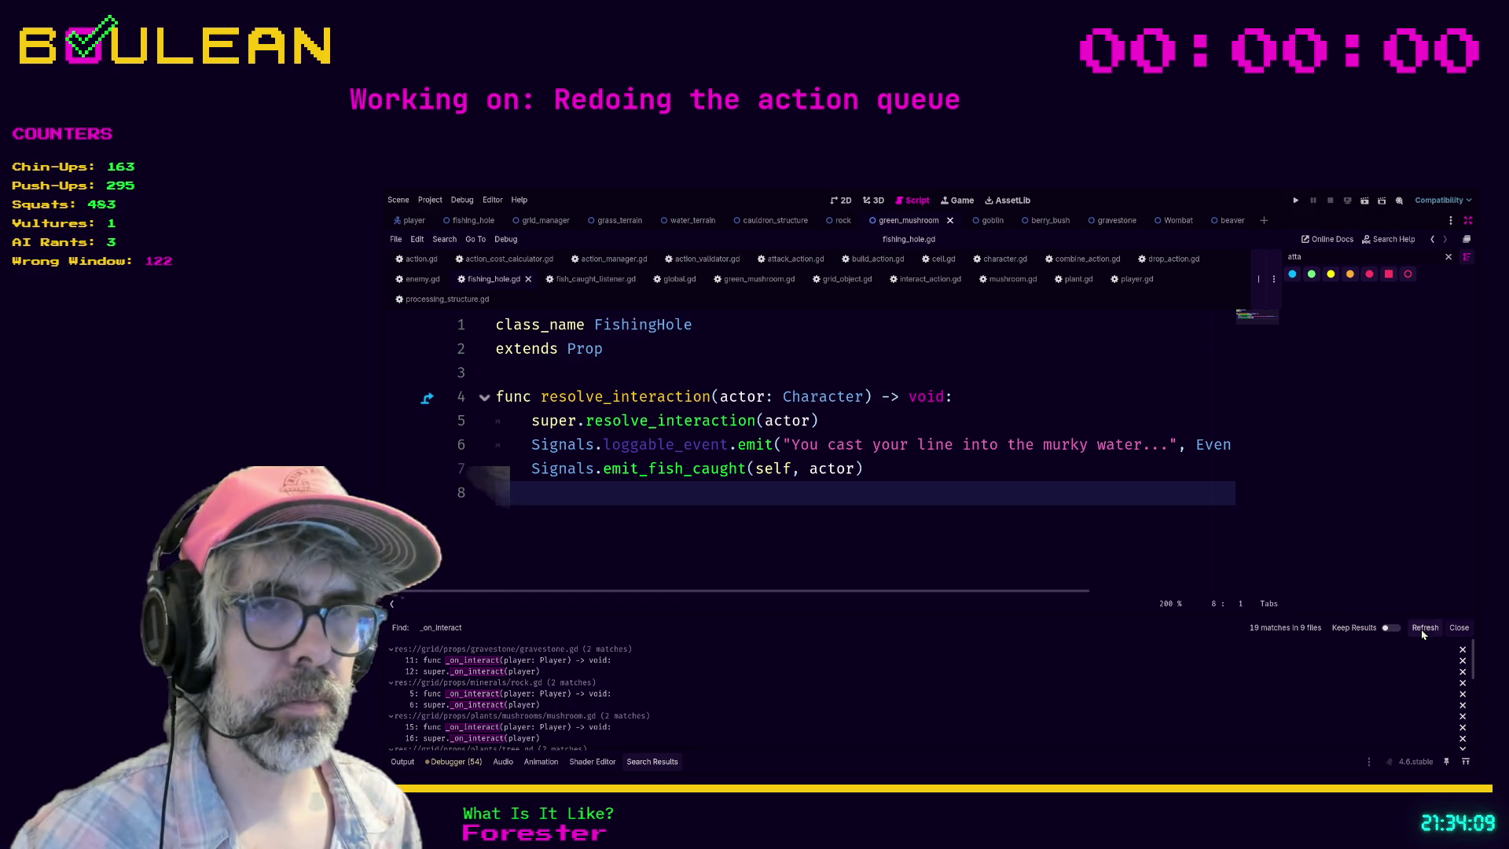
{"action": "left_click", "coordinate": [563, 662]}
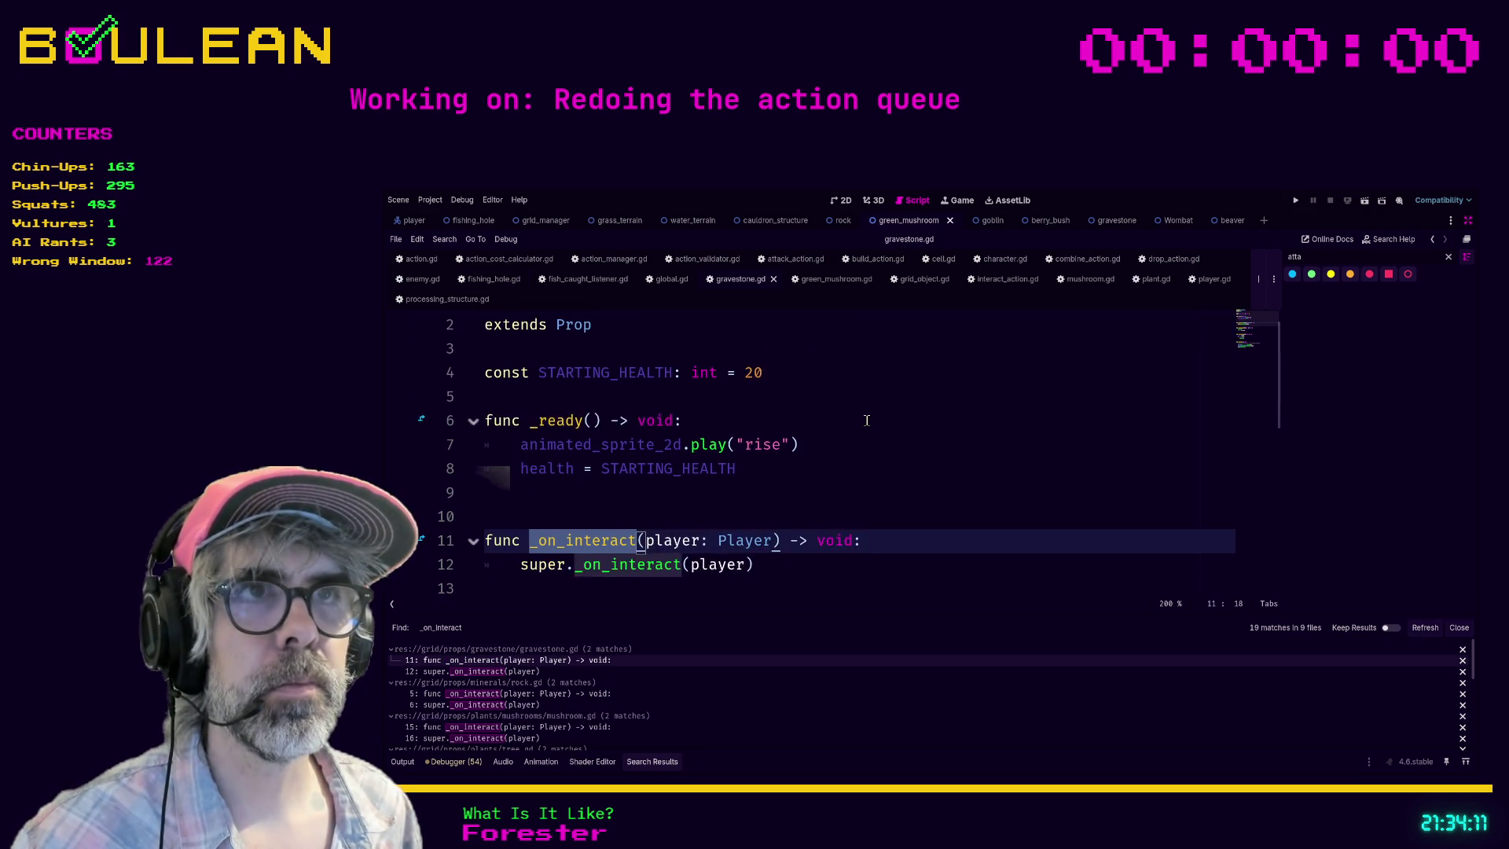
{"action": "left_click", "coordinate": [905, 542]}
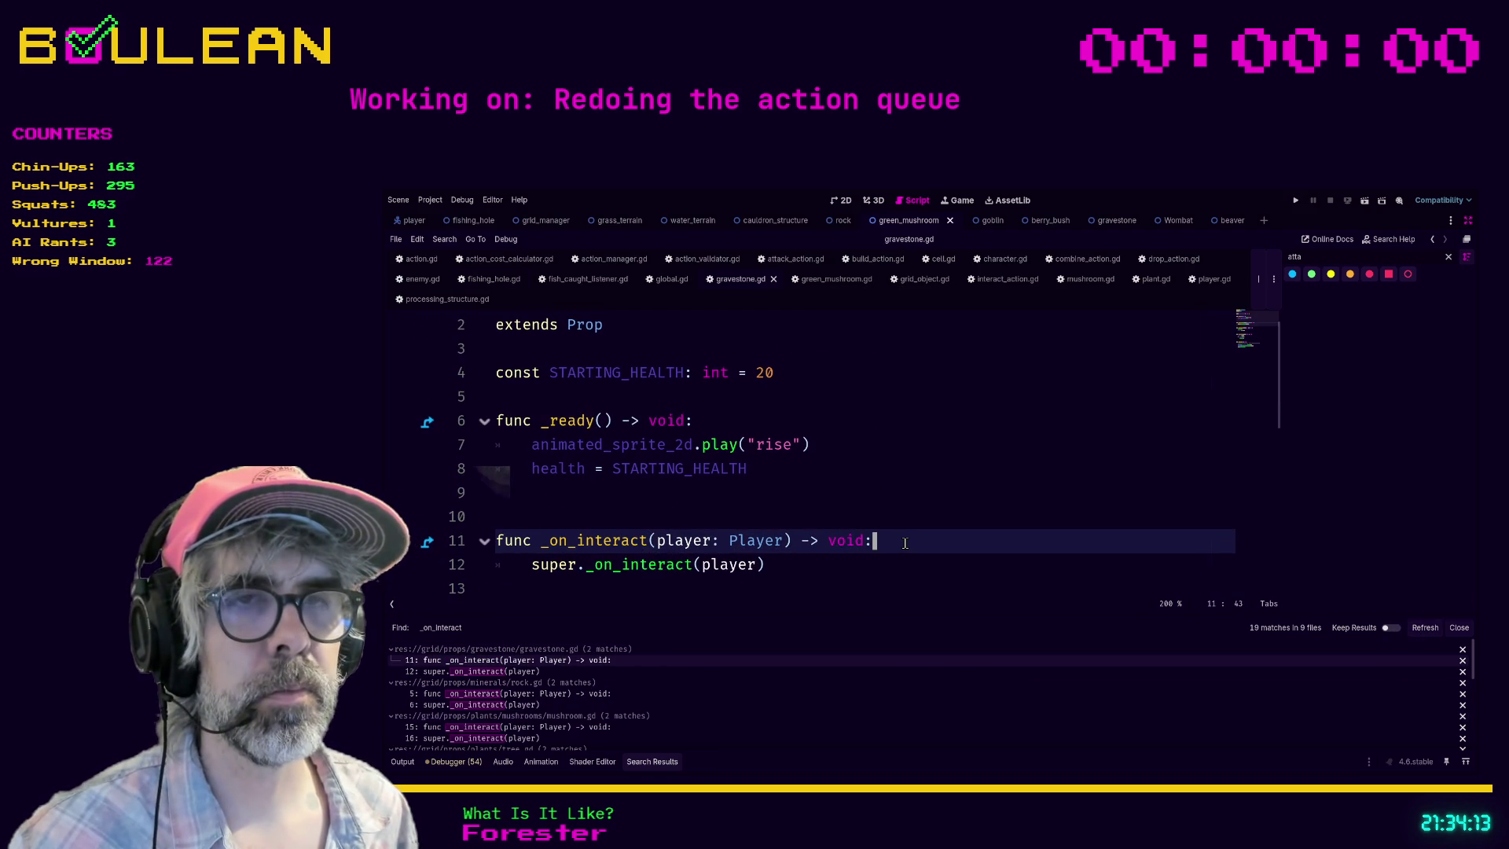
{"action": "key", "text": "ctrl+shift+k"}
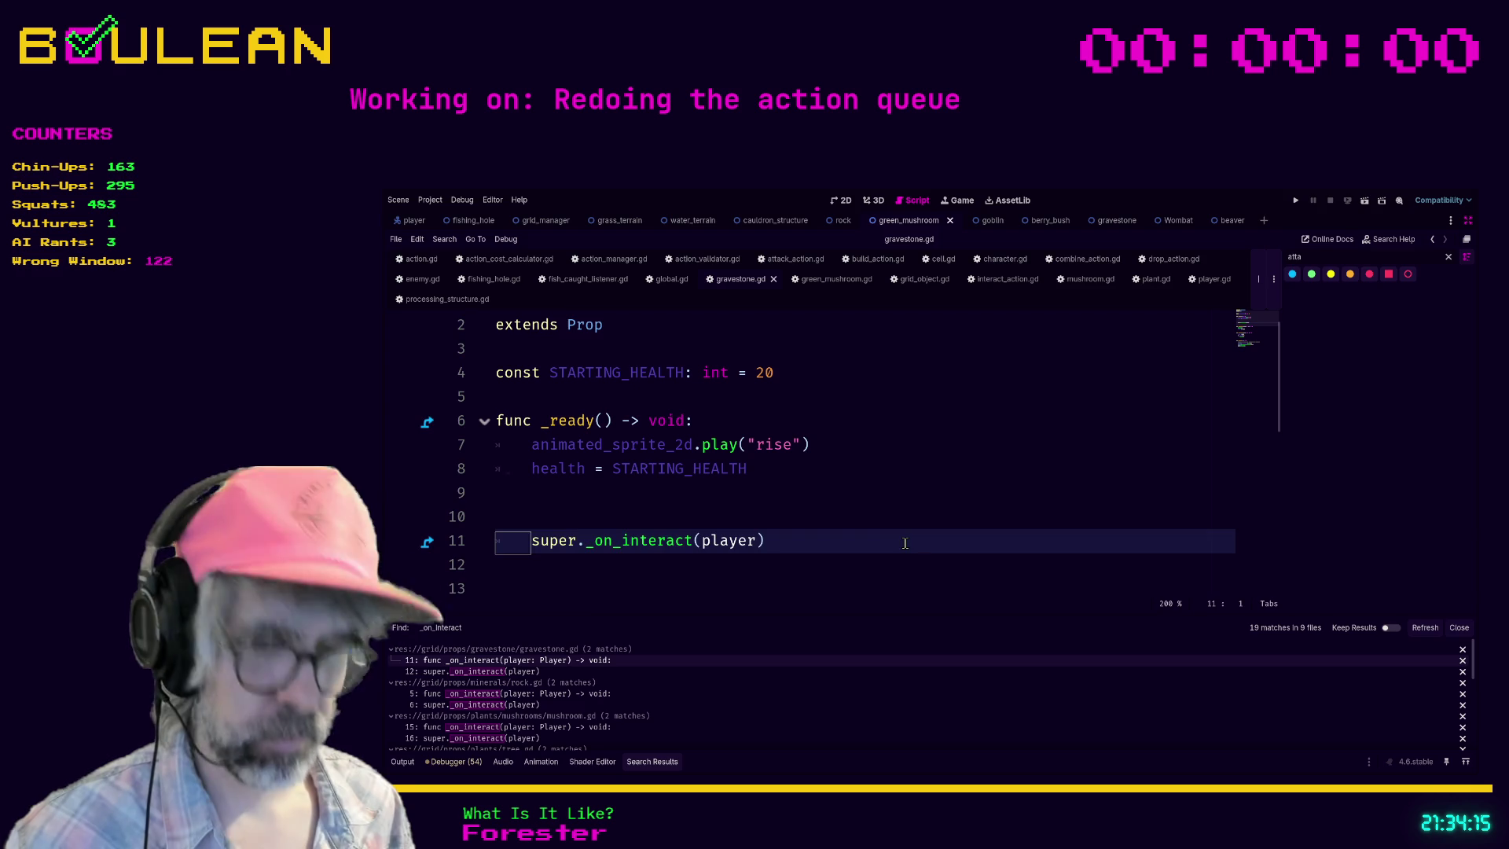
{"action": "key", "text": "ctrl+z"}
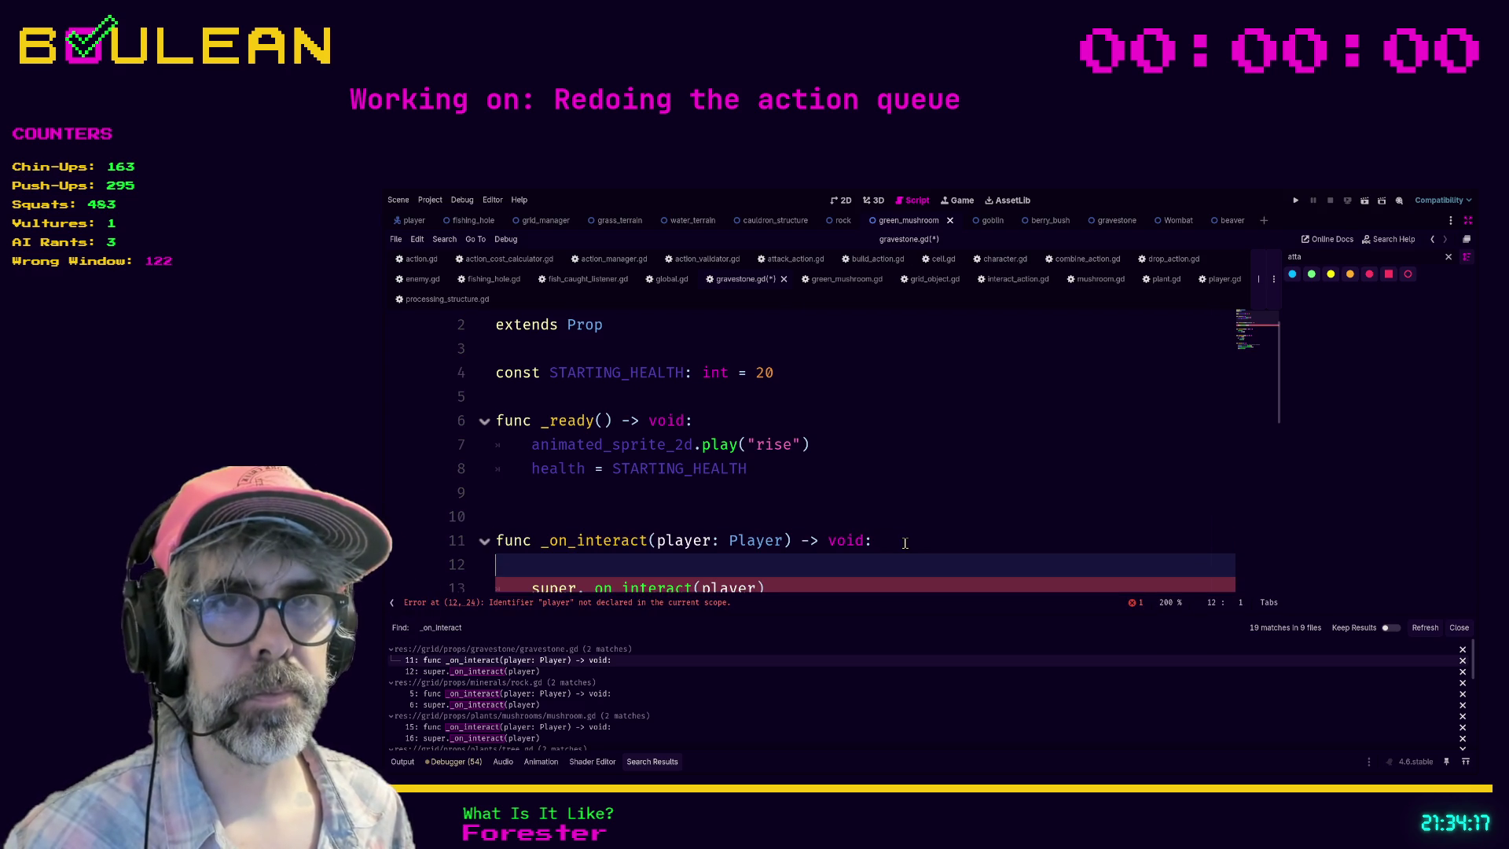
{"action": "scroll", "coordinate": [902, 543], "scroll_direction": "down", "scroll_amount": 1}
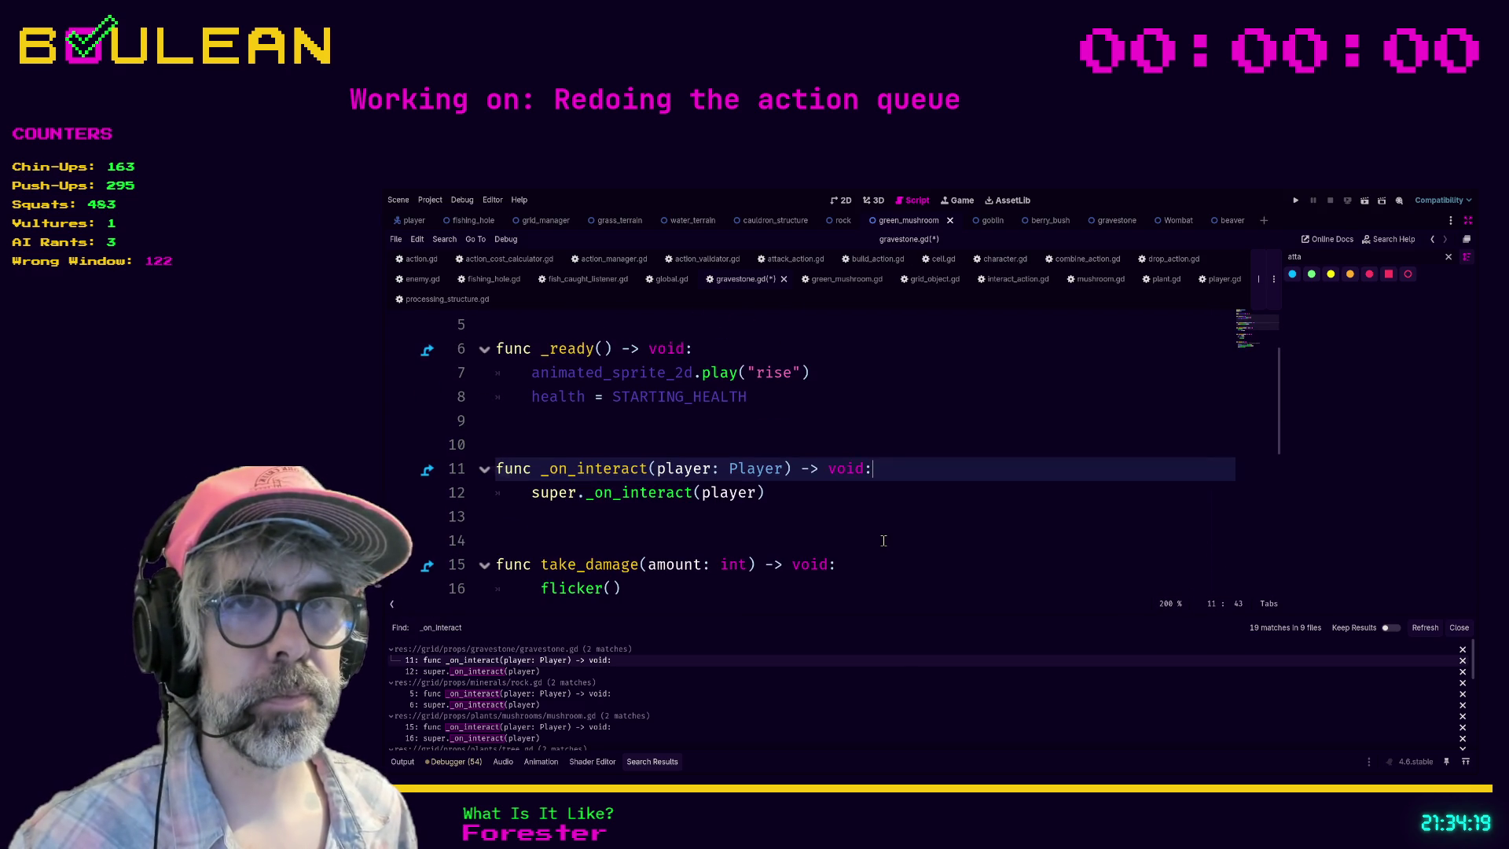
{"action": "key", "text": "ctrl+s"}
Step: Paste the new resolve_interaction(actor: Character) header into gravestone.gd
{"action": "left_click", "coordinate": [548, 672]}
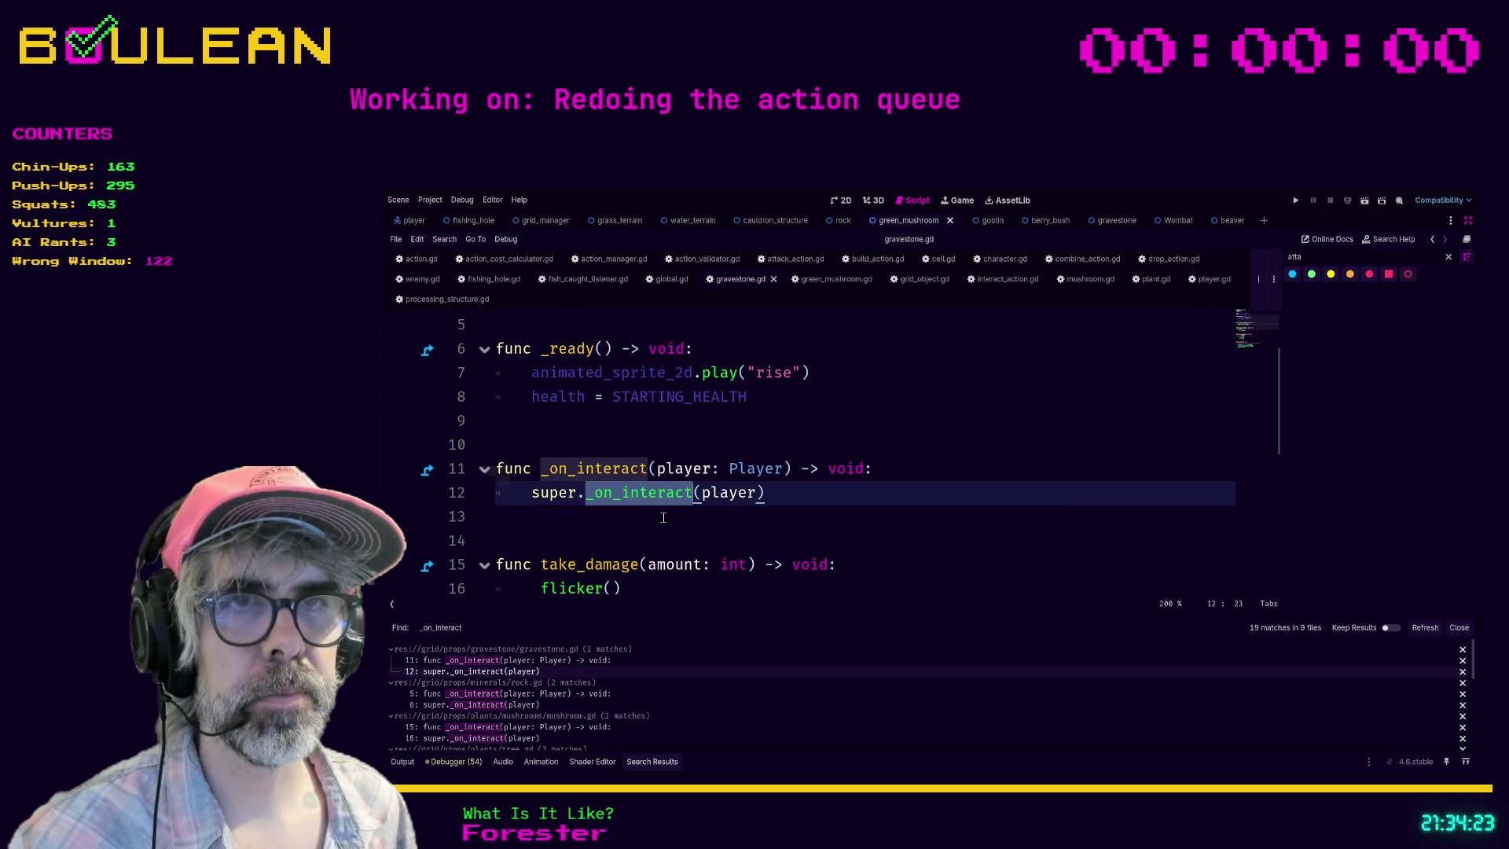
{"action": "double_click", "coordinate": [607, 472]}
{"action": "type", "text": "func _on_interact(player: Player) -> void:"}
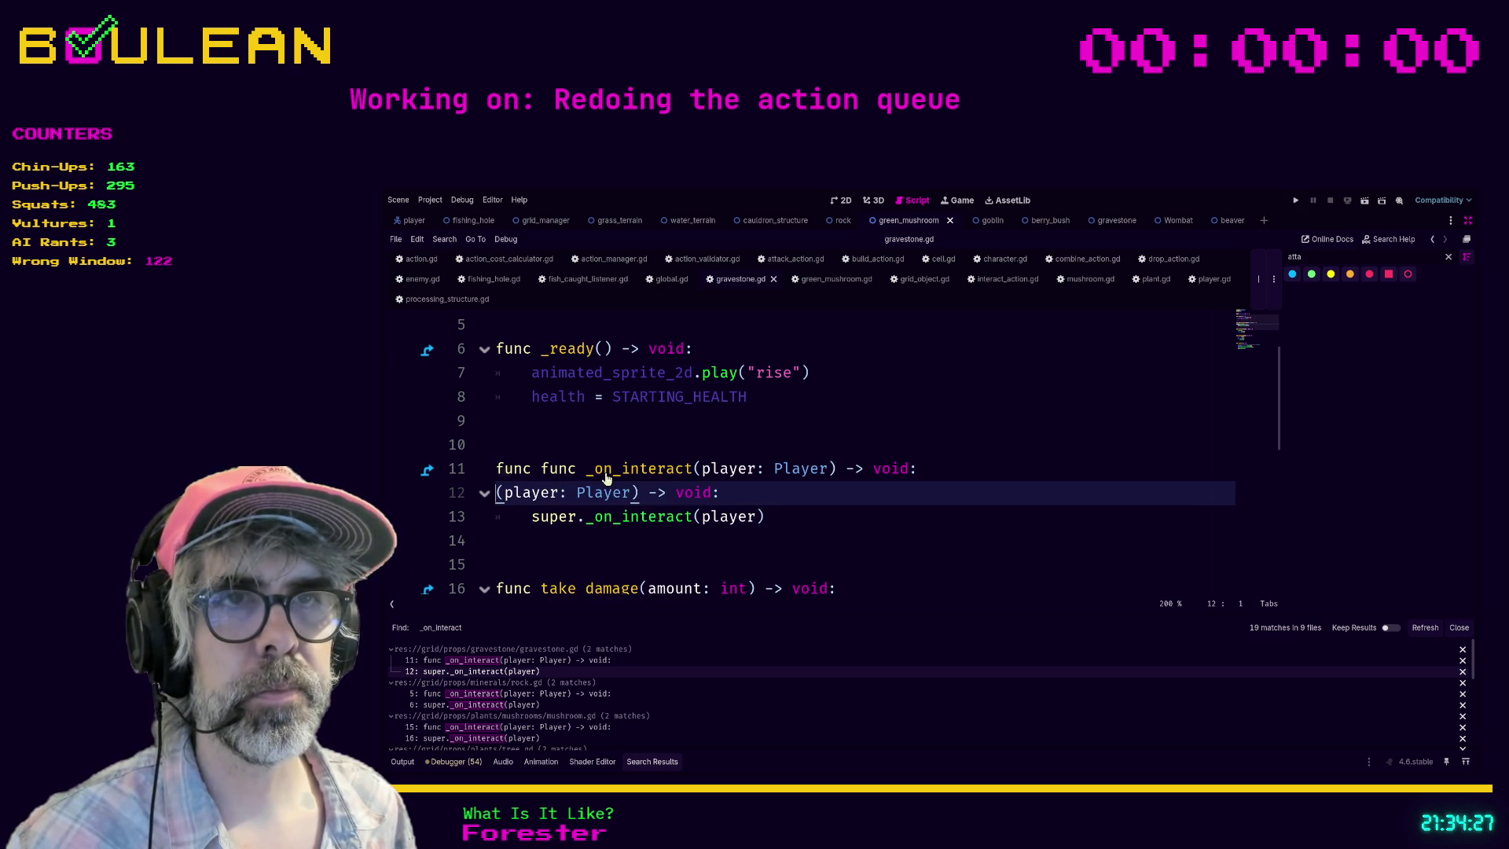
{"action": "key", "text": "ctrl+z"}
{"action": "key", "text": "ctrl+z"}
{"action": "key", "text": "ctrl+z"}
{"action": "key", "text": "ctrl+z"}
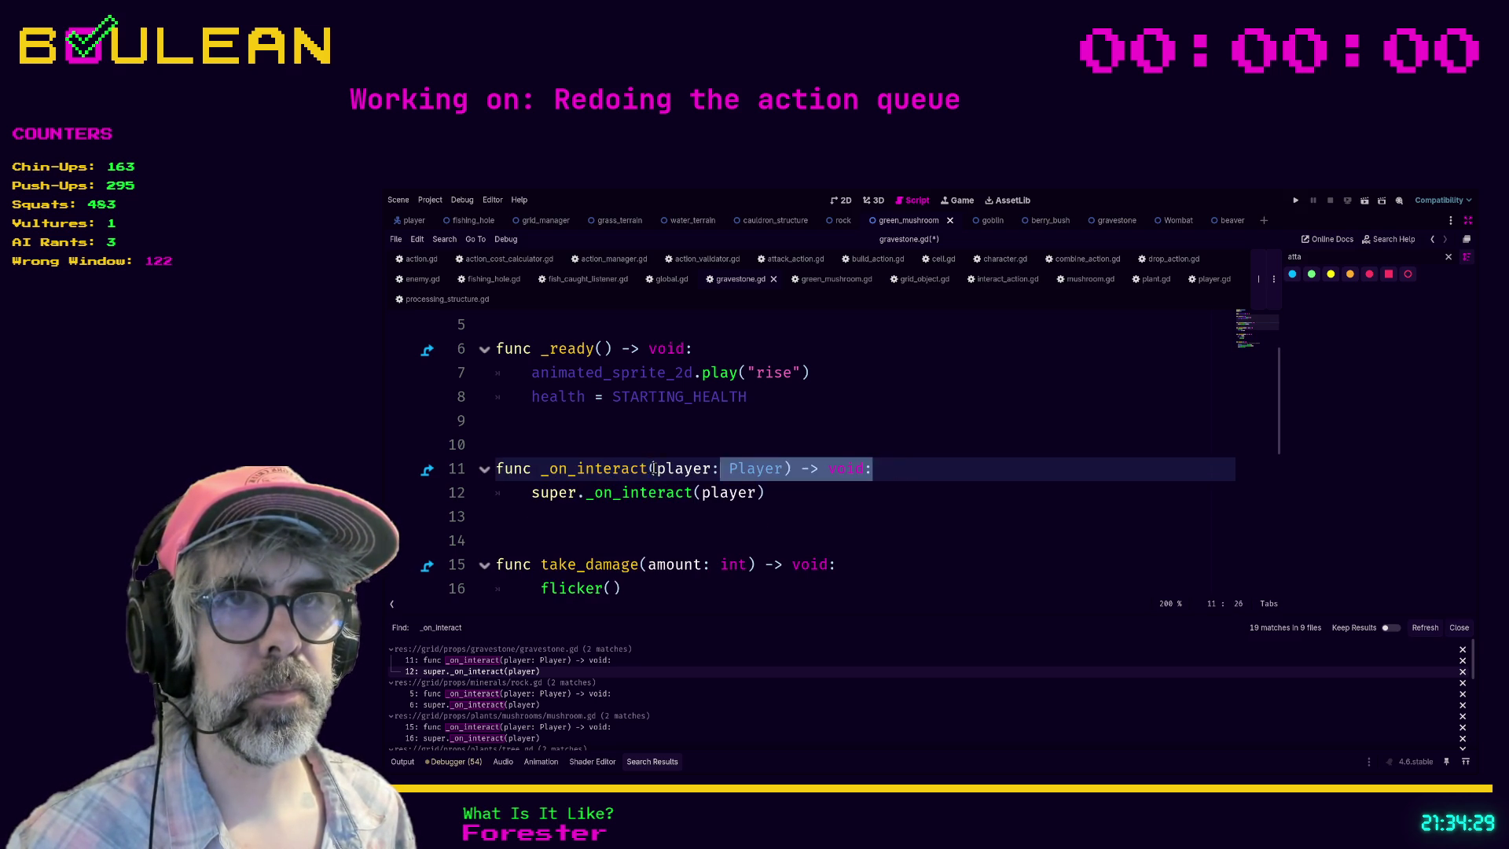
{"action": "left_click", "coordinate": [891, 468]}
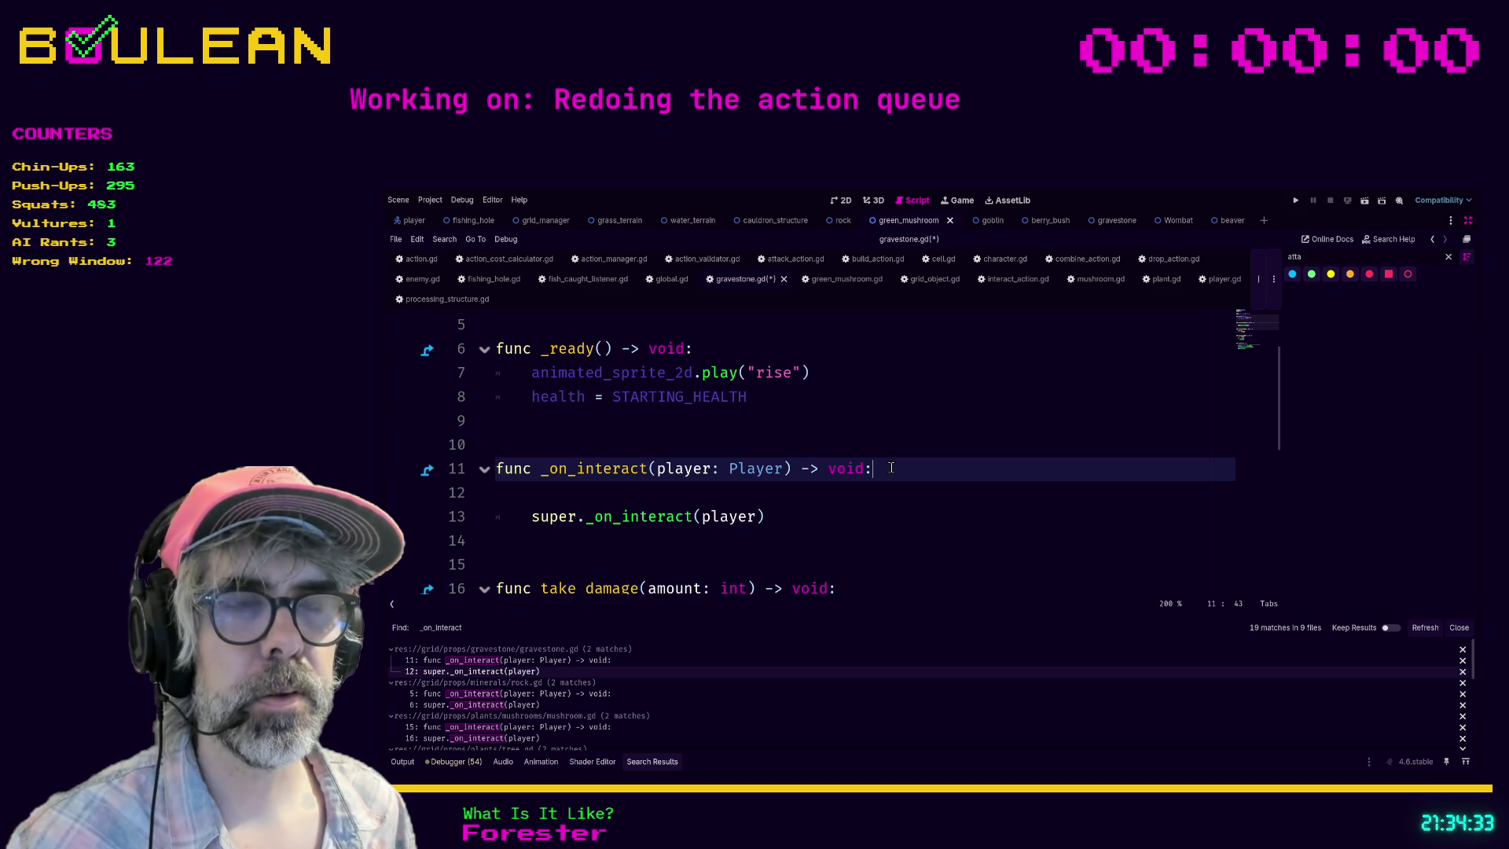
{"action": "left_click", "coordinate": [814, 445]}
{"action": "type", "text": "func _on_interact(player: Player) -> void:"}
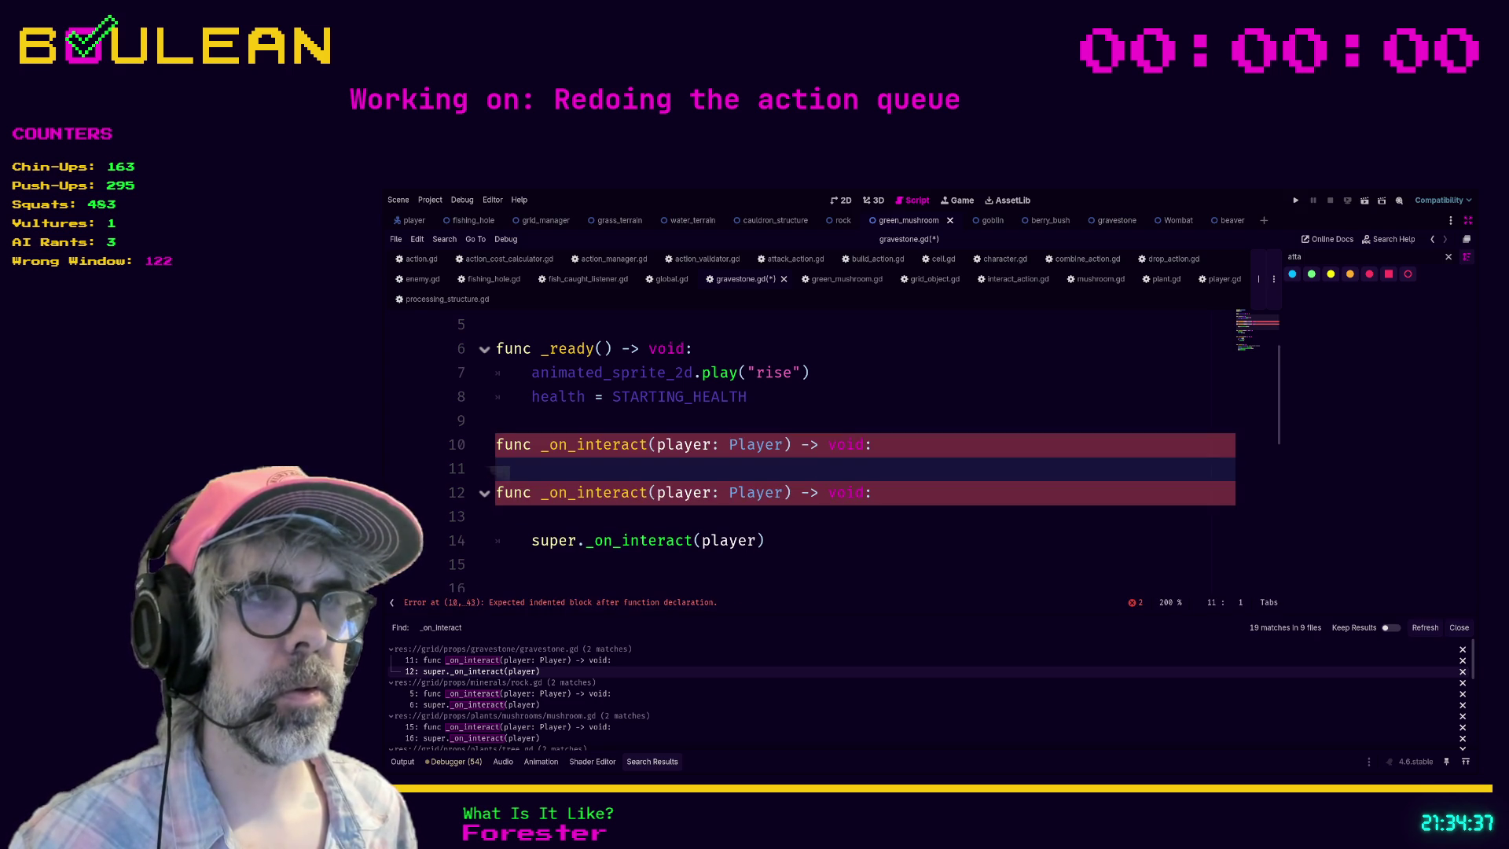
{"action": "type", "text": "func resolve_interaction(actor: Character) -> void:"}
Step: Delete the leftover old _on_interact header lines and blank lines
{"action": "left_click", "coordinate": [930, 489]}
{"action": "key", "text": "shift+Home"}
{"action": "key", "text": "BackSpace"}
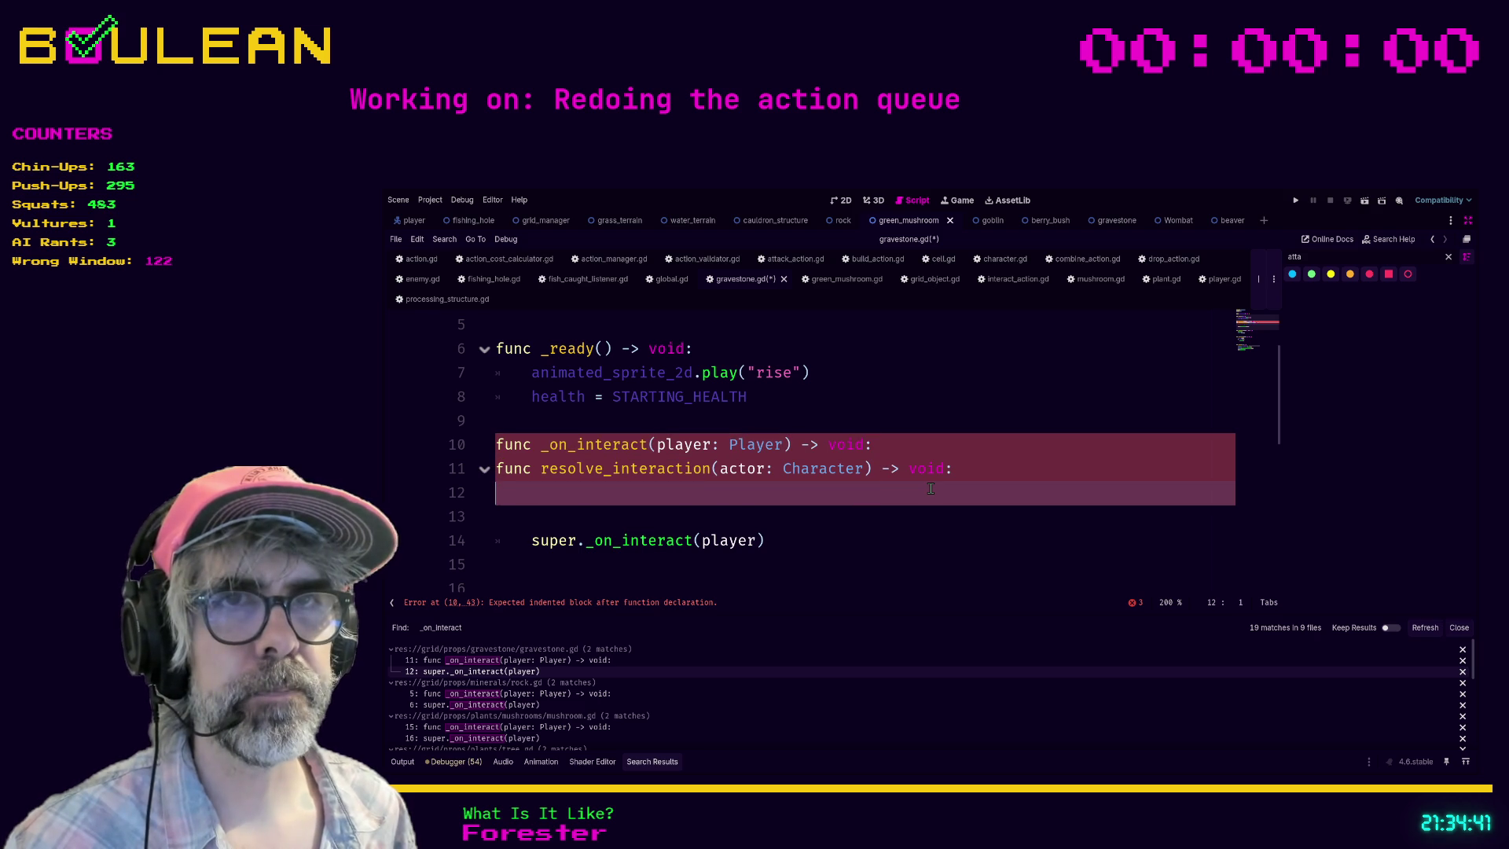
{"action": "key", "text": "Delete"}
{"action": "key", "text": "Delete"}
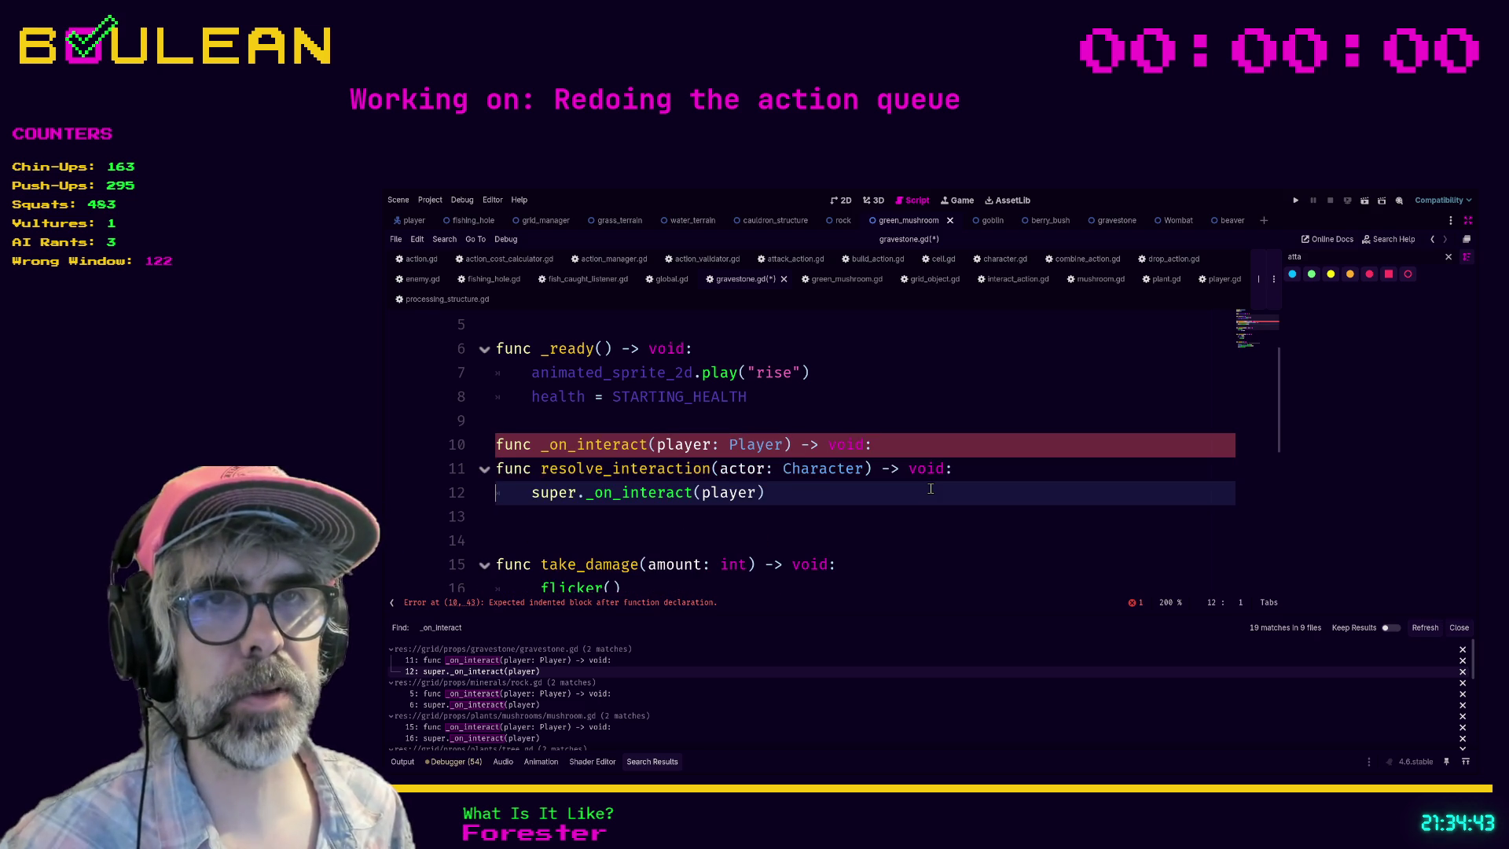
{"action": "key", "text": "Up"}
{"action": "key", "text": "Up"}
{"action": "key", "text": "shift+End"}
{"action": "key", "text": "Delete"}
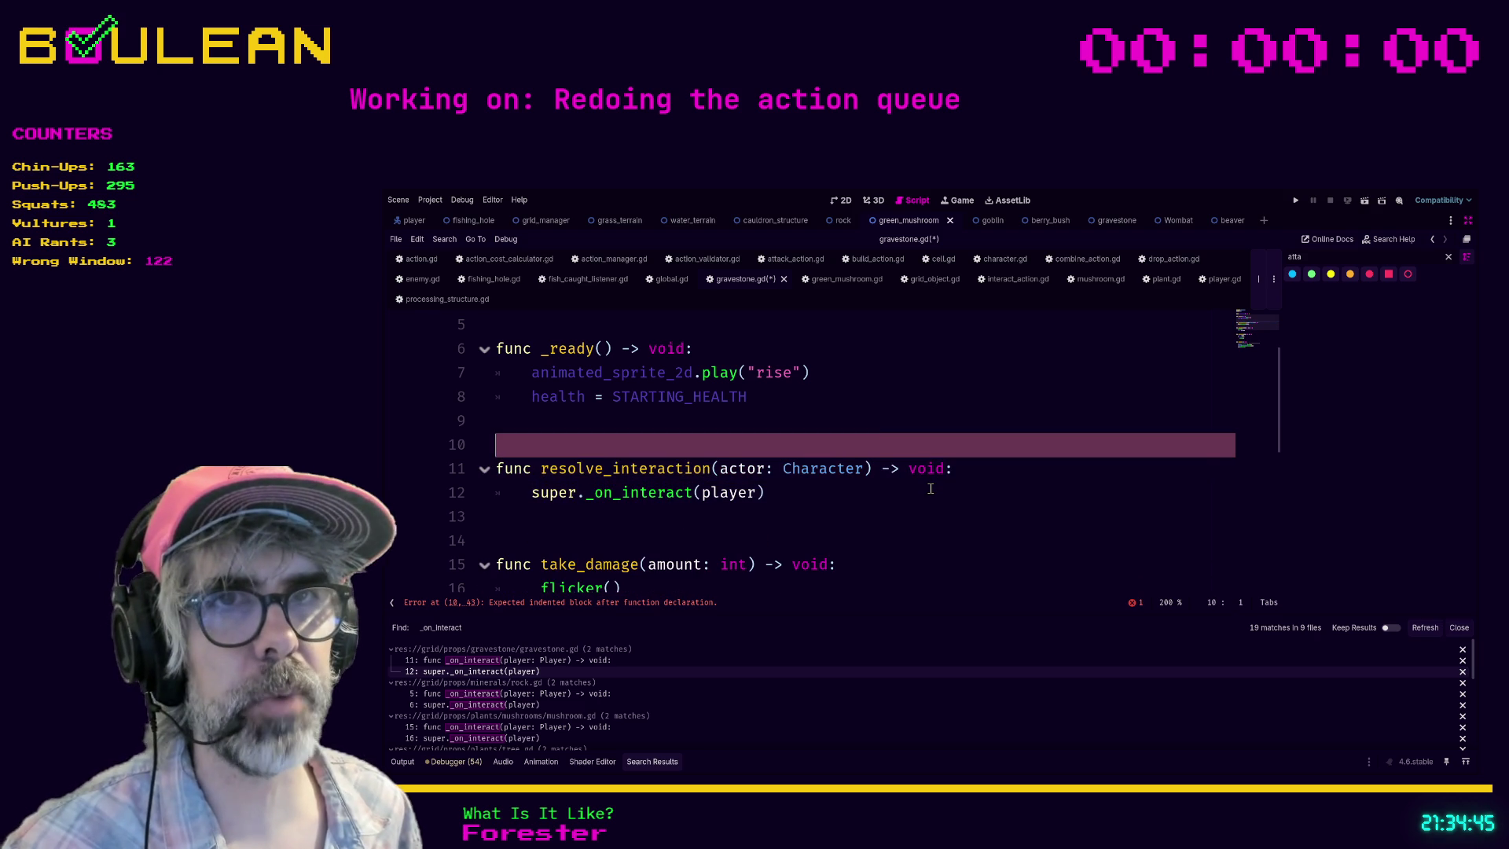
{"action": "key", "text": "Up"}
Step: Rename _on_interact in the gravestone super call to resolve_interaction
{"action": "key", "text": "Down"}
{"action": "key", "text": "Down"}
{"action": "key", "text": "Down"}
{"action": "key", "text": "ctrl+Right"}
{"action": "key", "text": "ctrl+Right"}
{"action": "key", "text": "ctrl+shift+Right"}
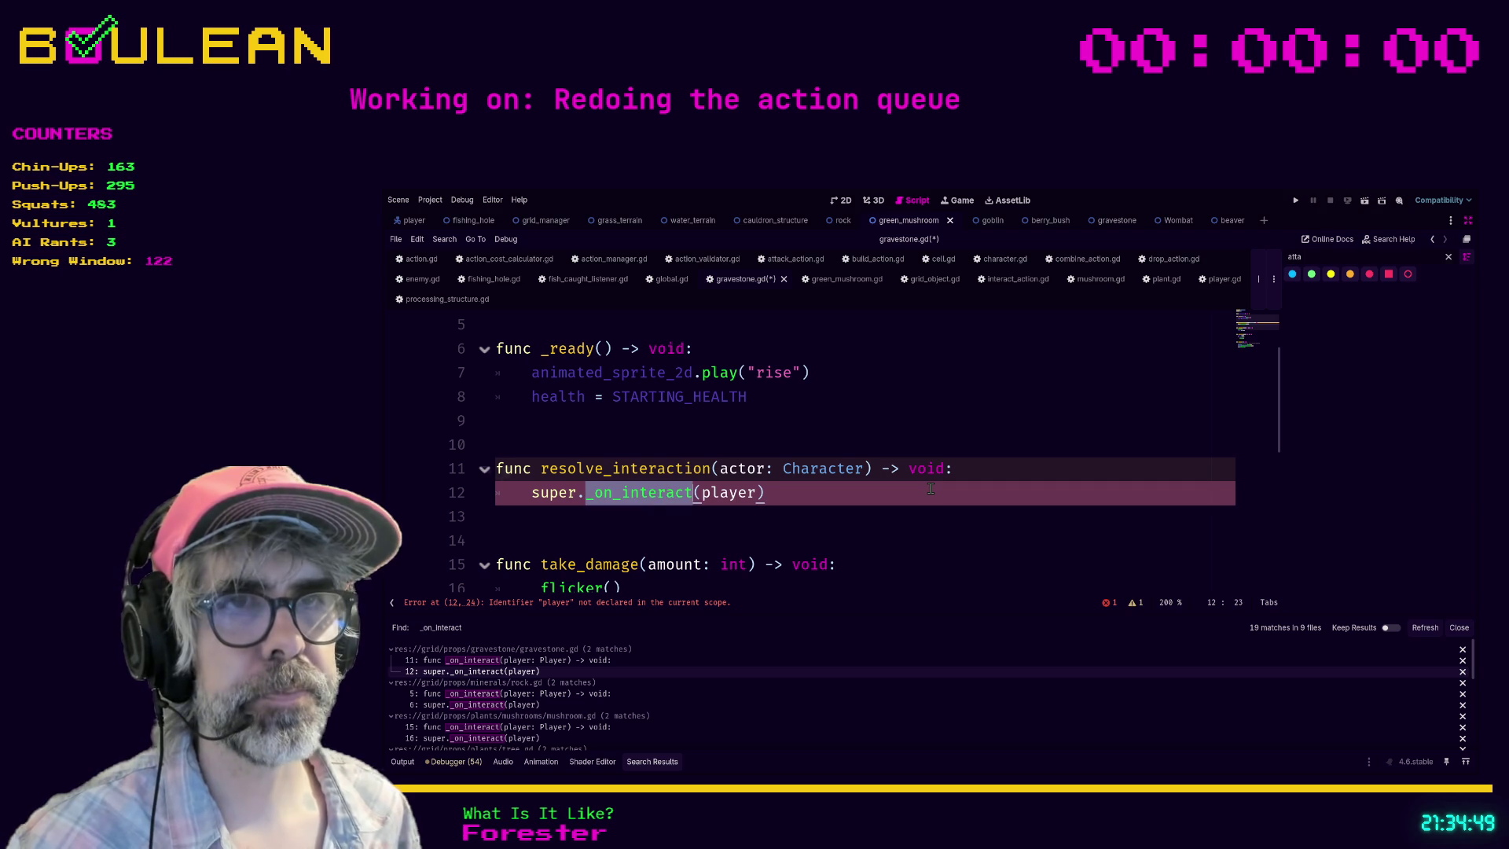
{"action": "type", "text": "resolve_int"}
{"action": "type", "text": "eraction"}
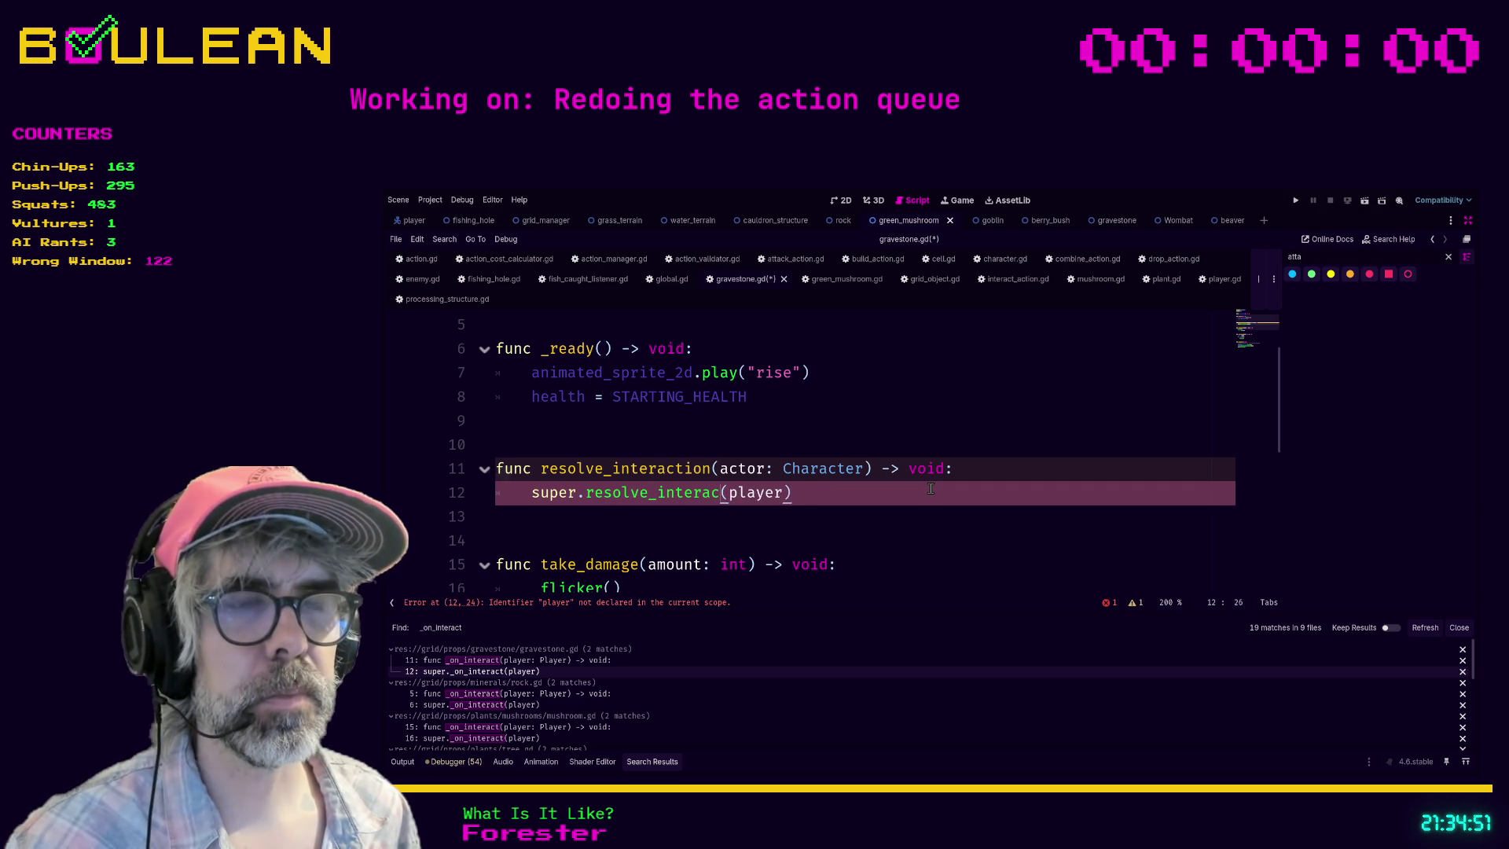
{"action": "left_click", "coordinate": [962, 516]}
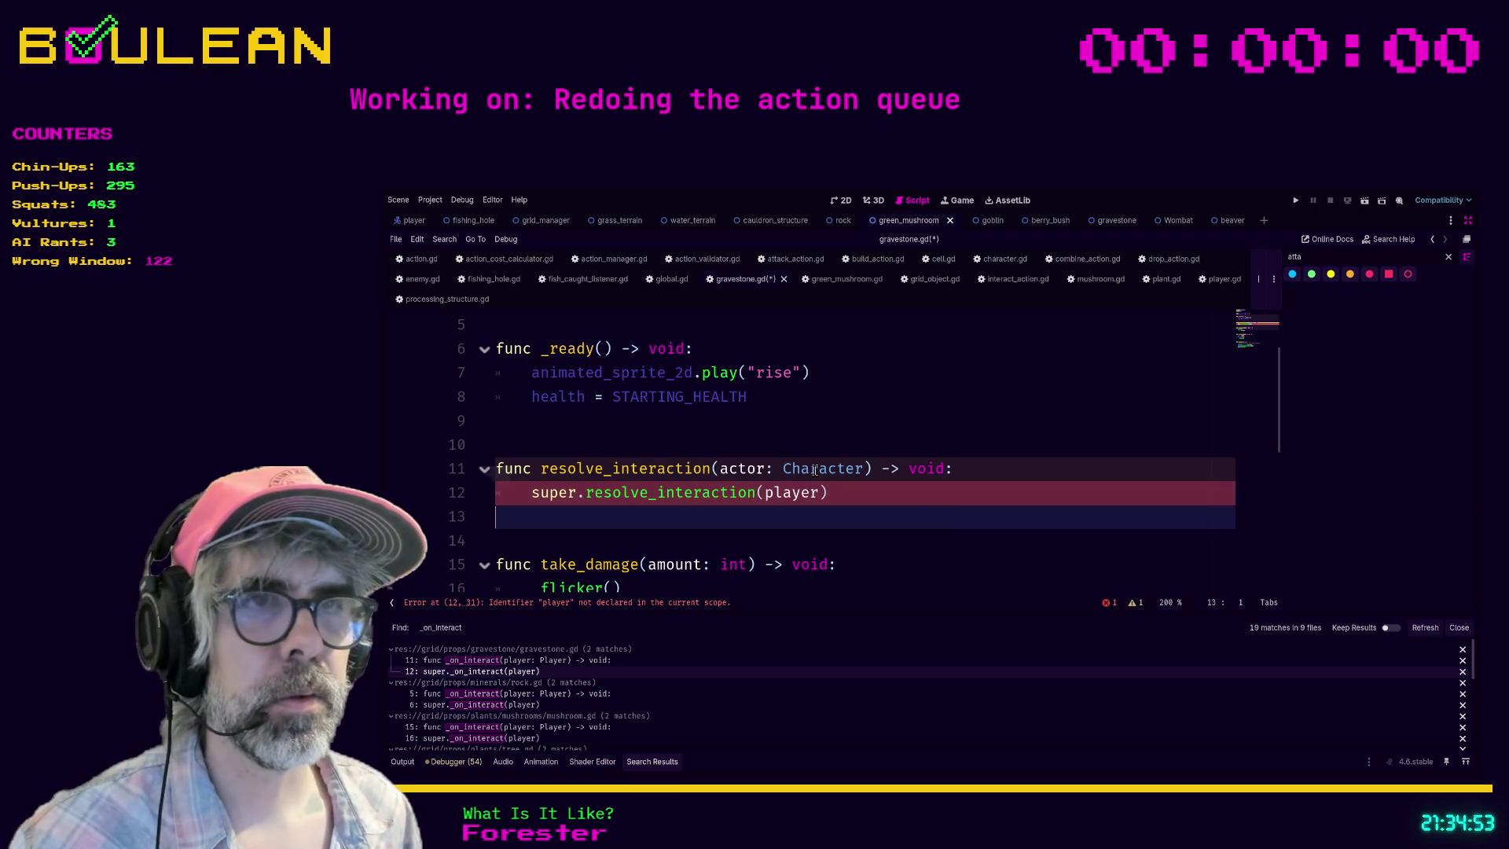
Step: Pass actor instead of player in the super call and save gravestone.gd
{"action": "double_click", "coordinate": [805, 492]}
{"action": "type", "text": "actor"}
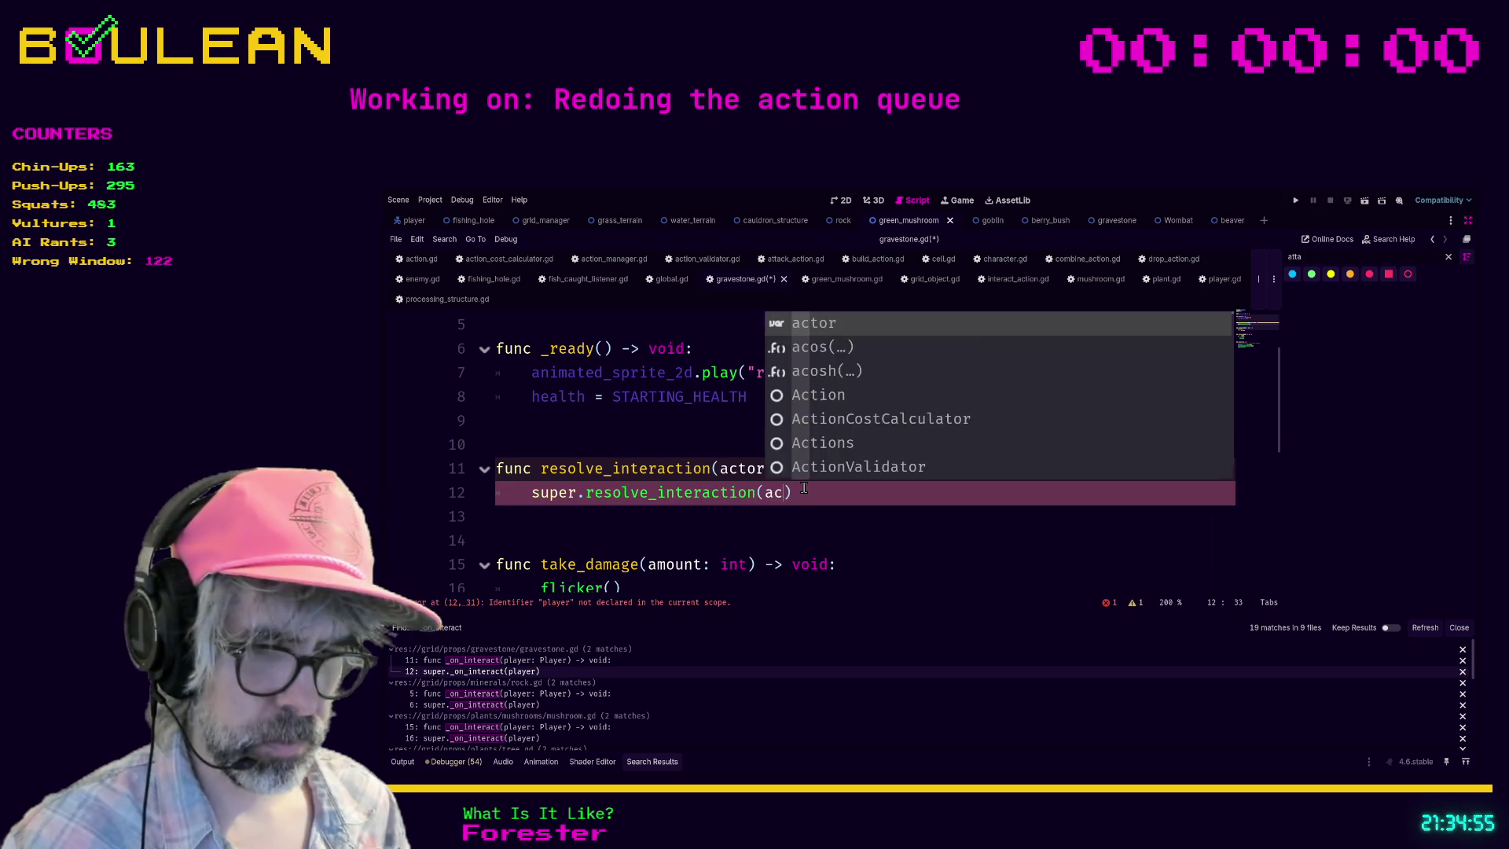
{"action": "left_click", "coordinate": [804, 517]}
{"action": "key", "text": "ctrl+s"}
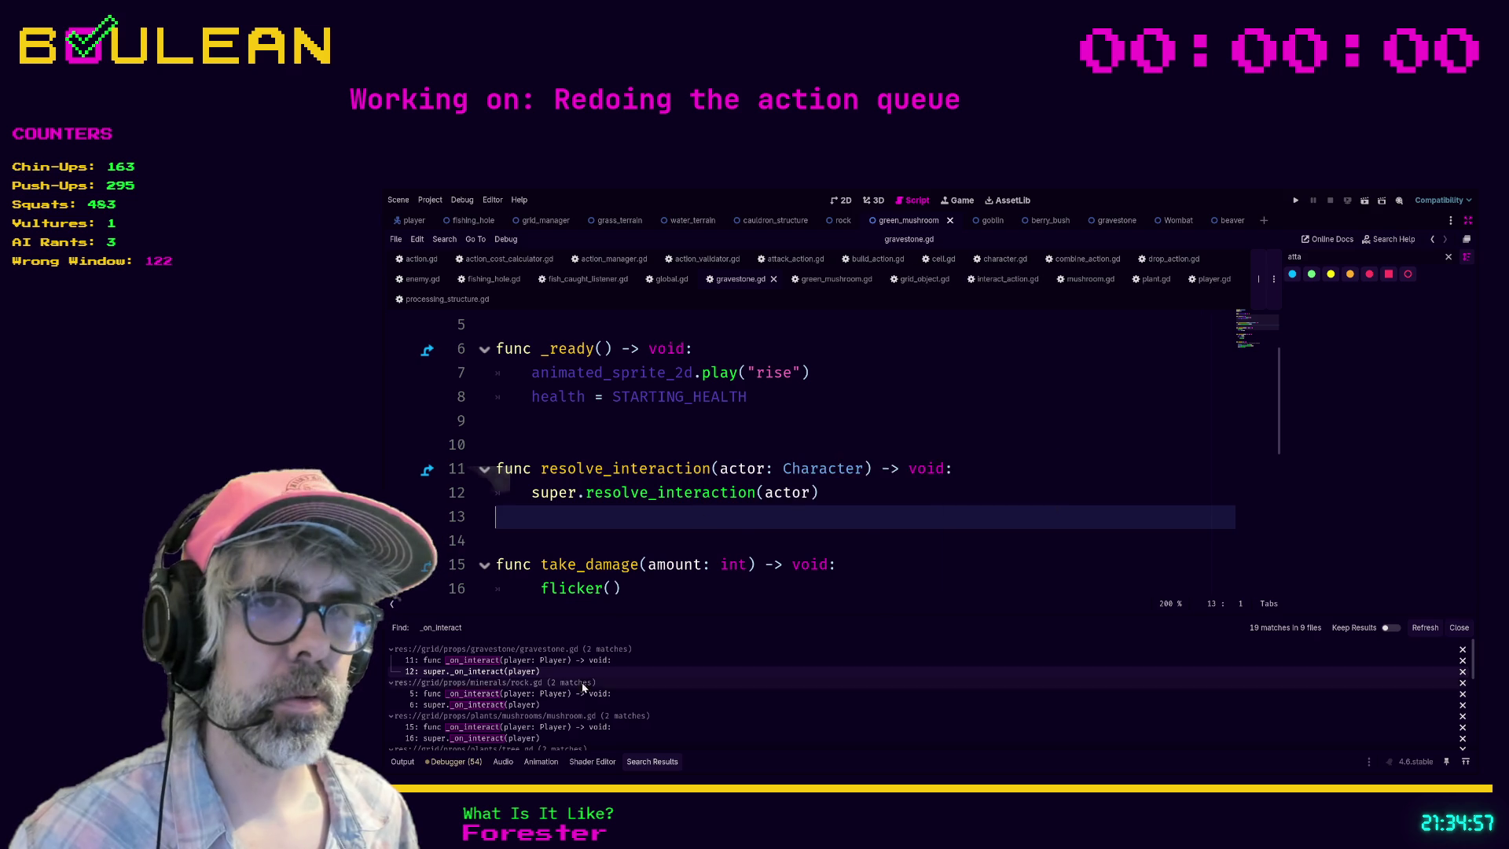
{"action": "left_click", "coordinate": [584, 727]}
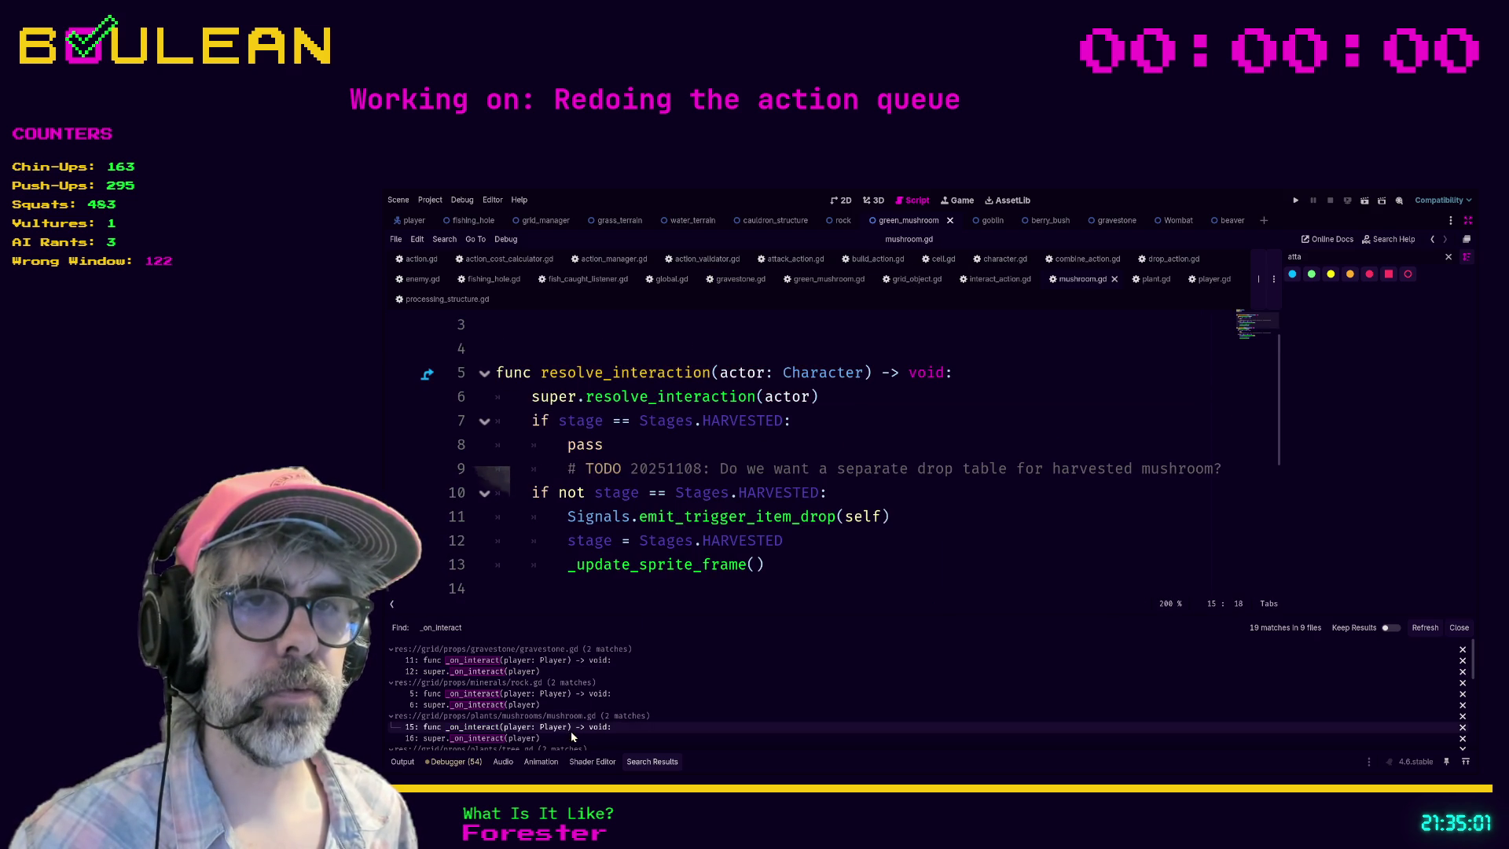
Step: Replace mushroom.gd's old header with the pasted resolve_interaction(actor: Character) signature
{"action": "left_click", "coordinate": [534, 740]}
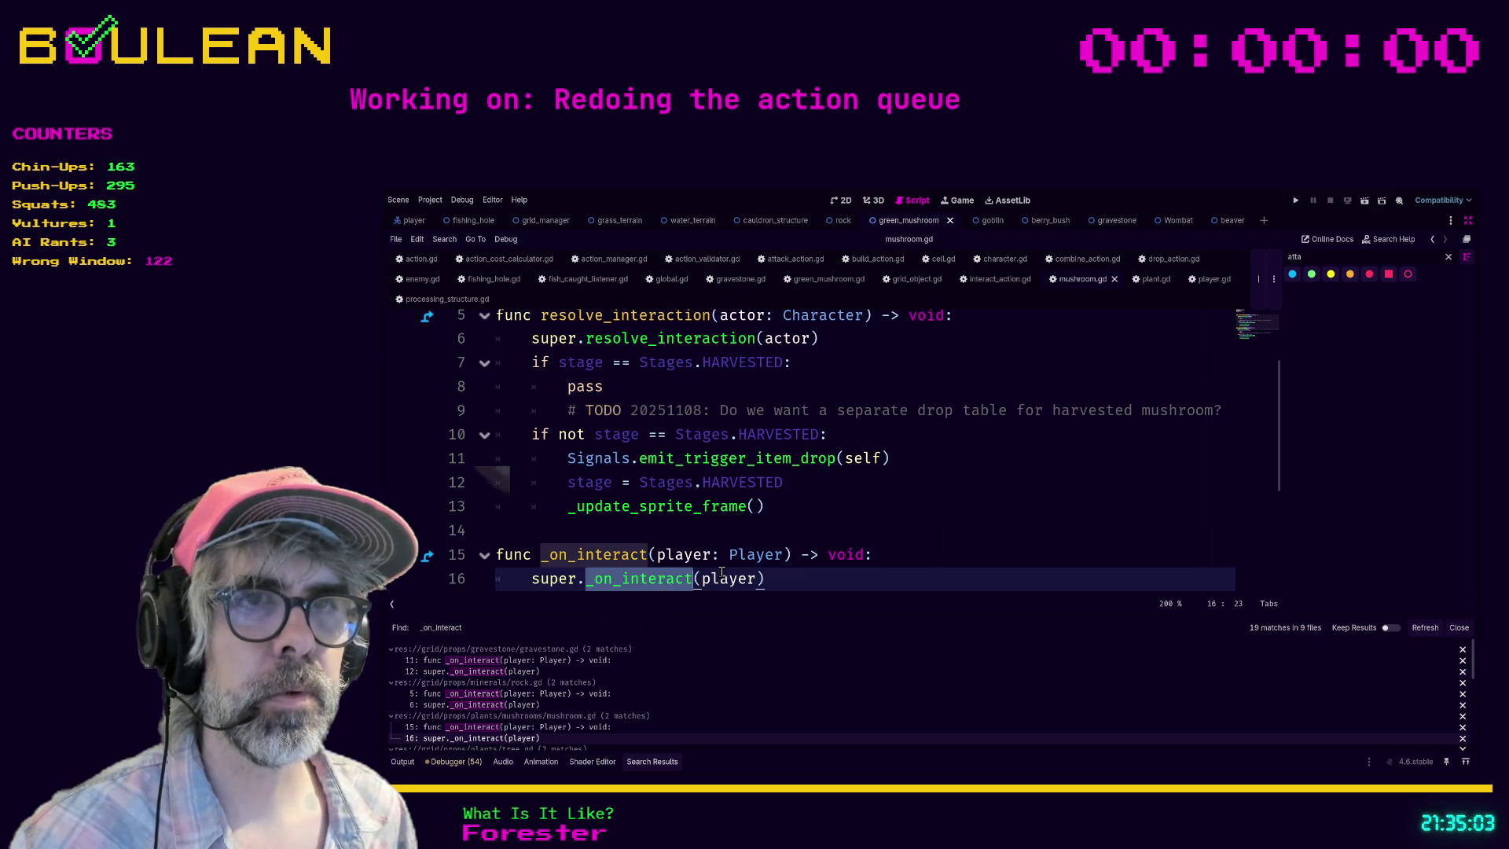
{"action": "left_click_drag", "start_coordinate": [903, 560], "coordinate": [903, 551]}
{"action": "key", "text": "Down"}
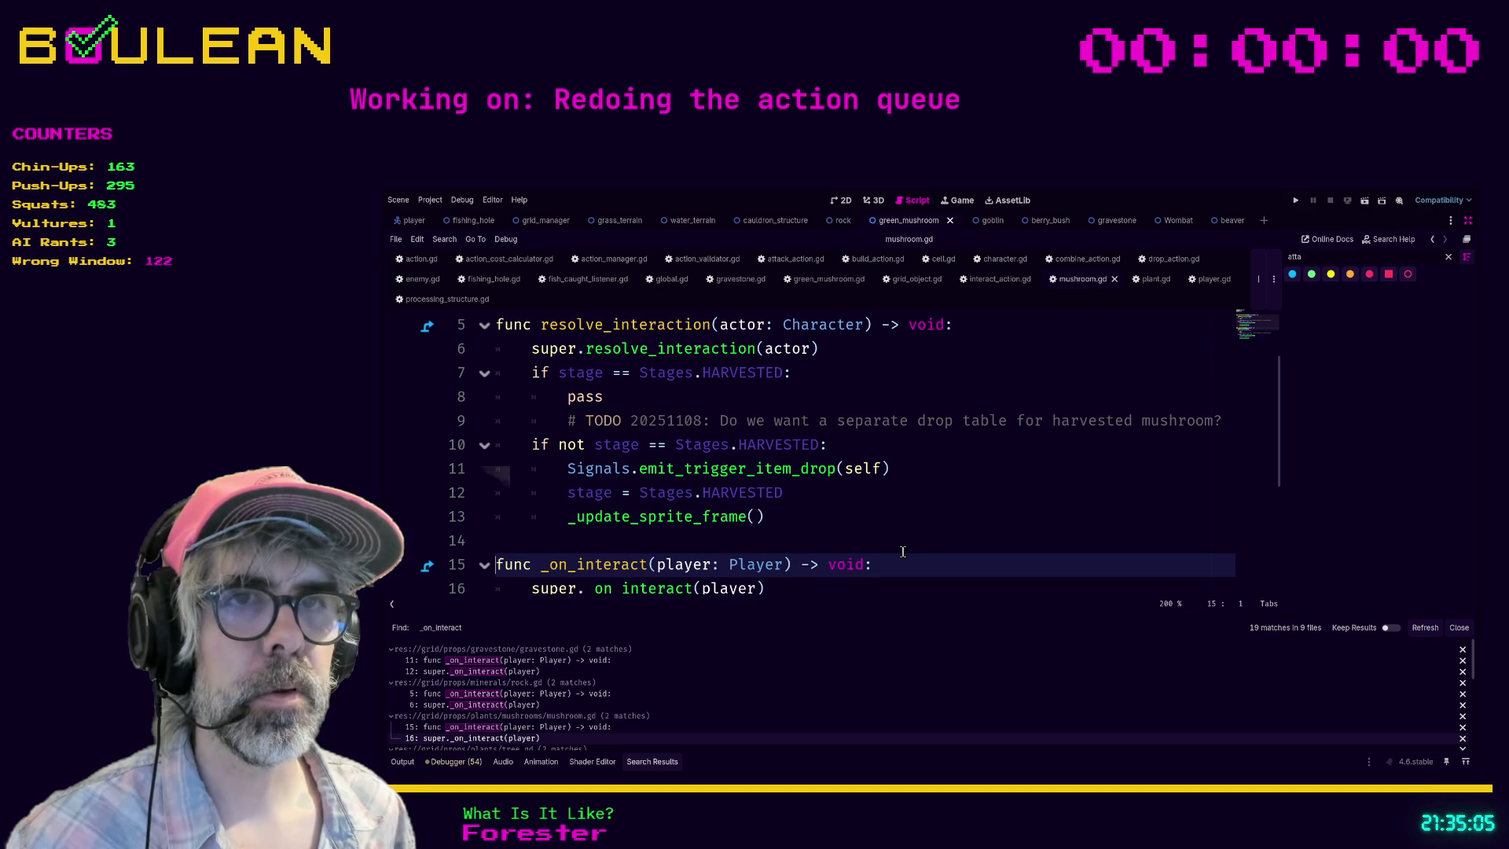
{"action": "key", "text": "shift+End"}
{"action": "type", "text": "func resolve_interaction(actor: Character) -> void:"}
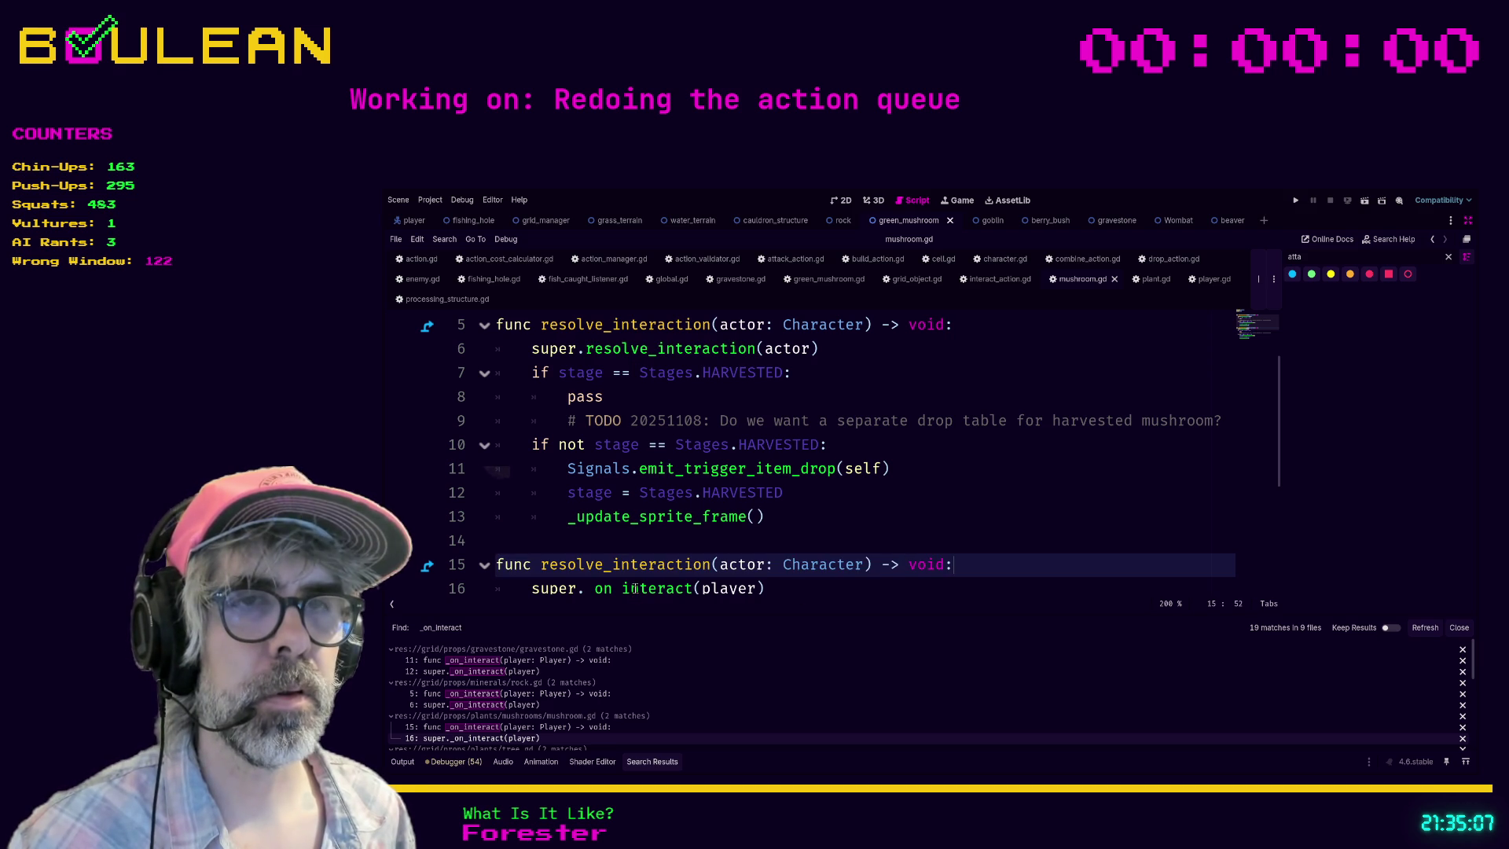
Step: Change mushroom.gd's super call to resolve_interaction(actor), then open rock.gd at line 6
{"action": "double_click", "coordinate": [634, 588]}
{"action": "type", "text": "resolve_interaction"}
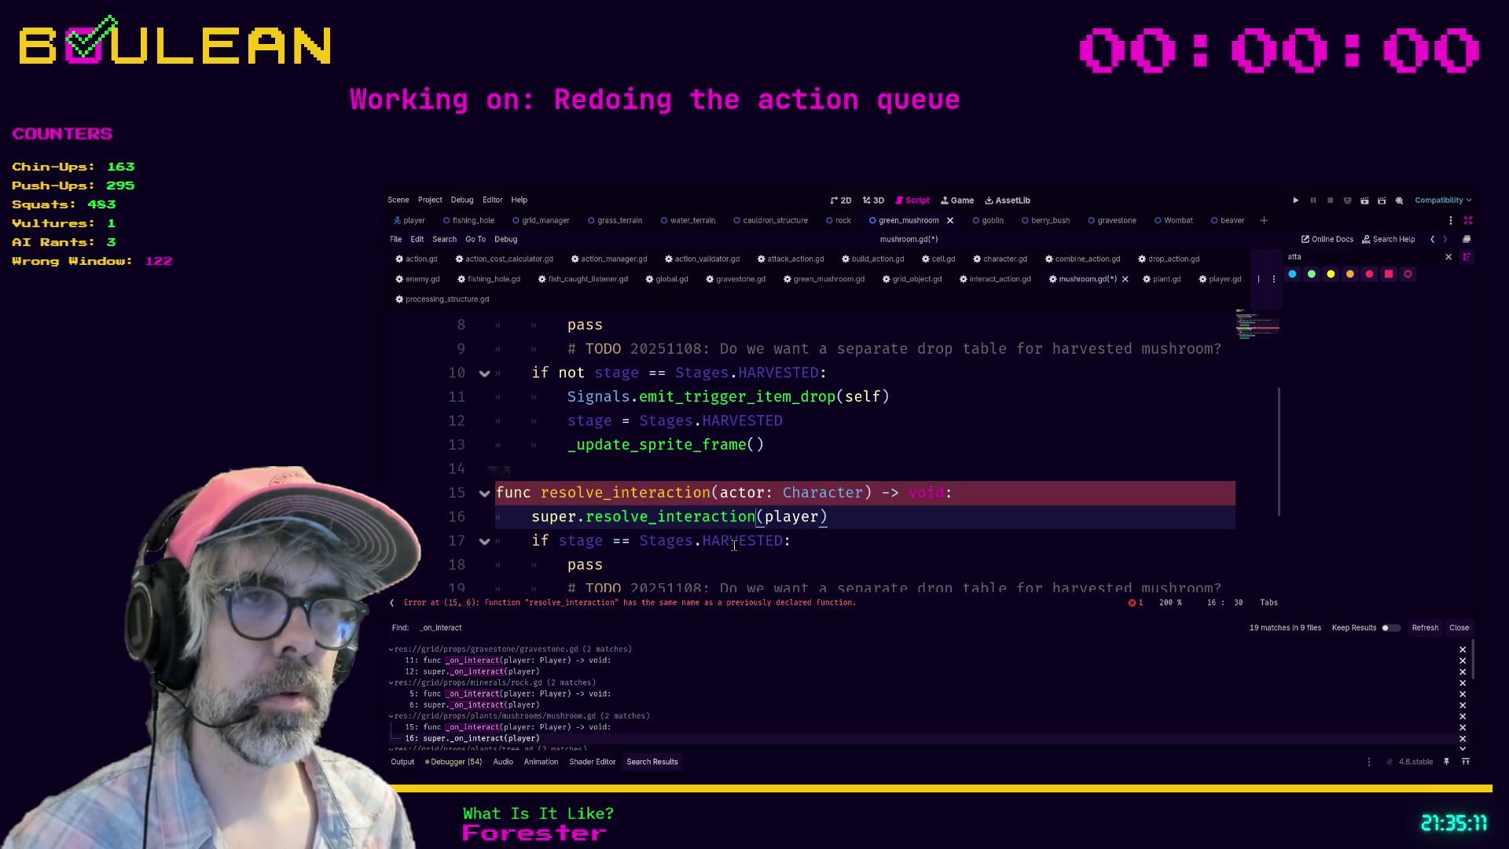
{"action": "key", "text": "shift+Right"}
{"action": "key", "text": "shift+Right"}
{"action": "key", "text": "shift+Right"}
{"action": "type", "text": "actor"}
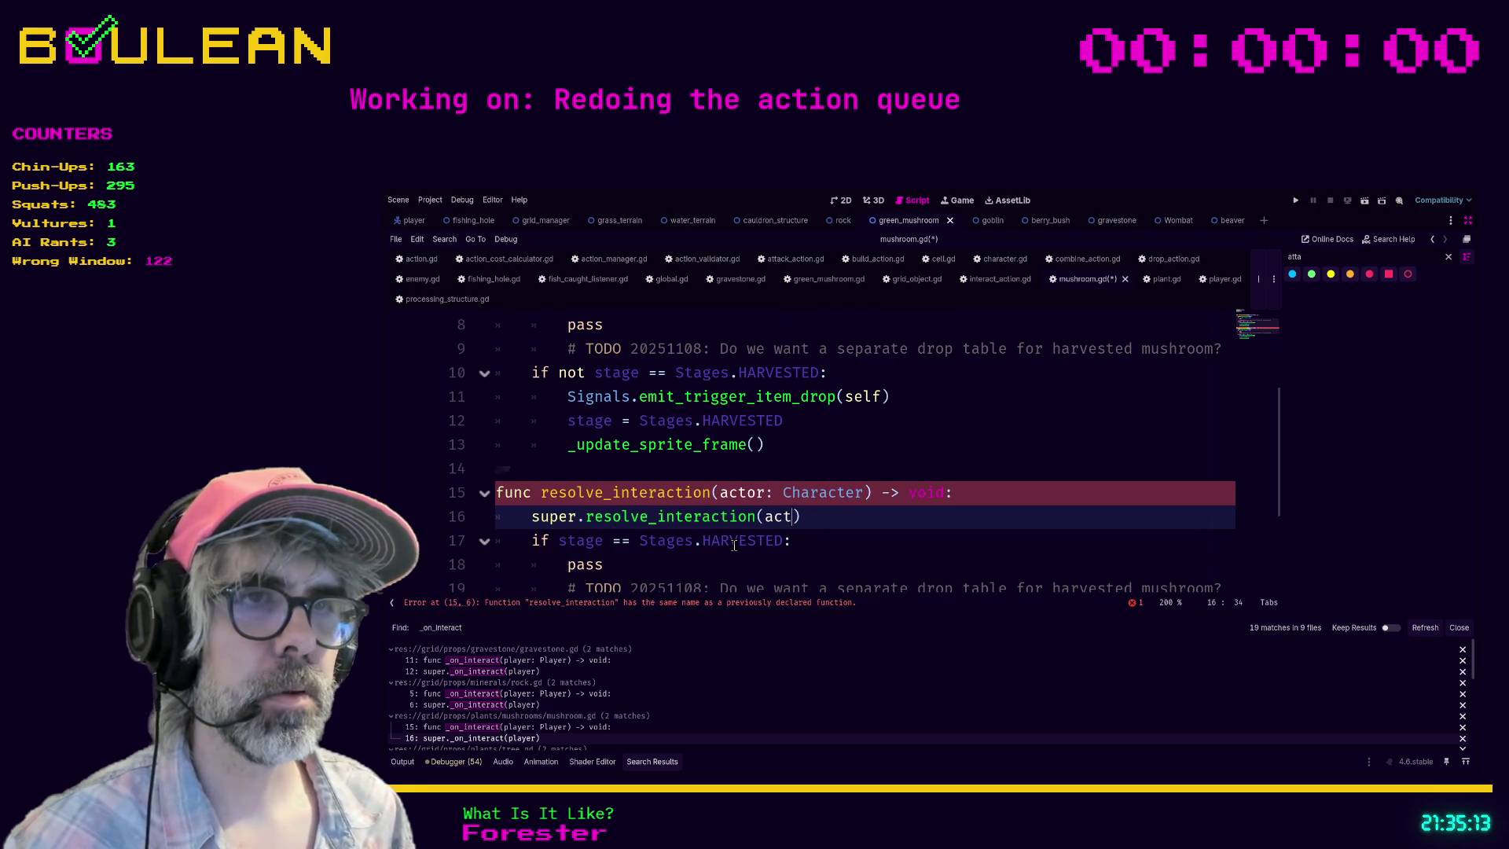
{"action": "left_click", "coordinate": [826, 543]}
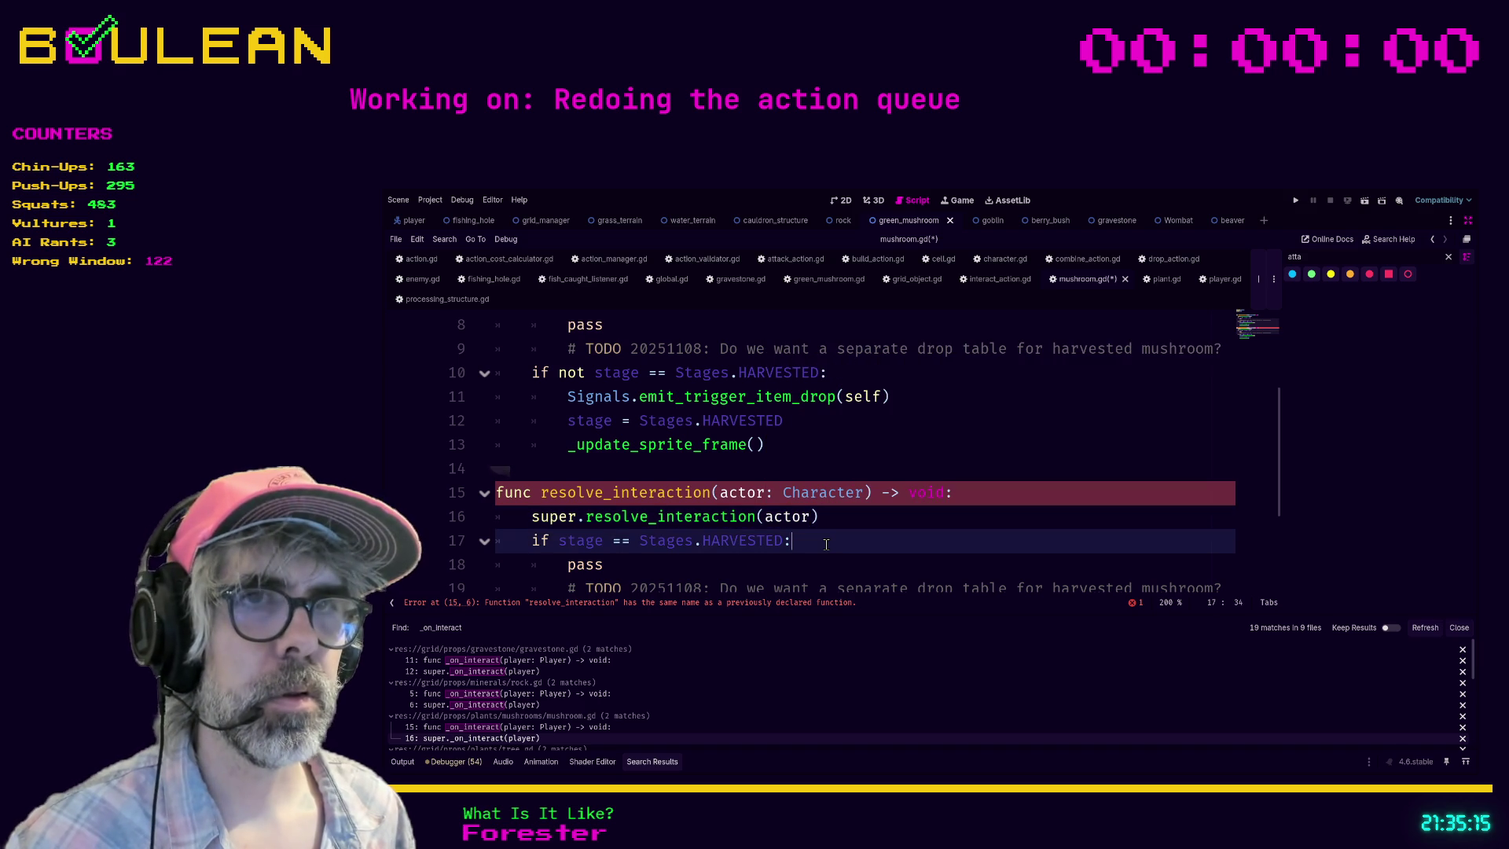
{"action": "scroll", "coordinate": [835, 536], "scroll_direction": "down", "scroll_amount": 1}
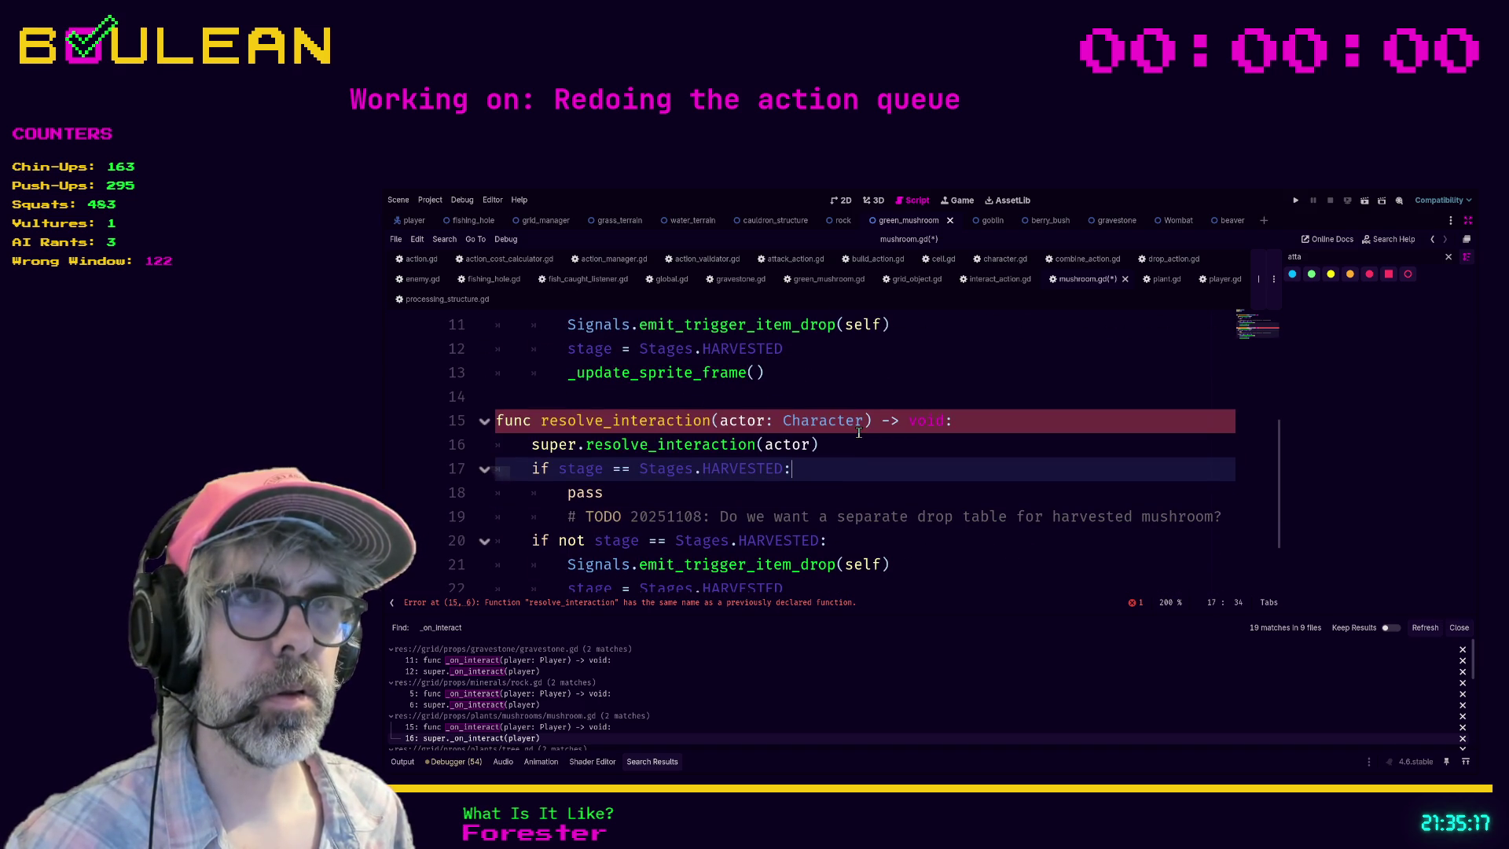
{"action": "left_click", "coordinate": [481, 704]}
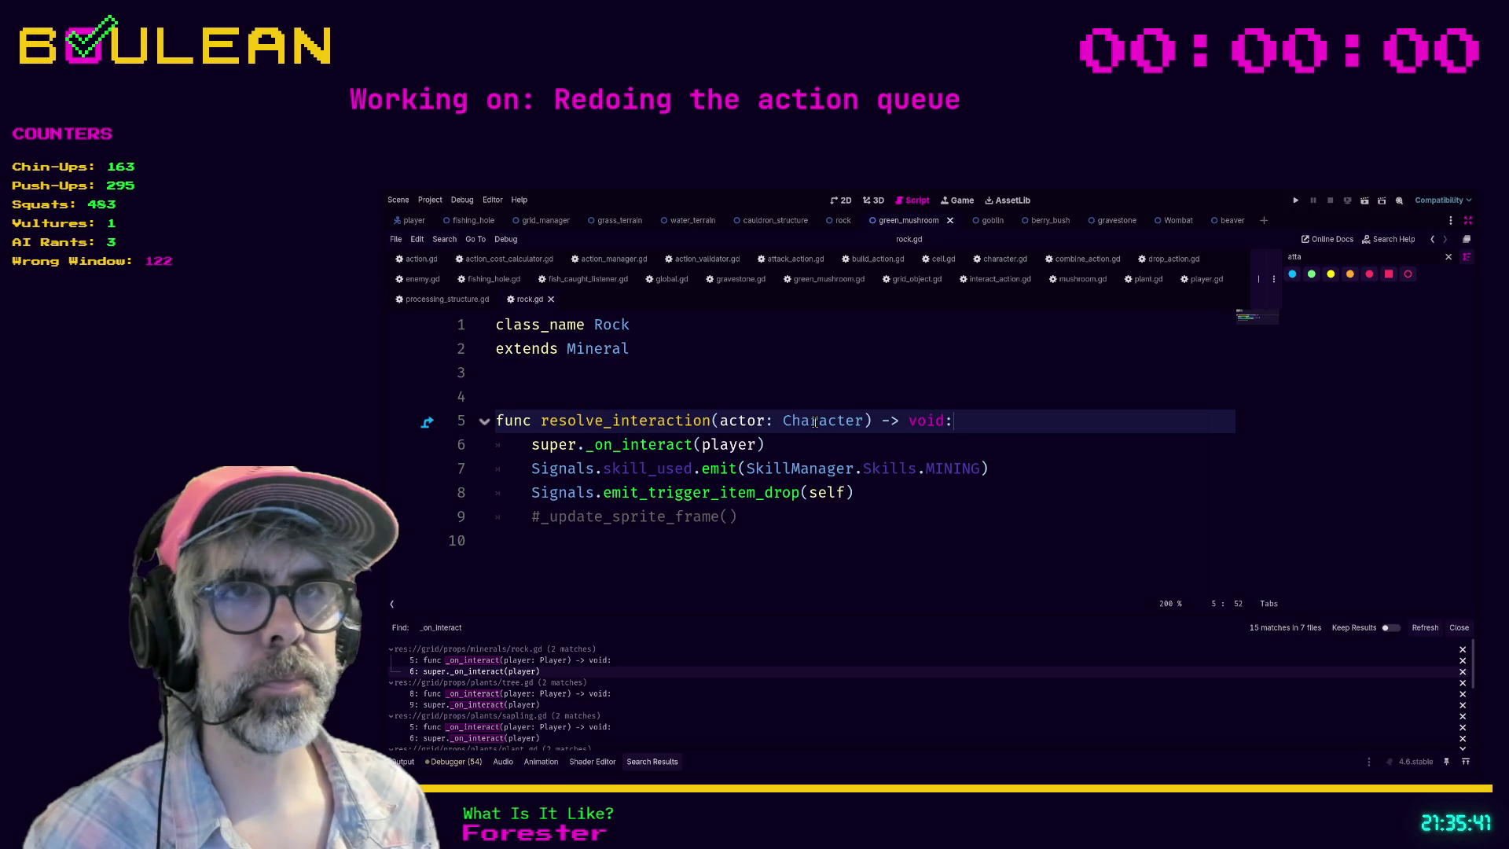
Step: In rock.gd, make the super call resolve_interaction(actor) and save
{"action": "double_click", "coordinate": [632, 445]}
{"action": "type", "text": "res"}
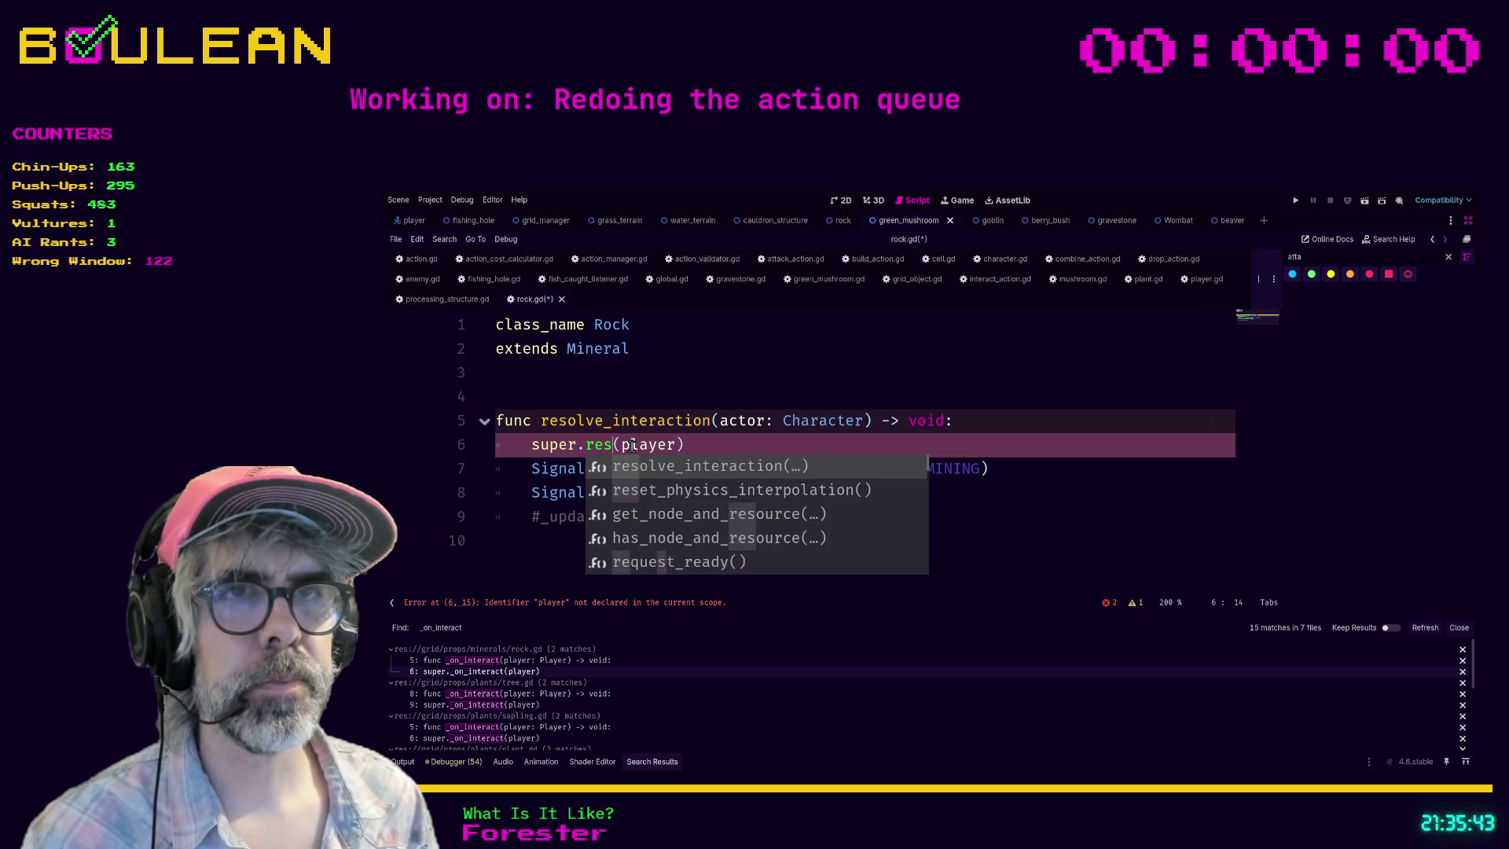
{"action": "key", "text": "Return"}
{"action": "left_click", "coordinate": [778, 542]}
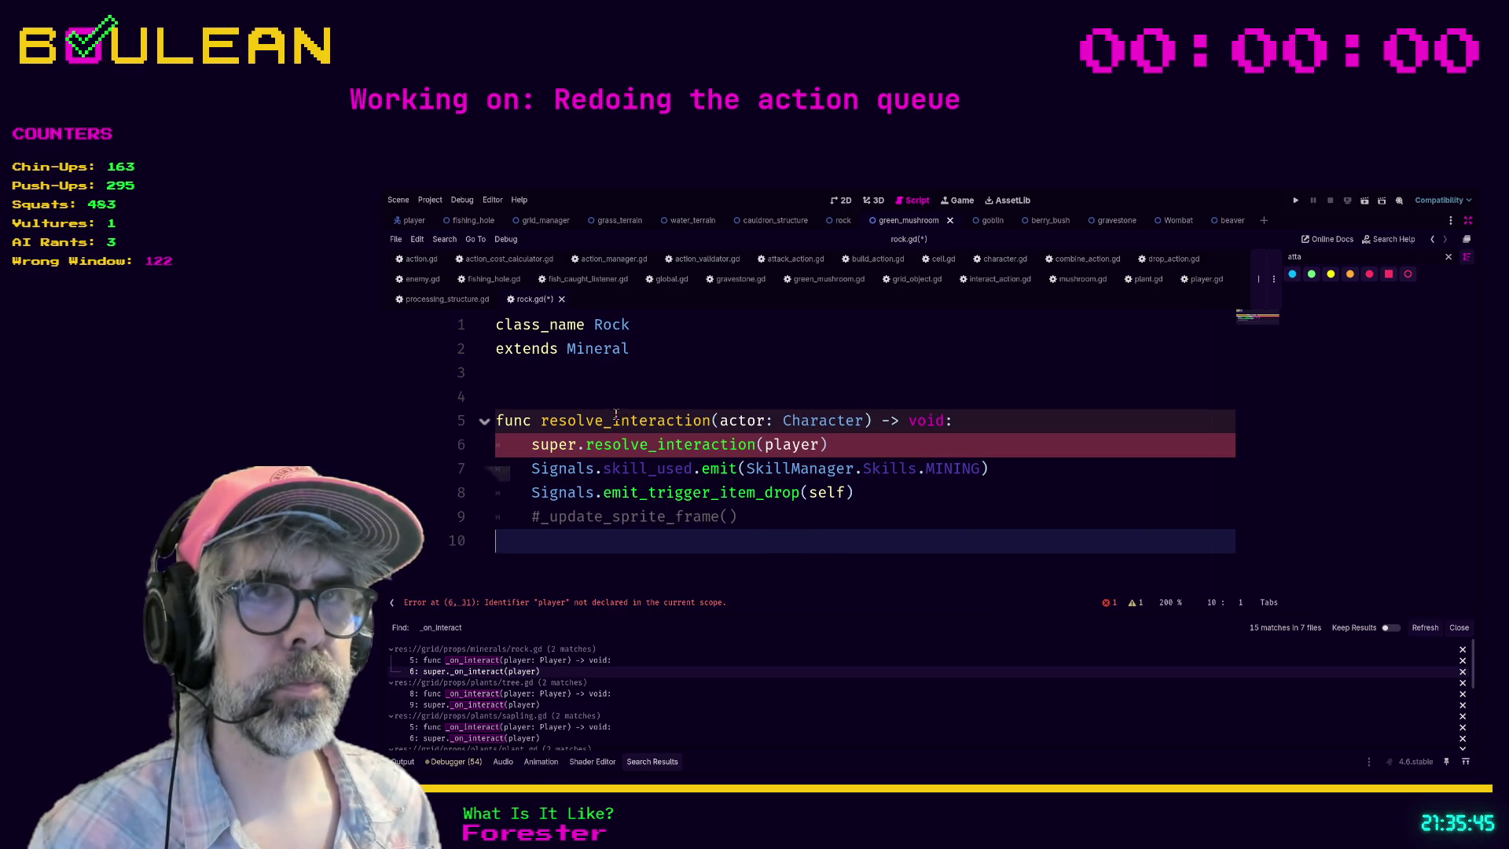
{"action": "double_click", "coordinate": [790, 445]}
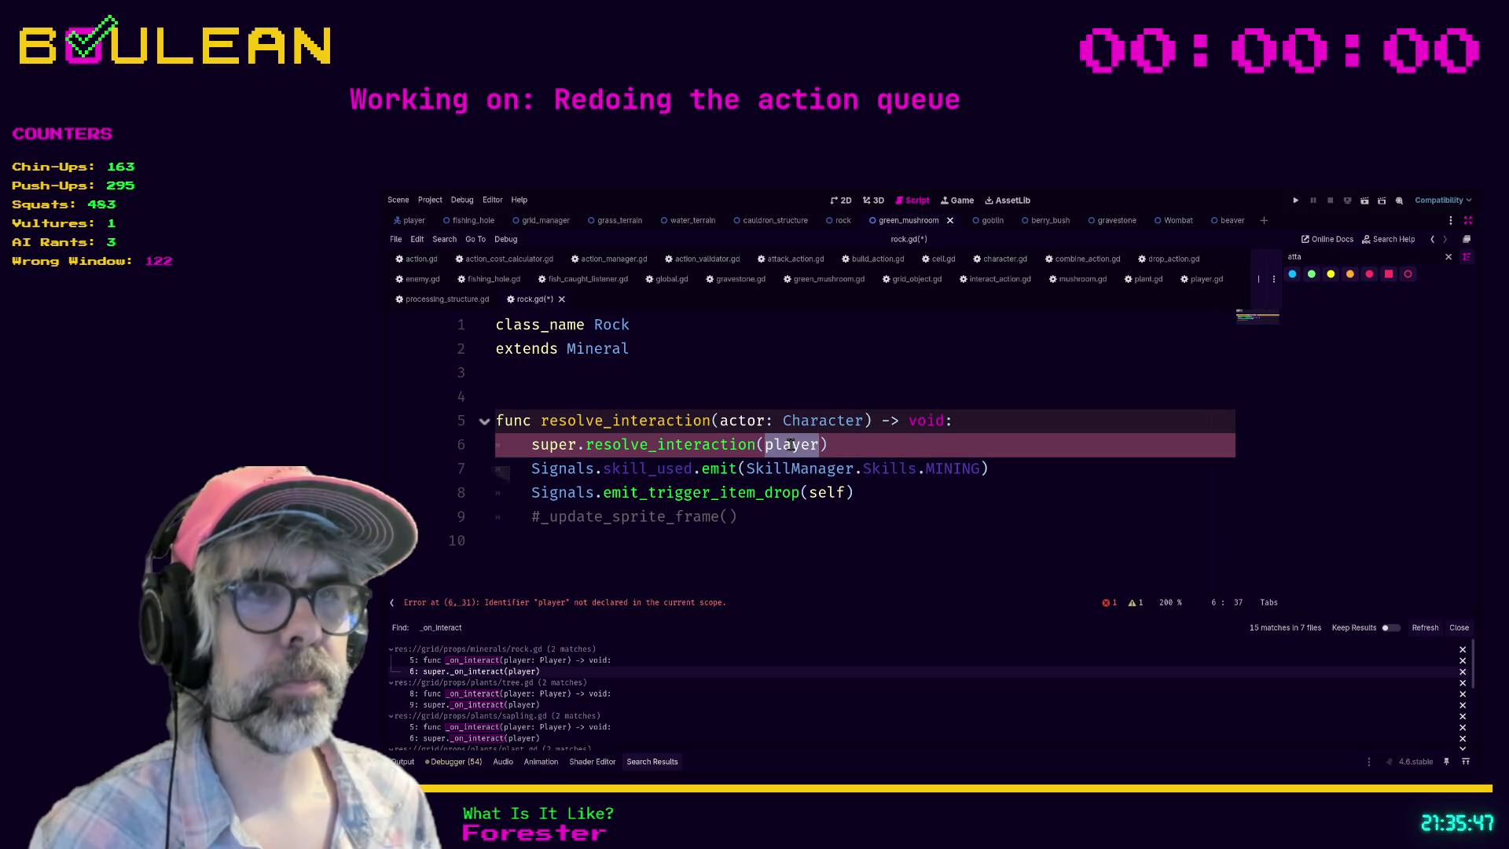
{"action": "type", "text": "actor"}
{"action": "left_click", "coordinate": [691, 541]}
{"action": "key", "text": "ctrl+s"}
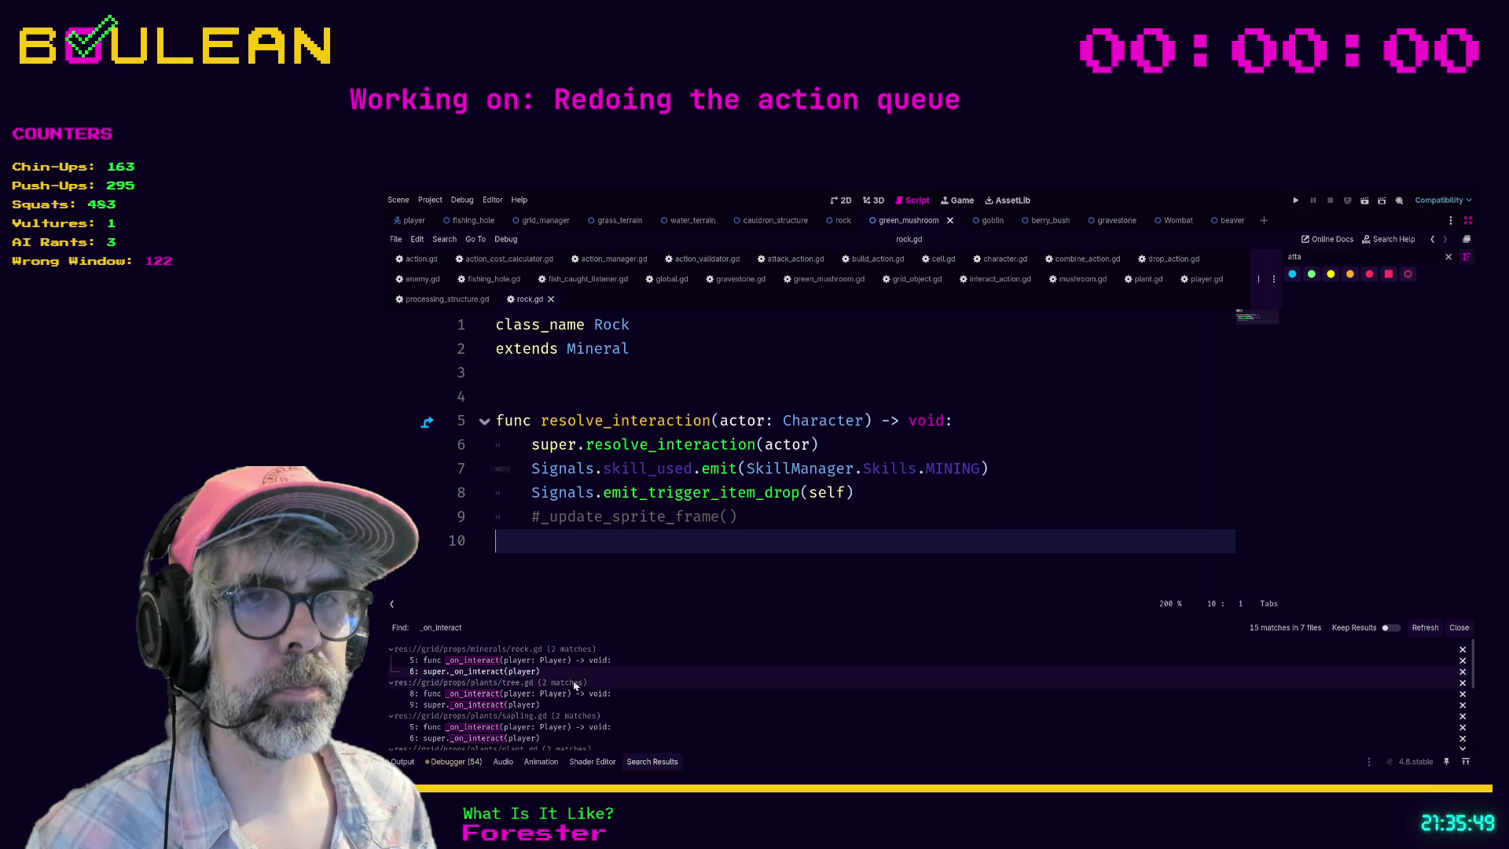
Step: Replace tree.gd's _on_interact header with the pasted resolve_interaction(actor: Character) header
{"action": "left_click", "coordinate": [549, 693]}
{"action": "scroll", "coordinate": [746, 492], "scroll_direction": "up", "scroll_amount": 2}
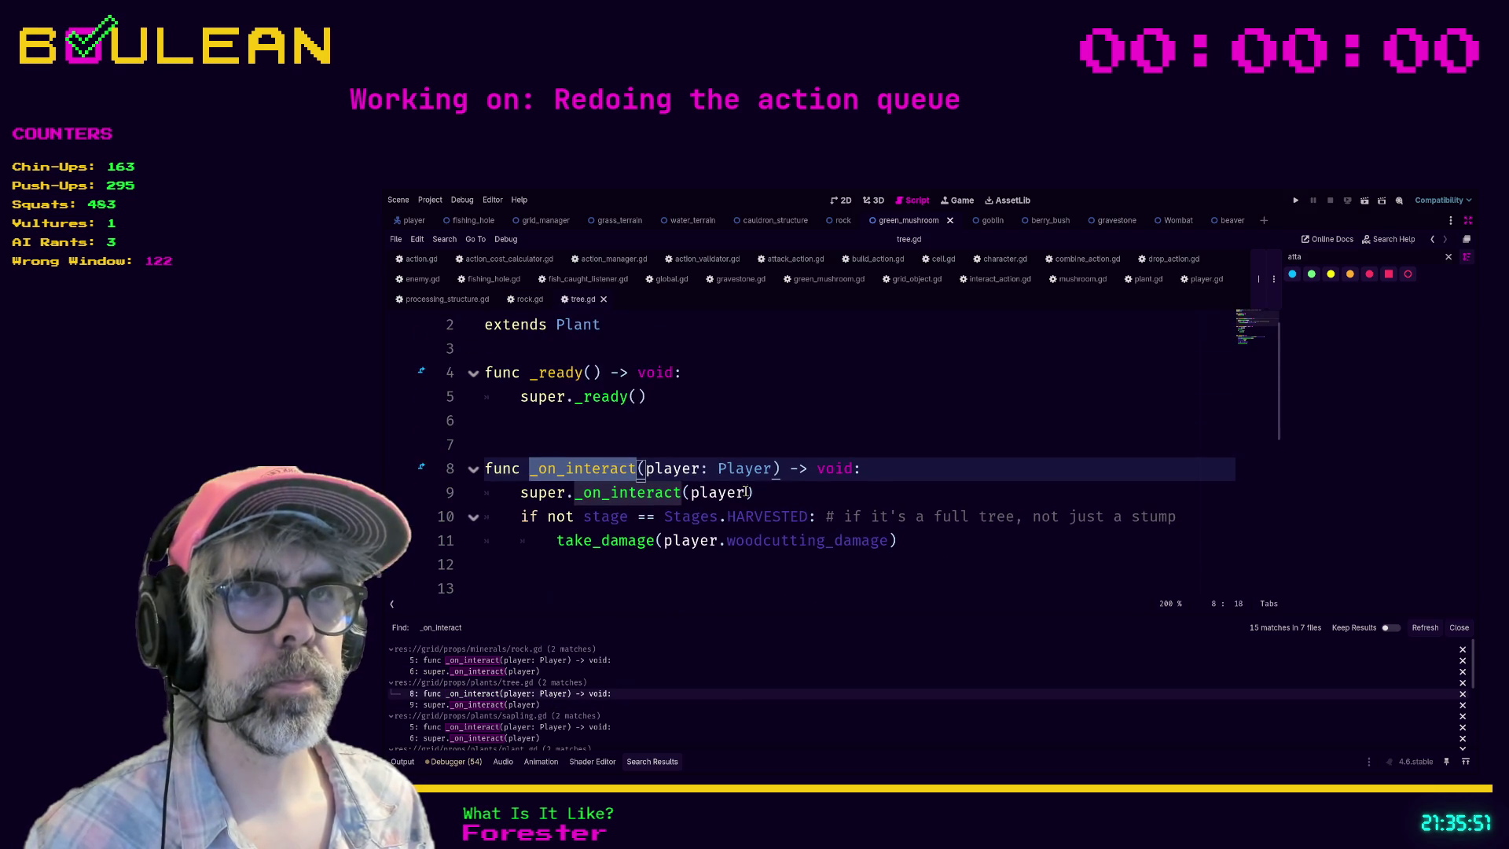
{"action": "left_click", "coordinate": [893, 467]}
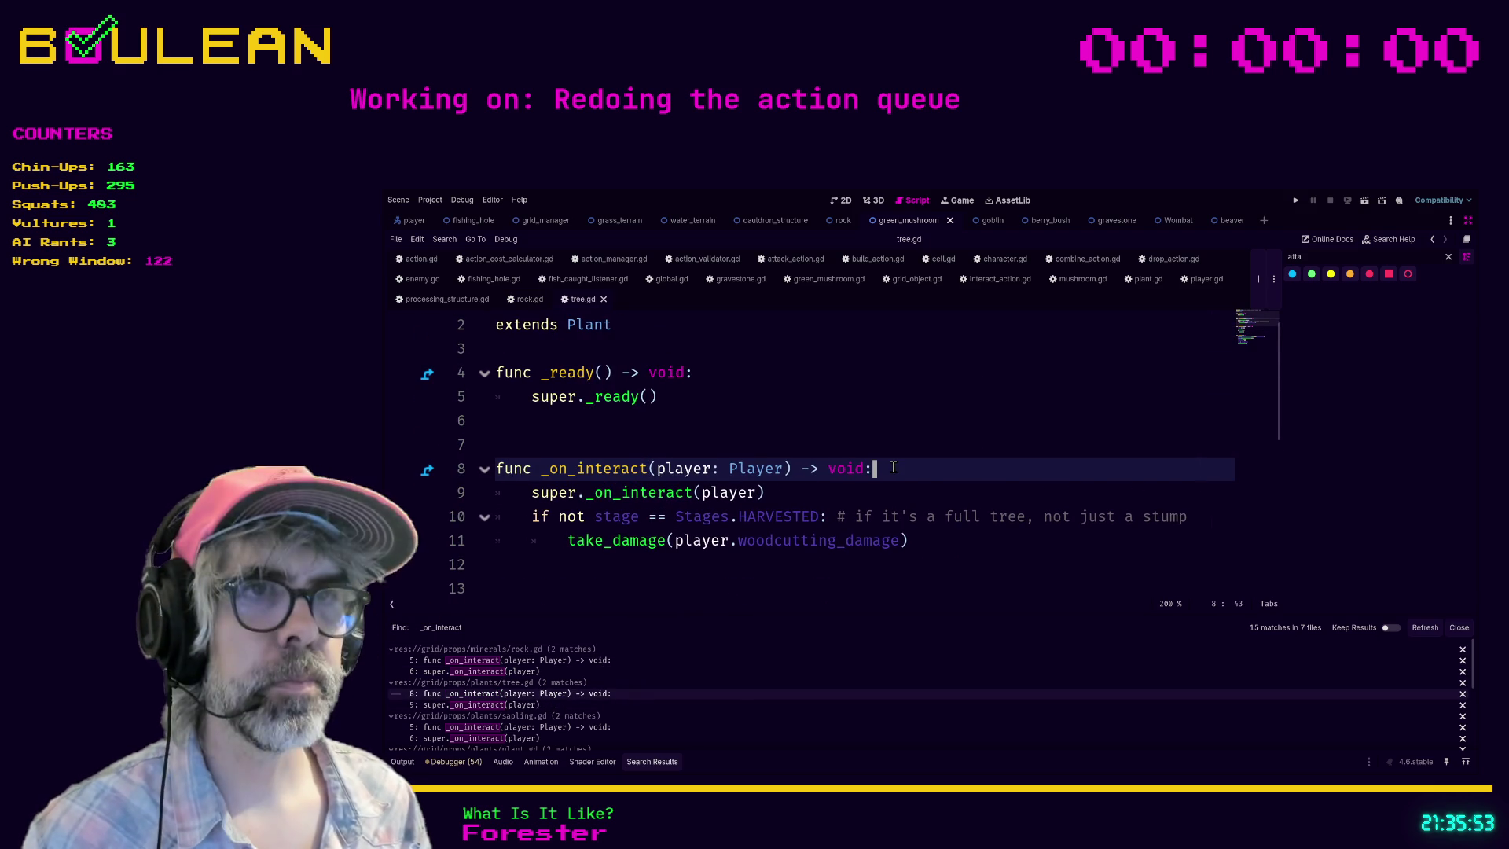
{"action": "key", "text": "ctrl+shift+k"}
{"action": "key", "text": "ctrl+z"}
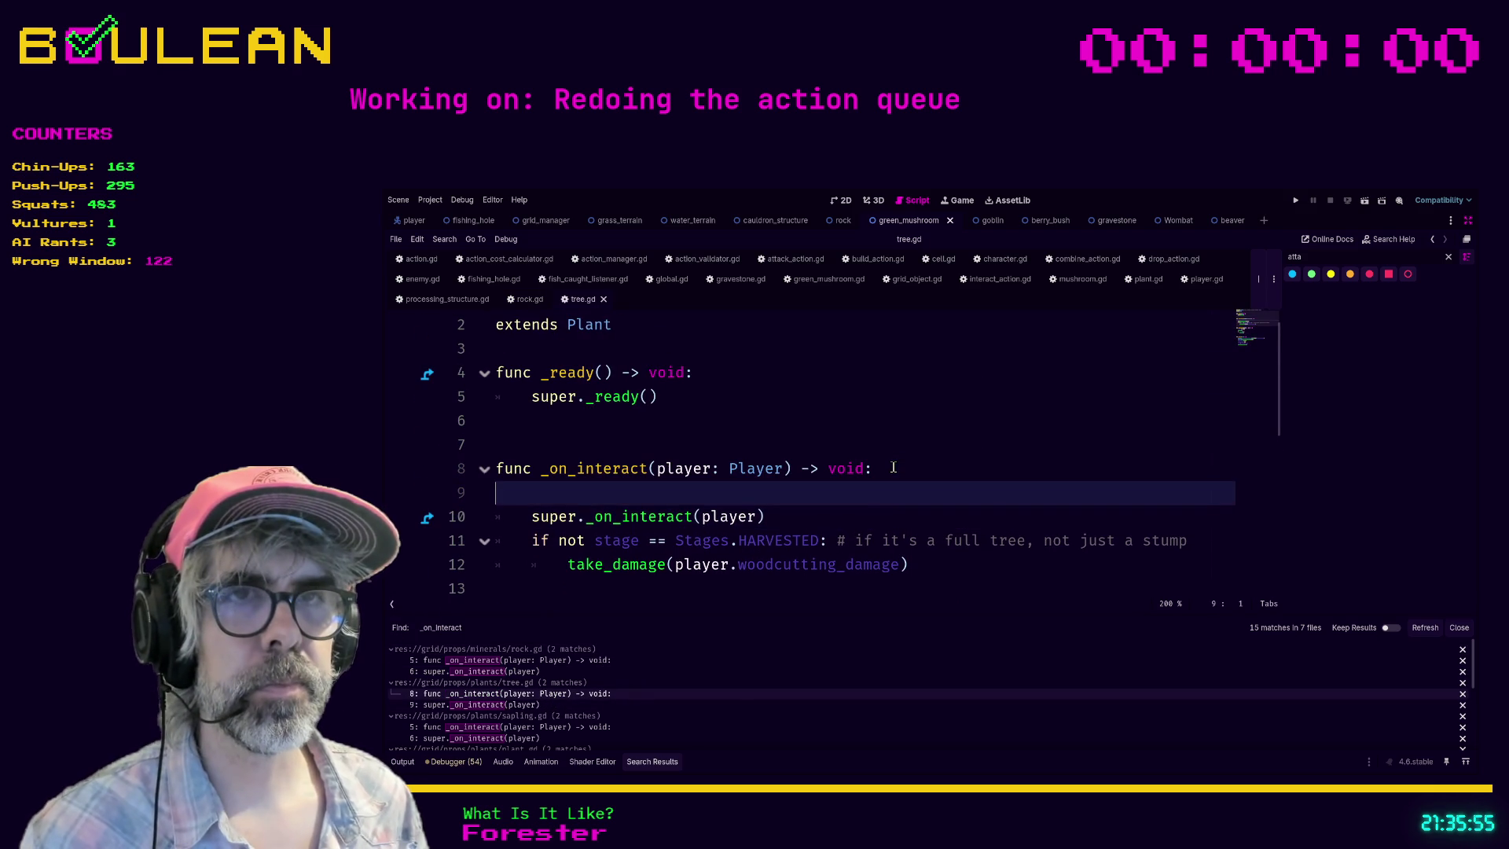
{"action": "key", "text": "ctrl+shift+z"}
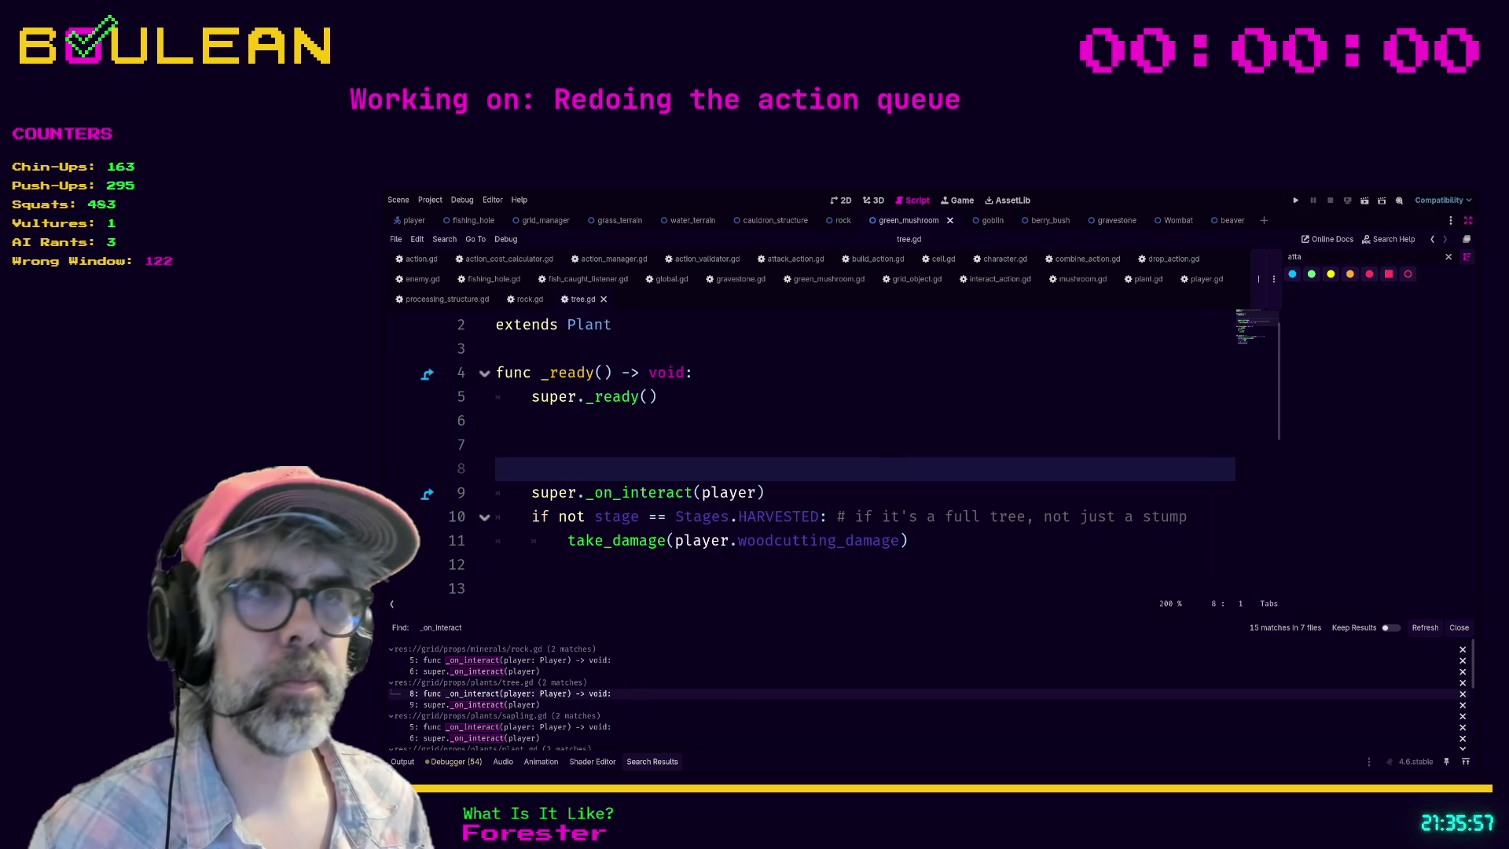
{"action": "type", "text": "func resolve_interaction(actor: Character) -> void:"}
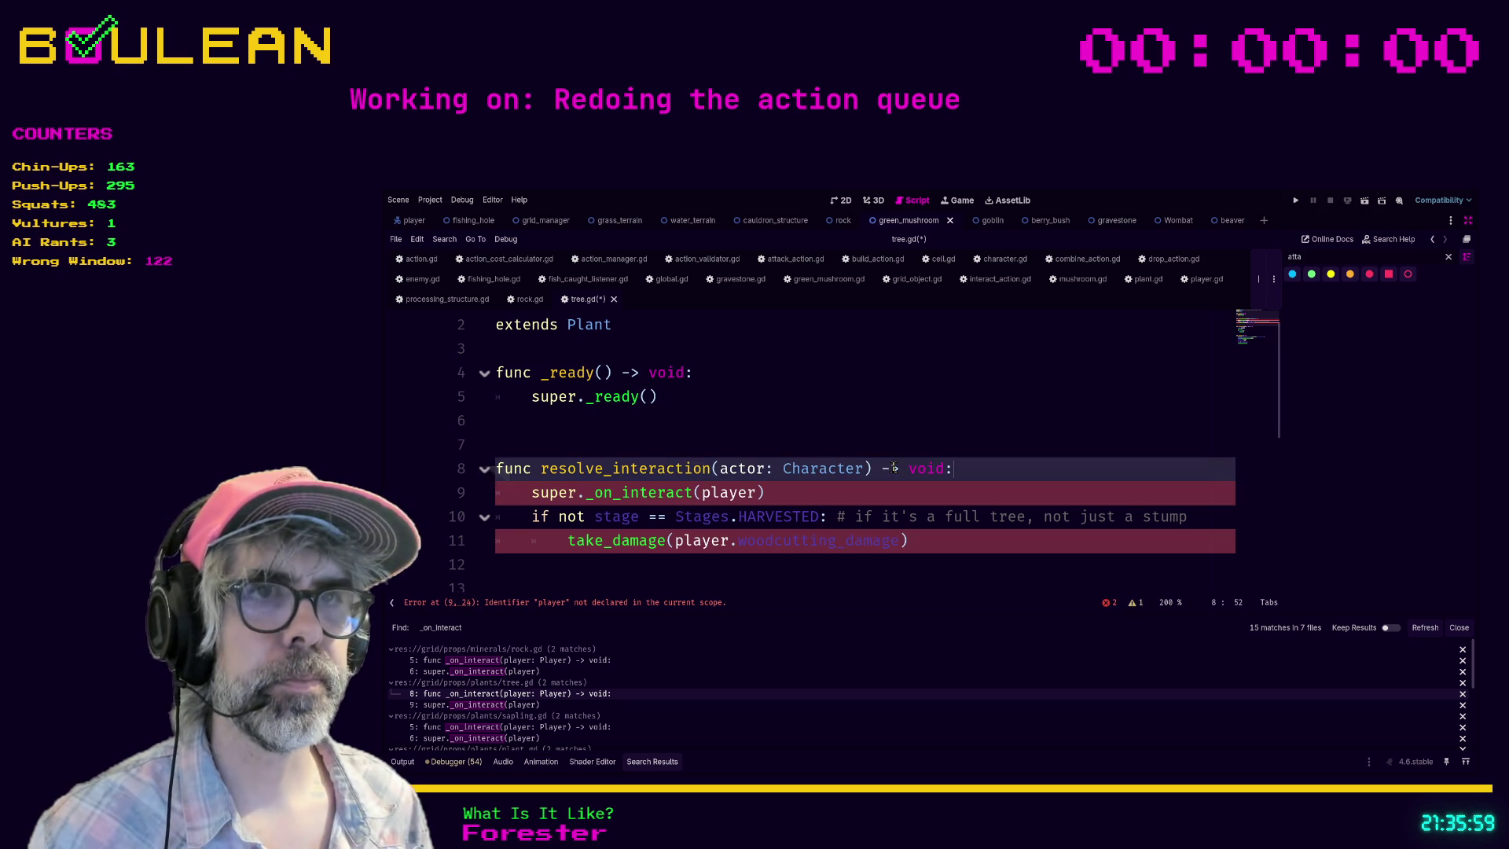
Step: Make tree.gd call super.resolve_interaction(actor) and pass actor to take_damage, then save
{"action": "double_click", "coordinate": [729, 491]}
{"action": "type", "text": "actor"}
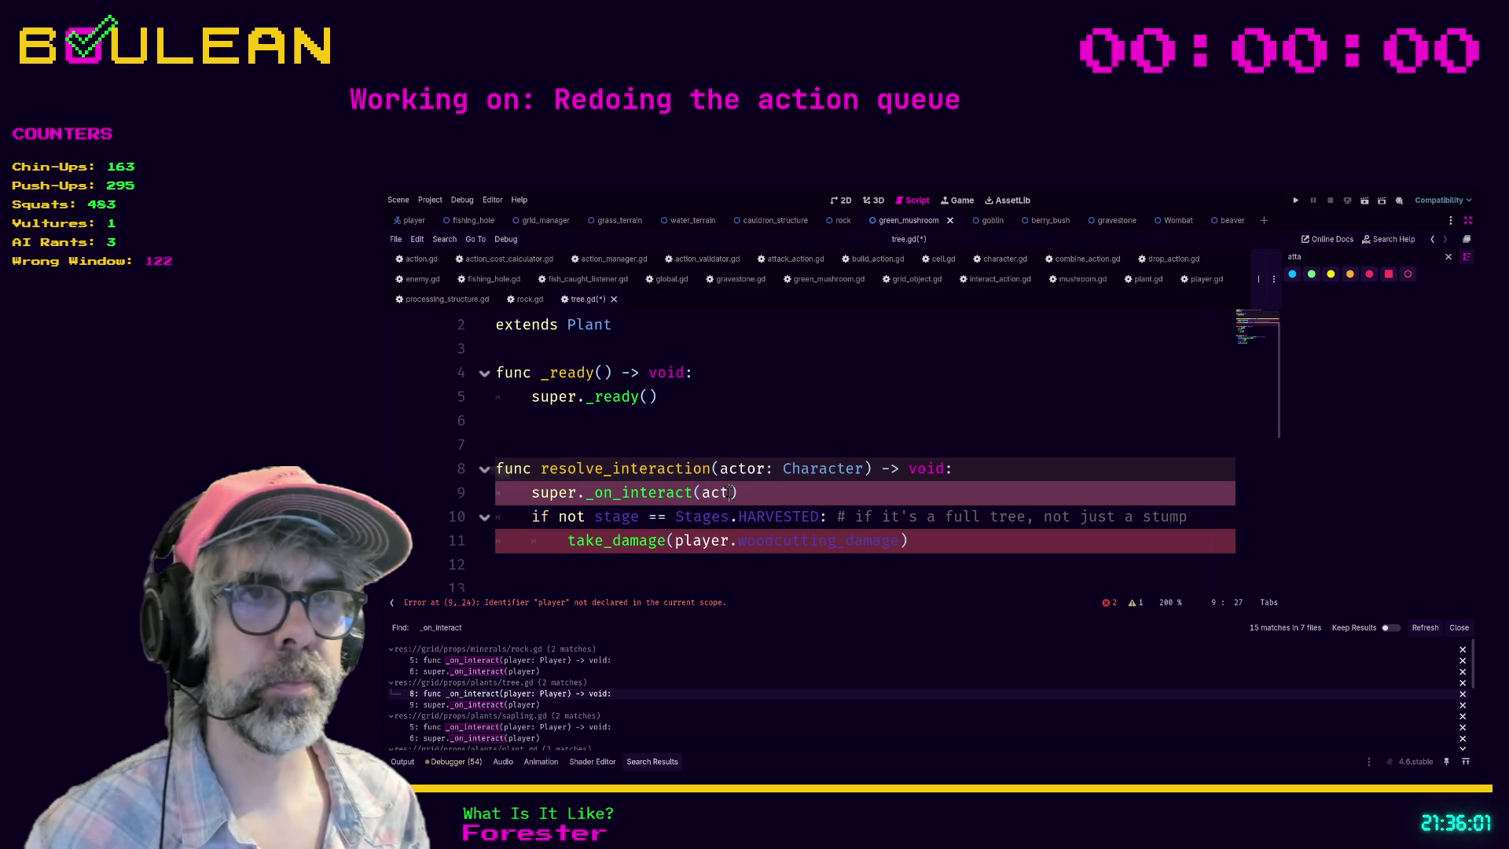
{"action": "key", "text": "ctrl+Left"}
{"action": "key", "text": "ctrl+shift+Left"}
{"action": "type", "text": "resolve_interaction"}
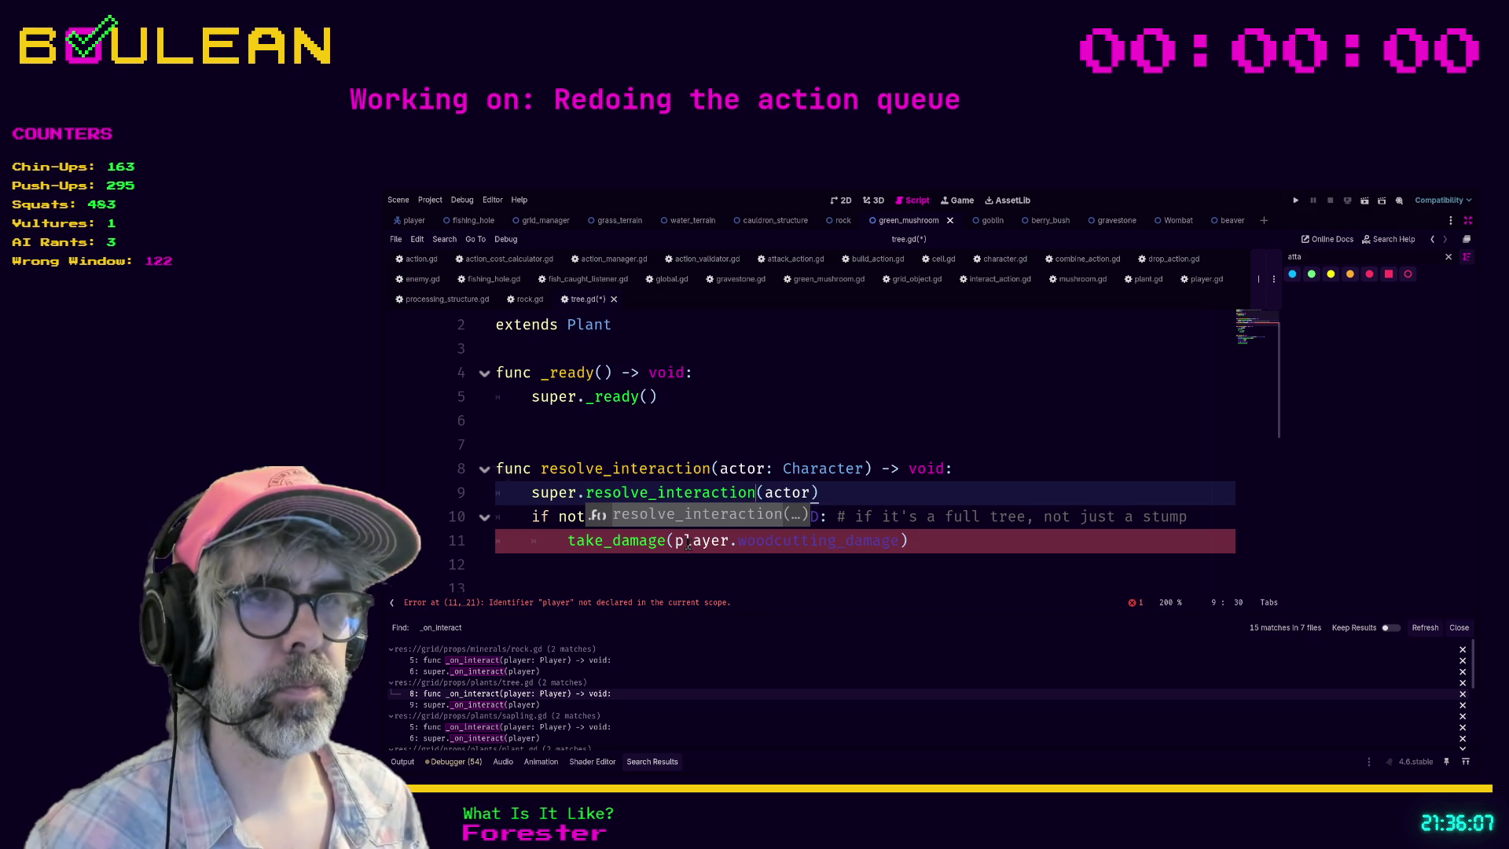
{"action": "double_click", "coordinate": [688, 542]}
{"action": "type", "text": "actor"}
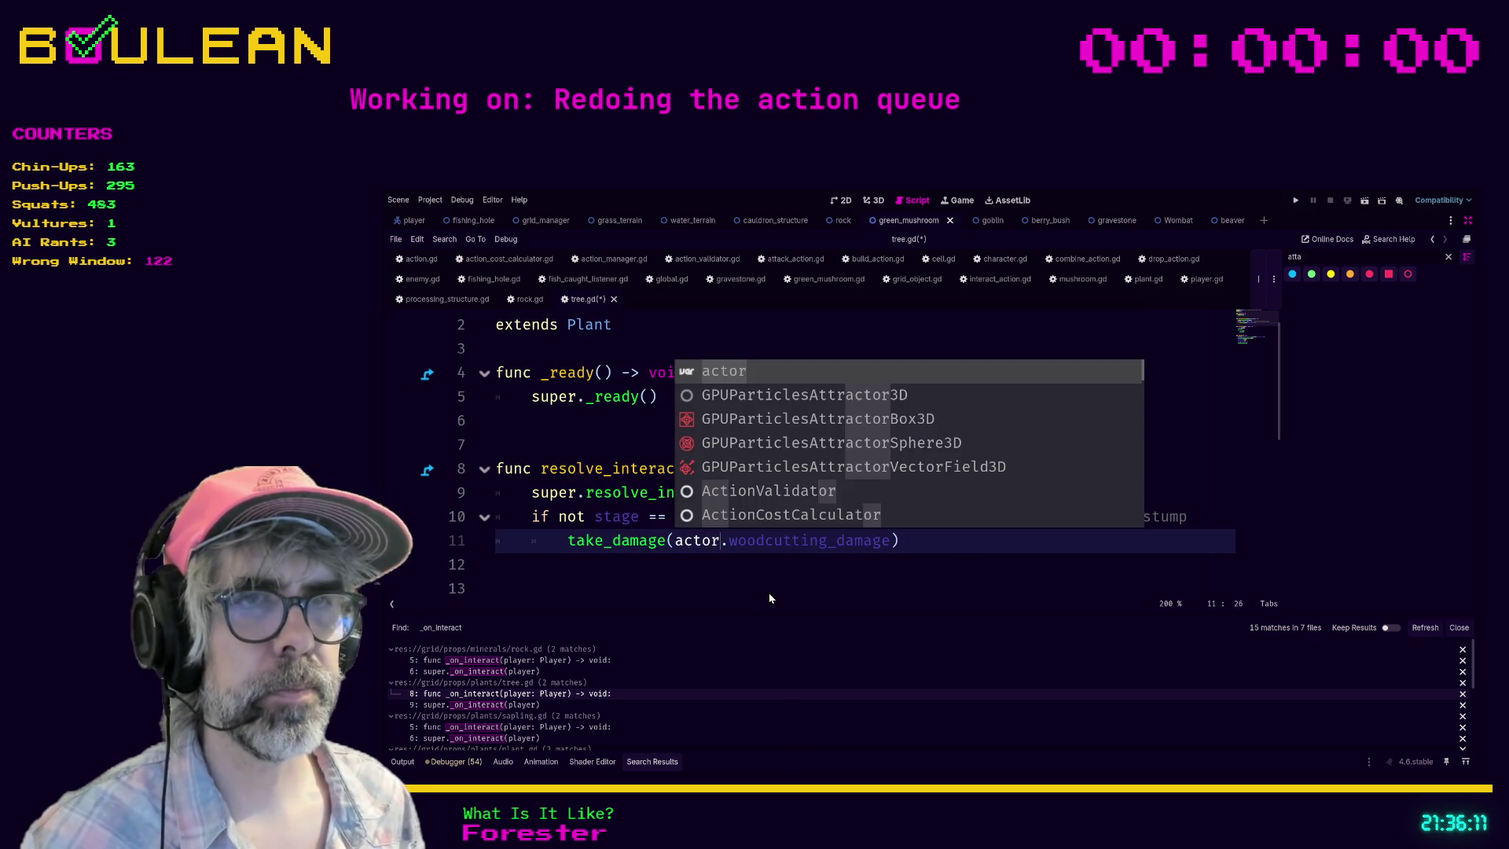
{"action": "key", "text": "Tab"}
{"action": "left_click", "coordinate": [689, 567]}
{"action": "key", "text": "ctrl+s"}
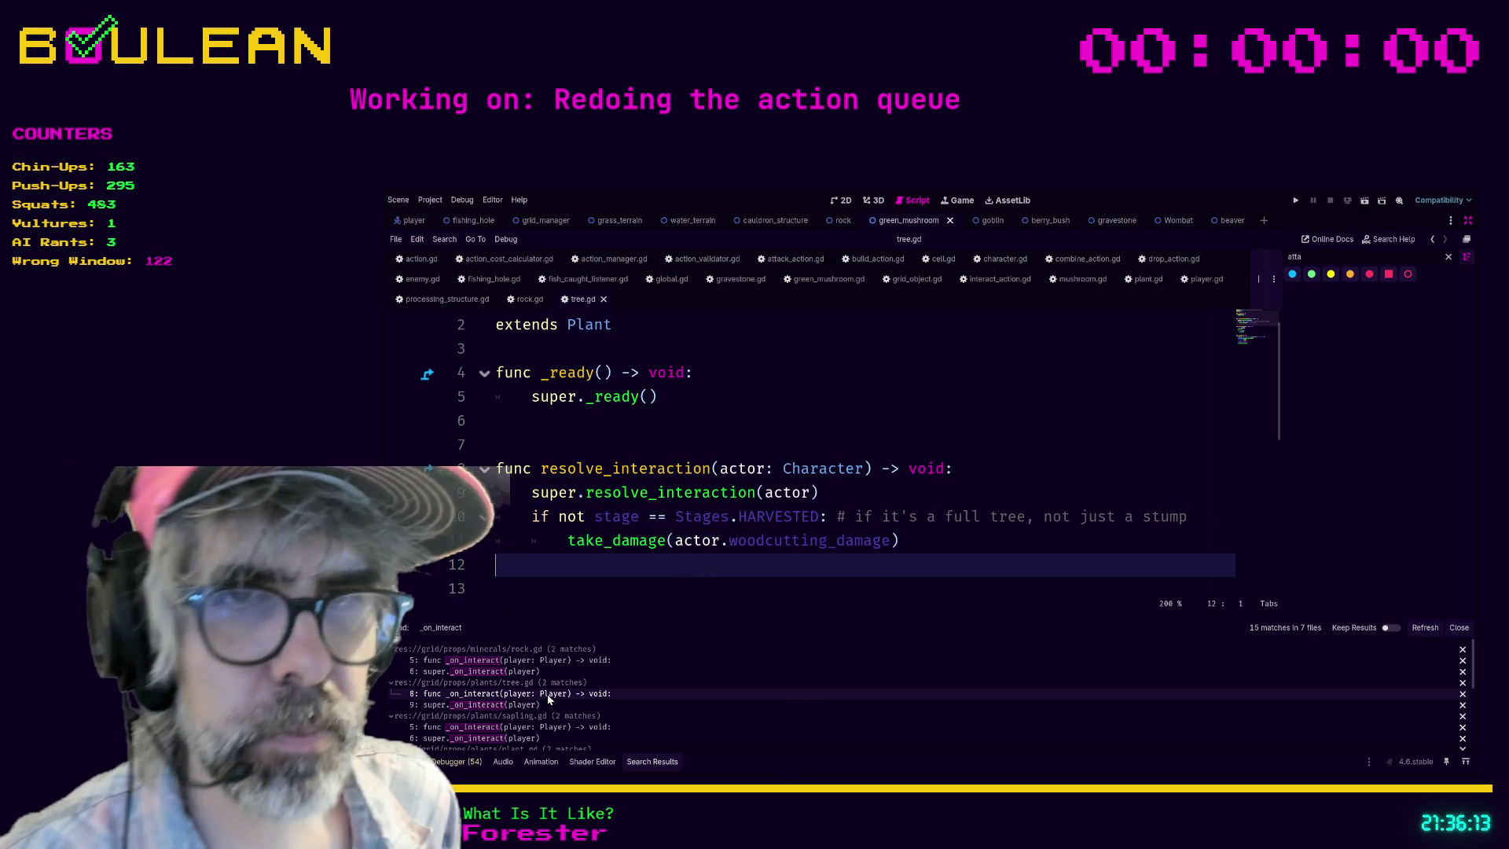
Step: Open sapling.gd at its _on_interact header from the search results
{"action": "left_click", "coordinate": [511, 705]}
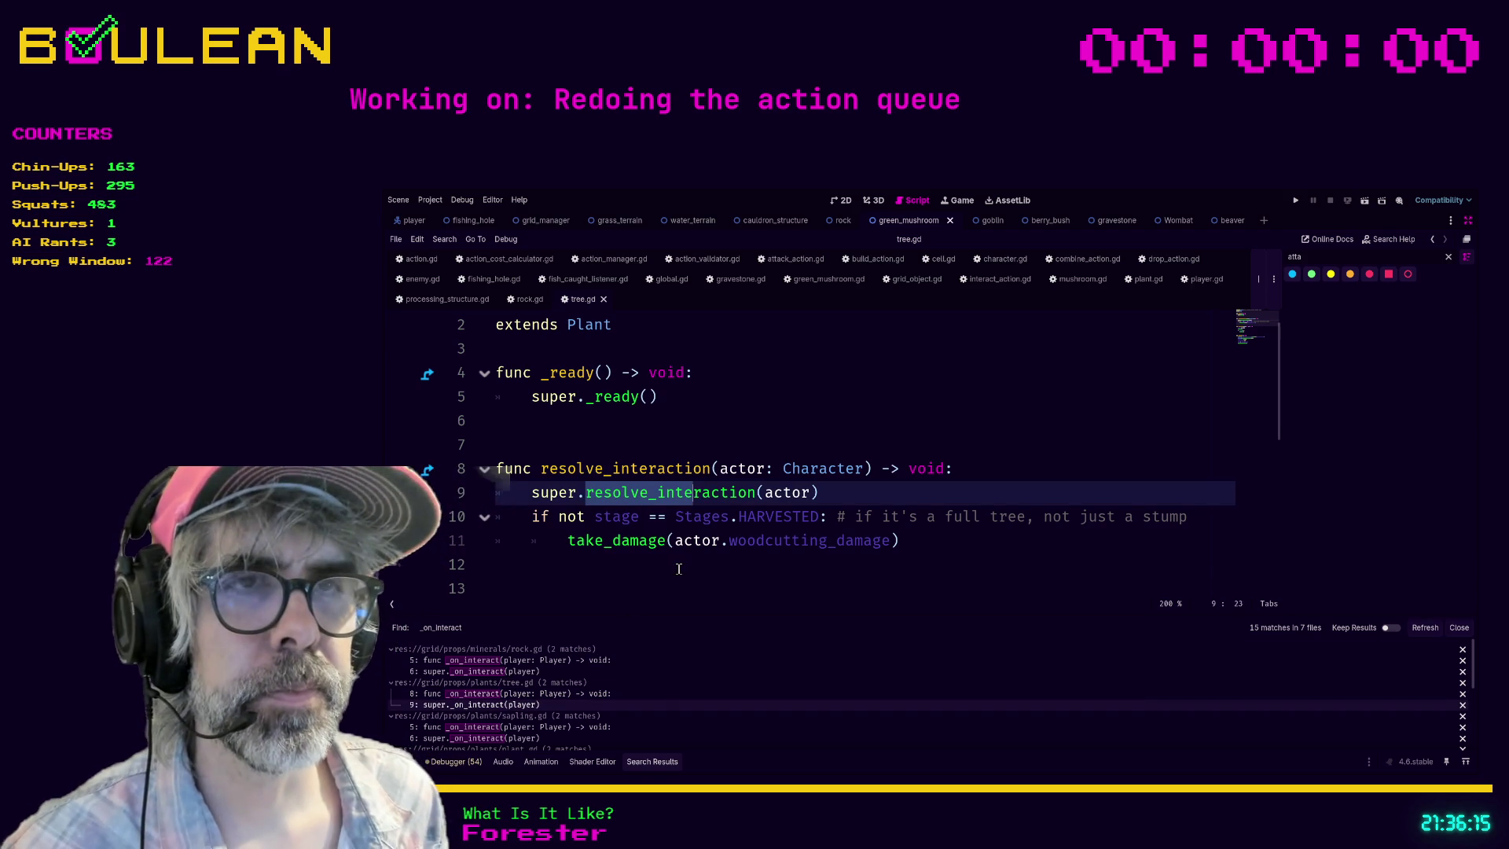
{"action": "scroll", "coordinate": [762, 542], "scroll_direction": "down", "scroll_amount": 1}
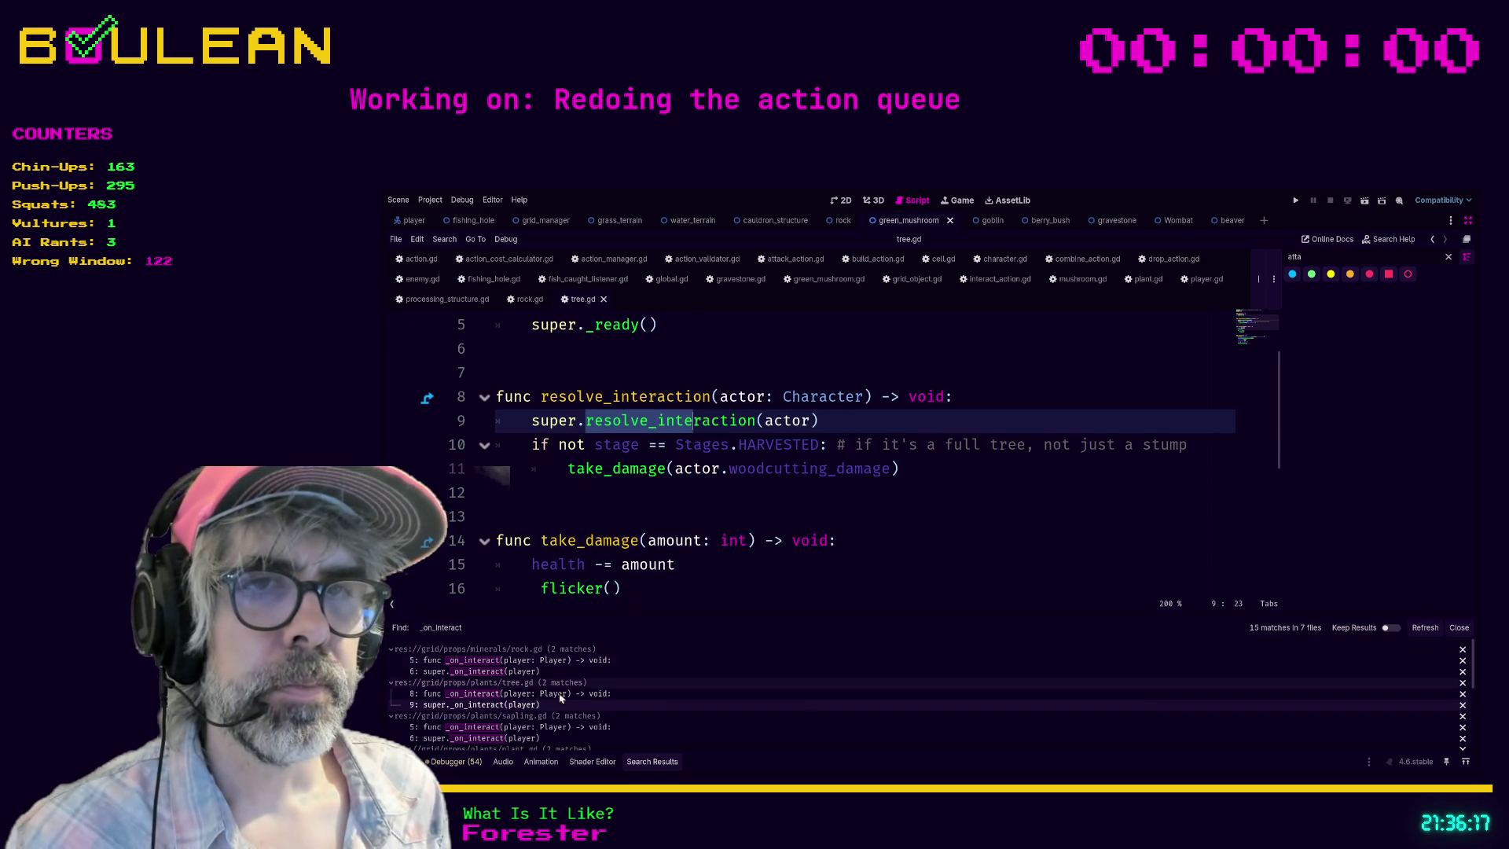
{"action": "left_click", "coordinate": [511, 726]}
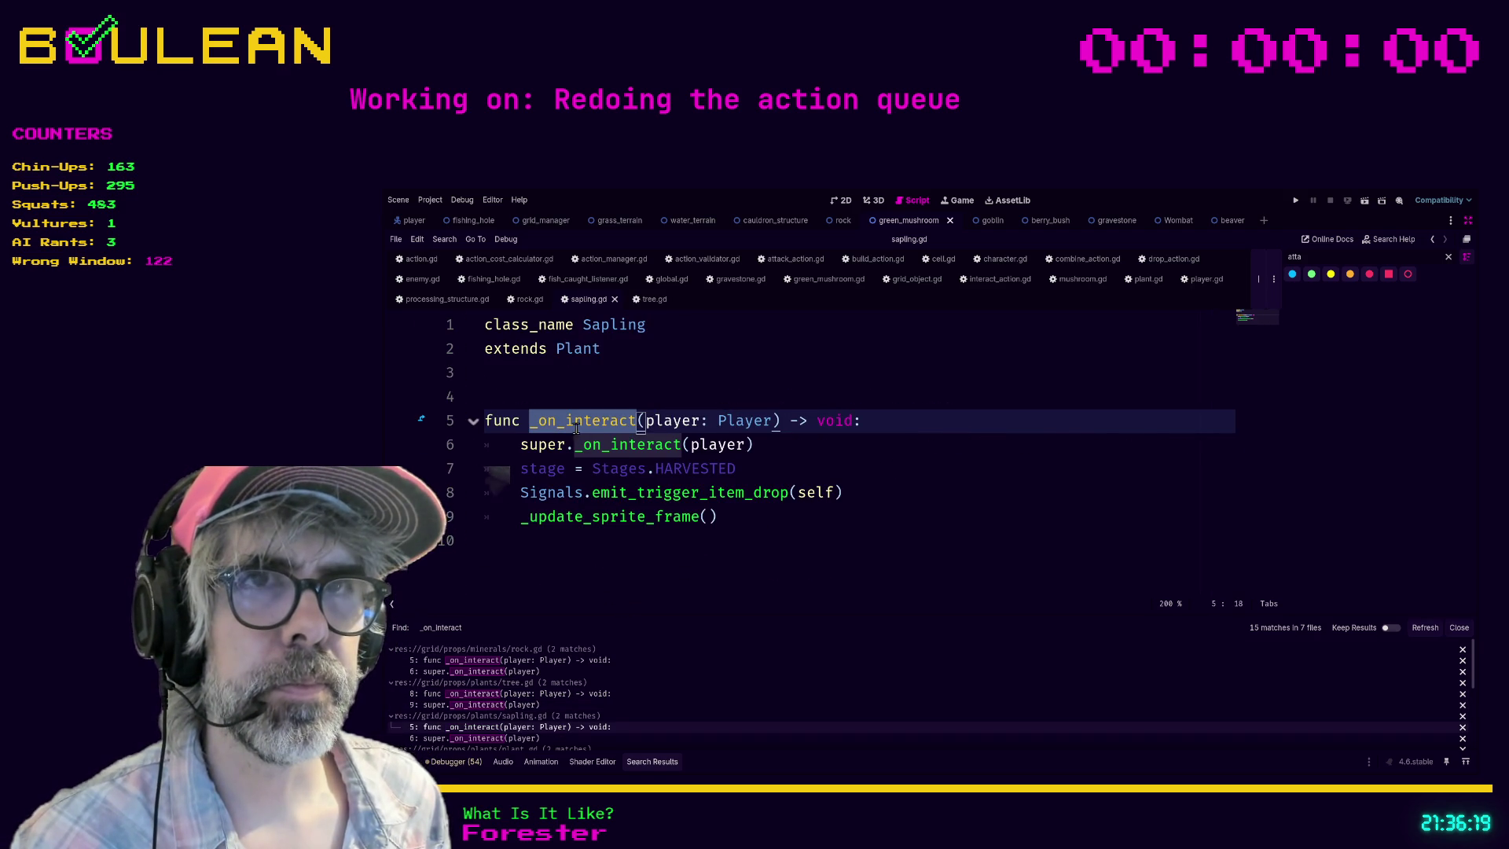
Step: Paste the resolve_interaction(actor: Character) header into sapling.gd, pass actor to super, and save
{"action": "left_click", "coordinate": [899, 421]}
{"action": "key", "text": "shift+Home"}
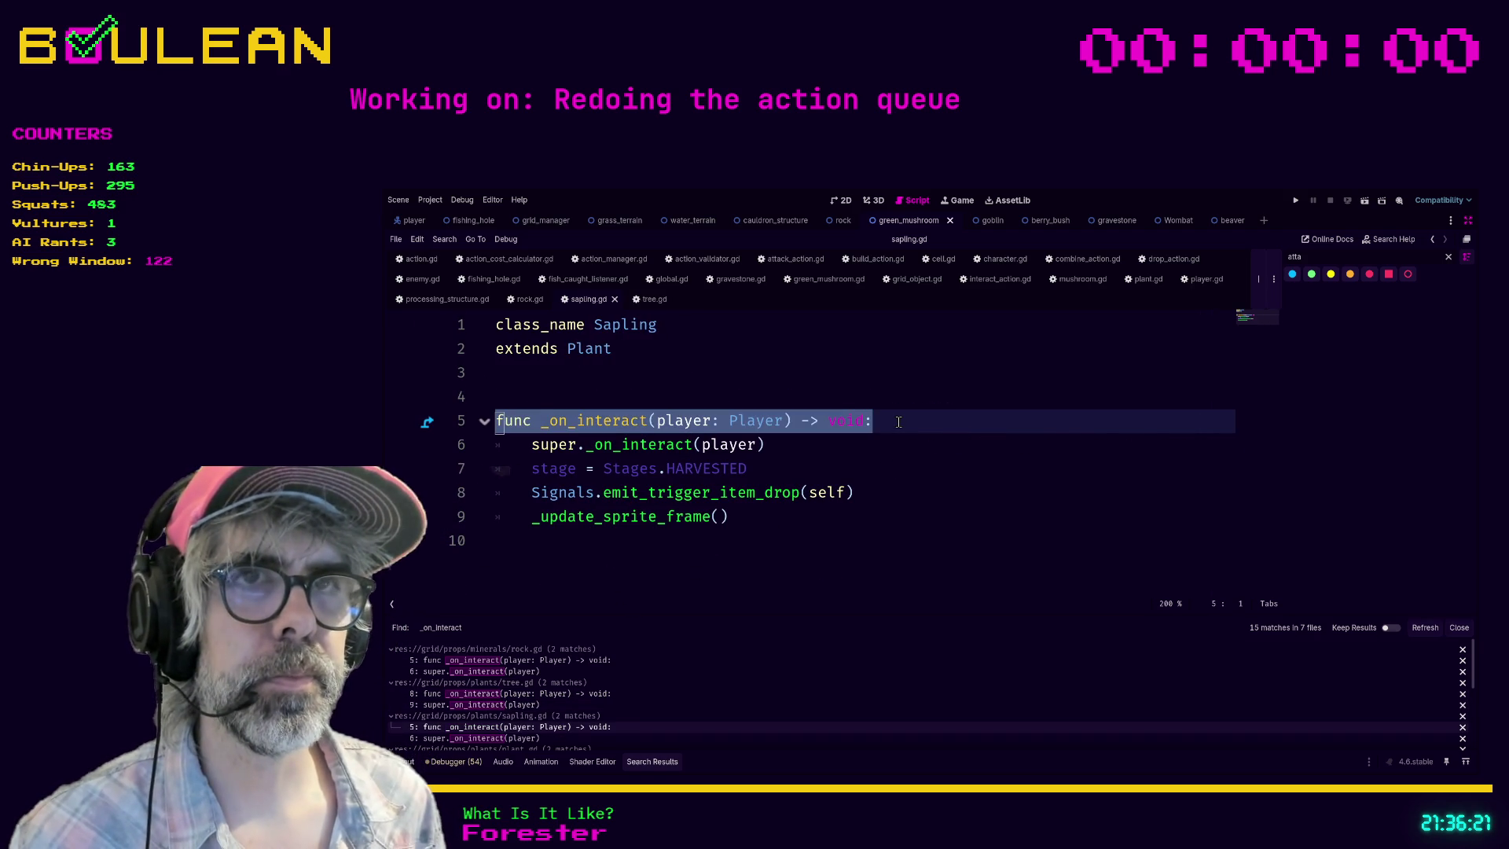
{"action": "type", "text": "func resolve_interaction(actor: Character) -> void:"}
{"action": "key", "text": "Down"}
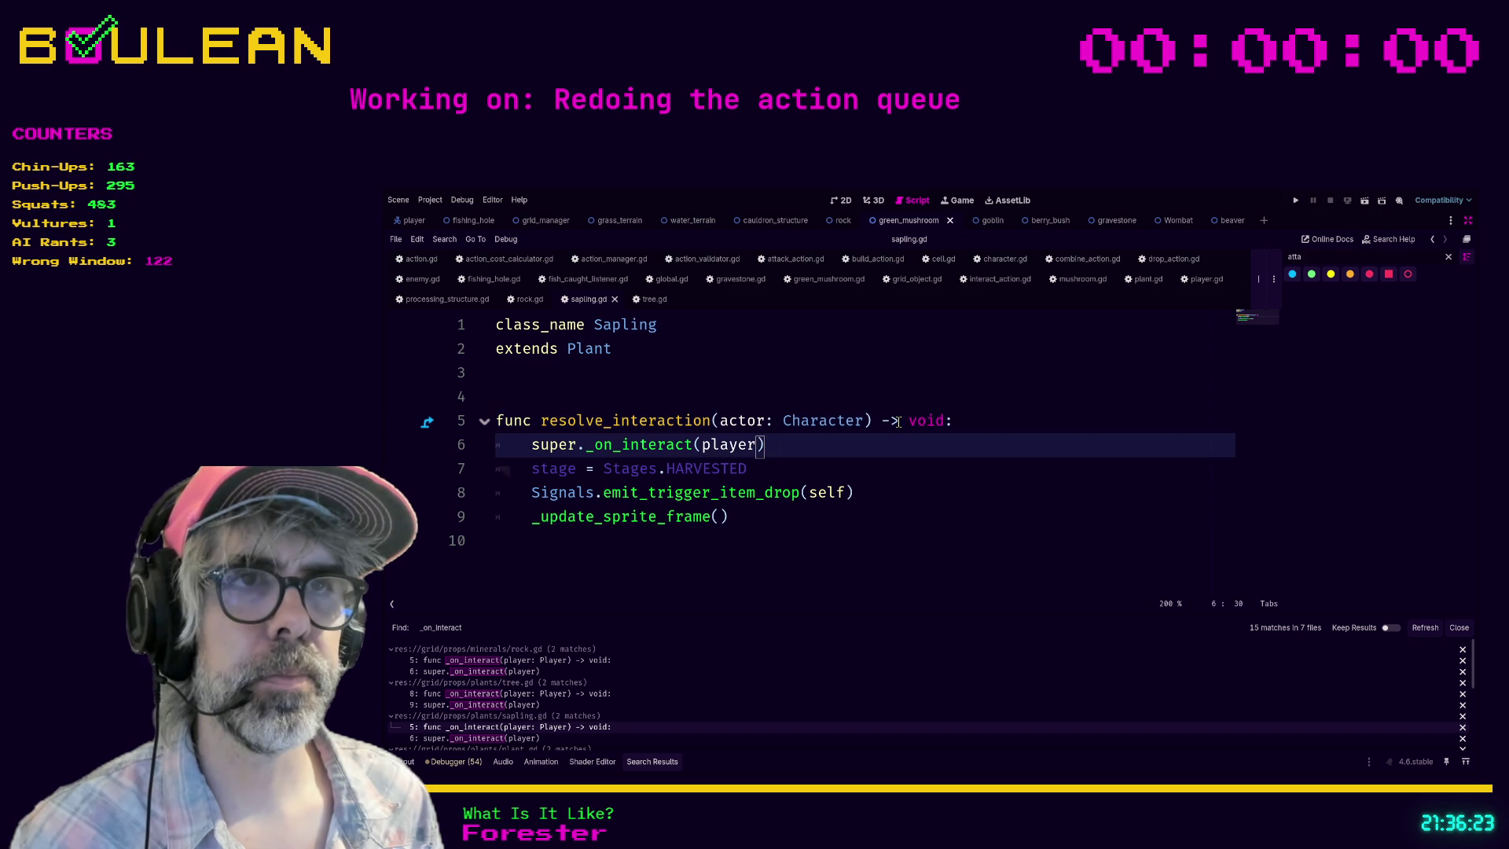
{"action": "key", "text": "Left"}
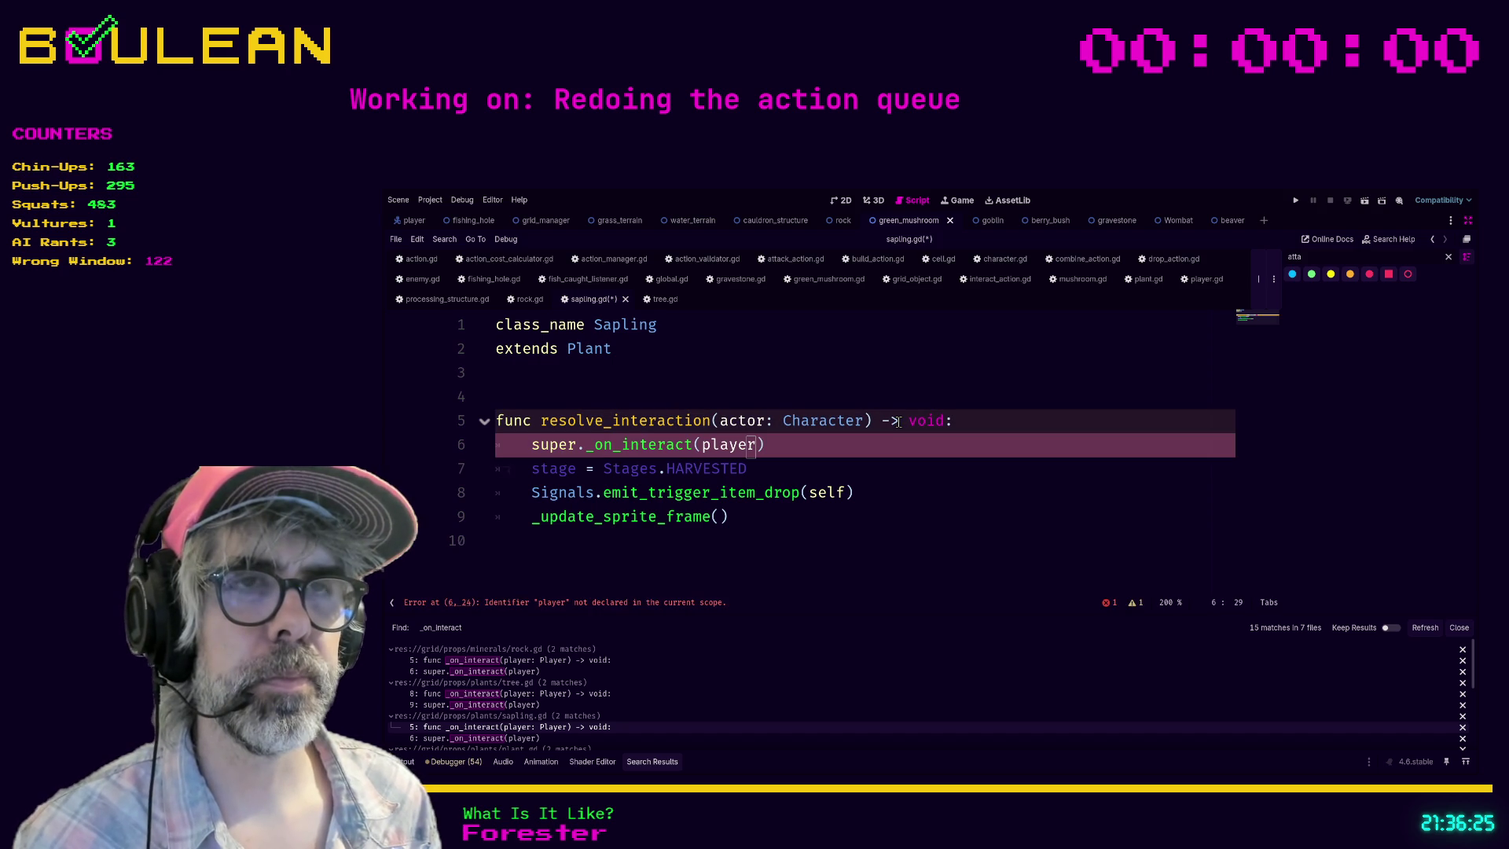
{"action": "key", "text": "BackSpace"}
{"action": "key", "text": "BackSpace"}
{"action": "key", "text": "Delete"}
{"action": "key", "text": "Delete"}
{"action": "key", "text": "Delete"}
{"action": "type", "text": "acto"}
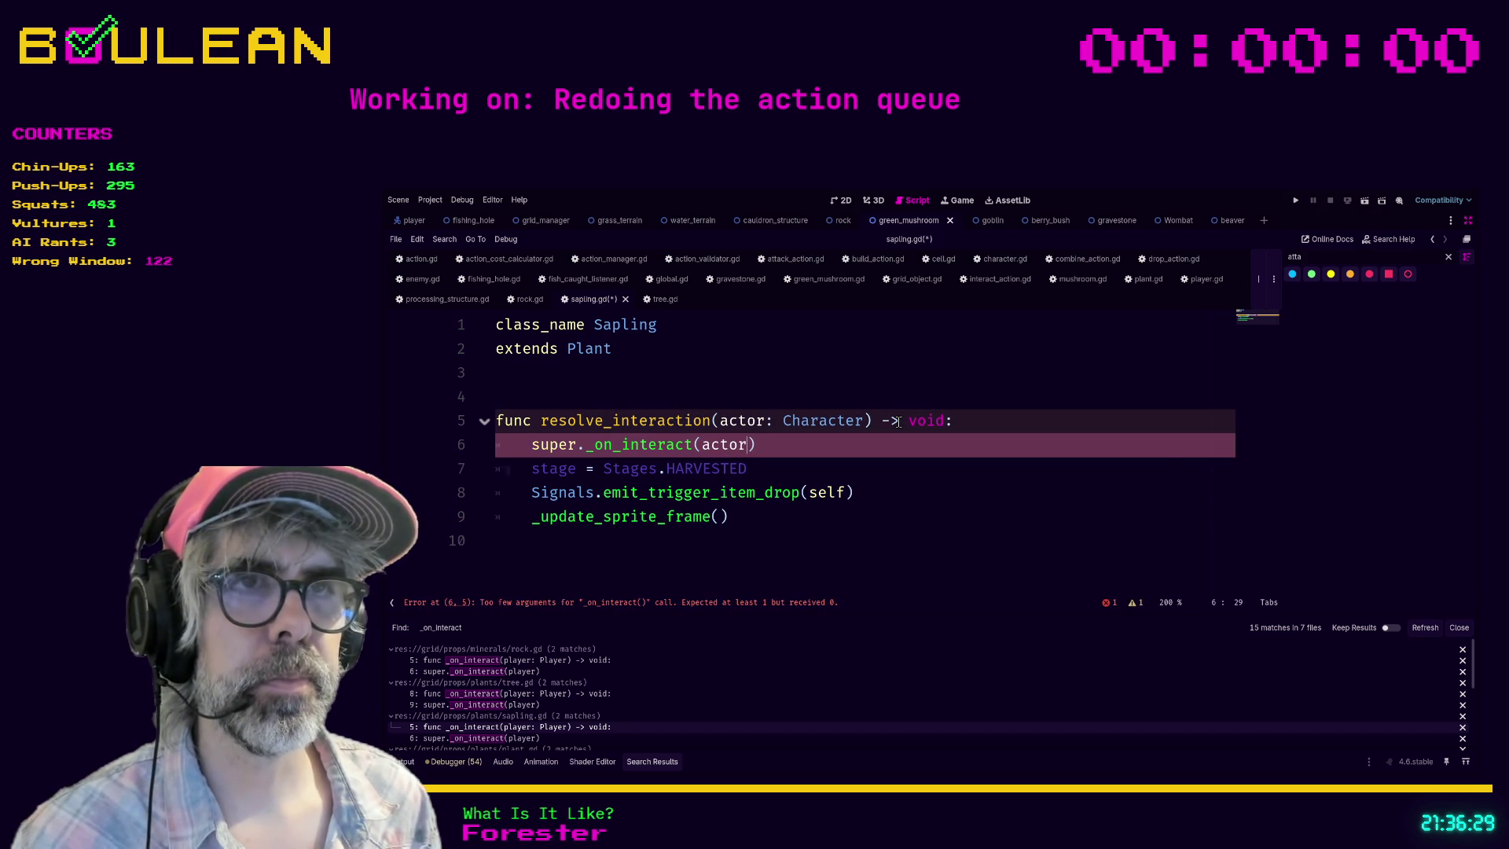
{"action": "left_click", "coordinate": [786, 540]}
{"action": "key", "text": "ctrl+s"}
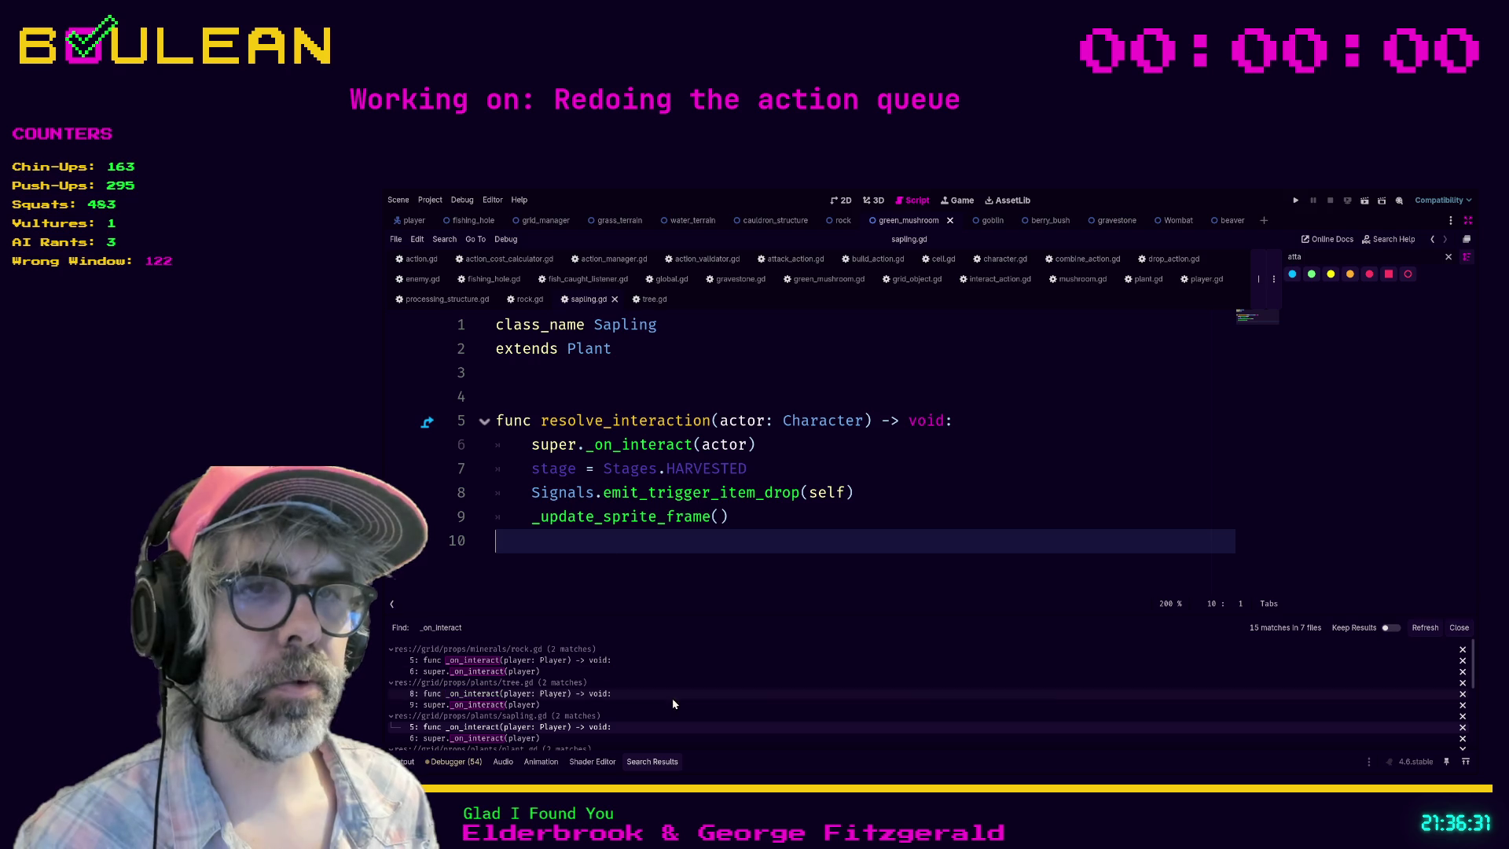
Step: Refresh the search results and rename sapling.gd's super call to resolve_interaction, then save
{"action": "left_click", "coordinate": [1424, 628]}
{"action": "left_click", "coordinate": [550, 660]}
{"action": "left_click", "coordinate": [802, 448]}
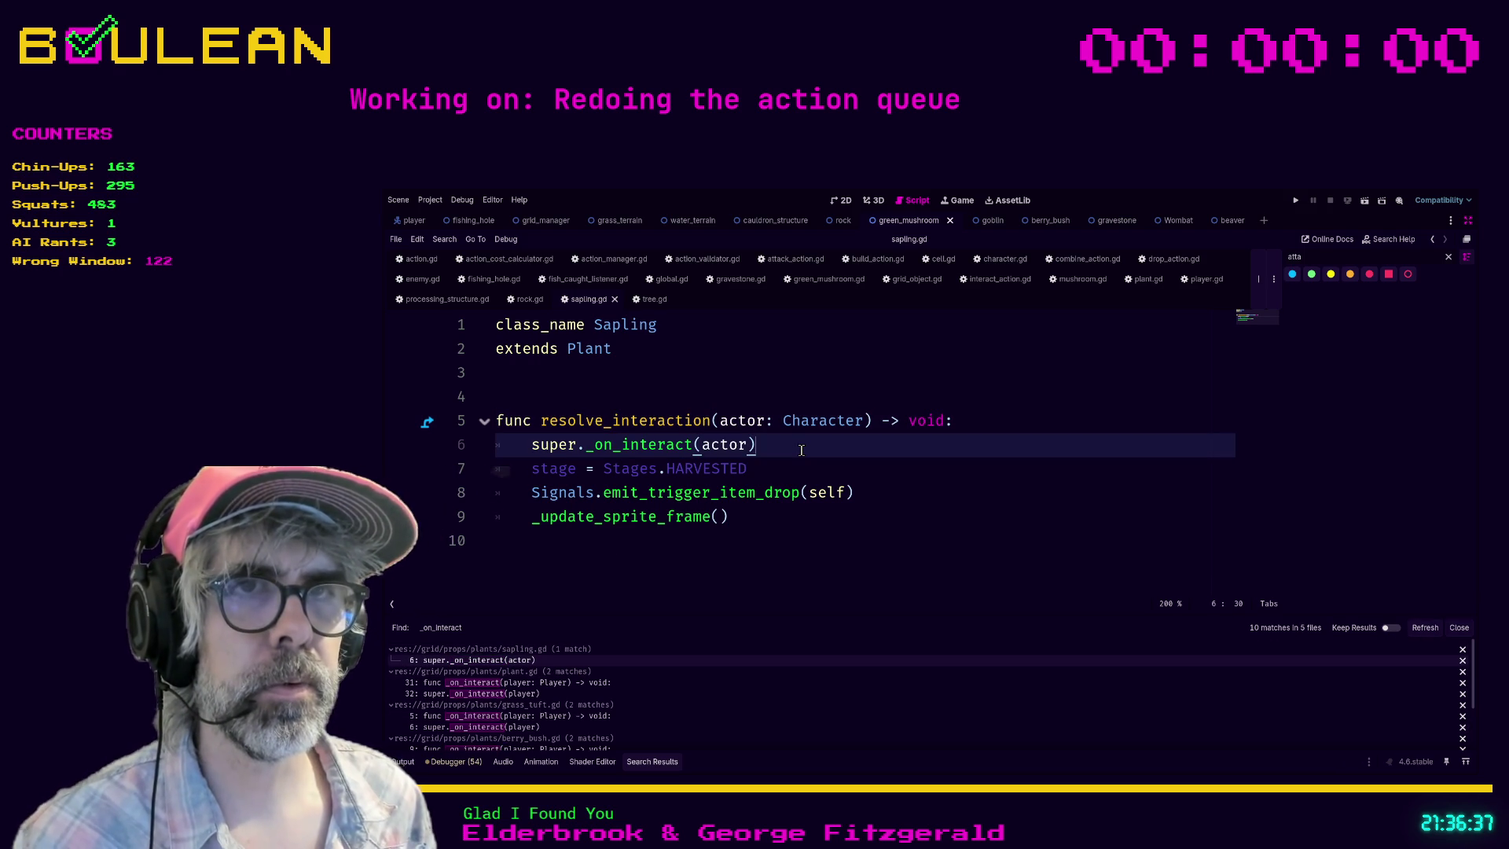
{"action": "double_click", "coordinate": [629, 453]}
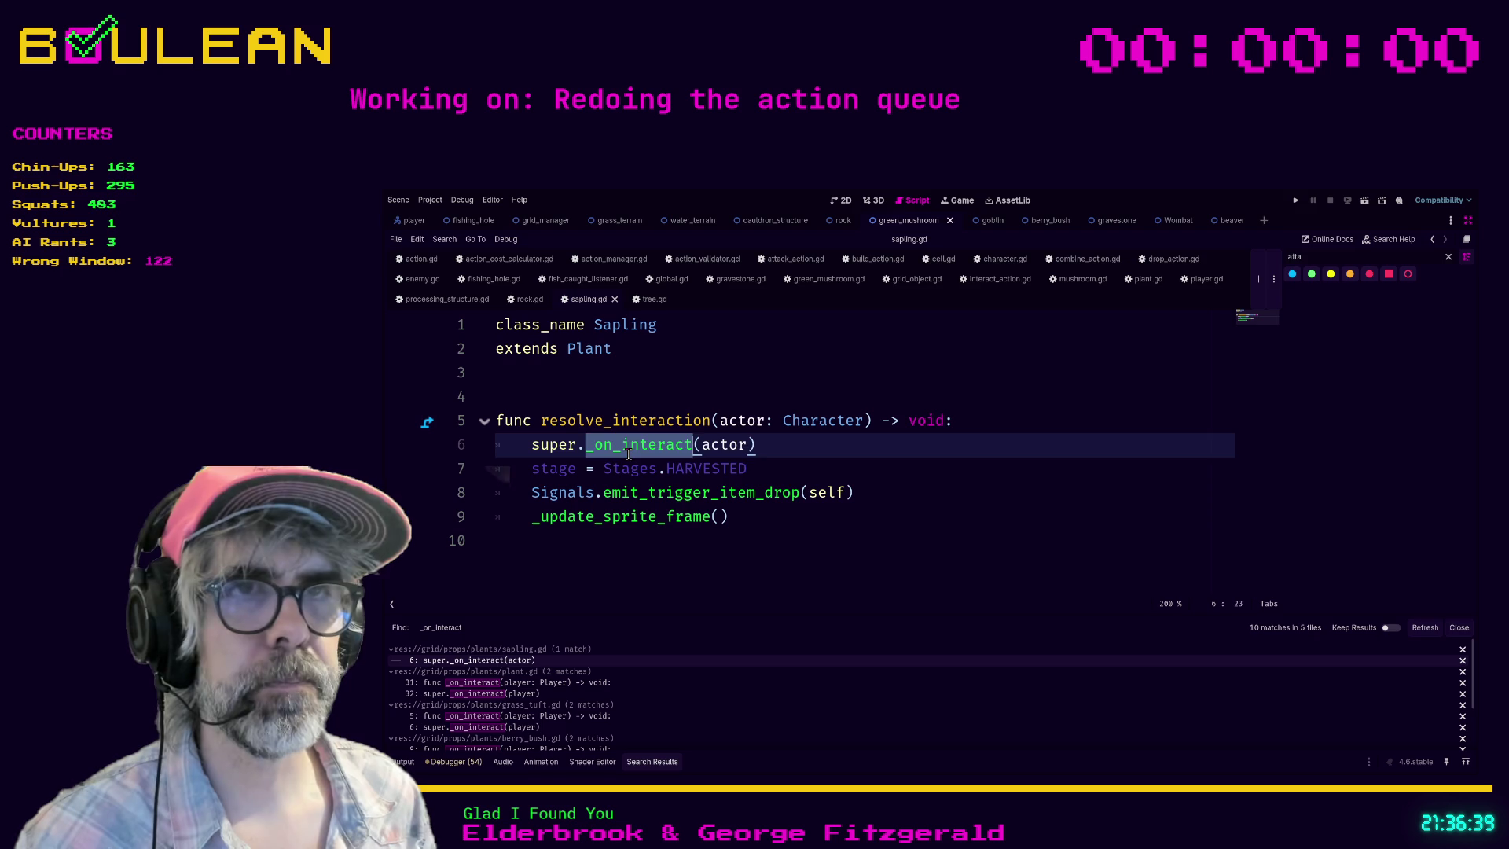
{"action": "type", "text": "resolve"}
{"action": "key", "text": "Return"}
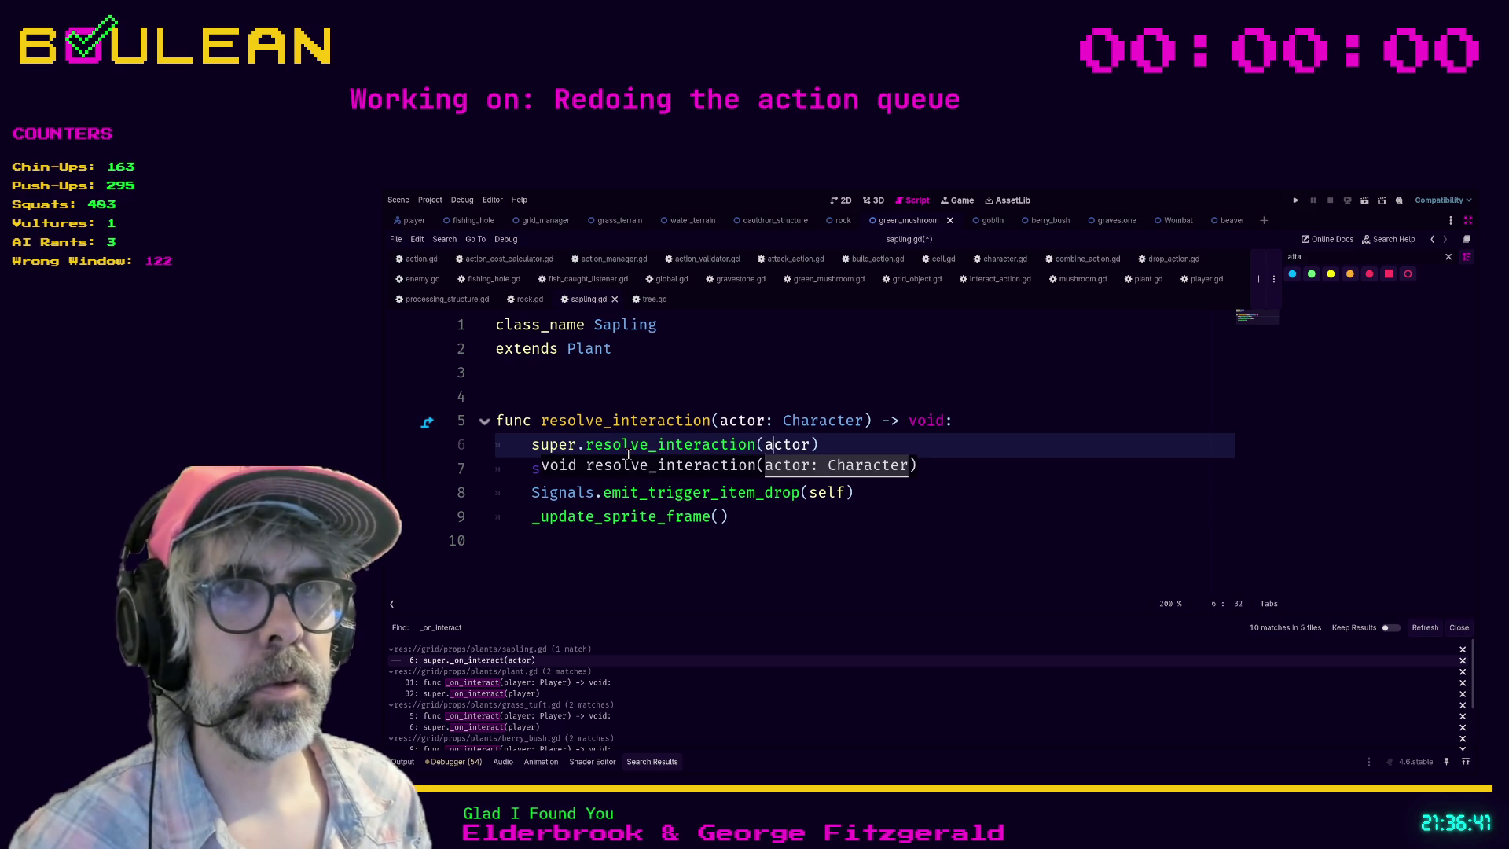
{"action": "key", "text": "shift+Right"}
{"action": "key", "text": "shift+Right"}
{"action": "key", "text": "shift+Right"}
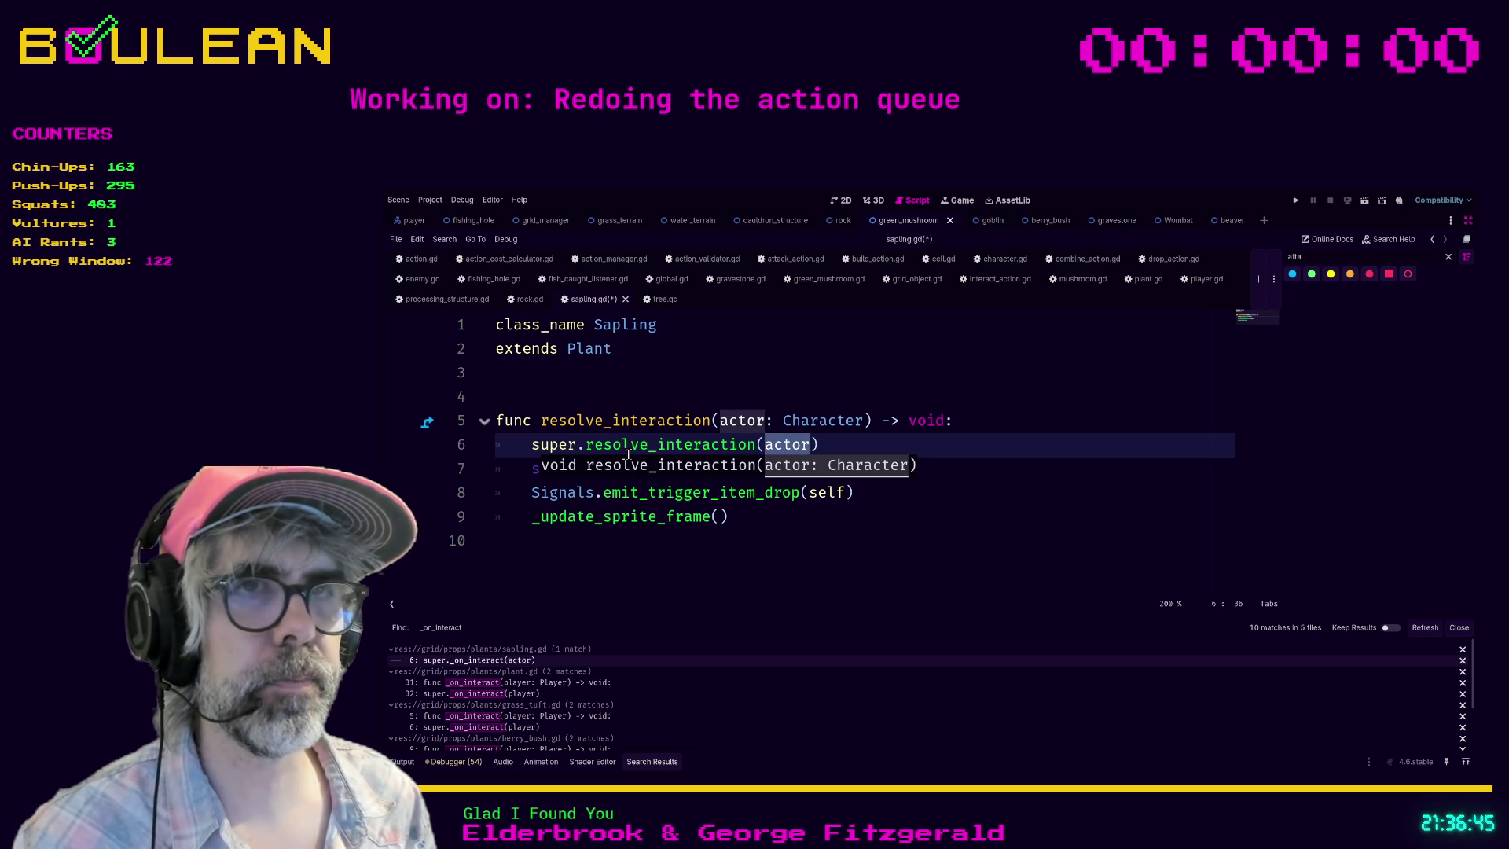
{"action": "left_click", "coordinate": [628, 540]}
{"action": "key", "text": "ctrl+s"}
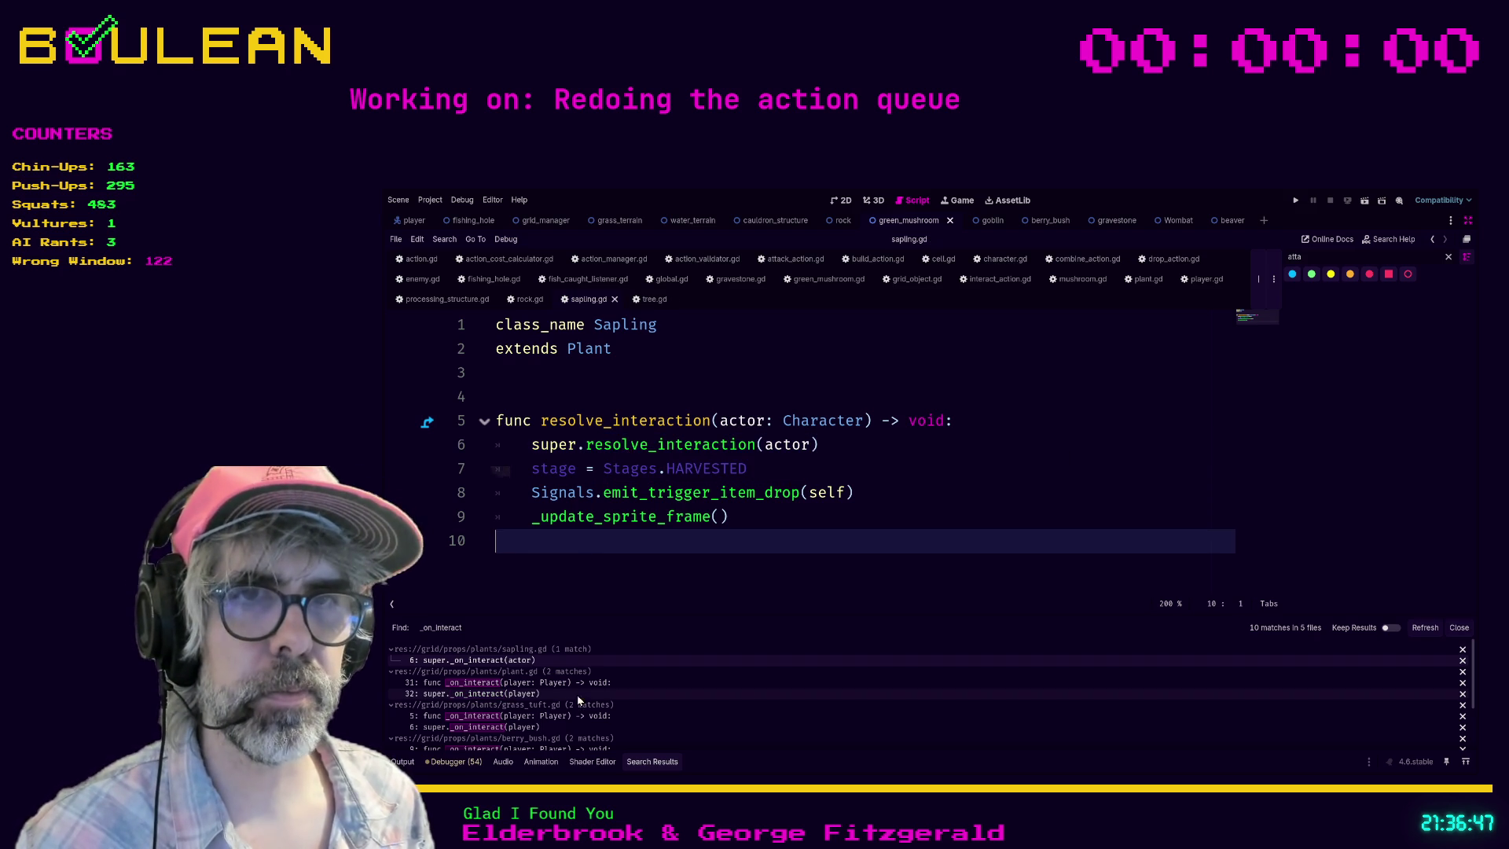
Step: Open plant.gd and start retyping its _on_interact header on line 31
{"action": "left_click", "coordinate": [554, 682]}
{"action": "scroll", "coordinate": [904, 453], "scroll_direction": "down", "scroll_amount": 3}
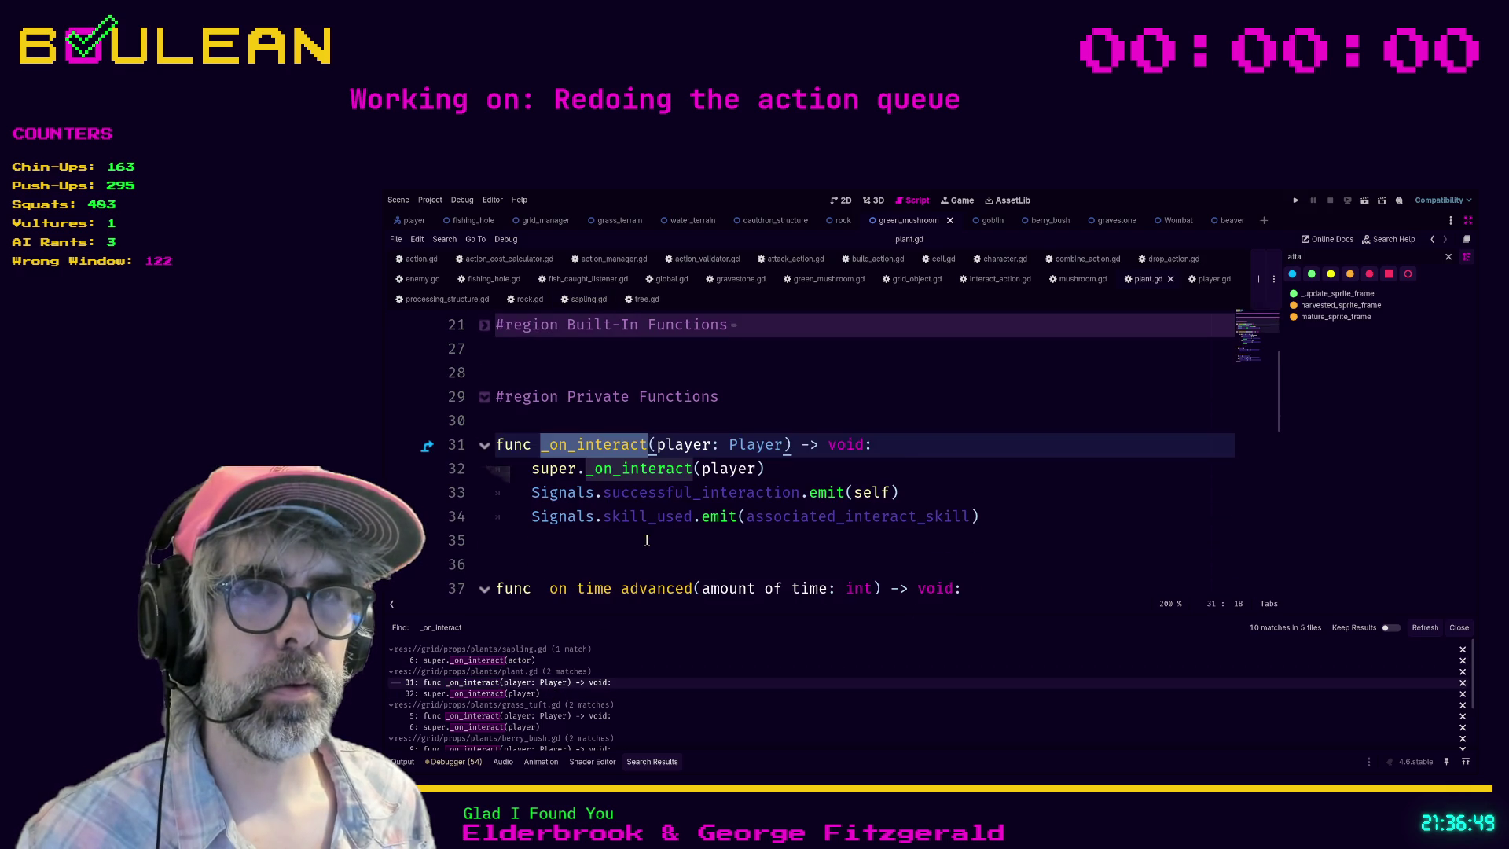
{"action": "left_click", "coordinate": [903, 453]}
{"action": "key", "text": "shift+Home"}
{"action": "type", "text": "r"}
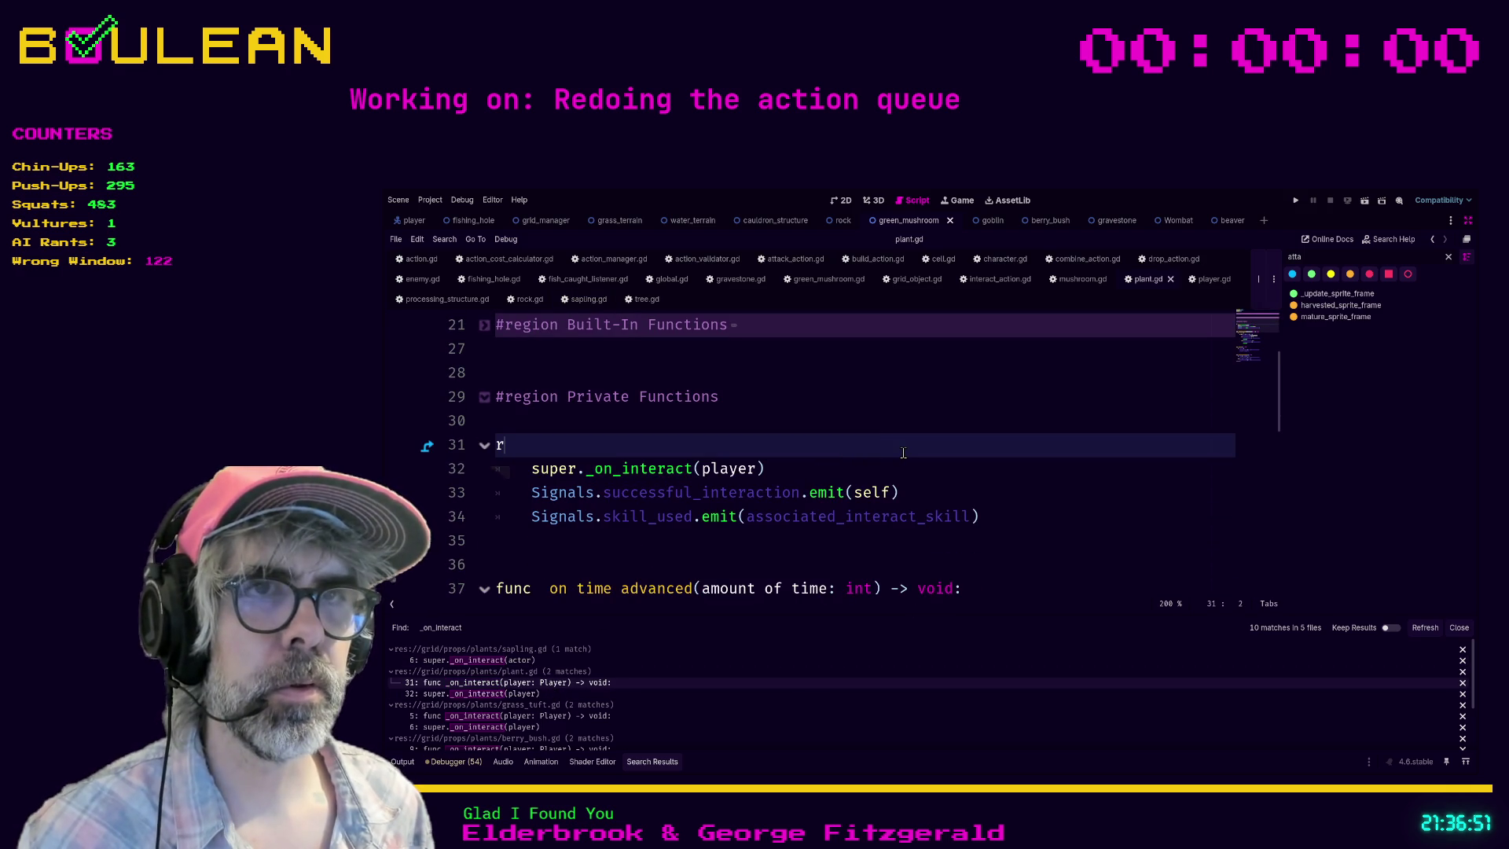
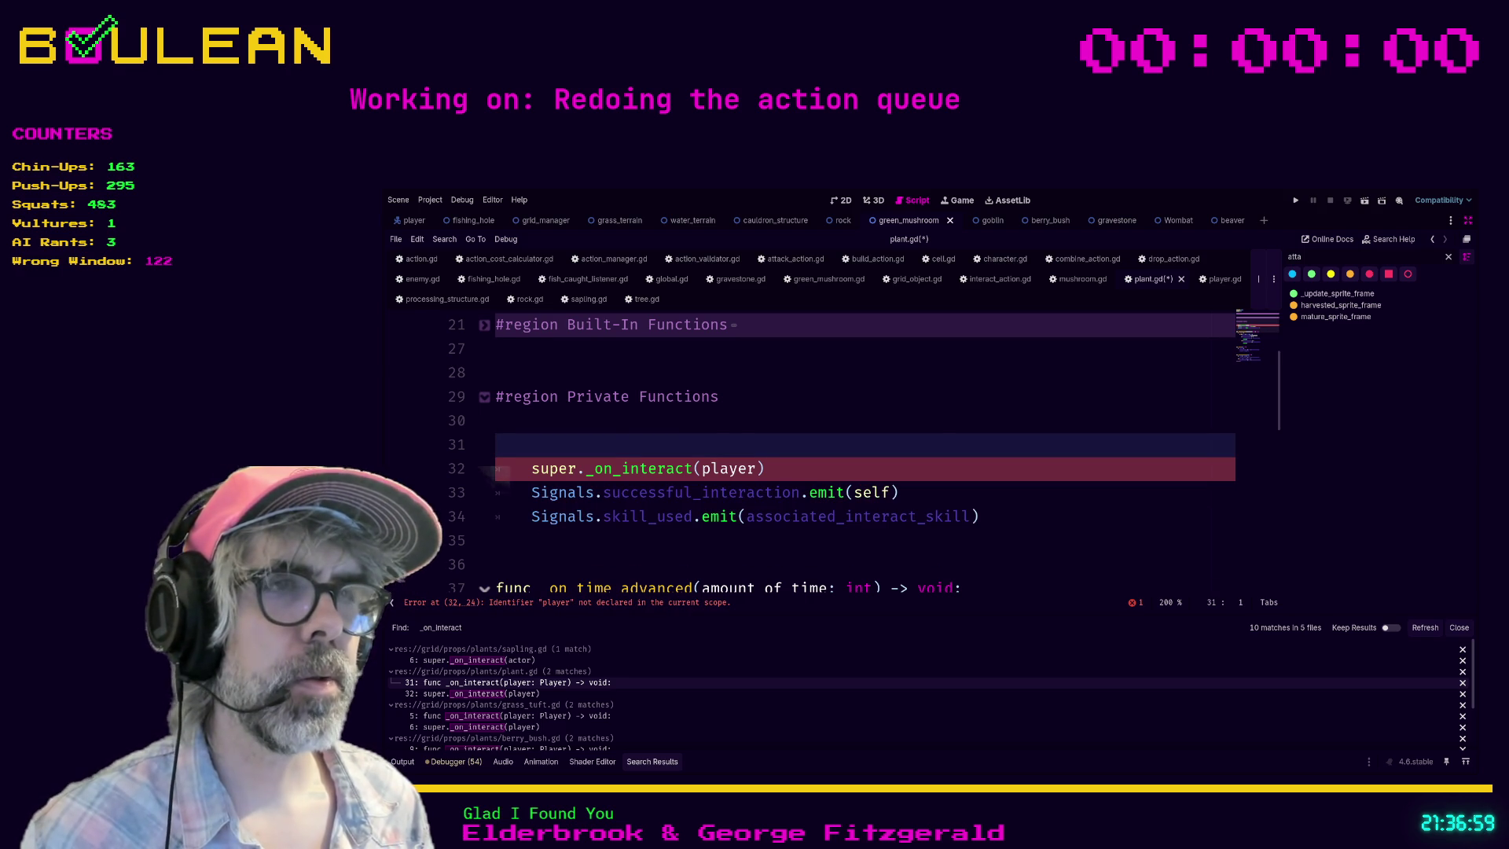
Step: Rewrite plant.gd's override as resolve_interaction(actor: Character) calling super.resolve_interaction(actor), save it, and refresh search results
{"action": "type", "text": "func resolve_interaction(actor: Character) -> void:"}
{"action": "key", "text": "Down"}
{"action": "key", "text": "Left"}
{"action": "key", "text": "Left"}
{"action": "key", "text": "BackSpace"}
{"action": "key", "text": "BackSpace"}
{"action": "key", "text": "BackSpace"}
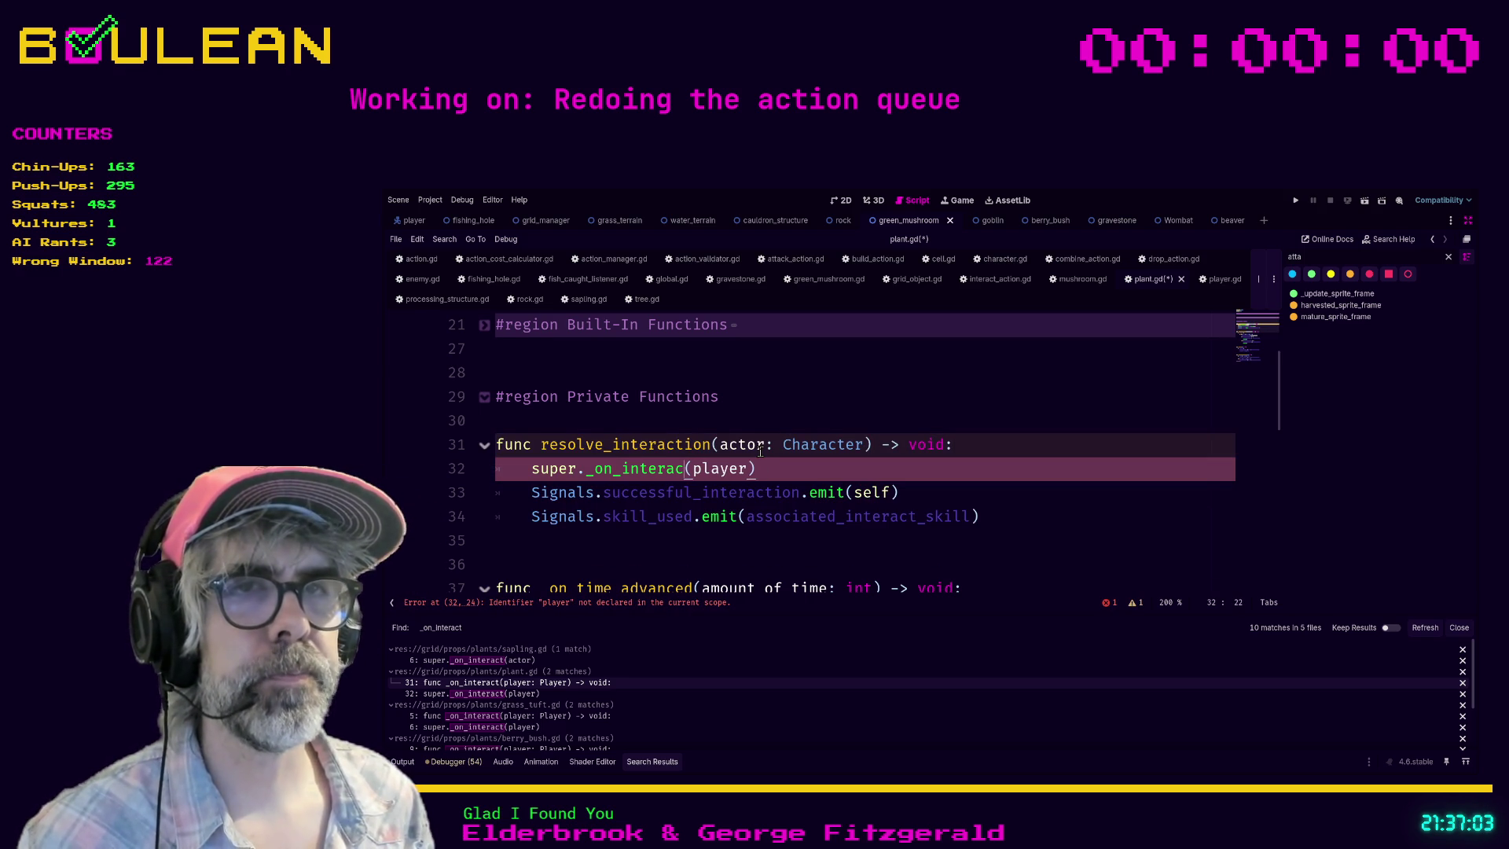
{"action": "type", "text": ".resolve_interaction"}
{"action": "key", "text": "Right"}
{"action": "key", "text": "ctrl+shift+Right"}
{"action": "type", "text": "actor"}
{"action": "key", "text": "End"}
{"action": "key", "text": "ctrl+s"}
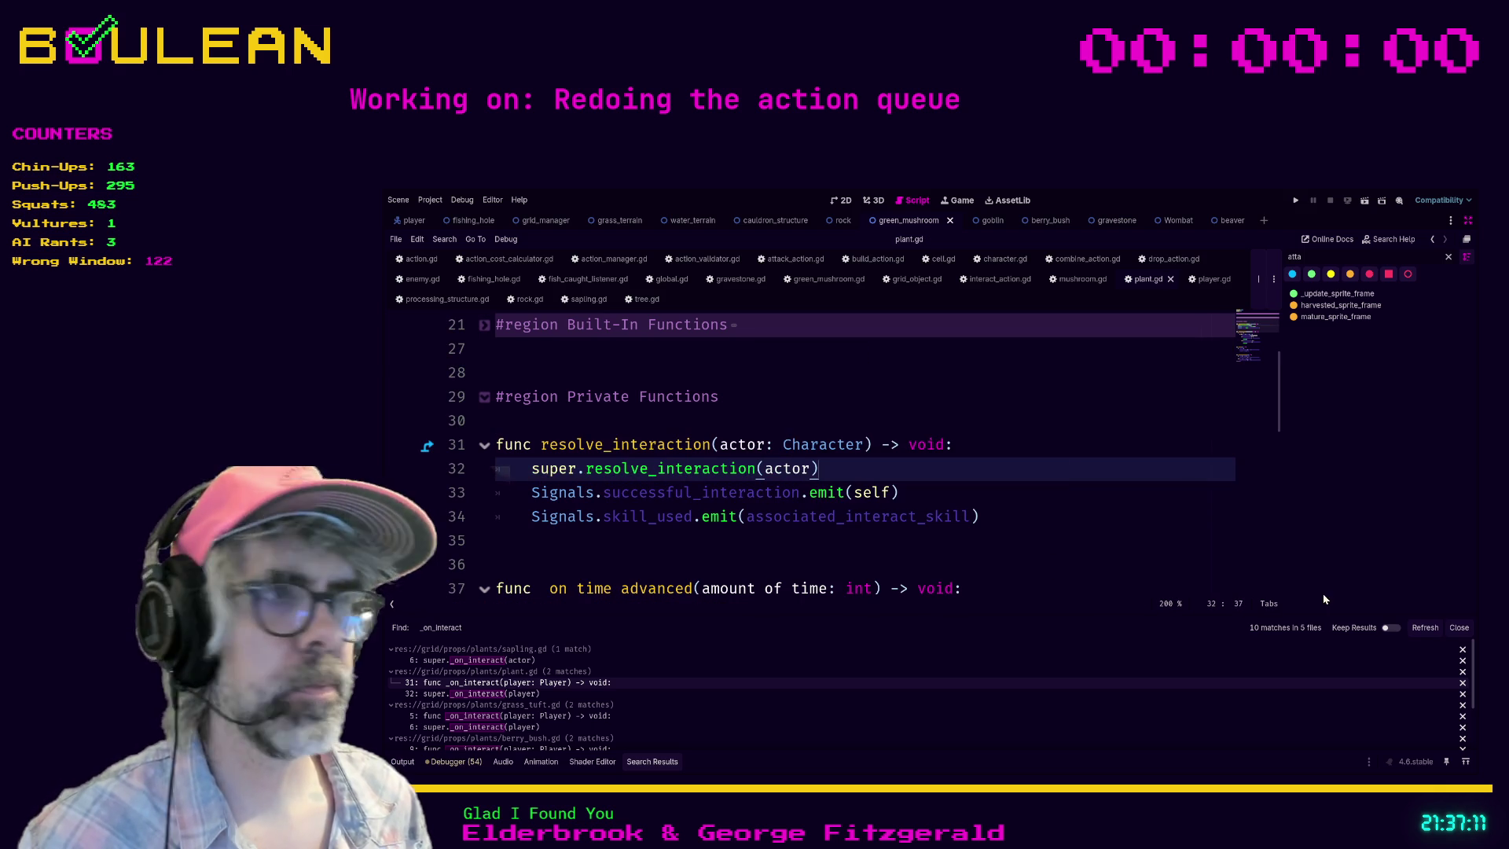
{"action": "left_click", "coordinate": [1423, 627]}
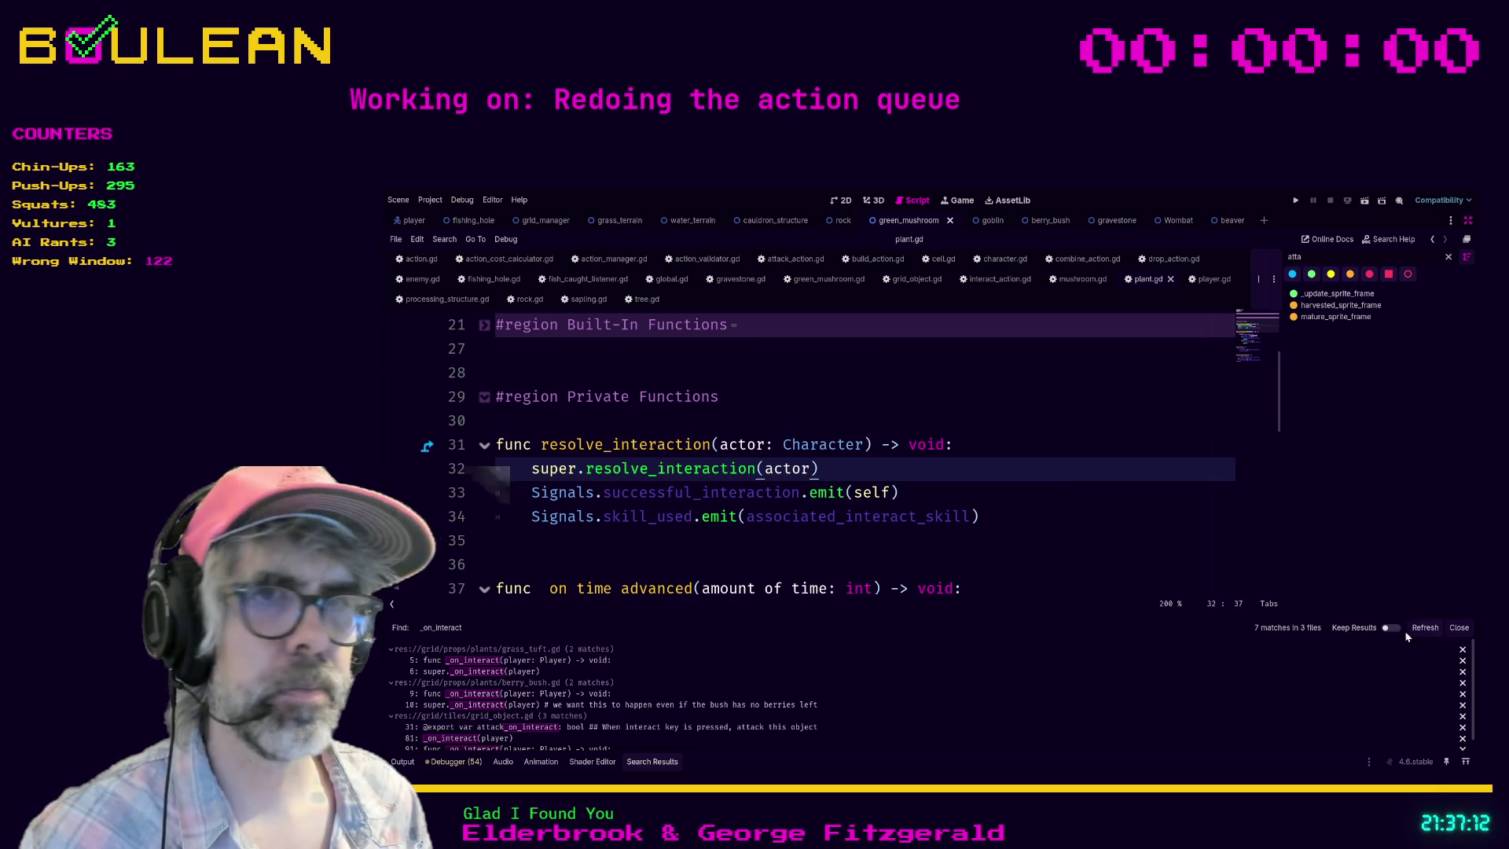
{"action": "left_click", "coordinate": [627, 663]}
Step: Convert grass_tuft.gd to resolve_interaction(actor: Character) calling super.resolve_interaction(actor), and save
{"action": "left_click", "coordinate": [954, 422]}
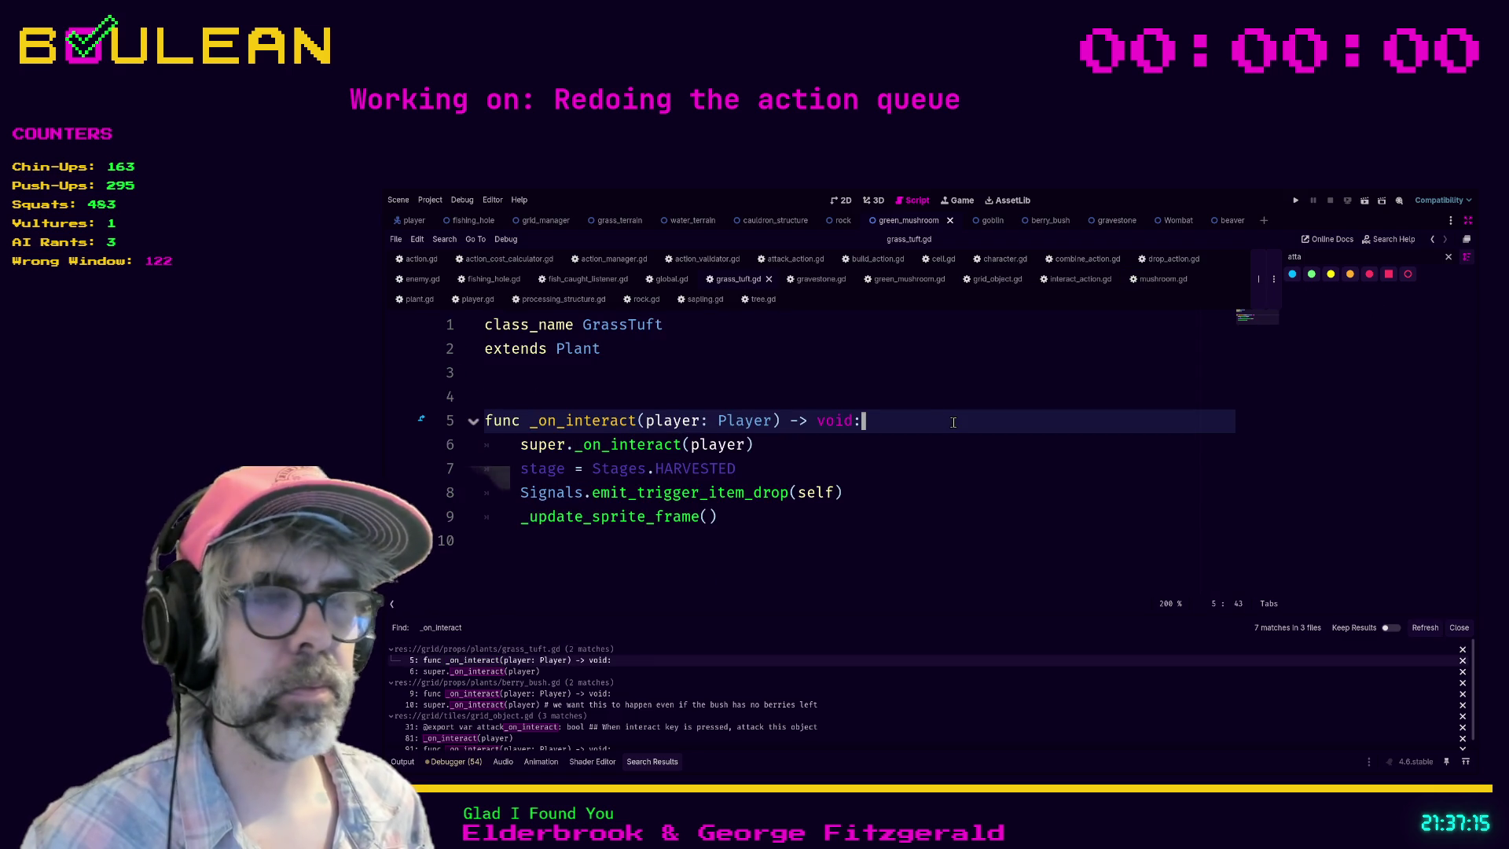
{"action": "key", "text": "shift+Home"}
{"action": "type", "text": "func resolve_interaction(actor: Character) -> void:"}
{"action": "double_click", "coordinate": [644, 443]}
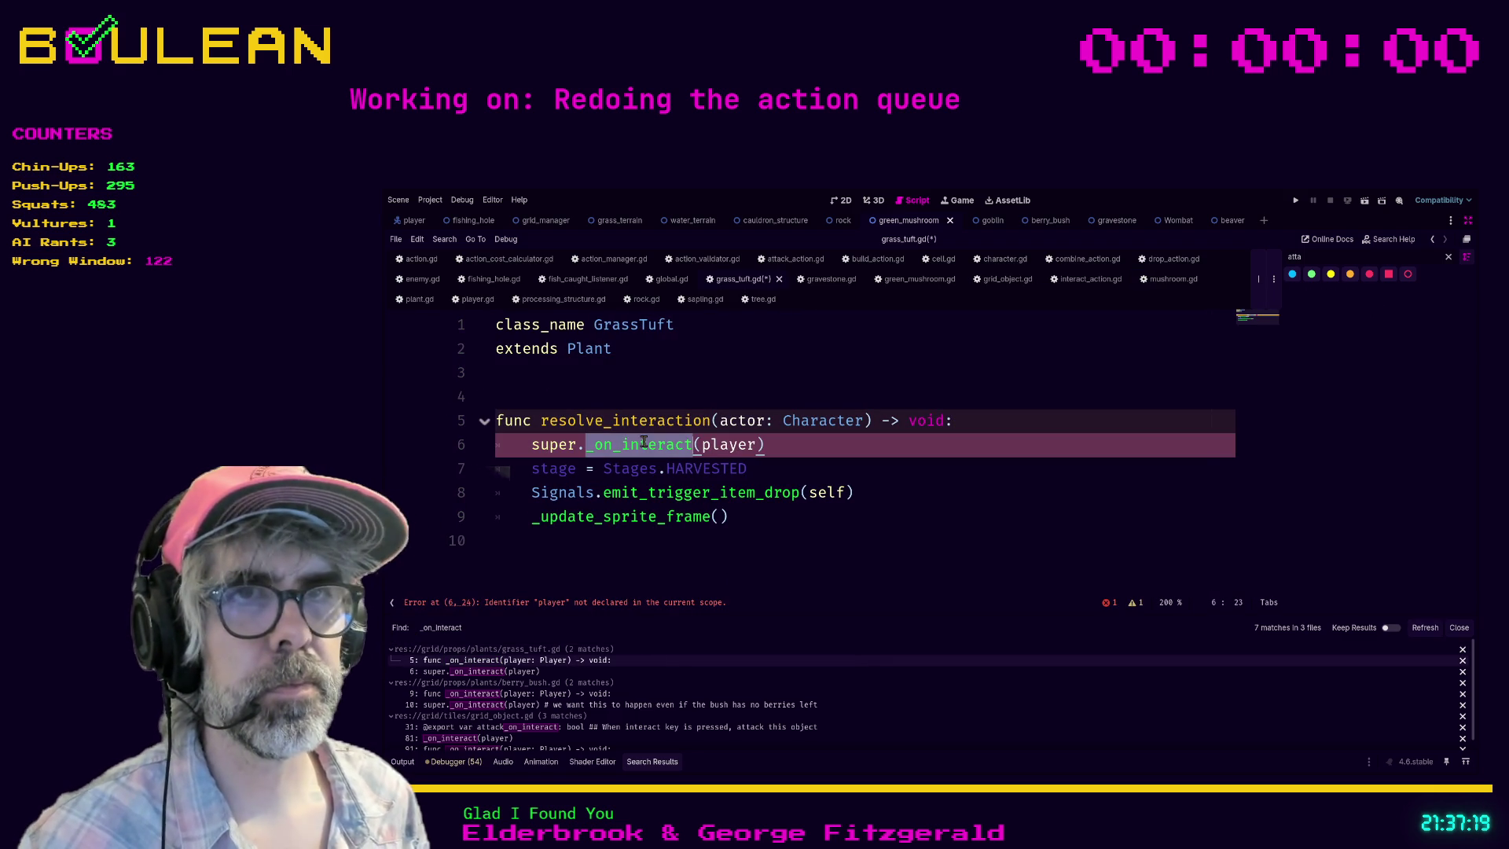
{"action": "type", "text": "resolve_interact"}
{"action": "key", "text": "Return"}
{"action": "key", "text": "shift+Right"}
{"action": "key", "text": "shift+Right"}
{"action": "key", "text": "shift+Right"}
{"action": "type", "text": "actor"}
{"action": "left_click", "coordinate": [686, 542]}
{"action": "key", "text": "ctrl+s"}
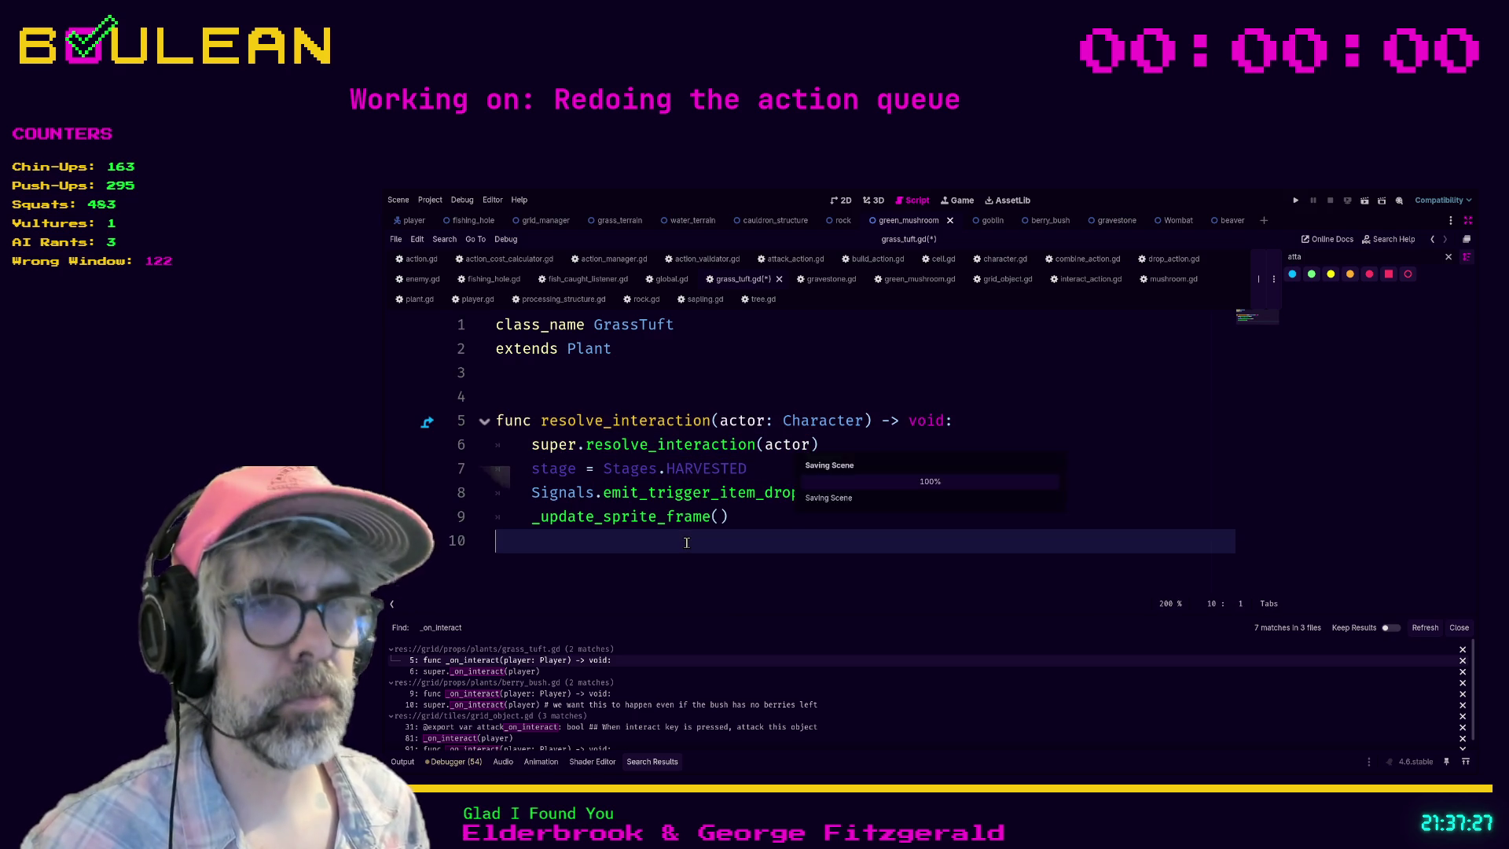
{"action": "left_click", "coordinate": [472, 671]}
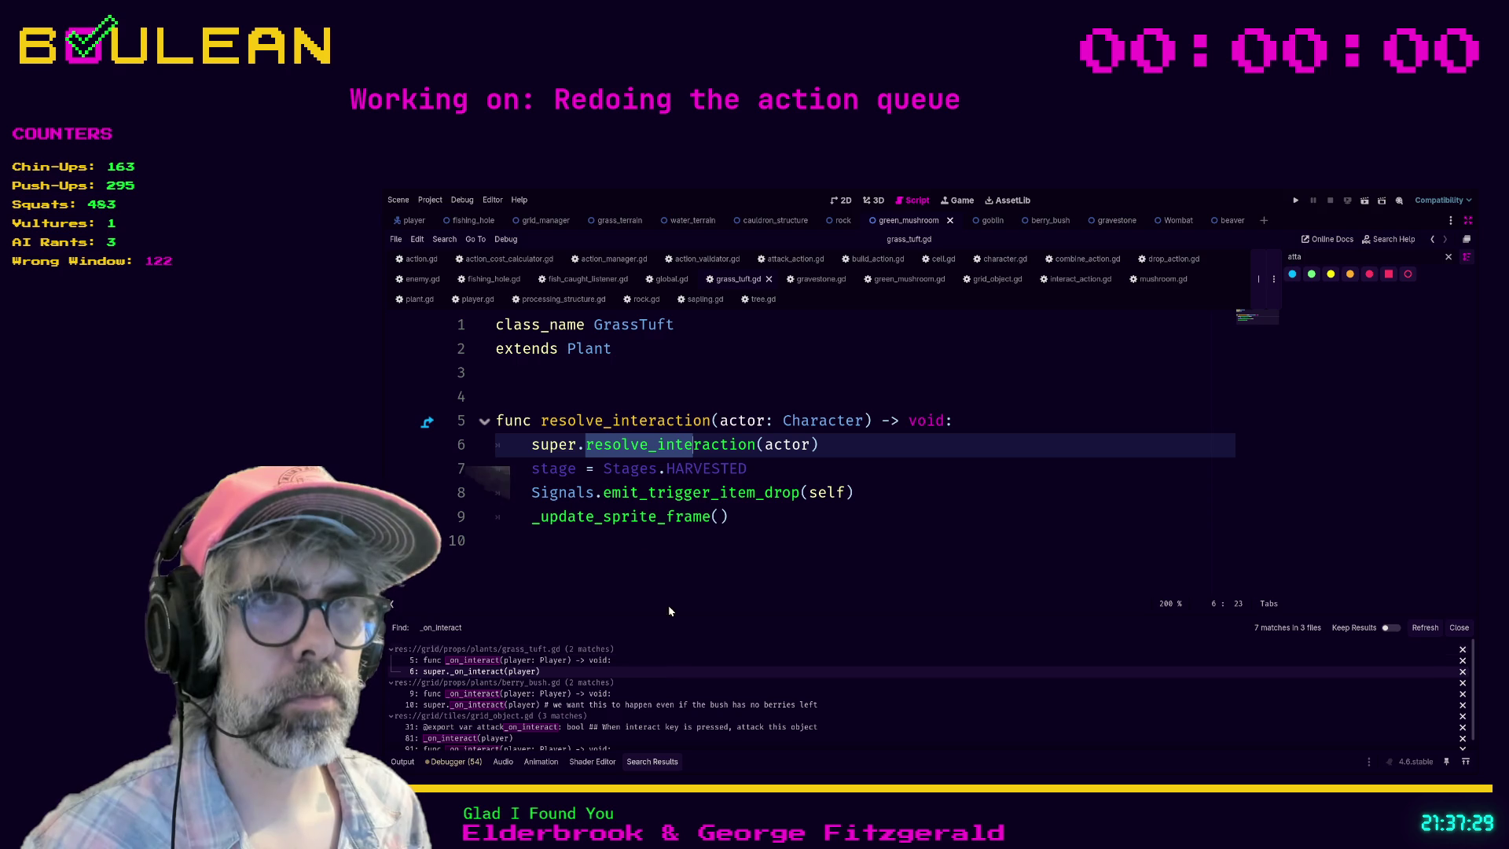
Step: Make the same resolve_interaction(actor) signature and parent-call change in berry_bush.gd
{"action": "left_click", "coordinate": [595, 695]}
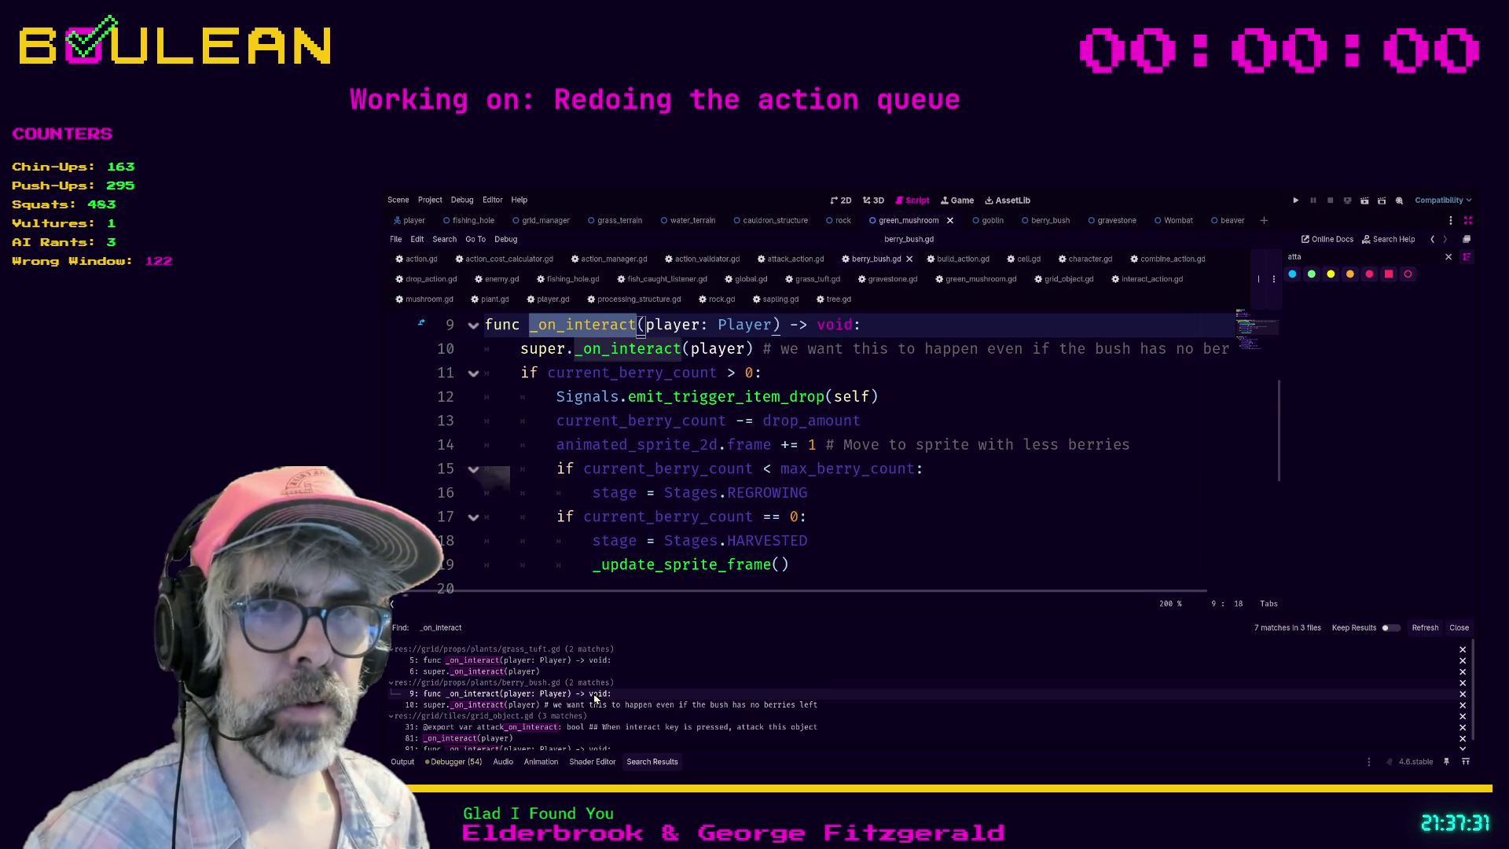
{"action": "scroll", "coordinate": [833, 408], "scroll_direction": "up", "scroll_amount": 1}
{"action": "left_click", "coordinate": [896, 400]}
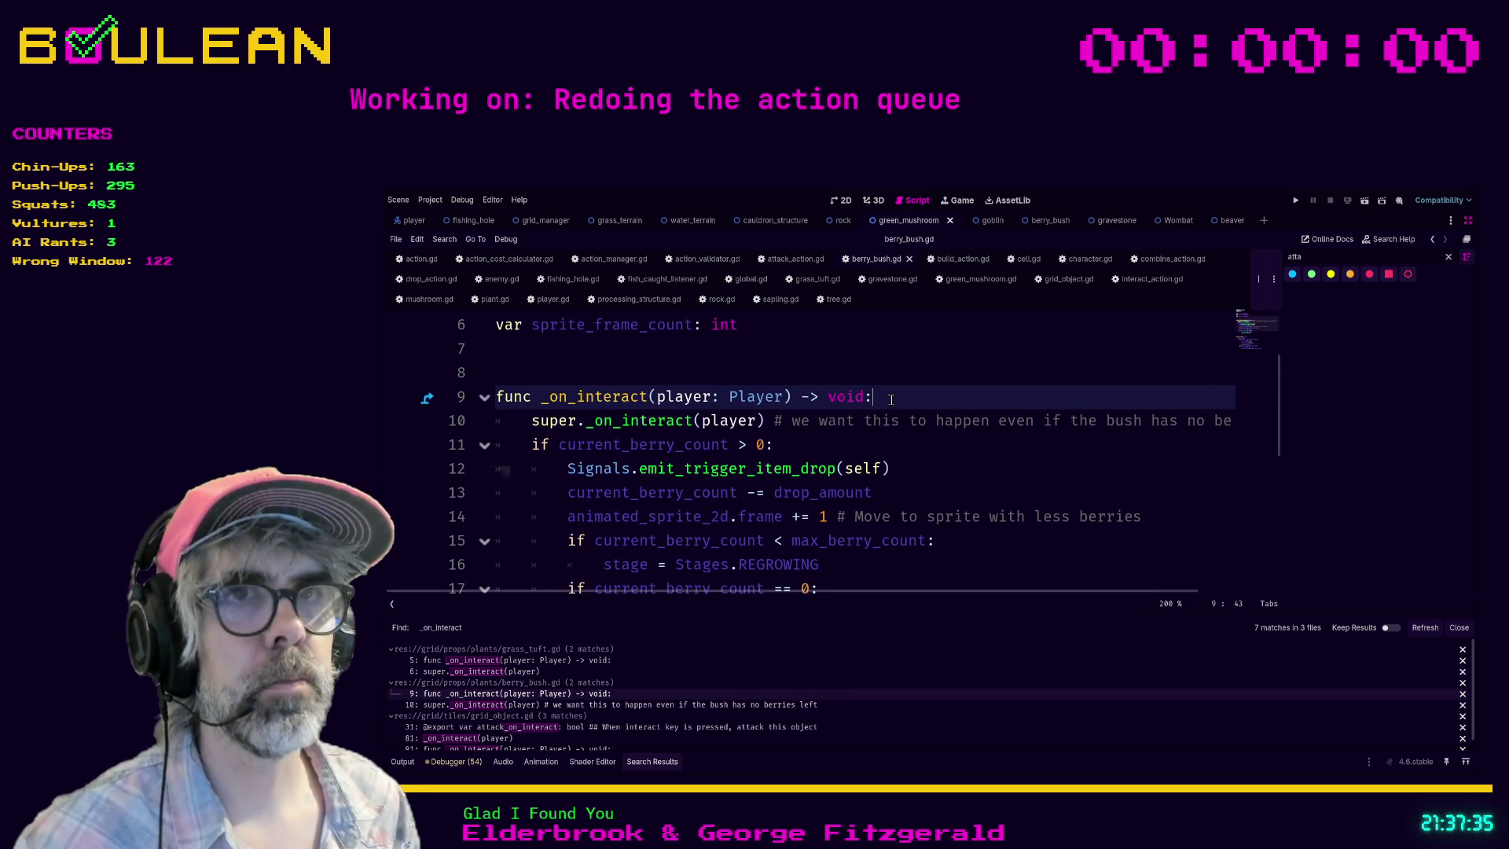
{"action": "key", "text": "shift+Home"}
{"action": "type", "text": "func resolve_interaction(actor: Character) -> void:"}
{"action": "double_click", "coordinate": [645, 417]}
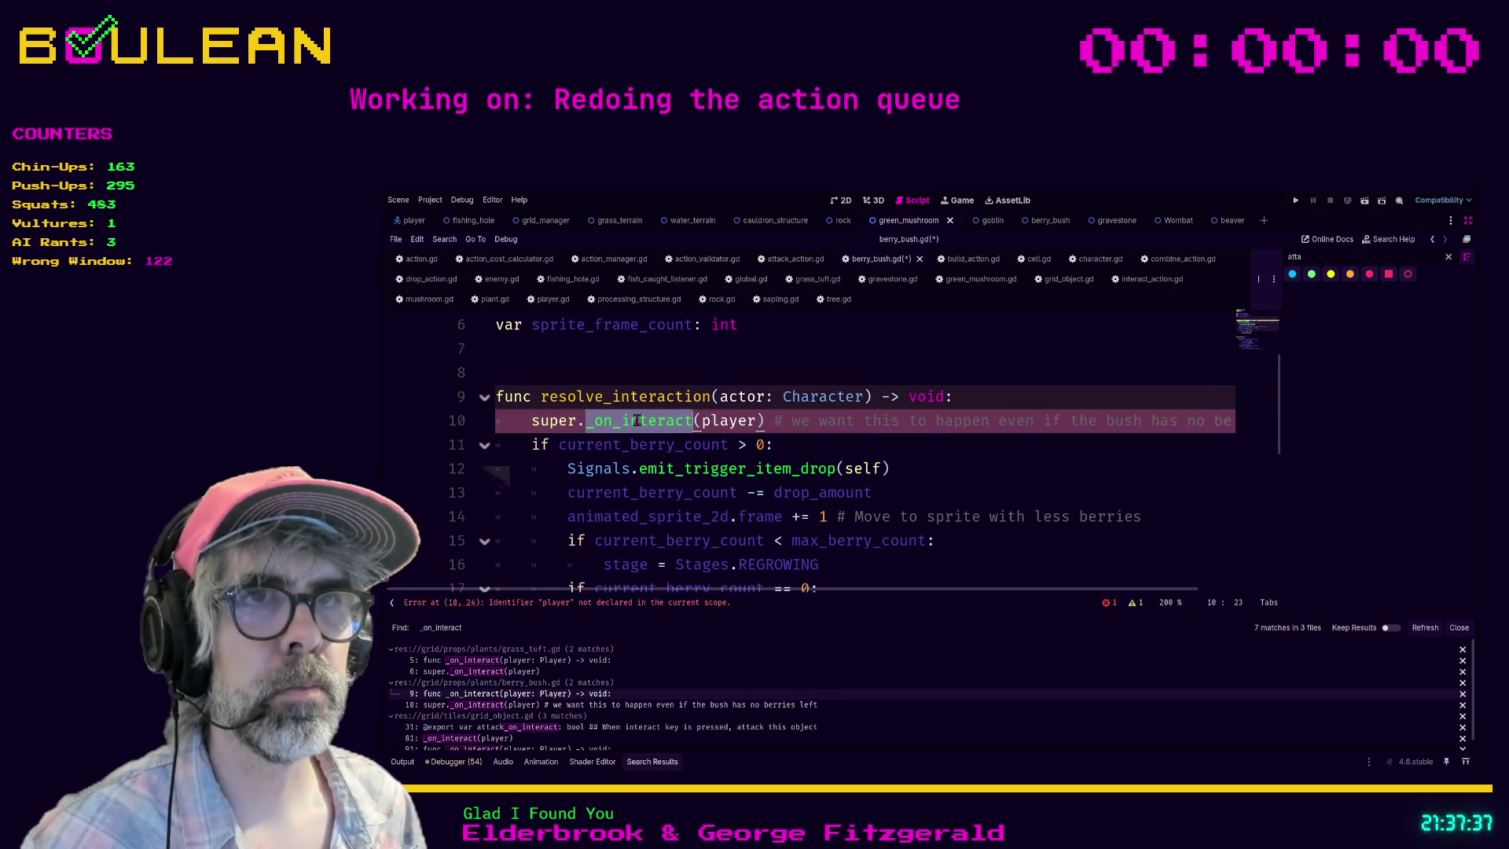
{"action": "type", "text": "resolve_"}
{"action": "type", "text": "interaction"}
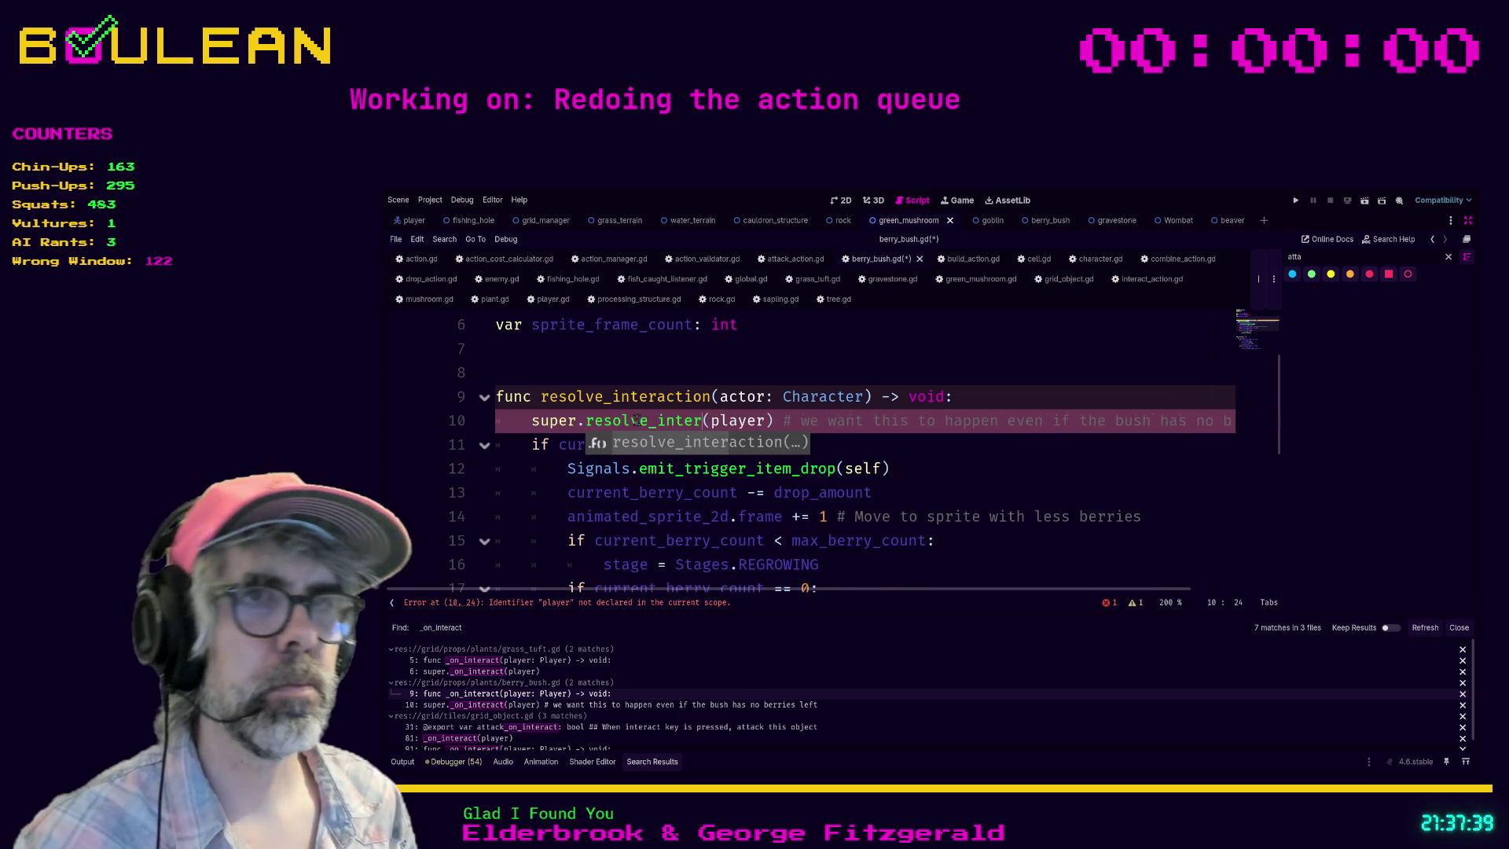
{"action": "key", "text": "Right"}
{"action": "key", "text": "Right"}
{"action": "key", "text": "Delete"}
{"action": "key", "text": "Delete"}
{"action": "key", "text": "Delete"}
{"action": "key", "text": "BackSpace"}
{"action": "key", "text": "BackSpace"}
{"action": "type", "text": "actor"}
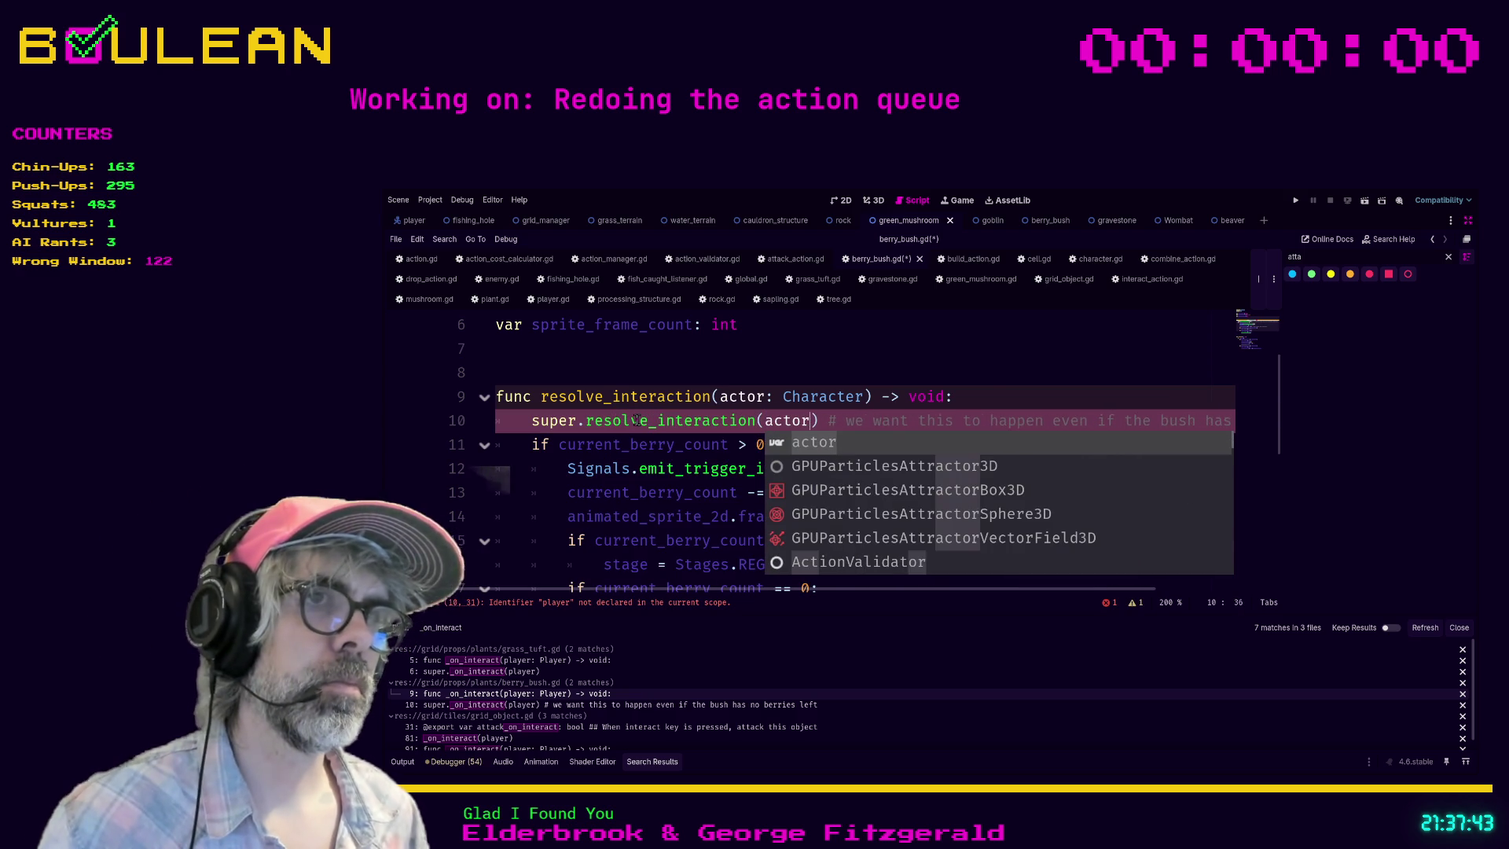
{"action": "left_click", "coordinate": [651, 540]}
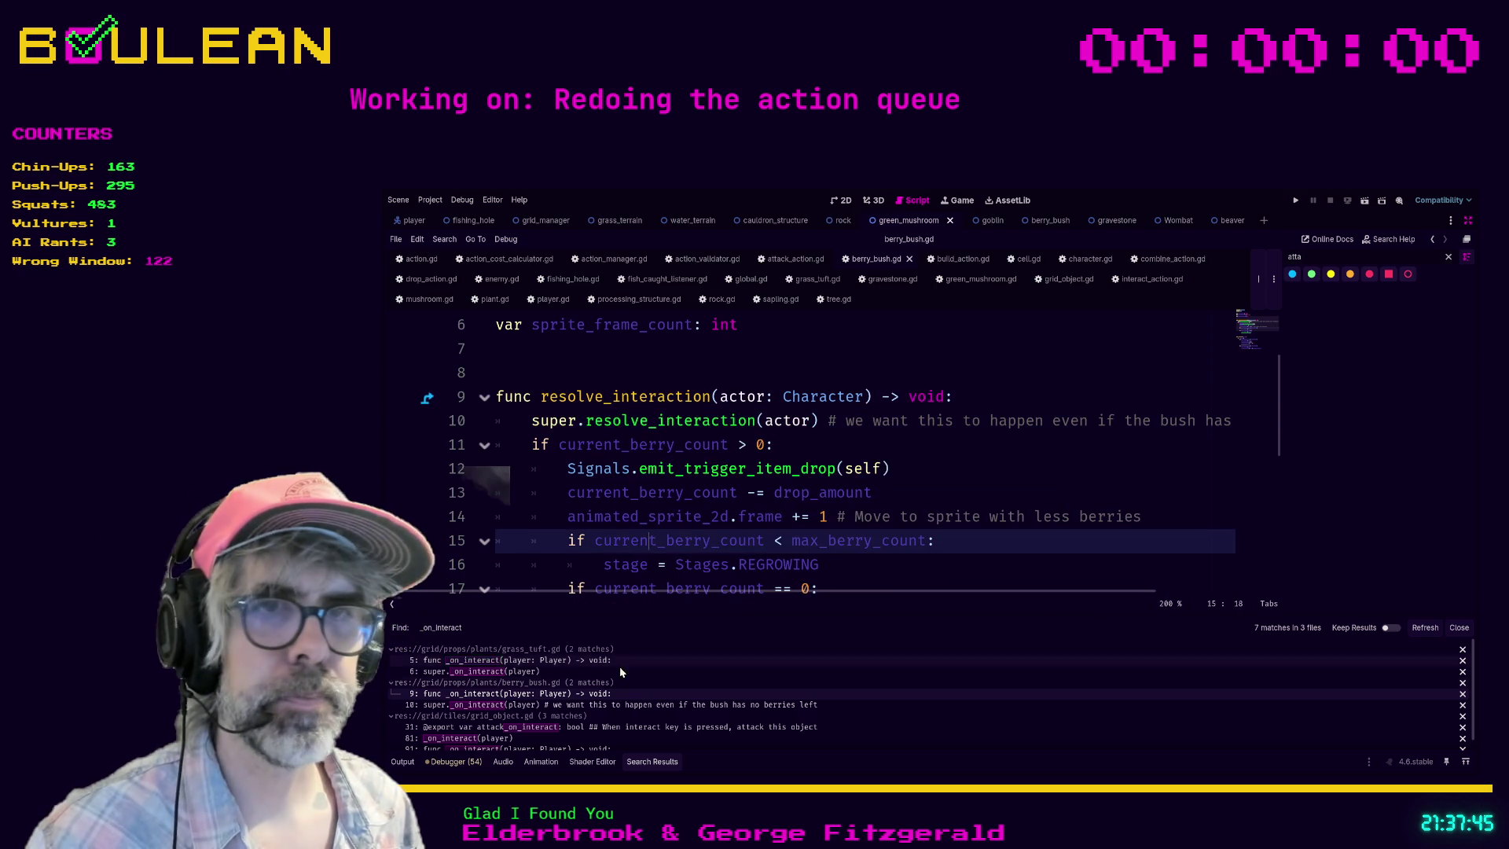
{"action": "left_click", "coordinate": [596, 727]}
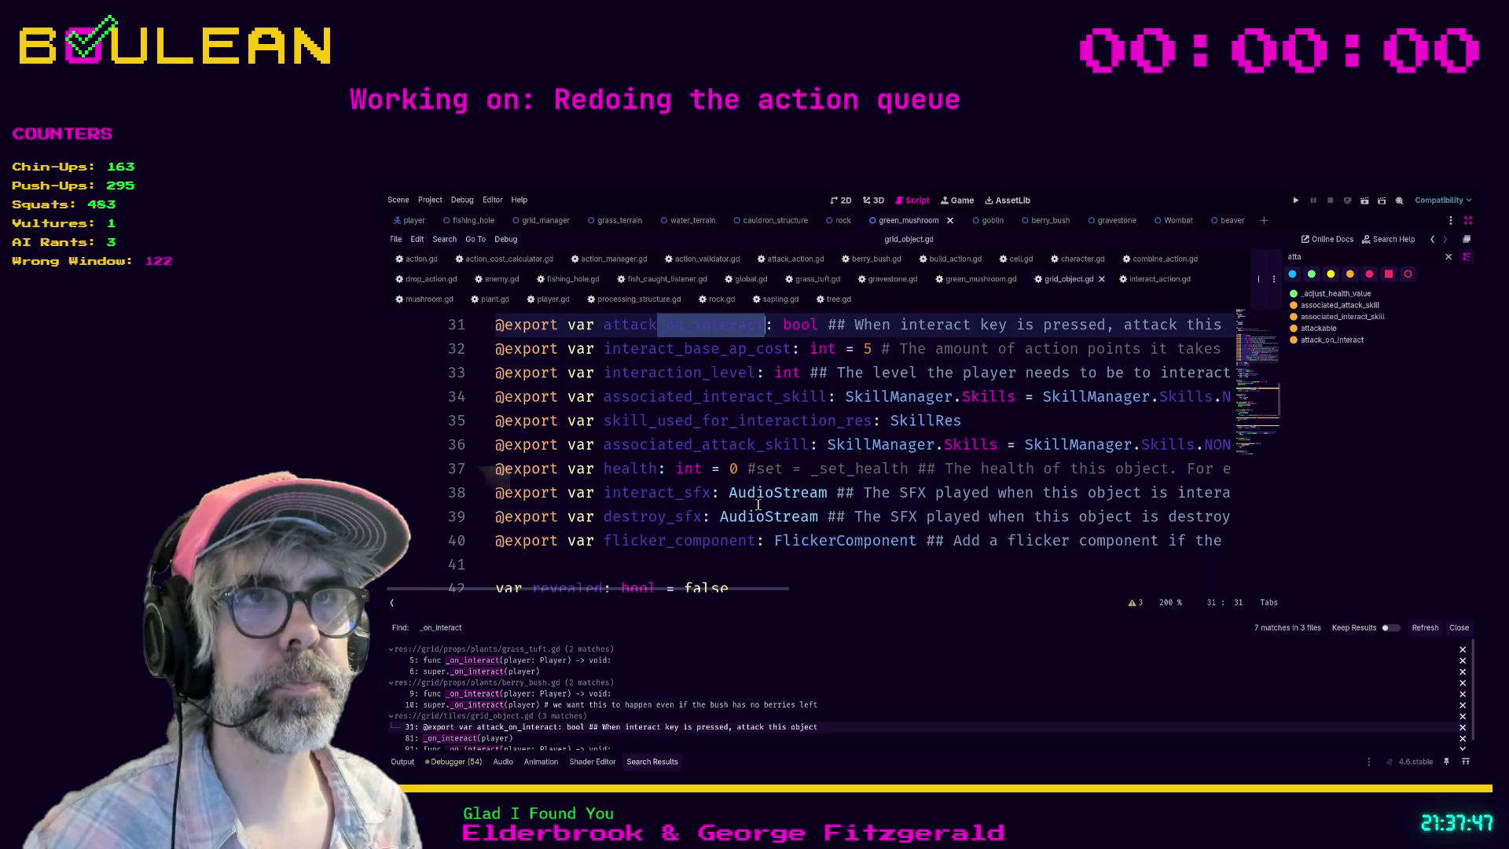
Step: Comment out the old _on_interact function in grid_object.gd
{"action": "scroll", "coordinate": [716, 446], "scroll_direction": "down", "scroll_amount": 3}
{"action": "scroll", "coordinate": [645, 728], "scroll_direction": "down", "scroll_amount": 1}
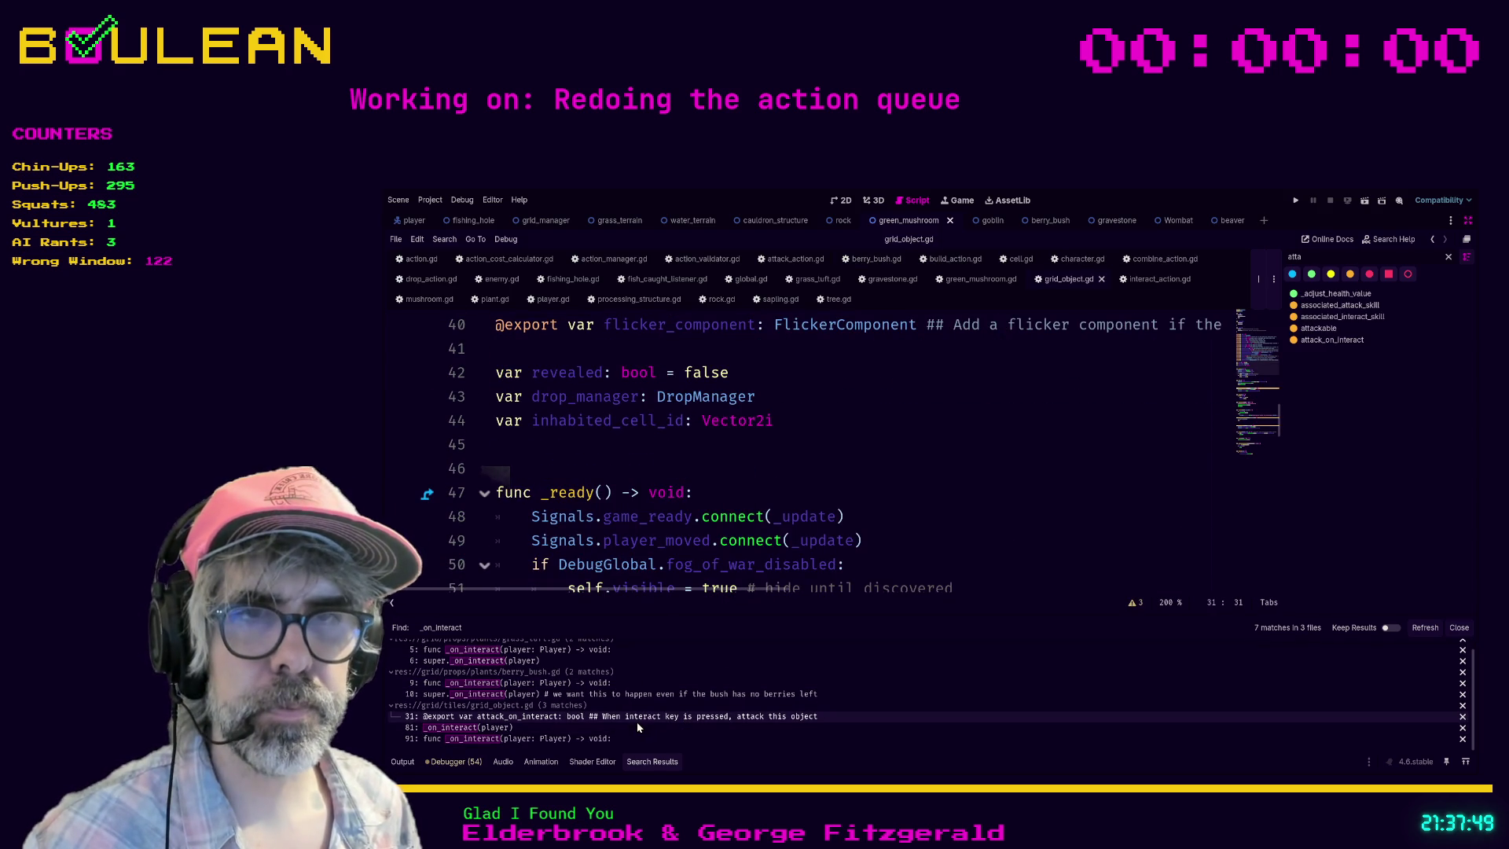
{"action": "left_click", "coordinate": [548, 739]}
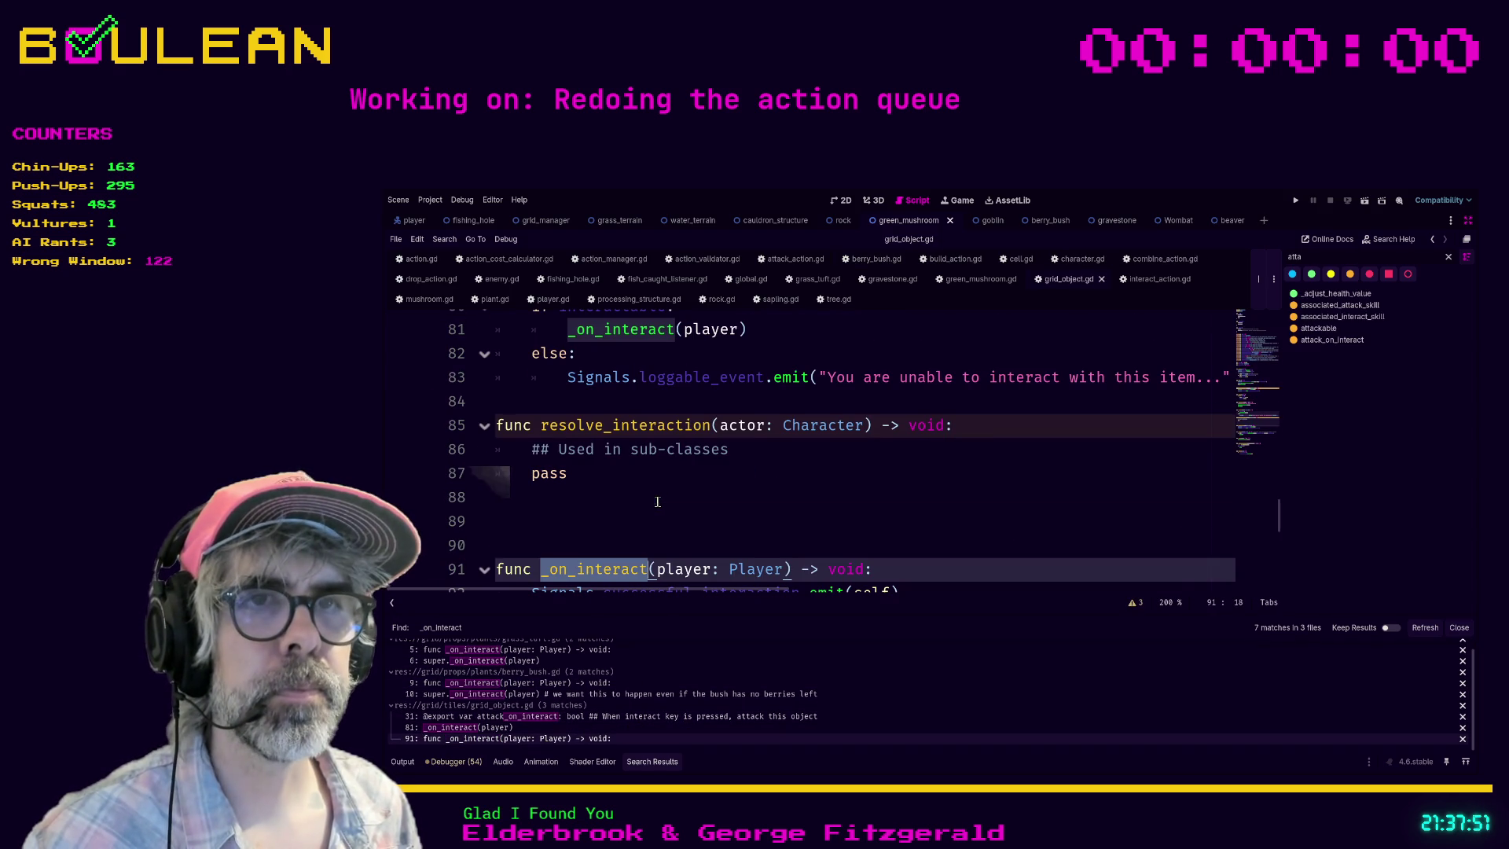
{"action": "left_click", "coordinate": [658, 502]}
{"action": "scroll", "coordinate": [658, 501], "scroll_direction": "down", "scroll_amount": 1}
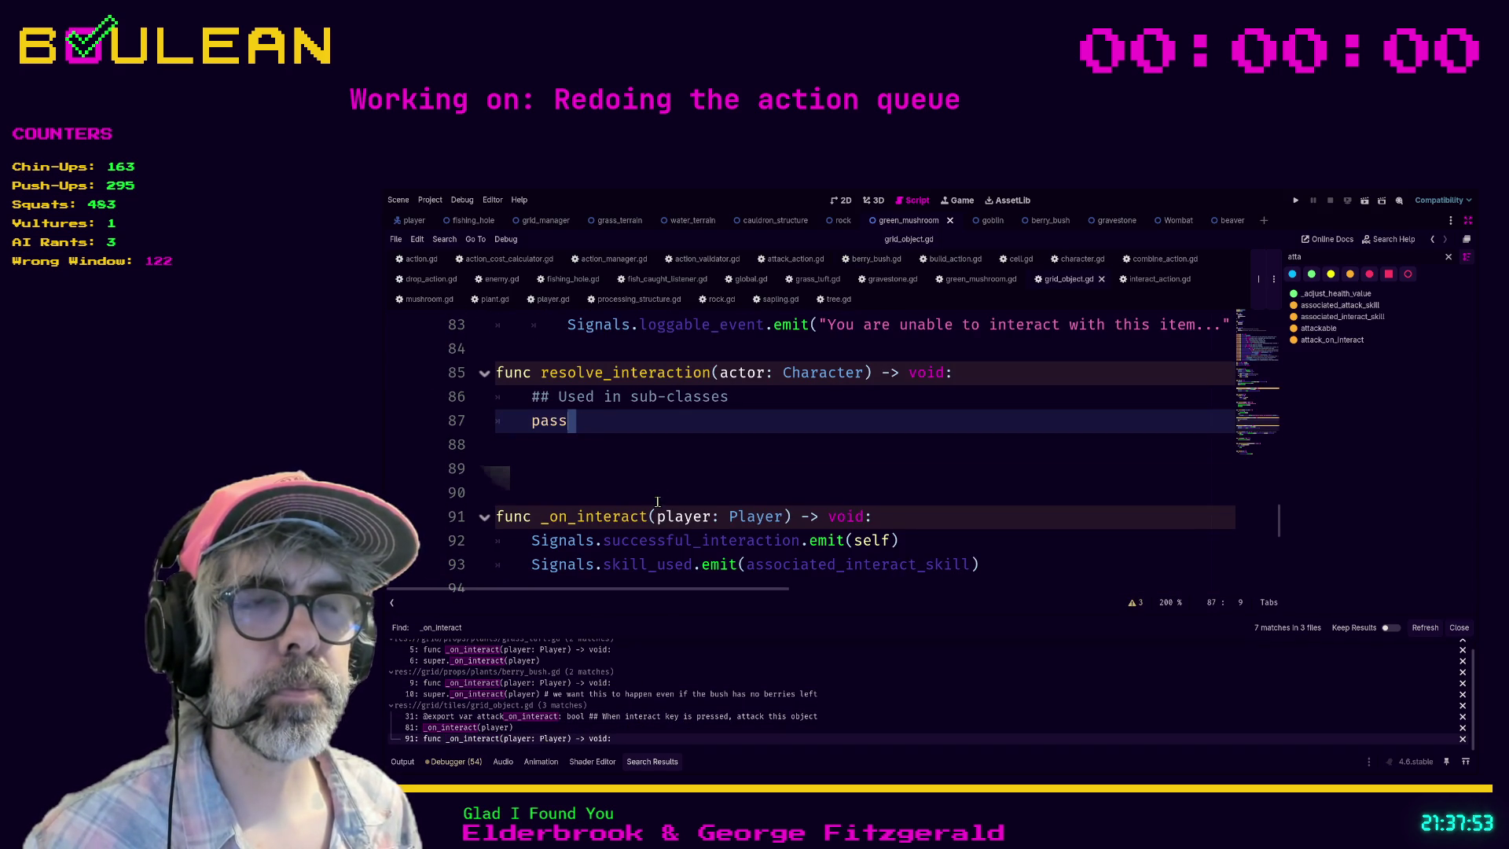
{"action": "scroll", "coordinate": [658, 501], "scroll_direction": "down", "scroll_amount": 2}
{"action": "scroll", "coordinate": [683, 469], "scroll_direction": "up", "scroll_amount": 1}
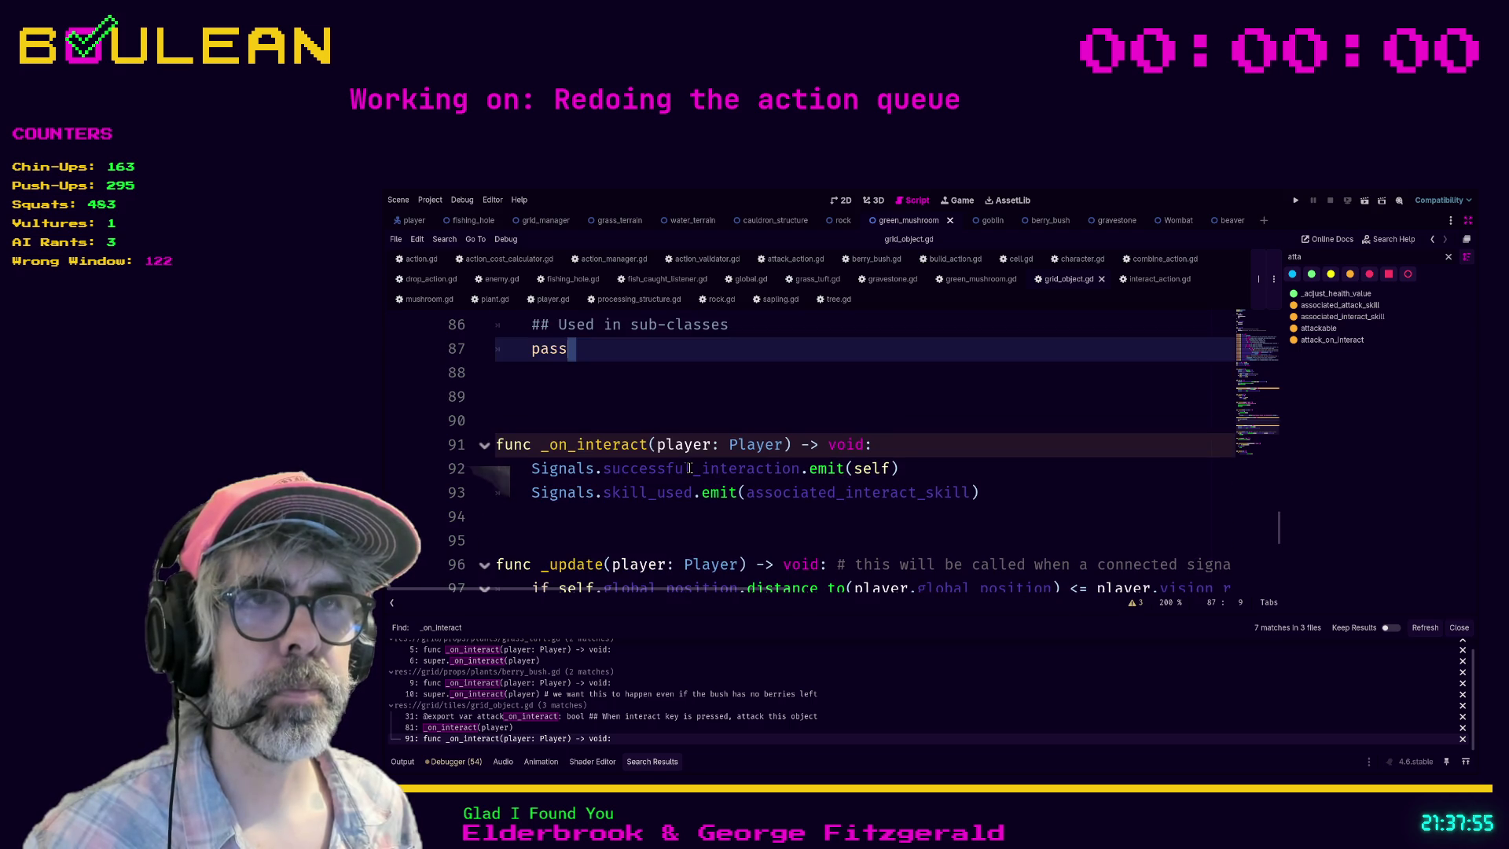
{"action": "scroll", "coordinate": [701, 471], "scroll_direction": "up", "scroll_amount": 1}
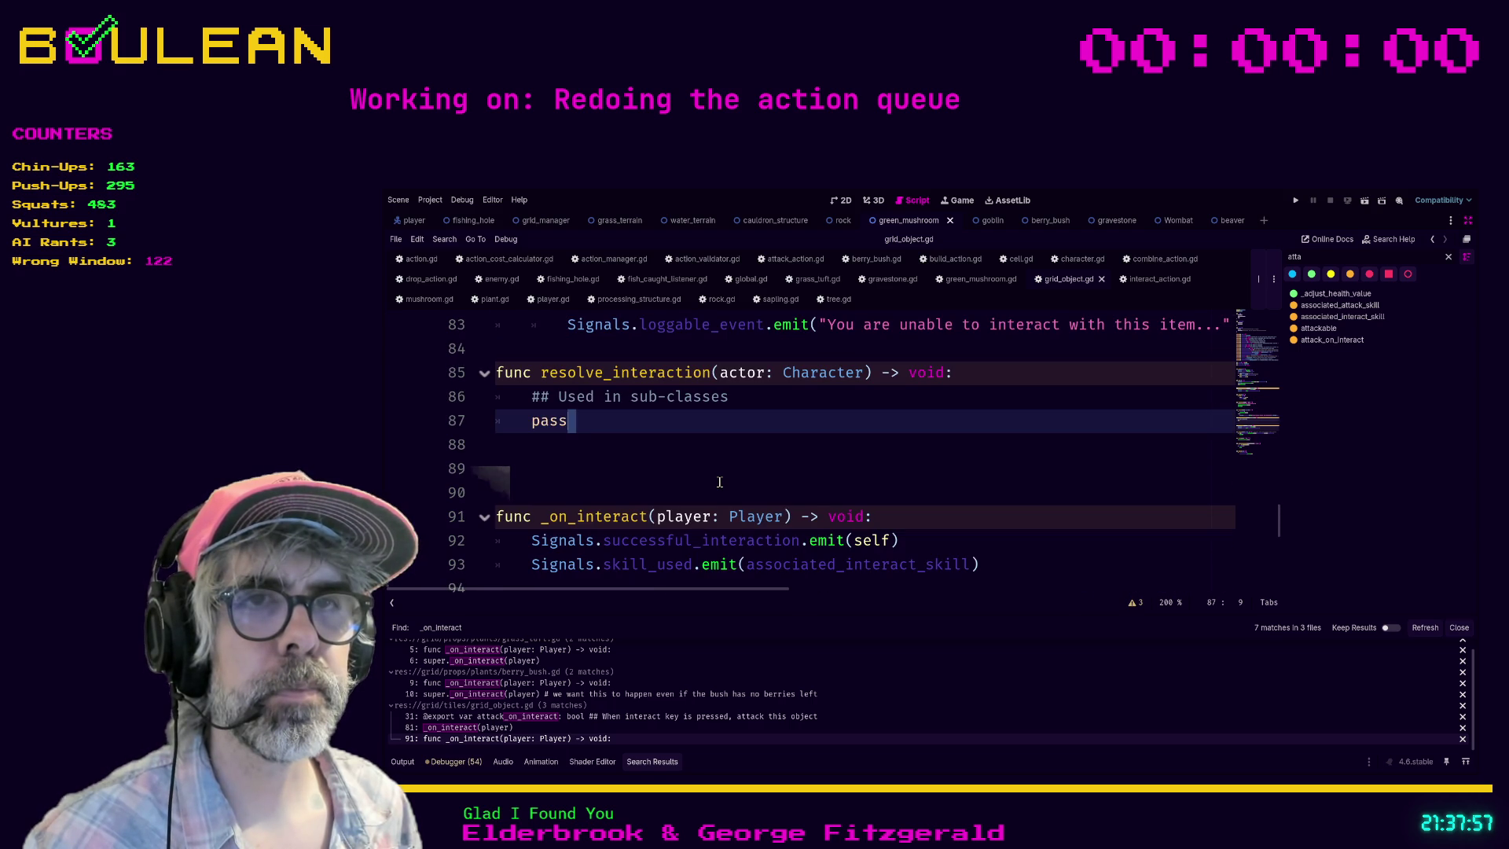
{"action": "scroll", "coordinate": [720, 482], "scroll_direction": "down", "scroll_amount": 1}
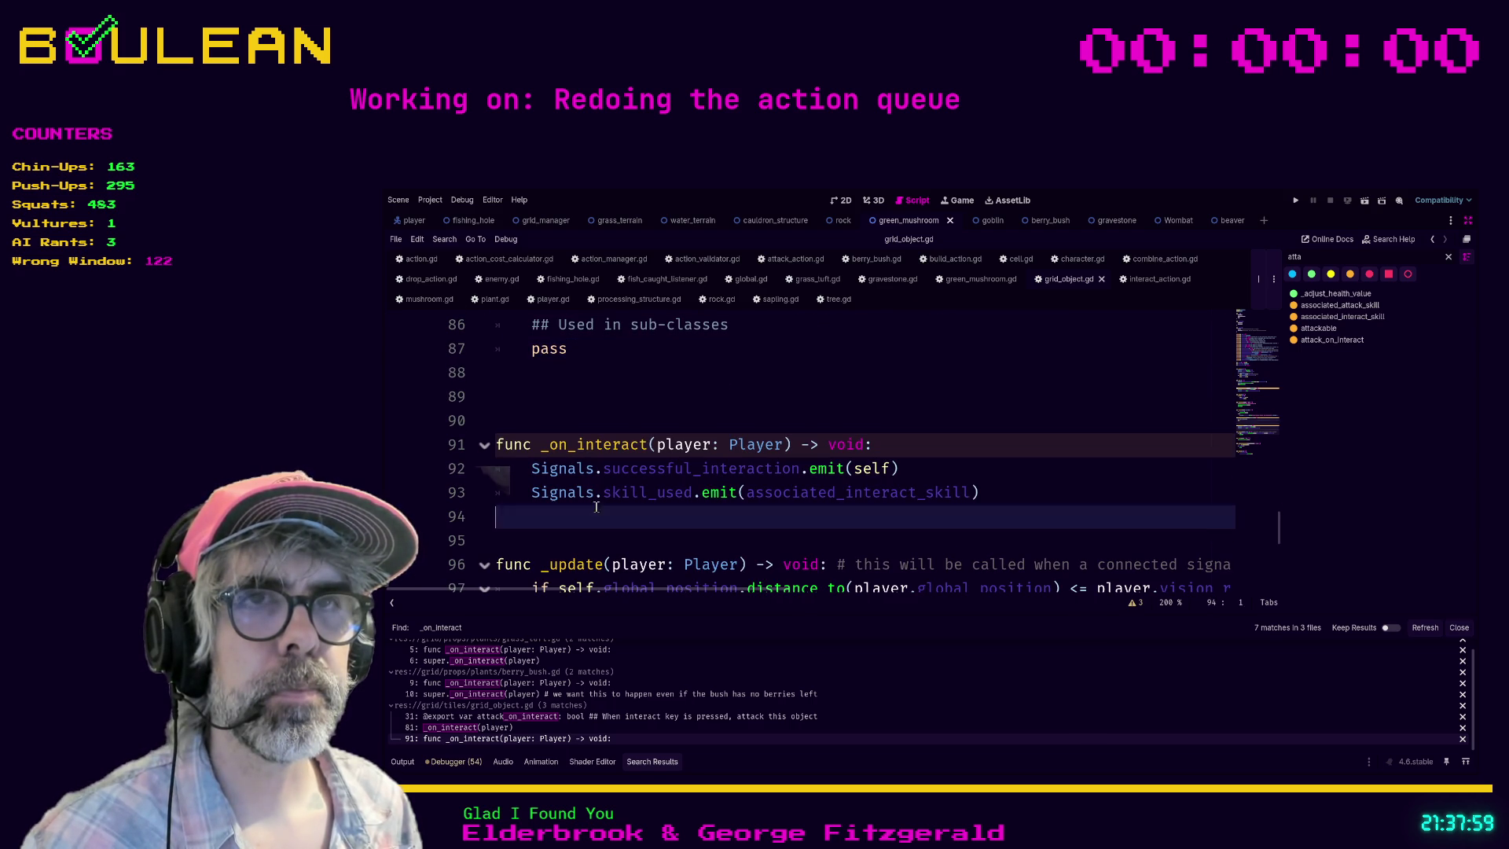
{"action": "left_click_drag", "start_coordinate": [708, 516], "coordinate": [492, 447]}
{"action": "key", "text": "ctrl+k"}
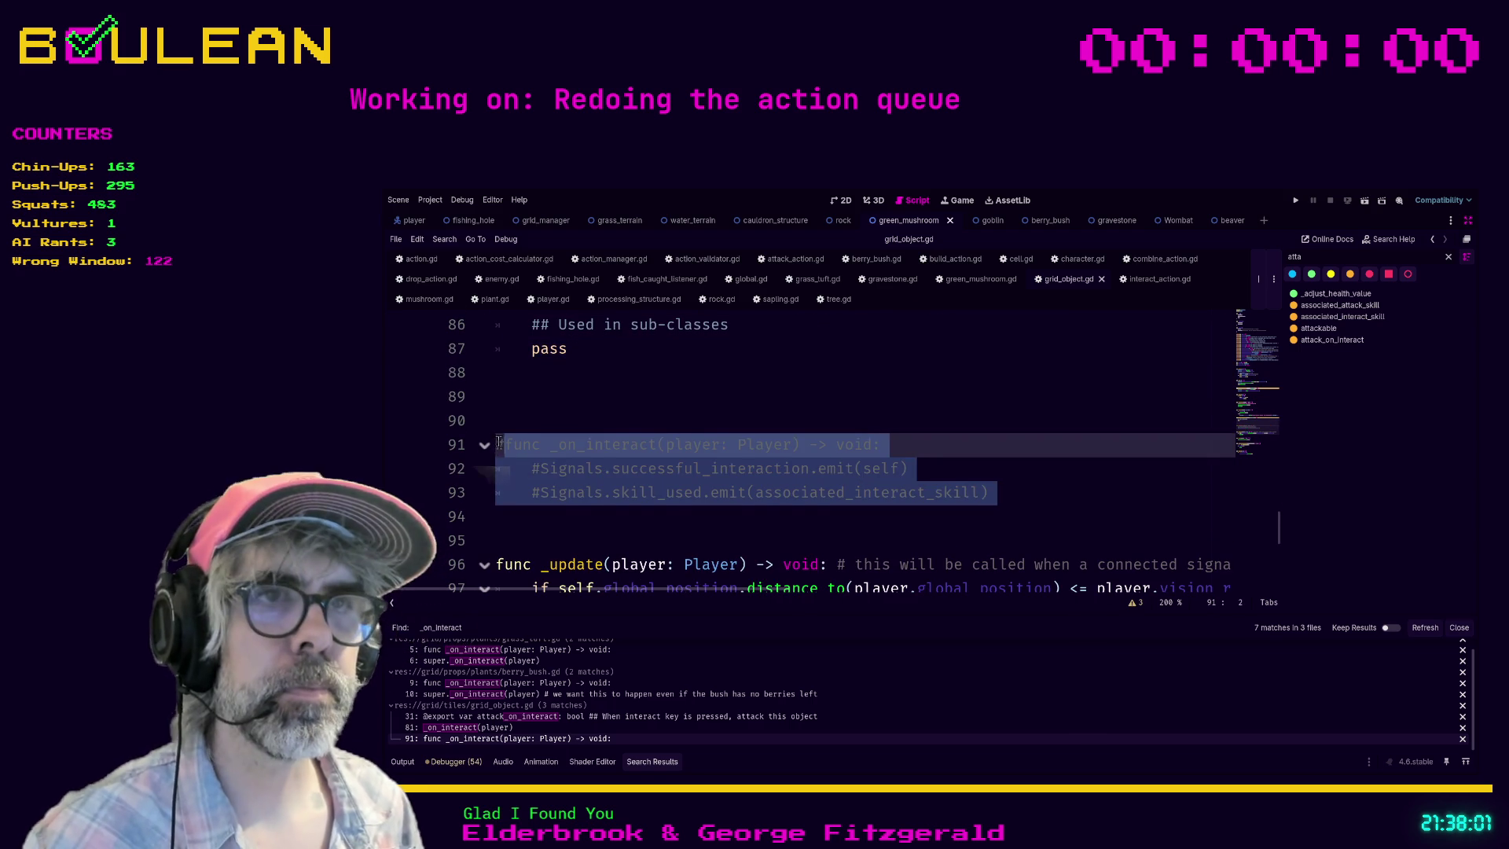
{"action": "left_click", "coordinate": [503, 397]}
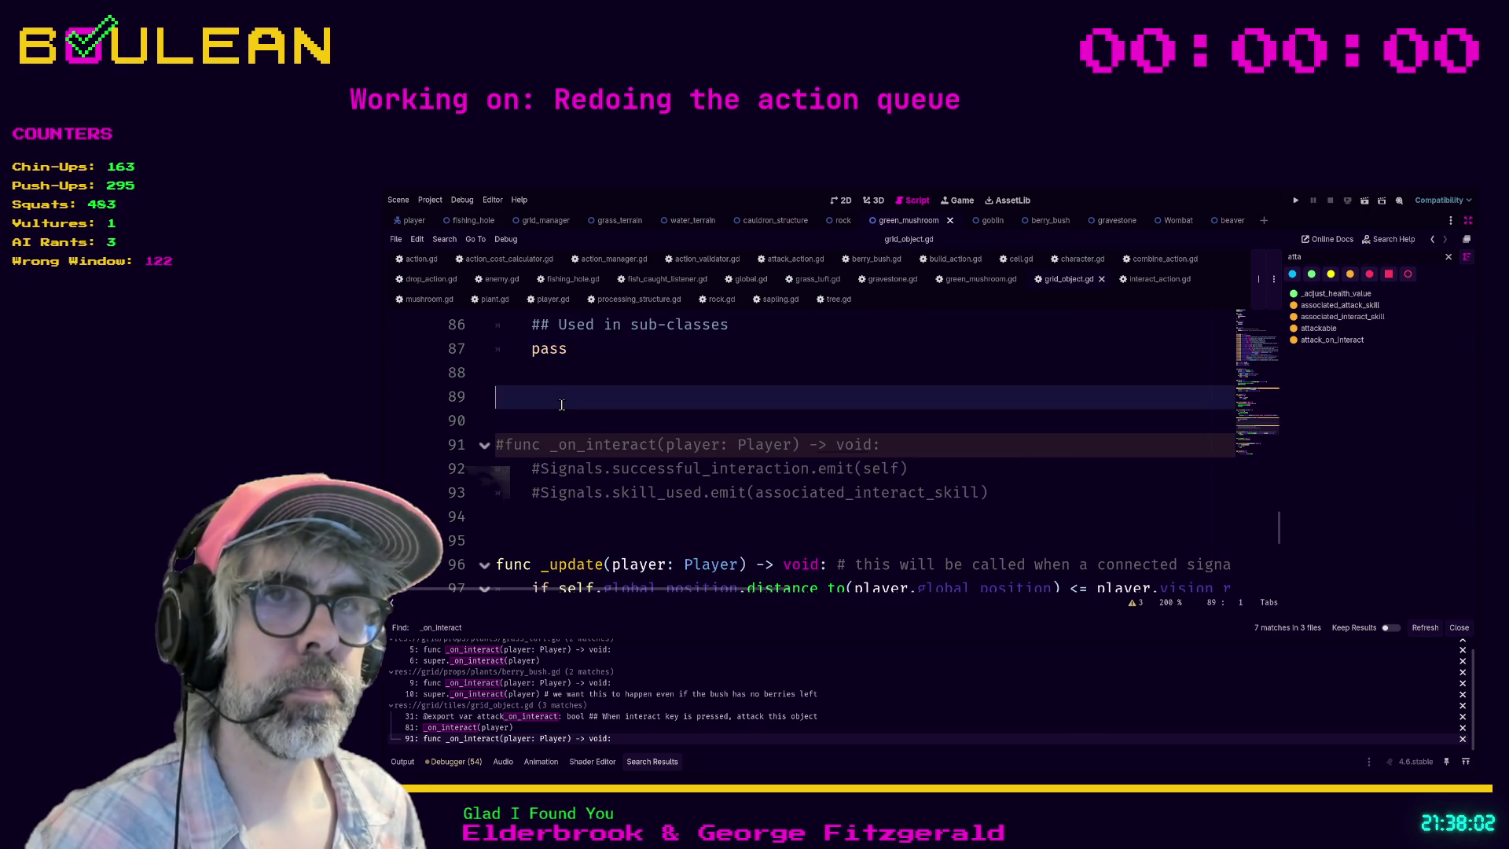
Step: Delete the receive_interaction function from grid_object.gd
{"action": "left_click", "coordinate": [1424, 627]}
{"action": "left_click", "coordinate": [516, 662]}
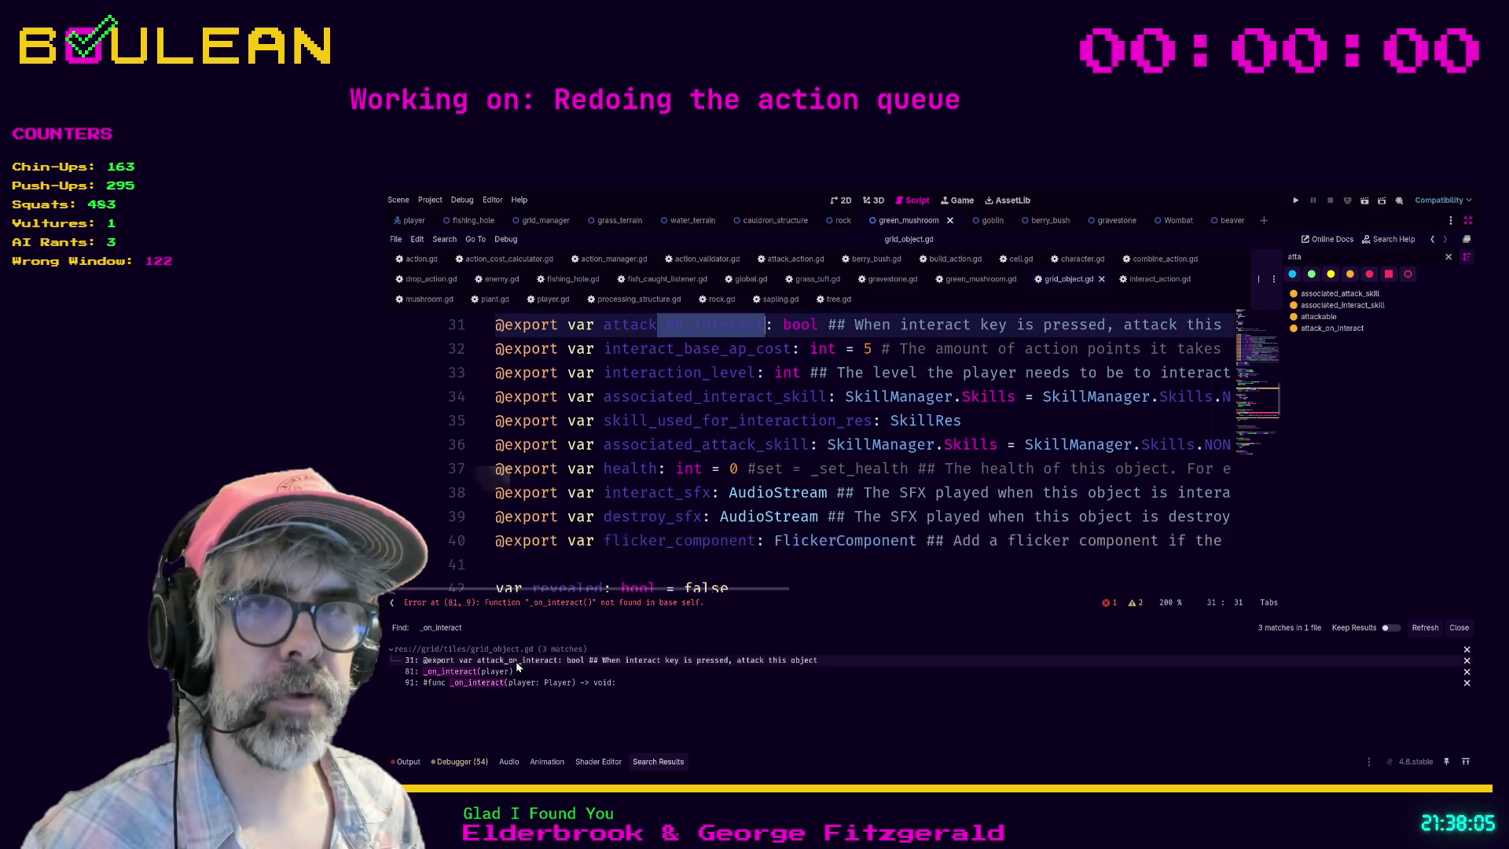
{"action": "left_click", "coordinate": [639, 397]}
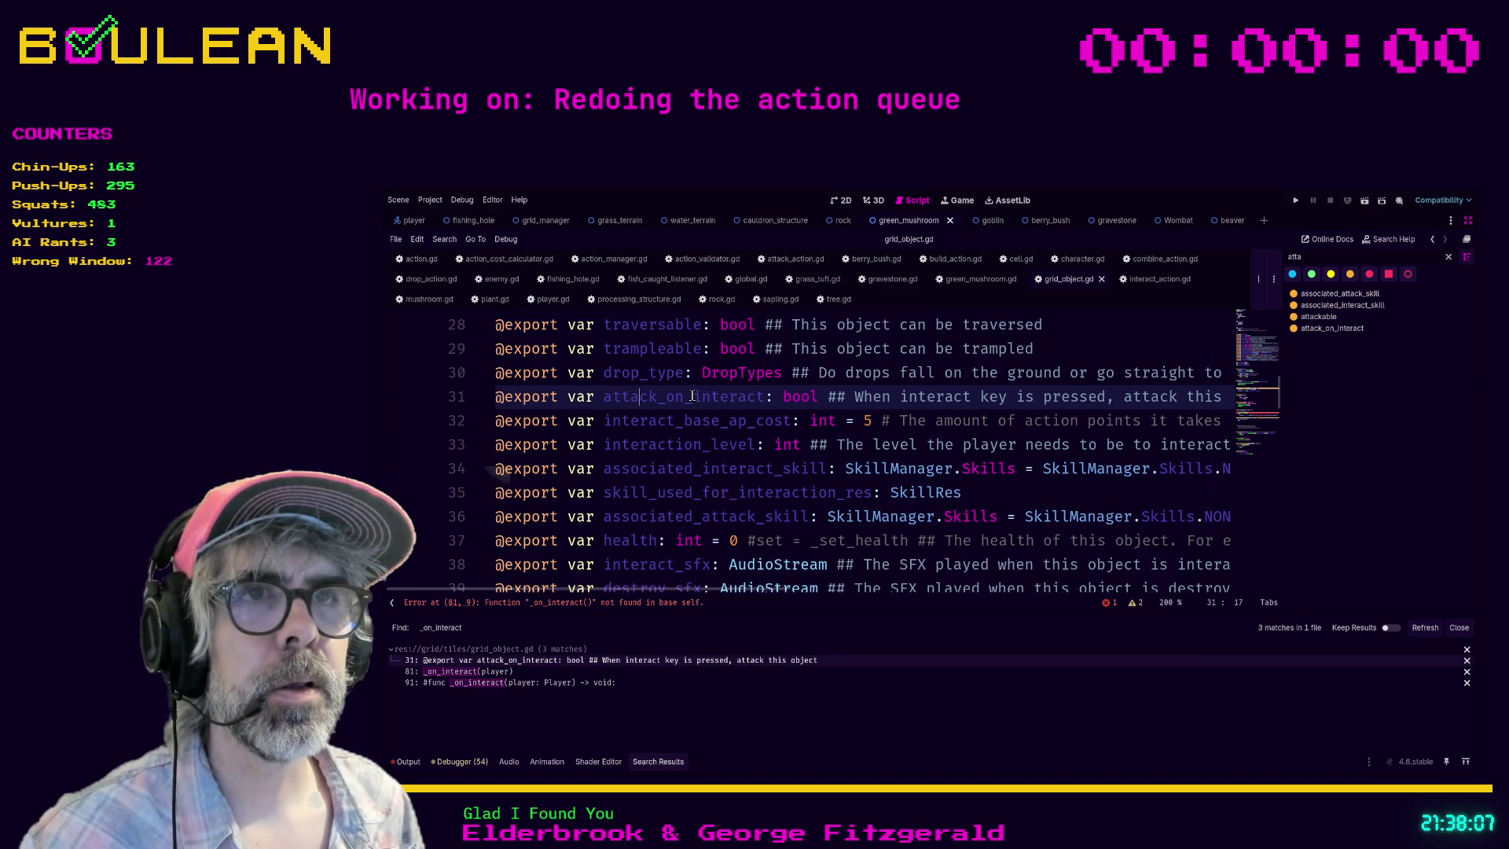
{"action": "left_click", "coordinate": [470, 671]}
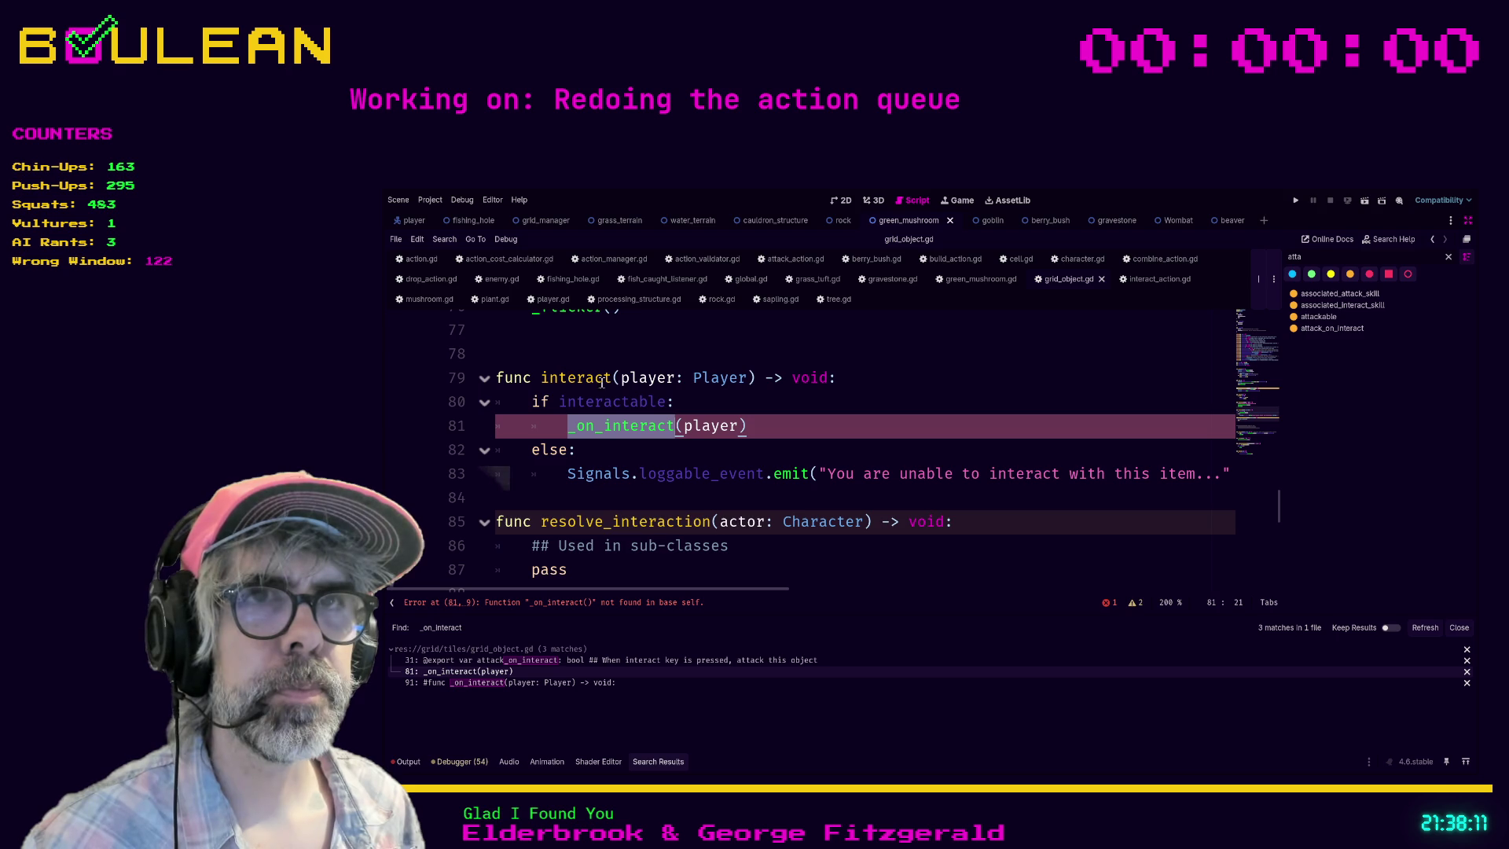
{"action": "scroll", "coordinate": [778, 427], "scroll_direction": "up", "scroll_amount": 5}
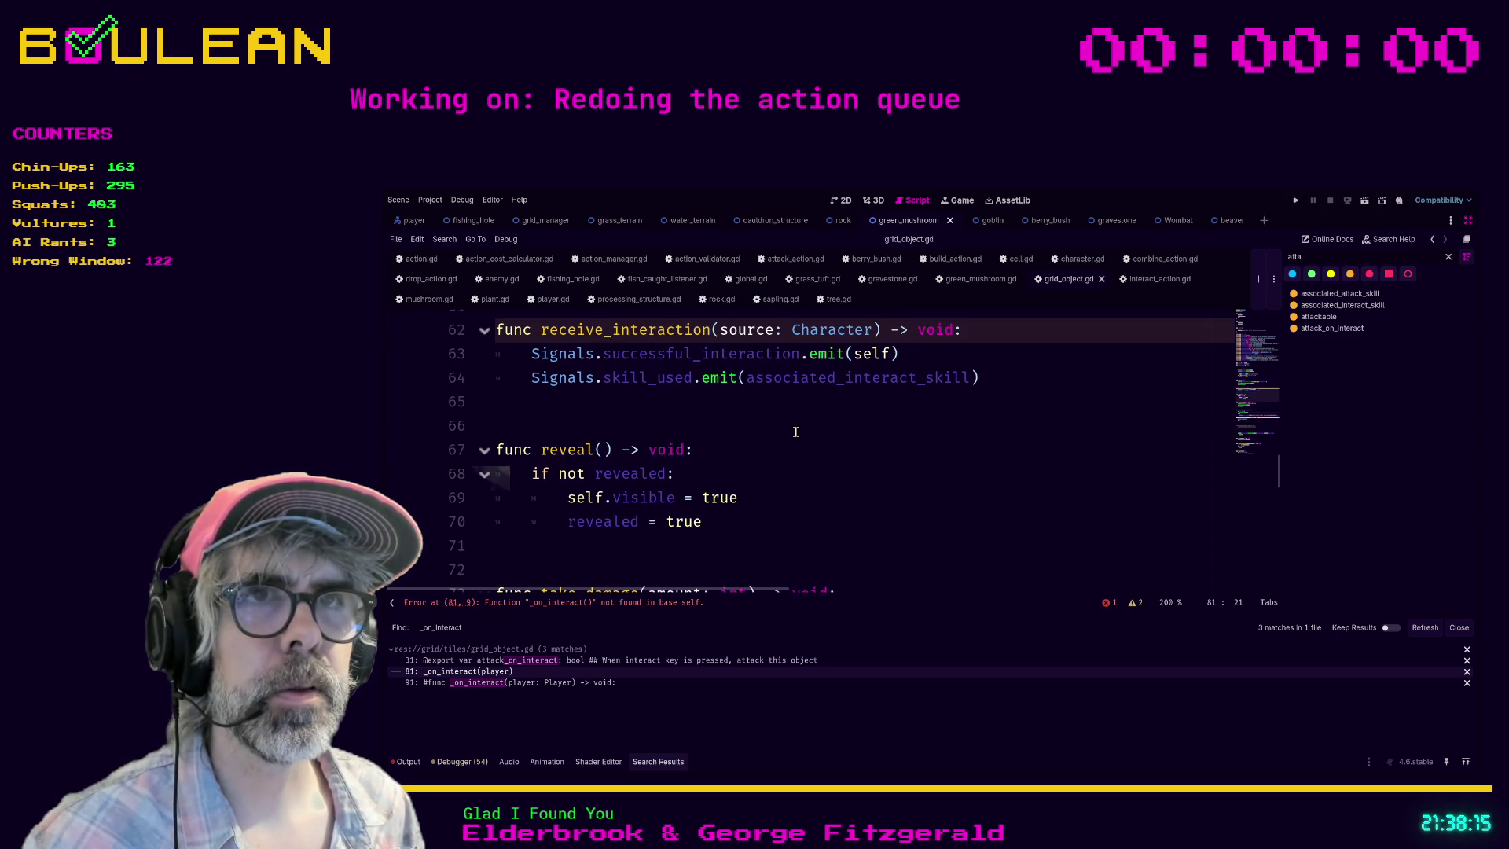
{"action": "scroll", "coordinate": [796, 432], "scroll_direction": "up", "scroll_amount": 5}
{"action": "scroll", "coordinate": [795, 431], "scroll_direction": "down", "scroll_amount": 5}
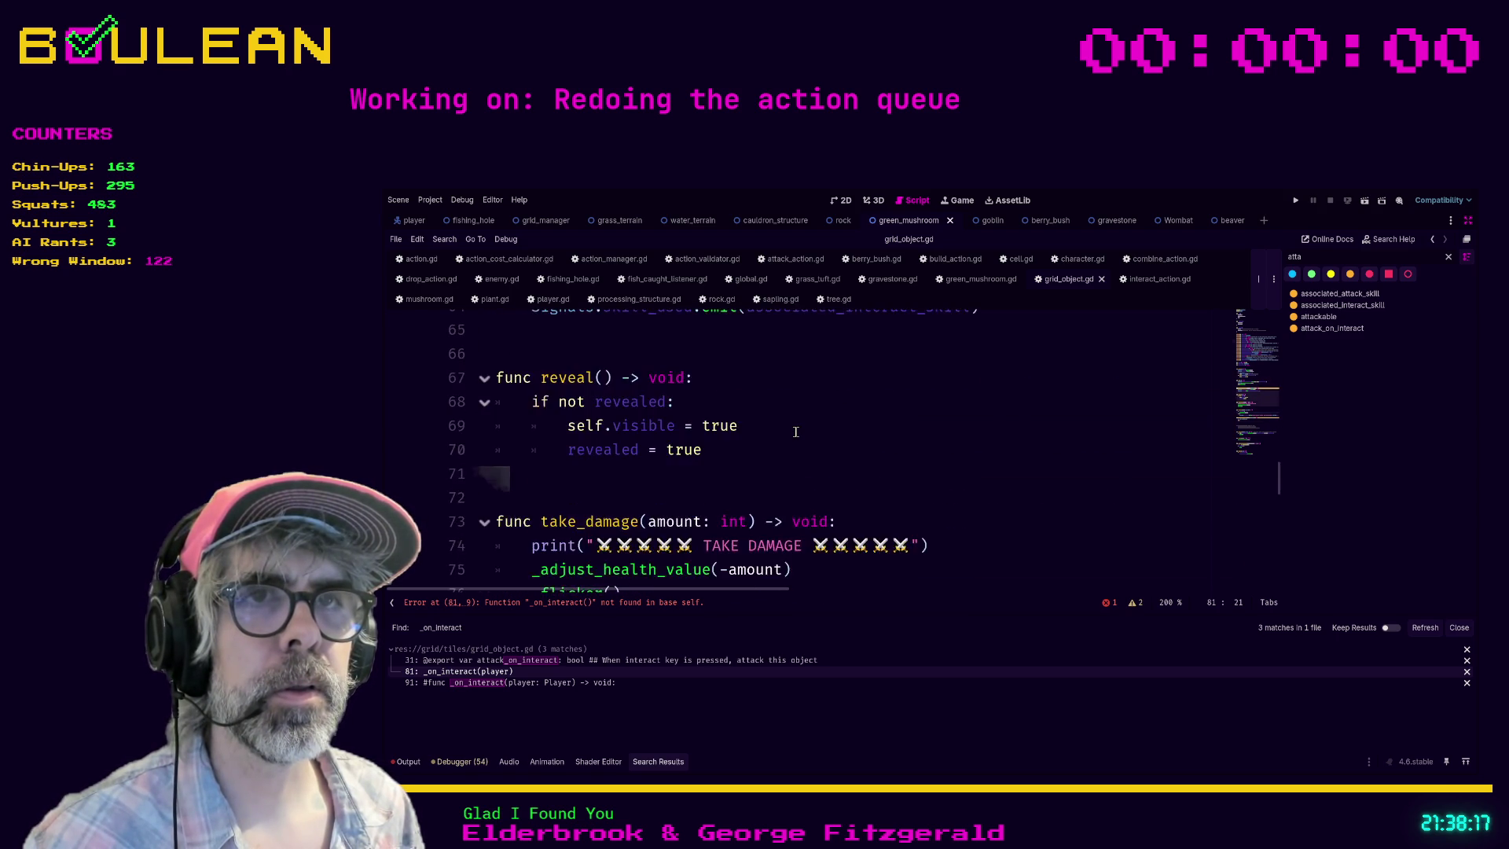
{"action": "scroll", "coordinate": [795, 432], "scroll_direction": "up", "scroll_amount": 3}
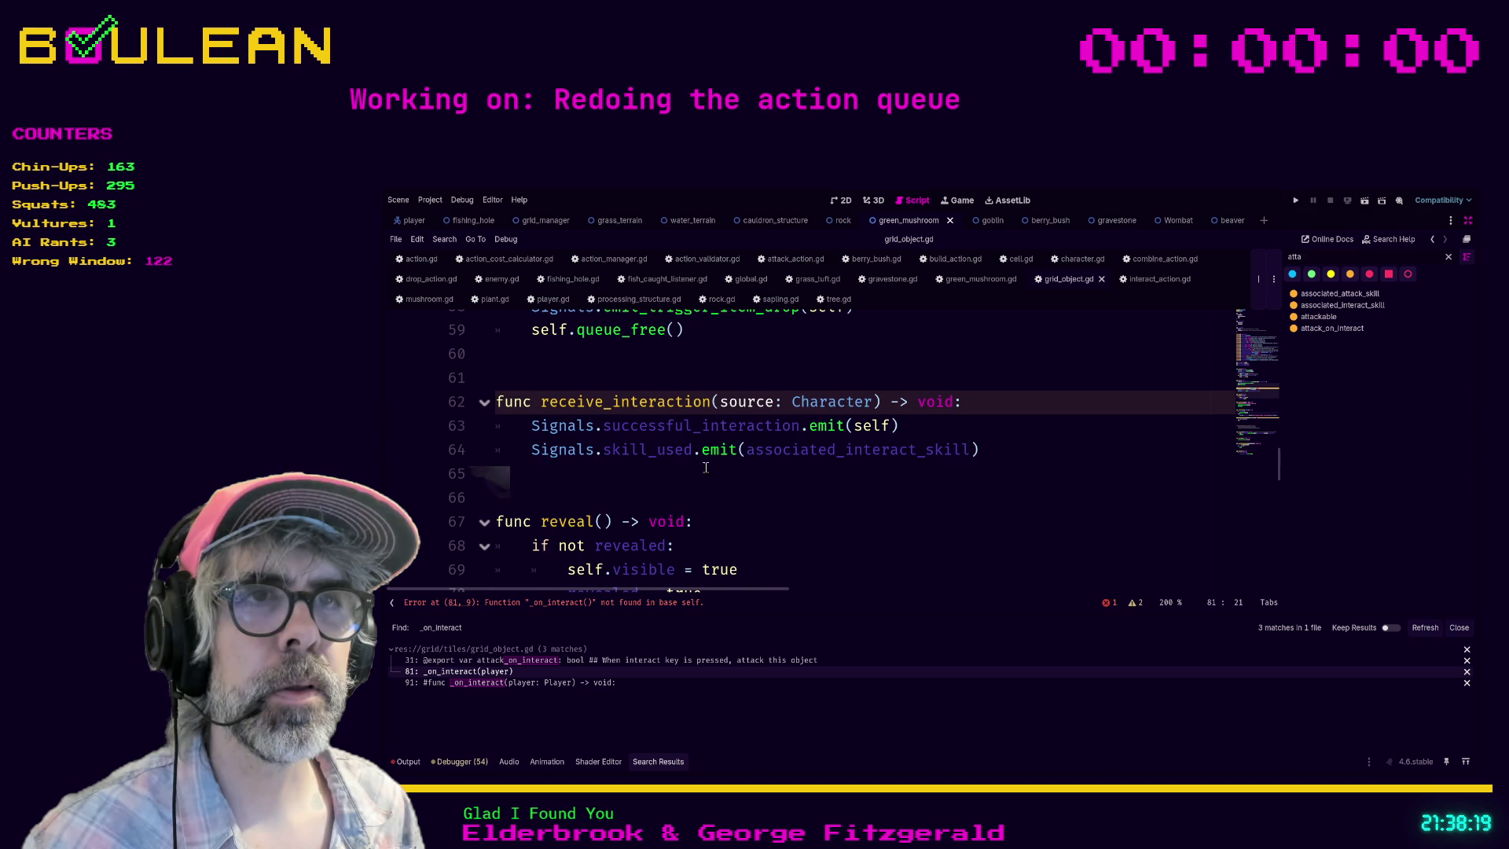
{"action": "left_click_drag", "start_coordinate": [503, 495], "coordinate": [462, 421]}
{"action": "key", "text": "BackSpace"}
{"action": "key", "text": "BackSpace"}
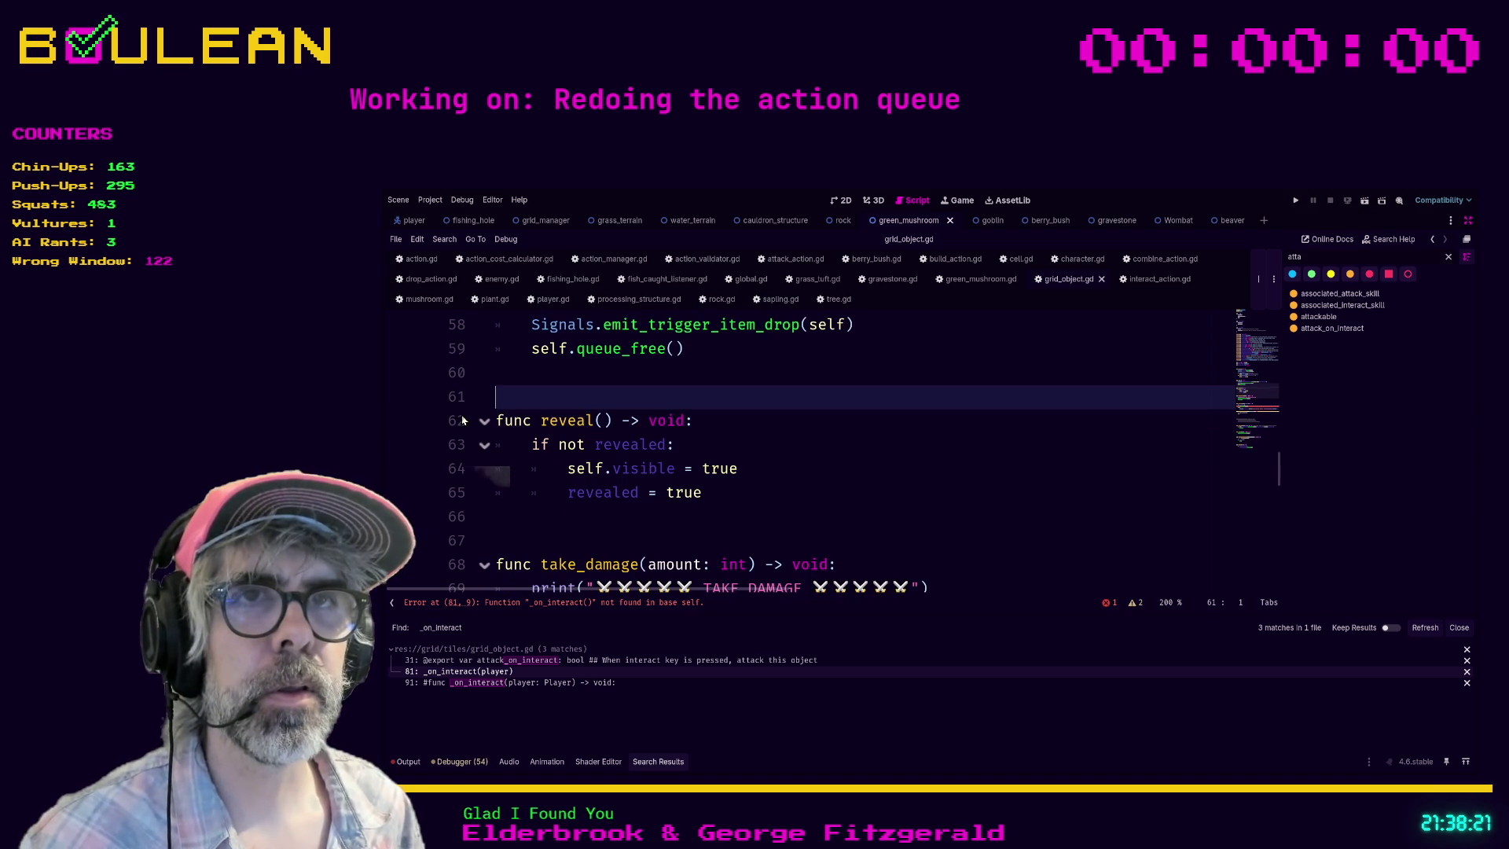
Step: Comment out the interact function on lines 74–78 and save the script
{"action": "scroll", "coordinate": [619, 392], "scroll_direction": "down", "scroll_amount": 8}
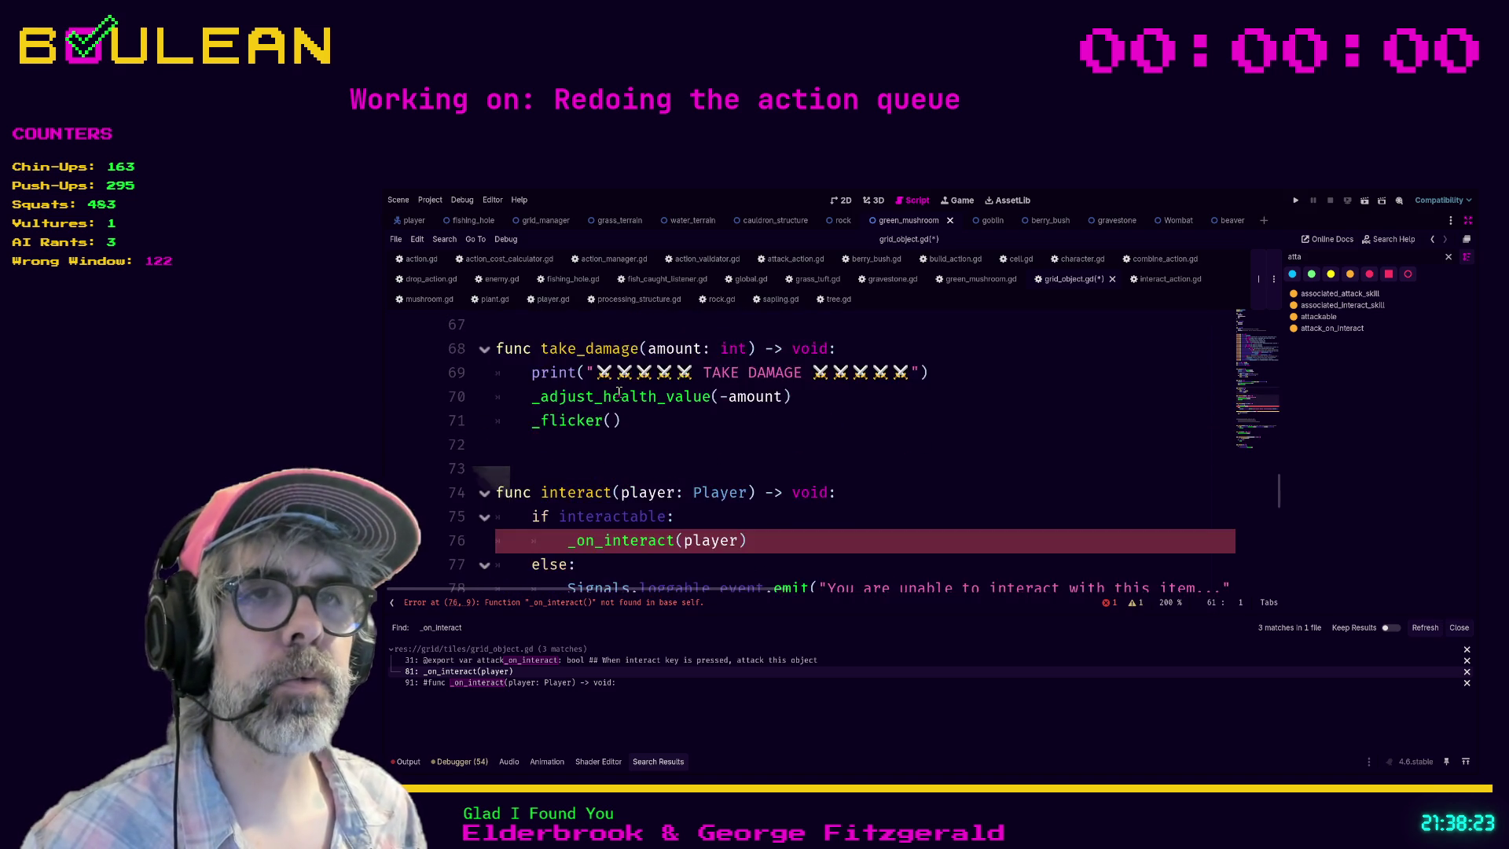
{"action": "scroll", "coordinate": [657, 406], "scroll_direction": "up", "scroll_amount": 2}
{"action": "scroll", "coordinate": [657, 406], "scroll_direction": "up", "scroll_amount": 1}
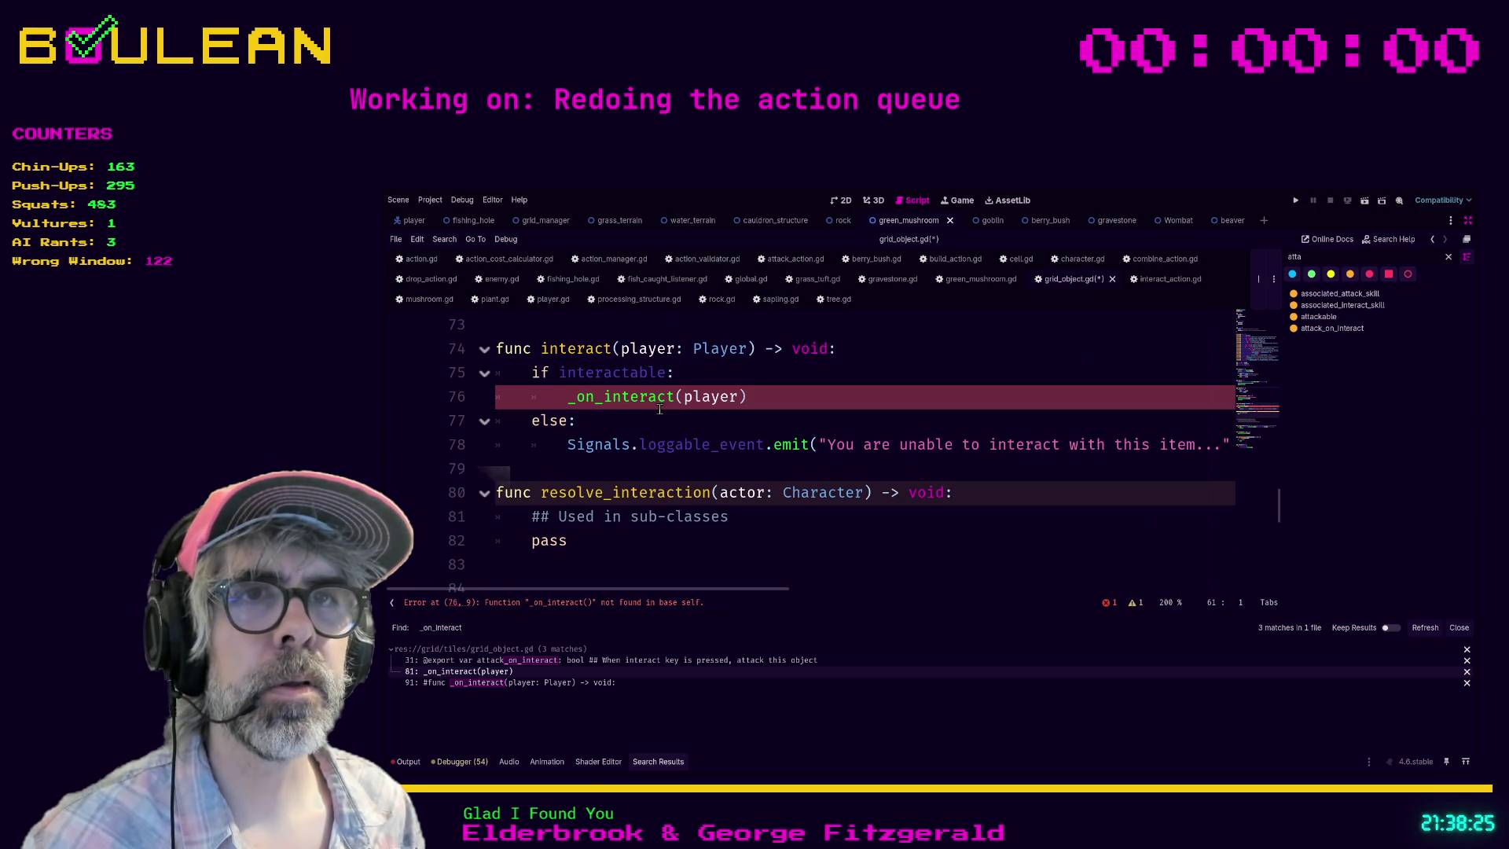
{"action": "left_click_drag", "start_coordinate": [573, 463], "coordinate": [457, 364]}
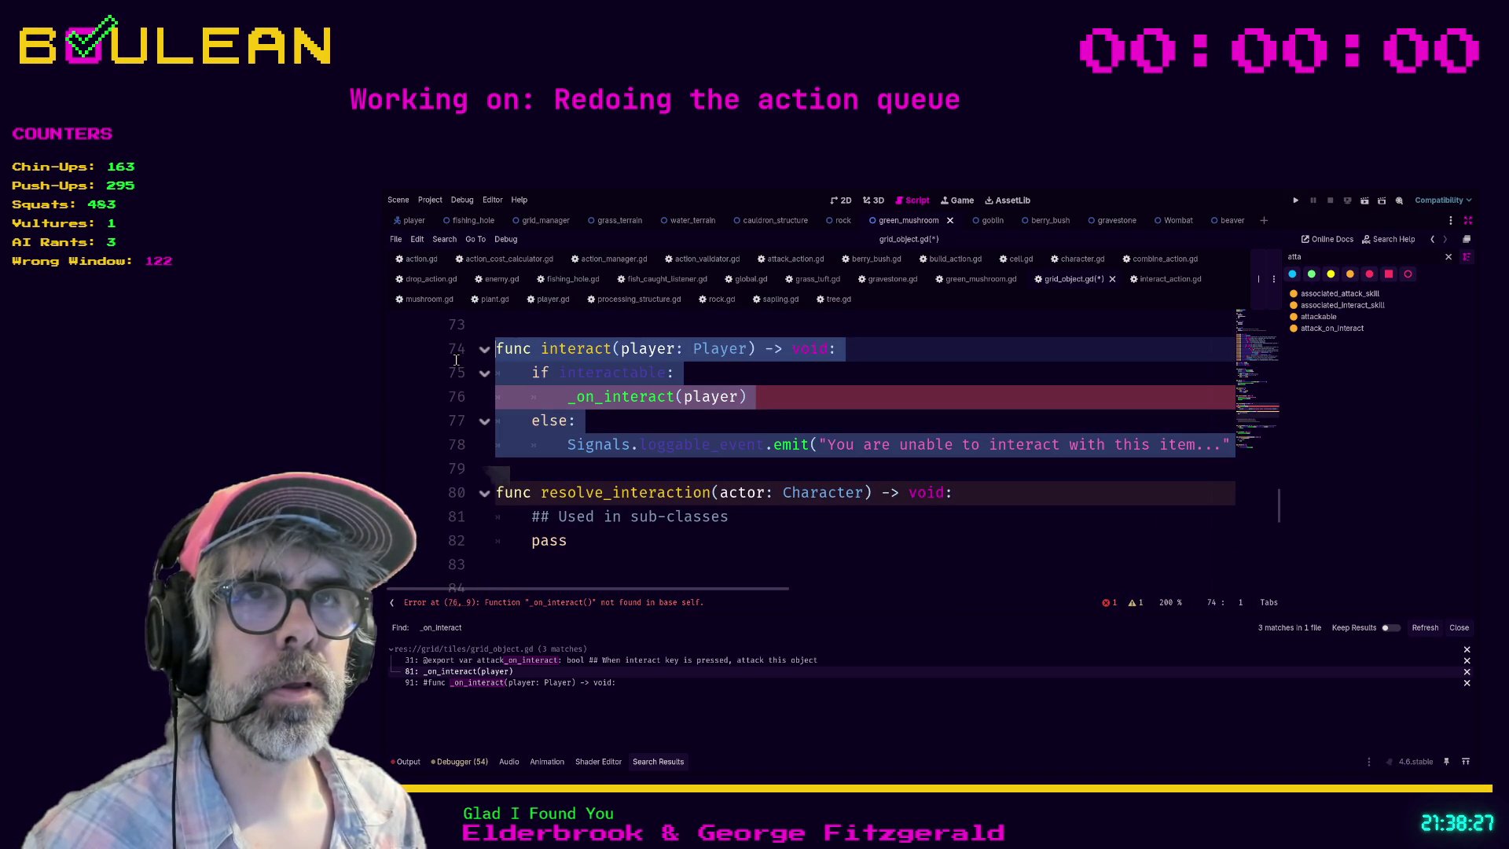
{"action": "key", "text": "ctrl+k"}
{"action": "key", "text": "ctrl+s"}
Step: Delete the commented-out _on_interact function found via the refreshed search results
{"action": "scroll", "coordinate": [550, 409], "scroll_direction": "down", "scroll_amount": 2}
{"action": "left_click", "coordinate": [642, 452]}
{"action": "left_click", "coordinate": [631, 684]}
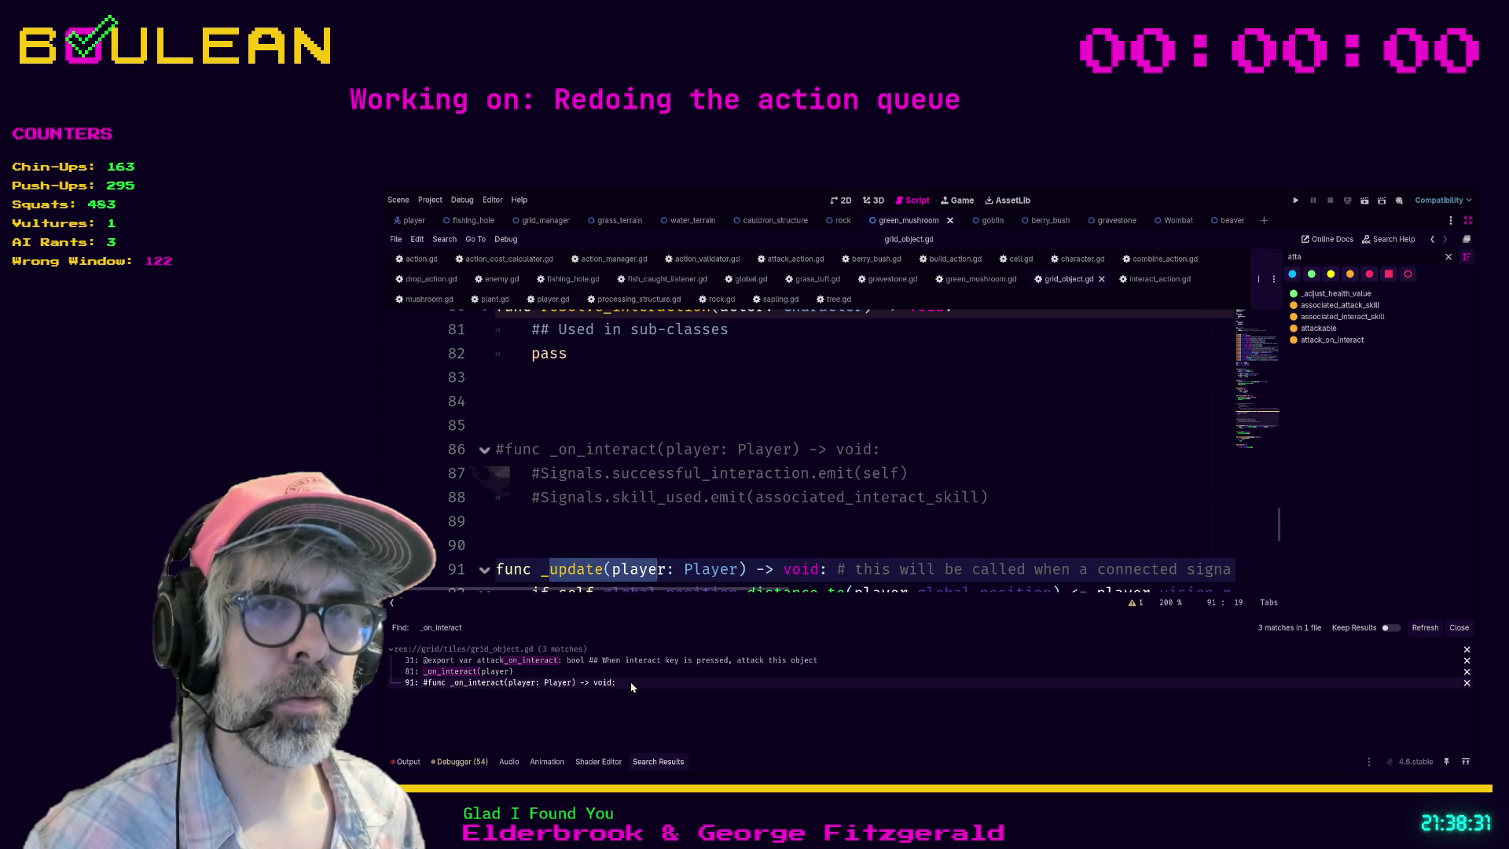
{"action": "scroll", "coordinate": [732, 506], "scroll_direction": "down", "scroll_amount": 1}
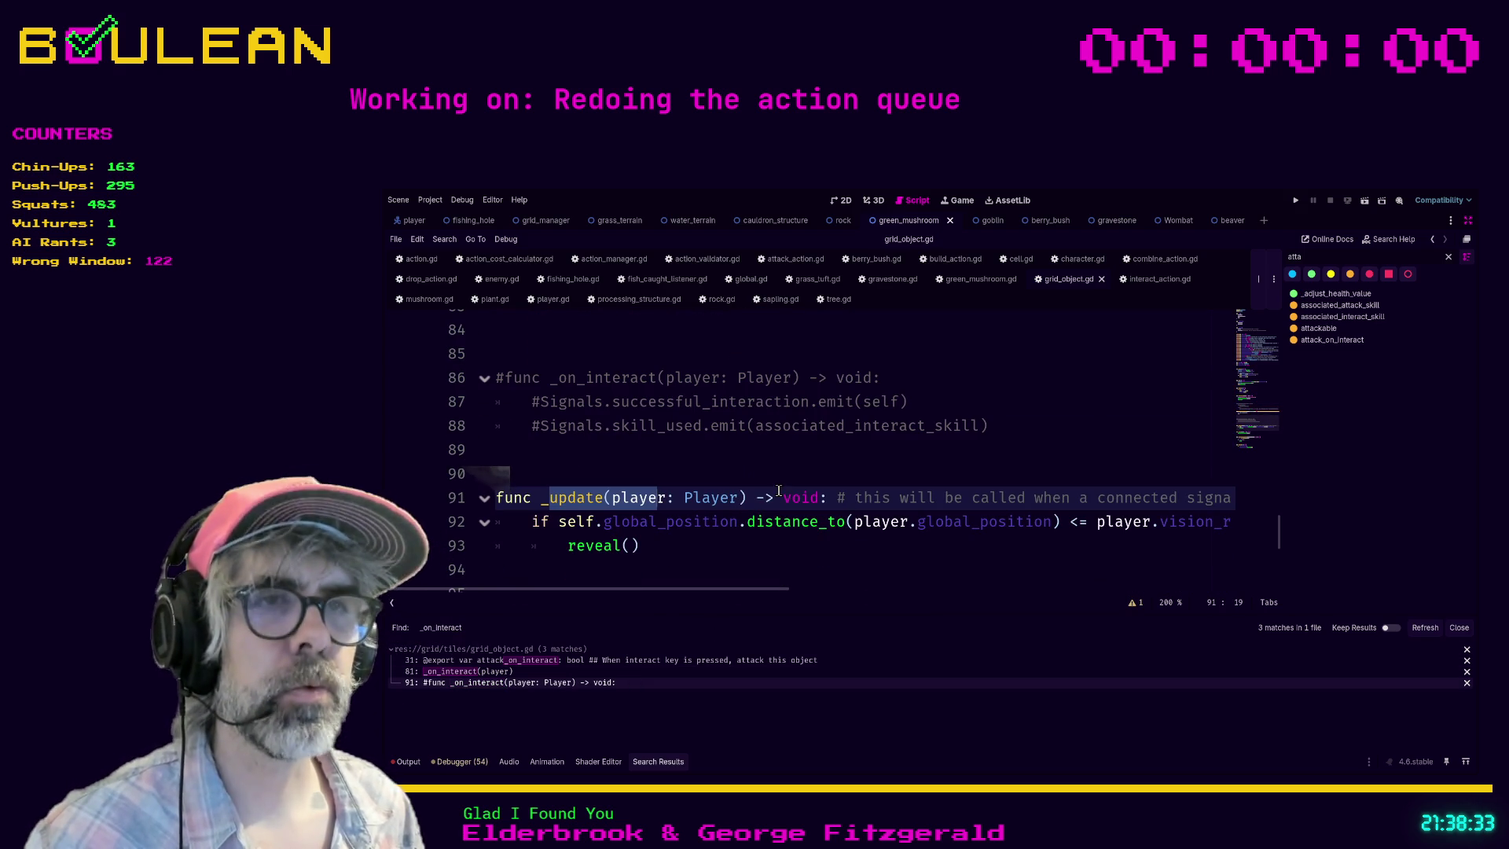
{"action": "left_click", "coordinate": [1425, 627]}
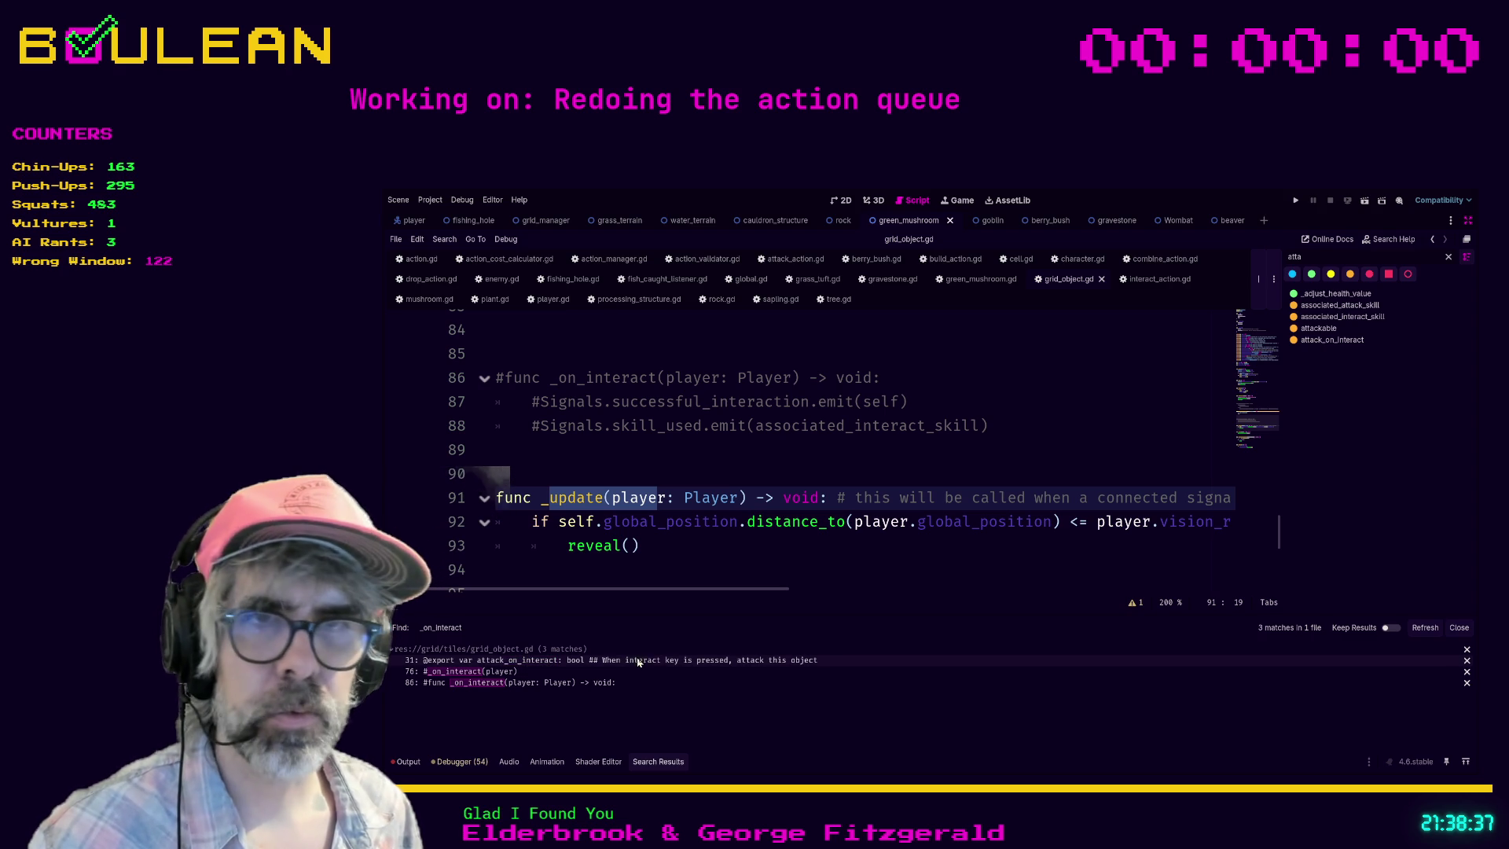
{"action": "left_click", "coordinate": [552, 681]}
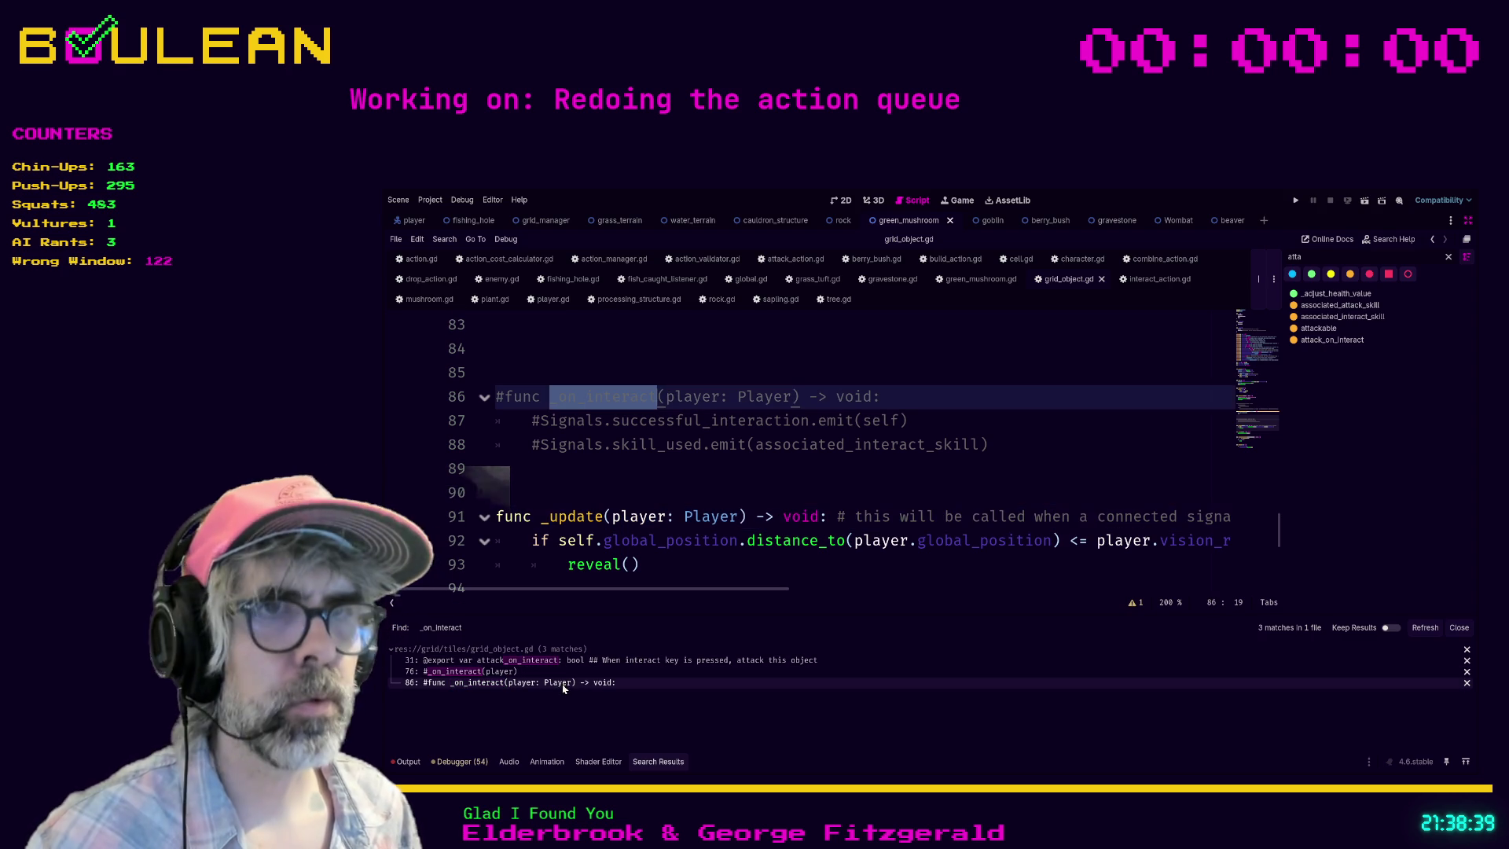
{"action": "mouse_move", "coordinate": [996, 445]}
{"action": "left_mouse_down"}
{"action": "mouse_move", "coordinate": [506, 379]}
{"action": "mouse_move", "coordinate": [503, 352]}
{"action": "left_mouse_up"}
{"action": "key", "text": "Delete"}
{"action": "key", "text": "Delete"}
{"action": "key", "text": "Delete"}
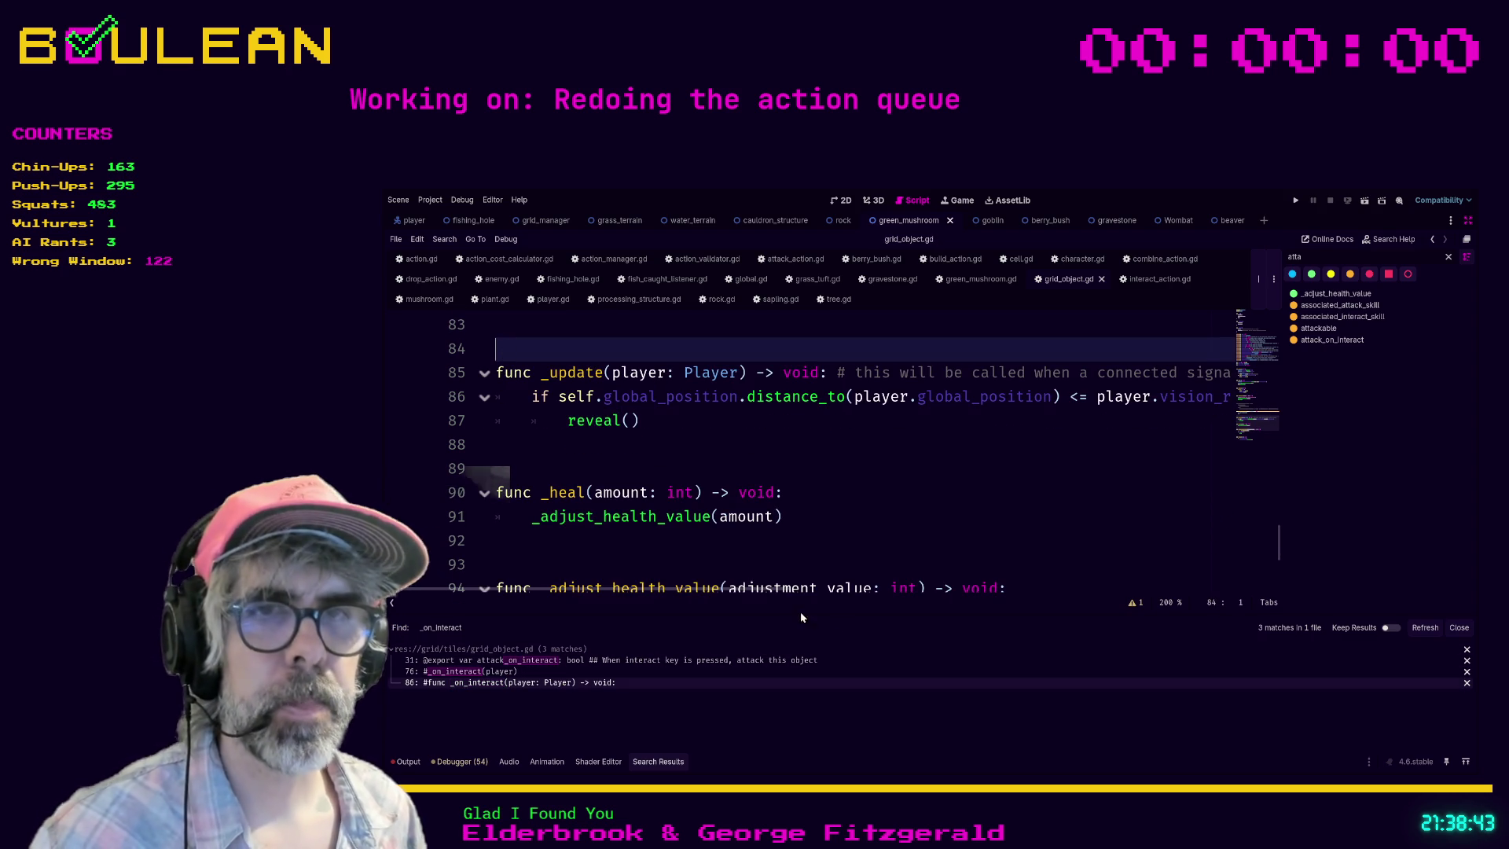
Step: Delete the commented-out interact function, then run the game with F5
{"action": "left_click", "coordinate": [1425, 628]}
{"action": "left_click", "coordinate": [547, 672]}
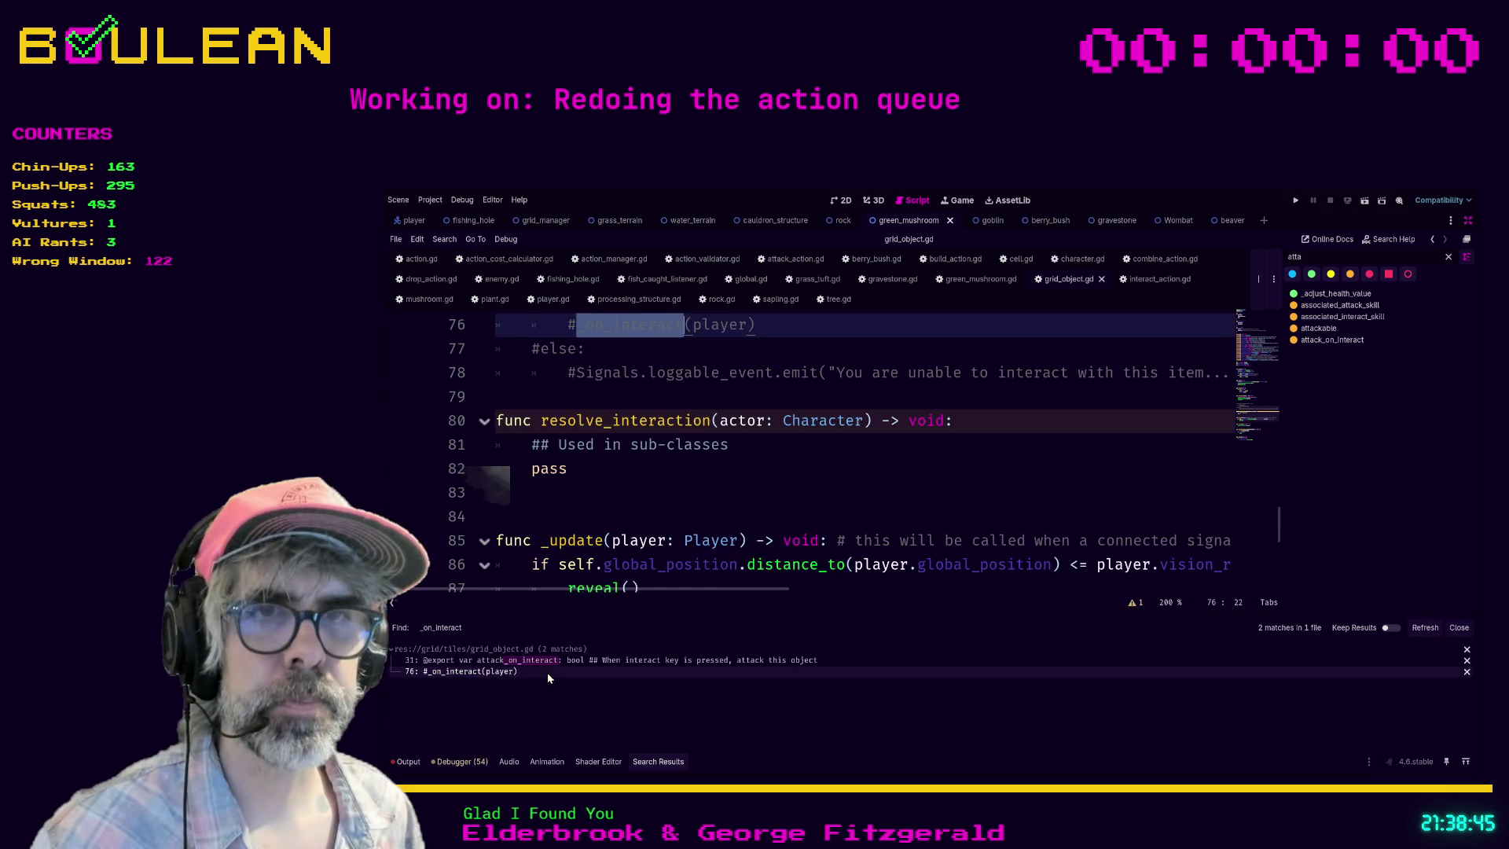
{"action": "left_click_drag", "start_coordinate": [646, 524], "coordinate": [492, 433]}
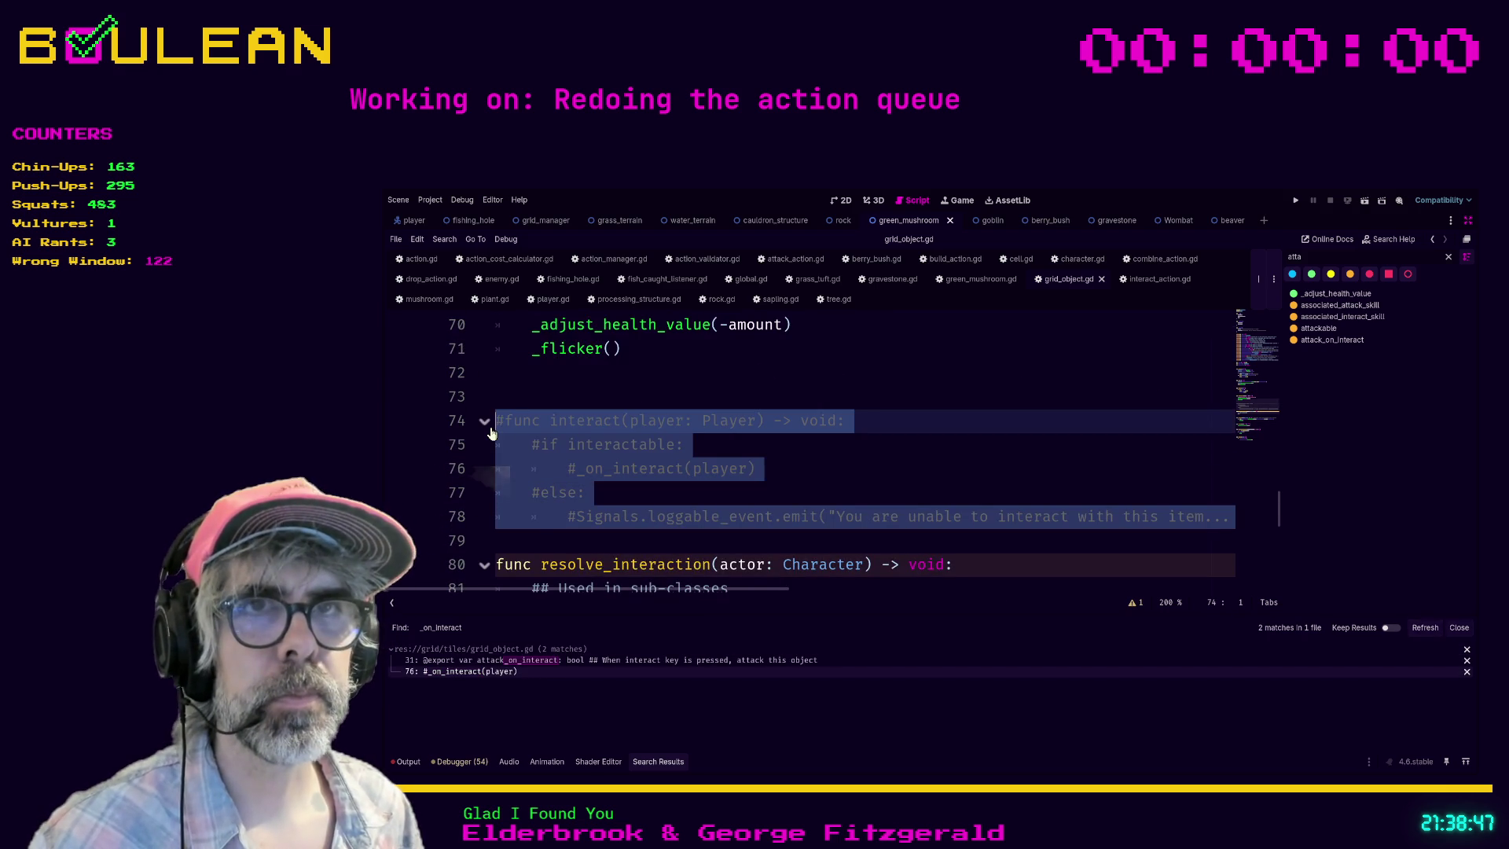
{"action": "key", "text": "Delete"}
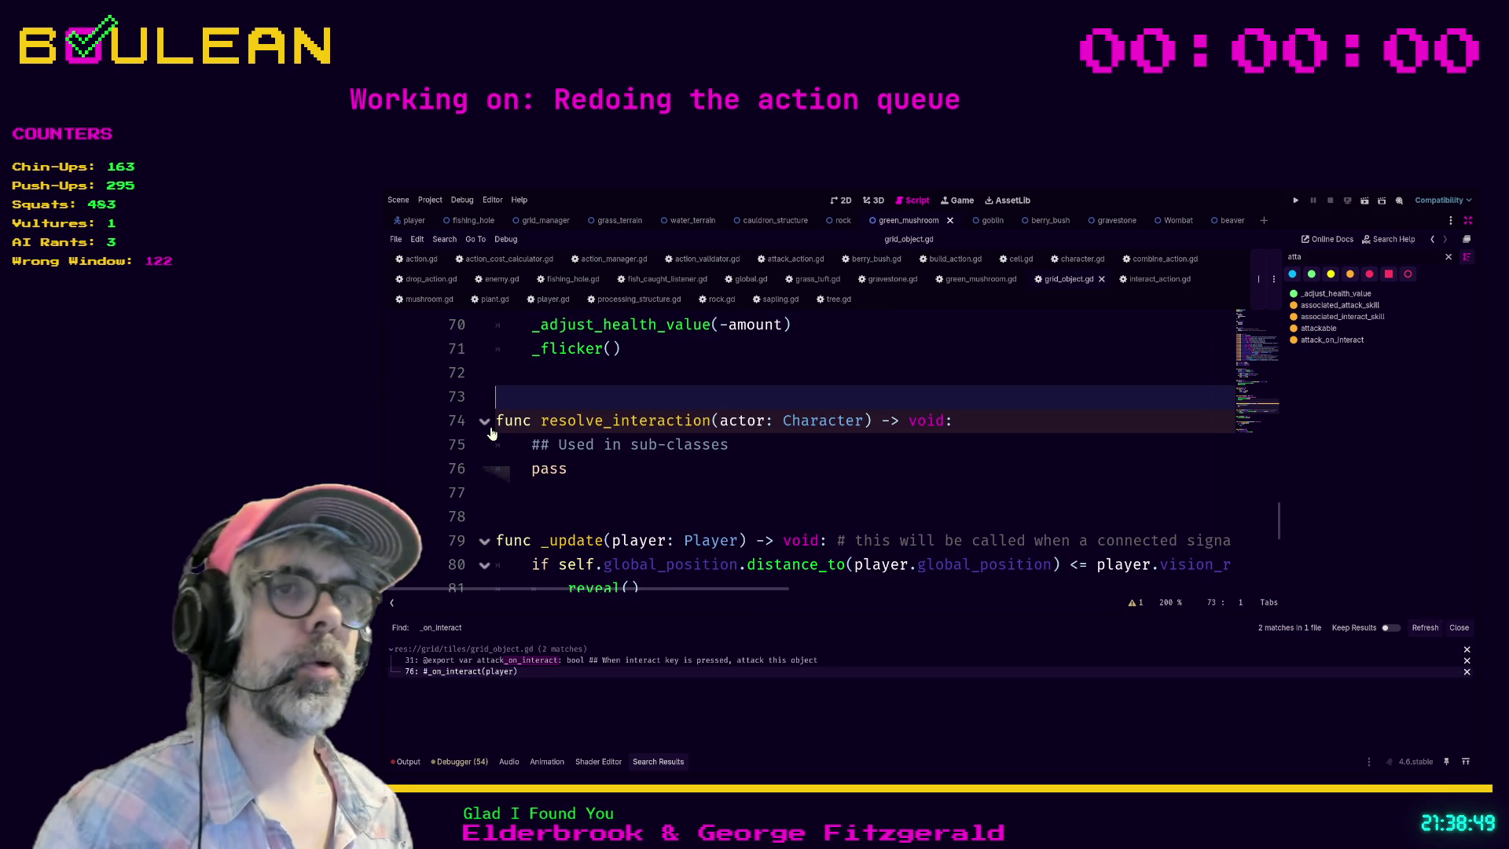
{"action": "key", "text": "F5"}
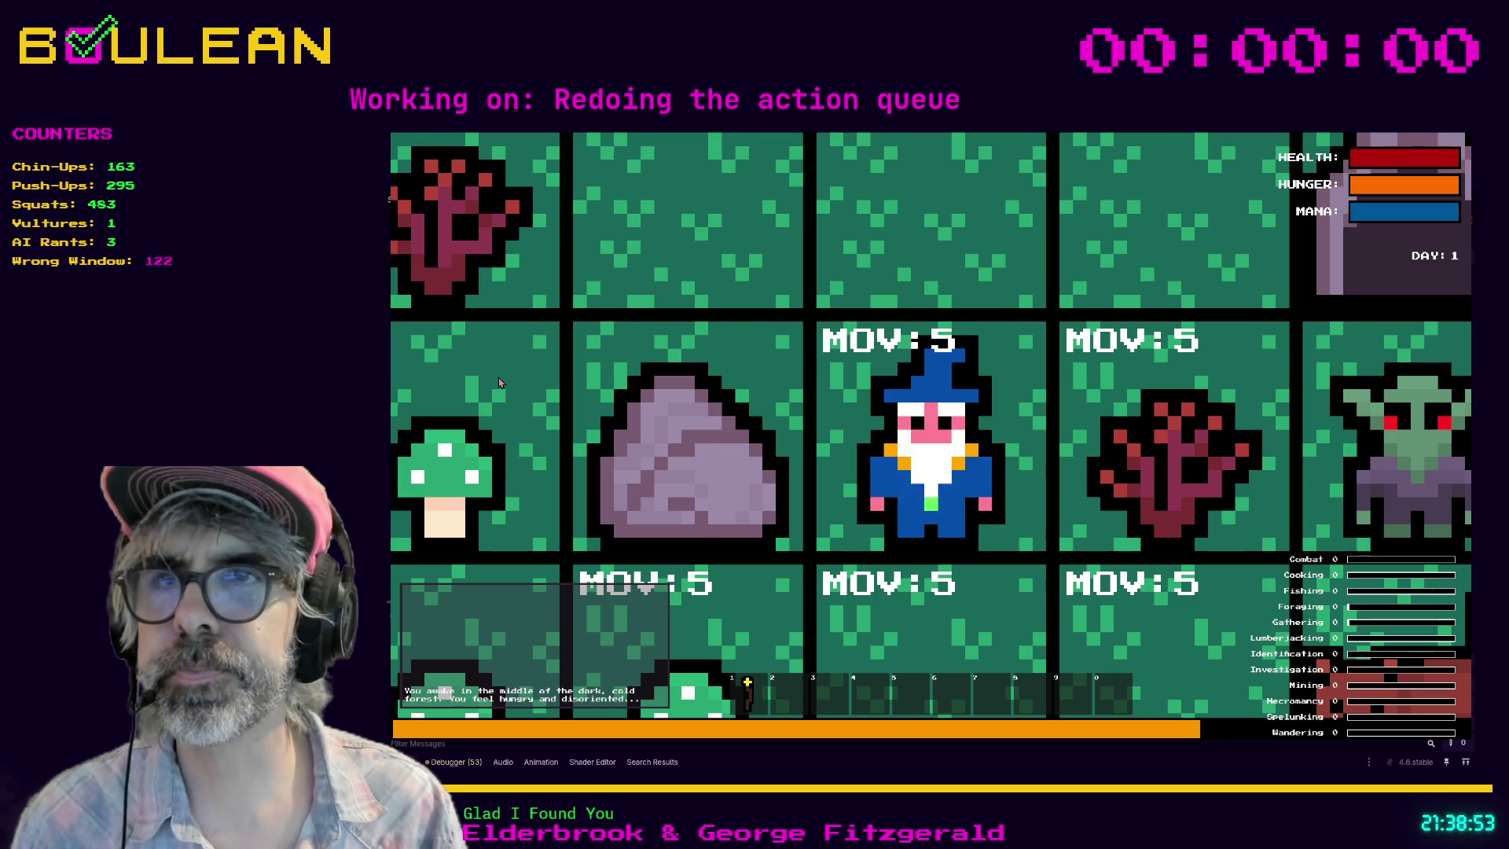
Step: Zoom the game camera out to the whole forest map and step the wizard onto the Green Mushroom
{"action": "scroll", "coordinate": [499, 382], "scroll_direction": "down", "scroll_amount": 5}
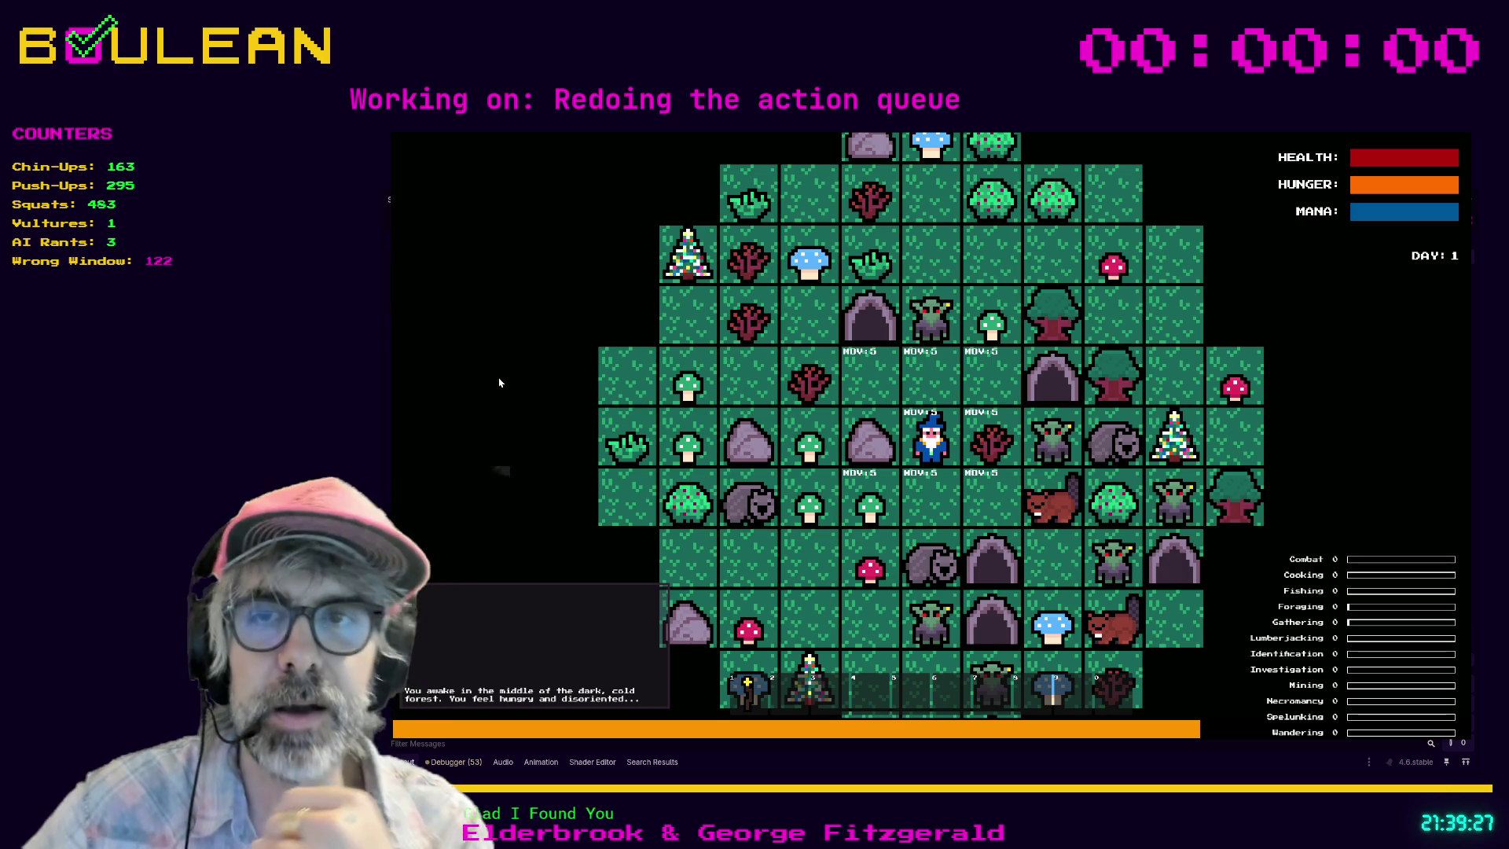
{"action": "key", "text": "Down"}
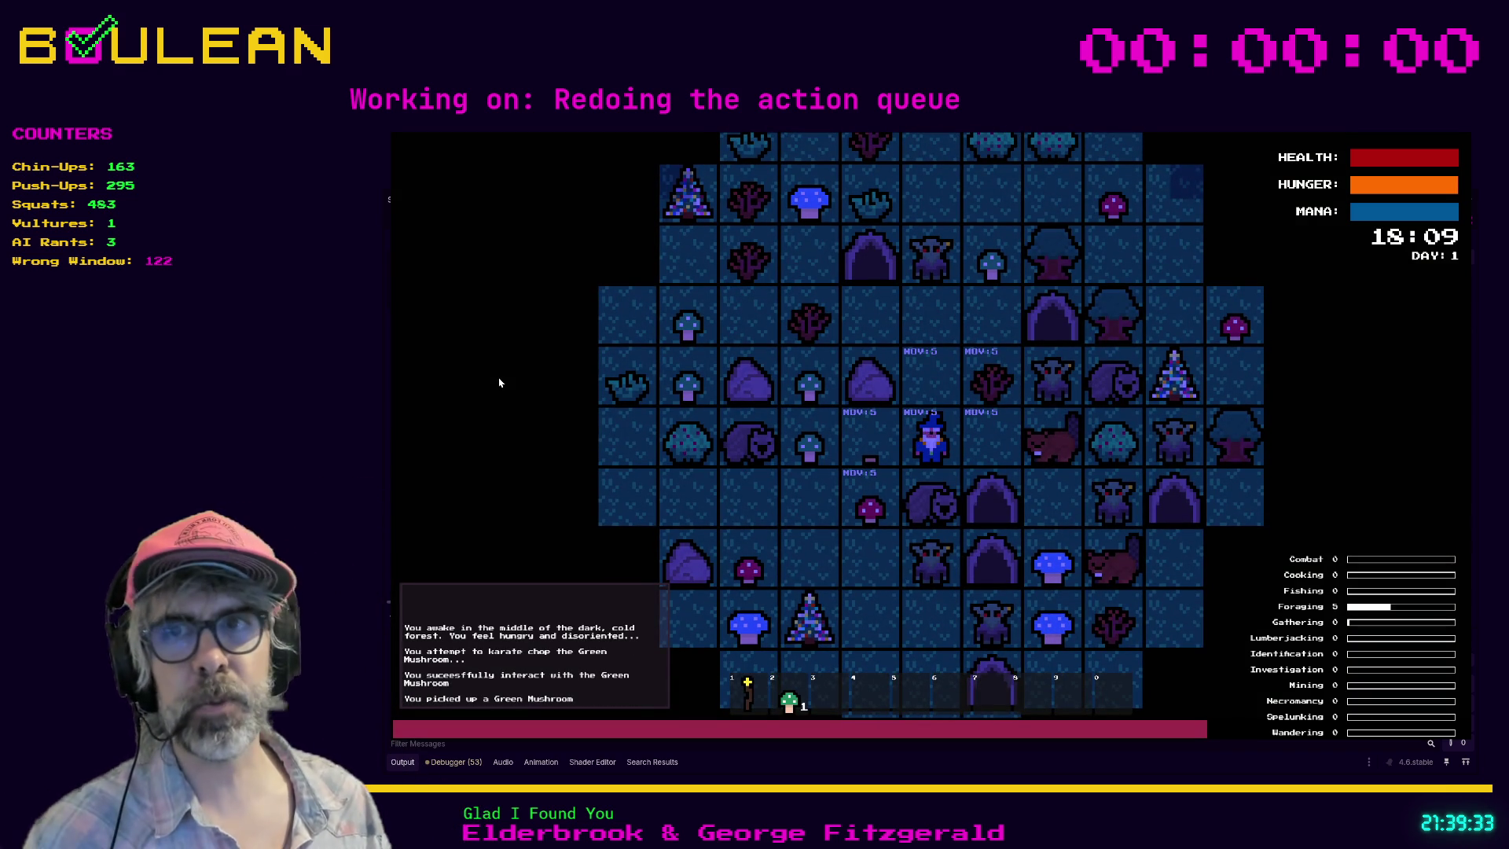
Step: Move the wizard one tile left, stop the game with F8, and switch to the browser
{"action": "key", "text": "Left"}
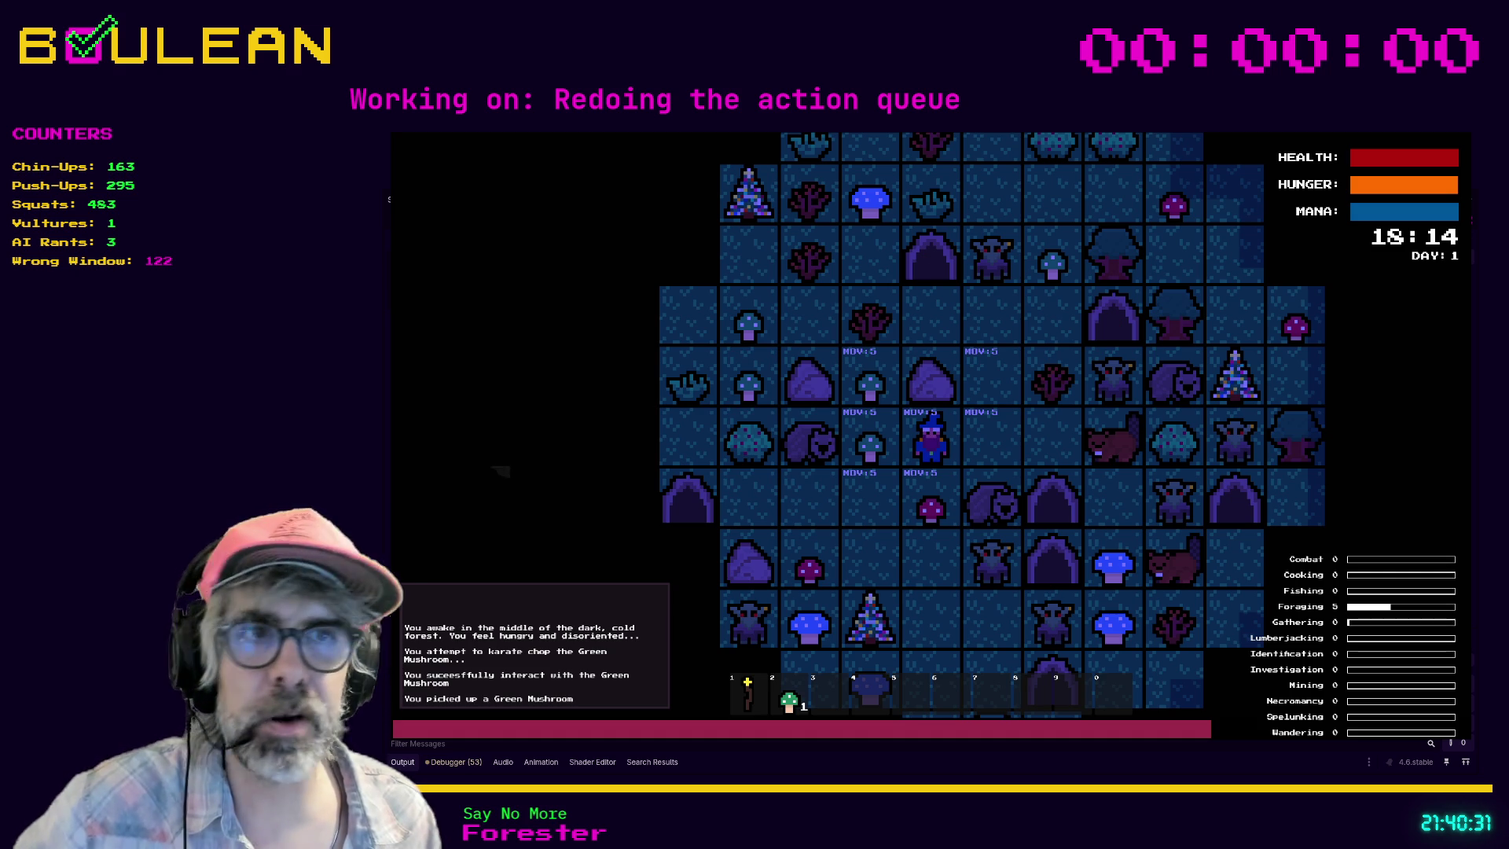
{"action": "key", "text": "F8"}
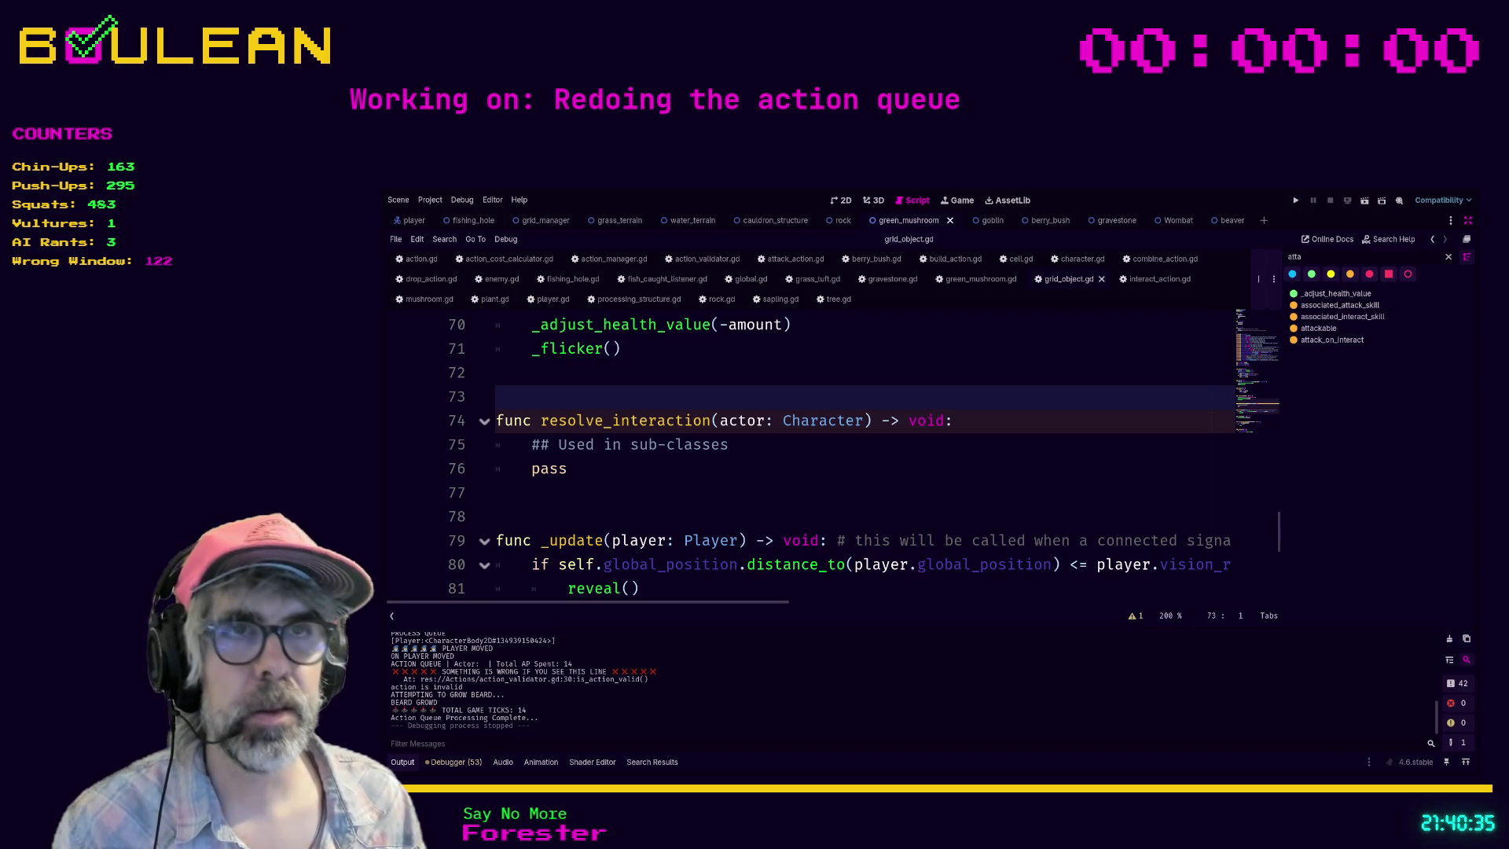
{"action": "key", "text": "alt+Tab"}
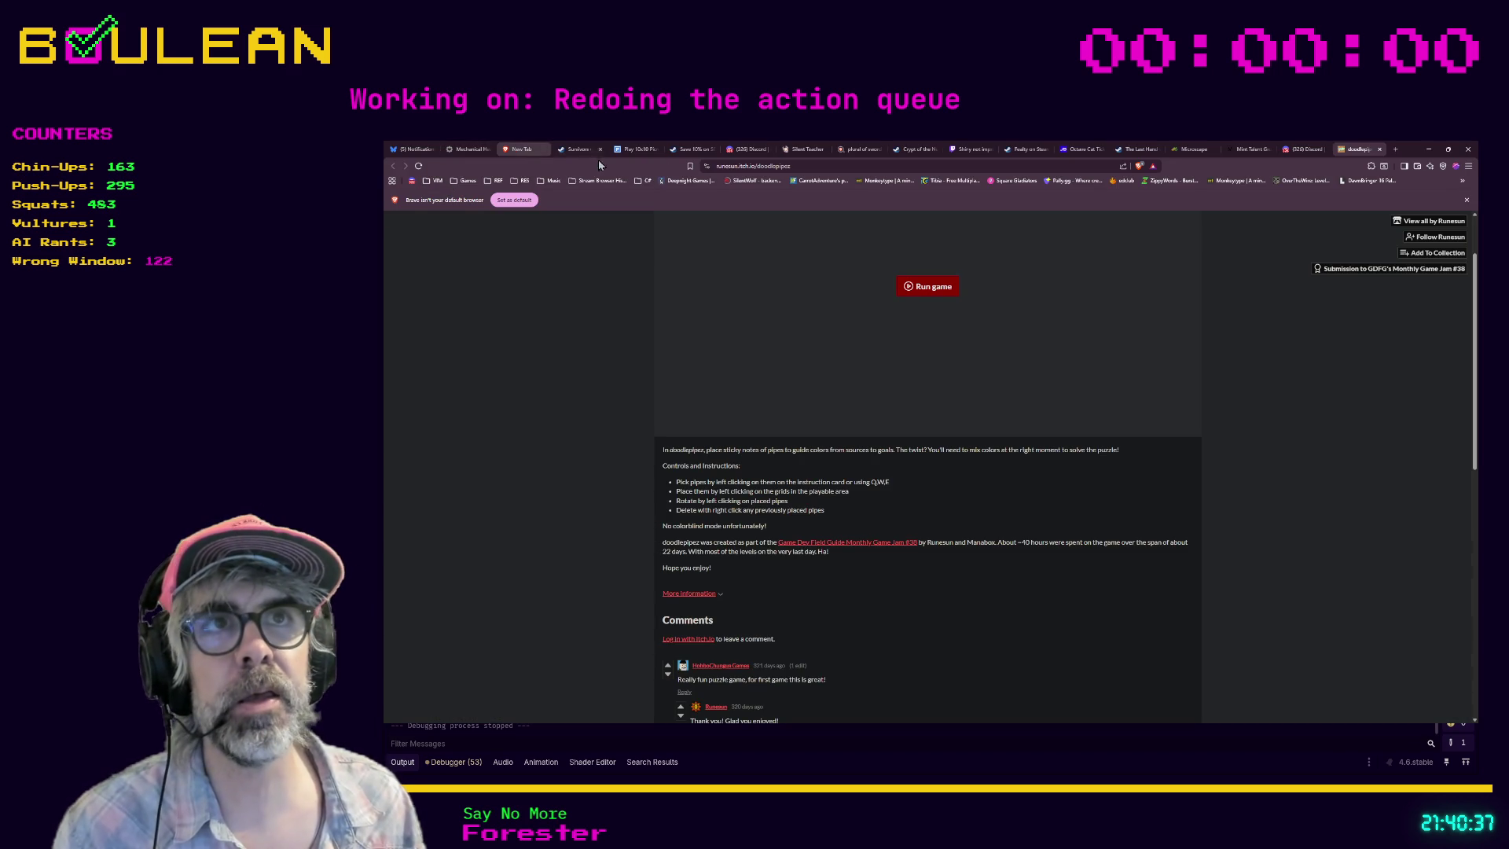
Step: Open Discord's stream-my-game-submissions channel and scroll up past The Last Hand to Tank City Survivors
{"action": "left_click", "coordinate": [739, 151]}
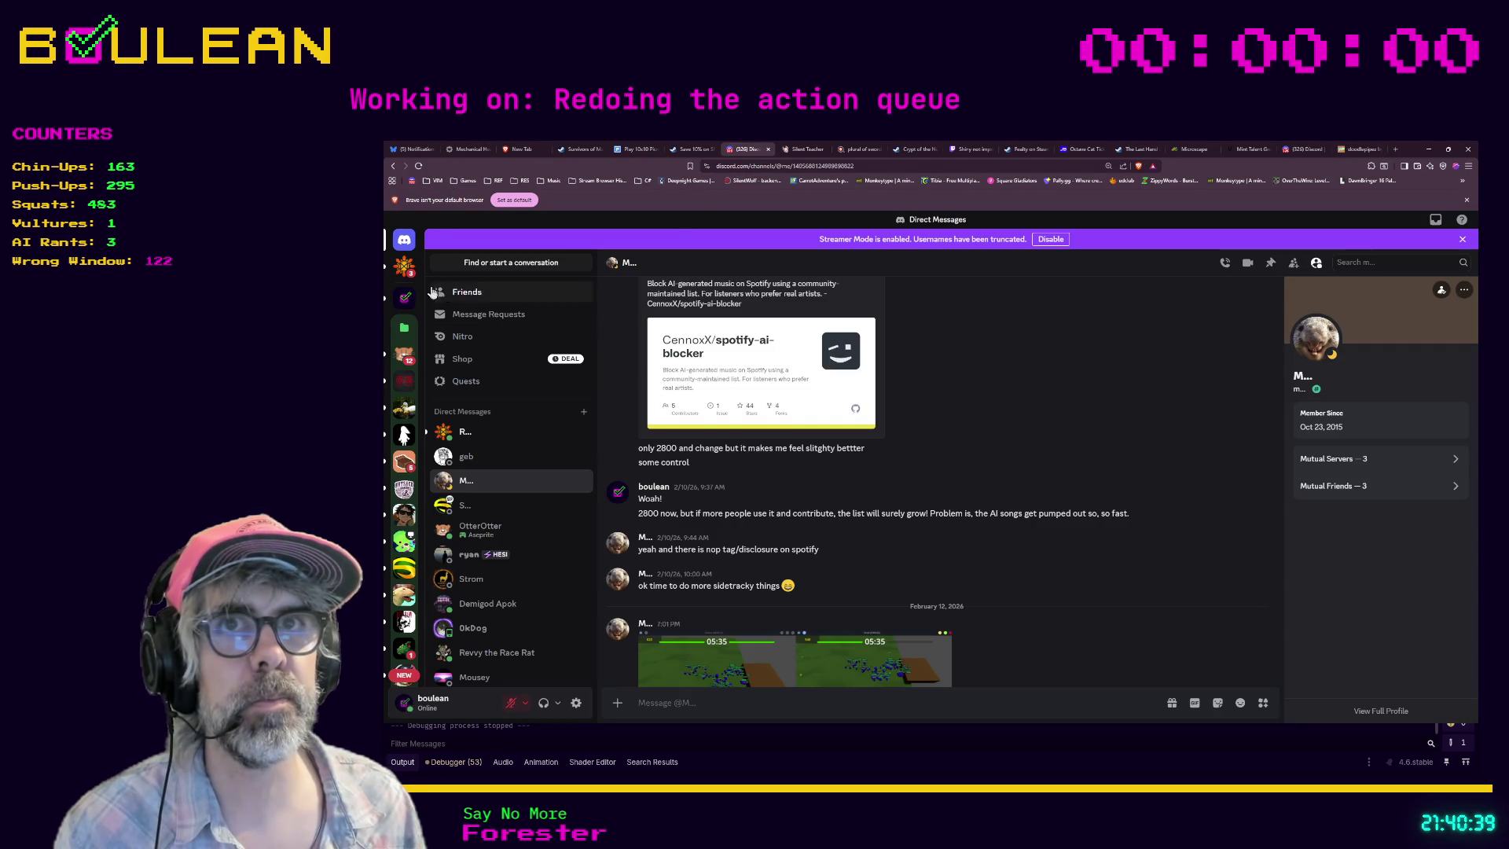
{"action": "left_click", "coordinate": [402, 302]}
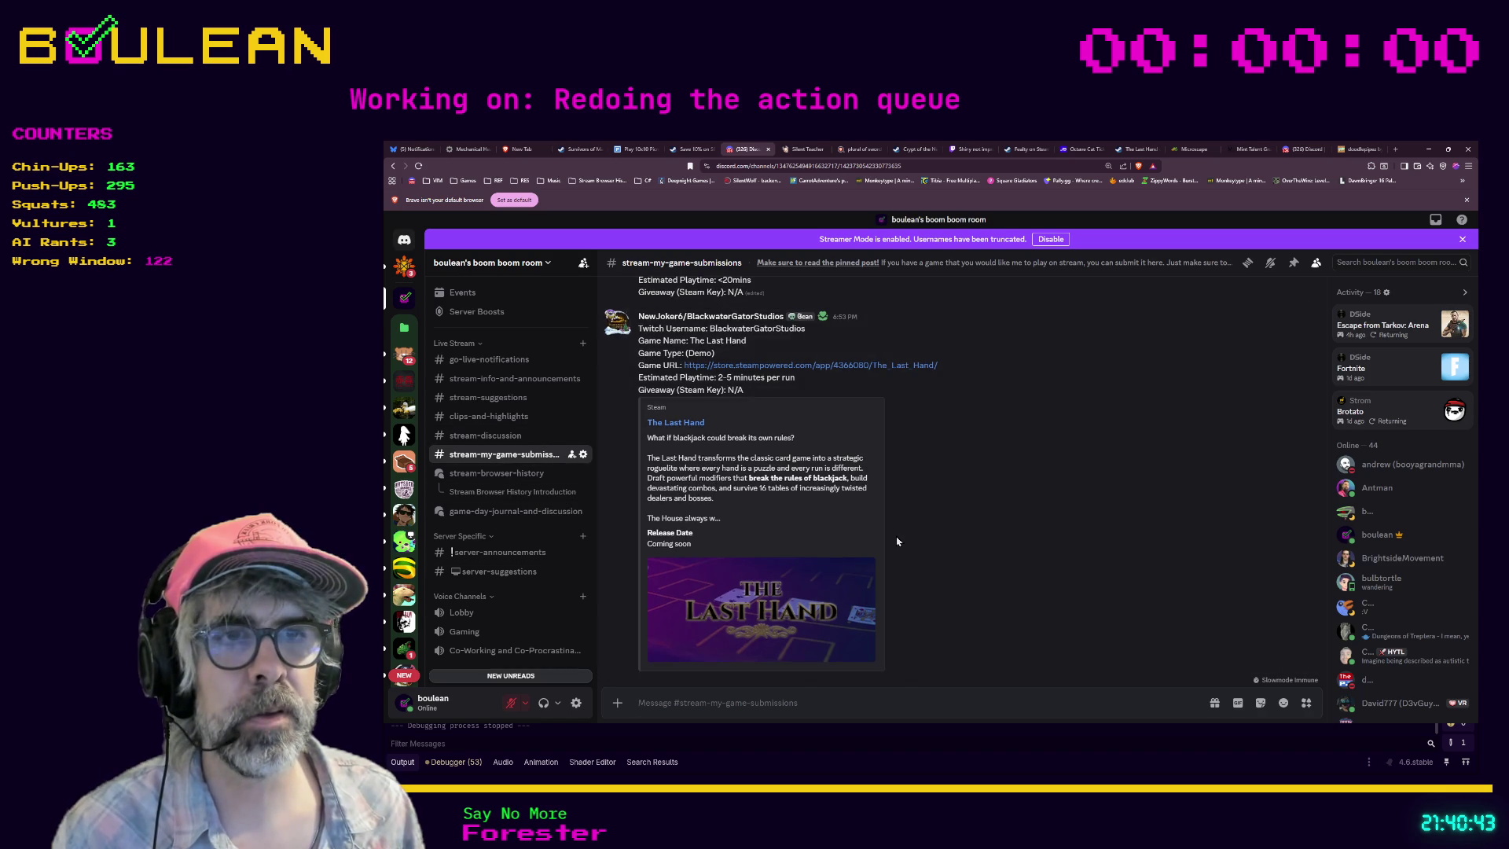
{"action": "scroll", "coordinate": [903, 538], "scroll_direction": "up", "scroll_amount": 1}
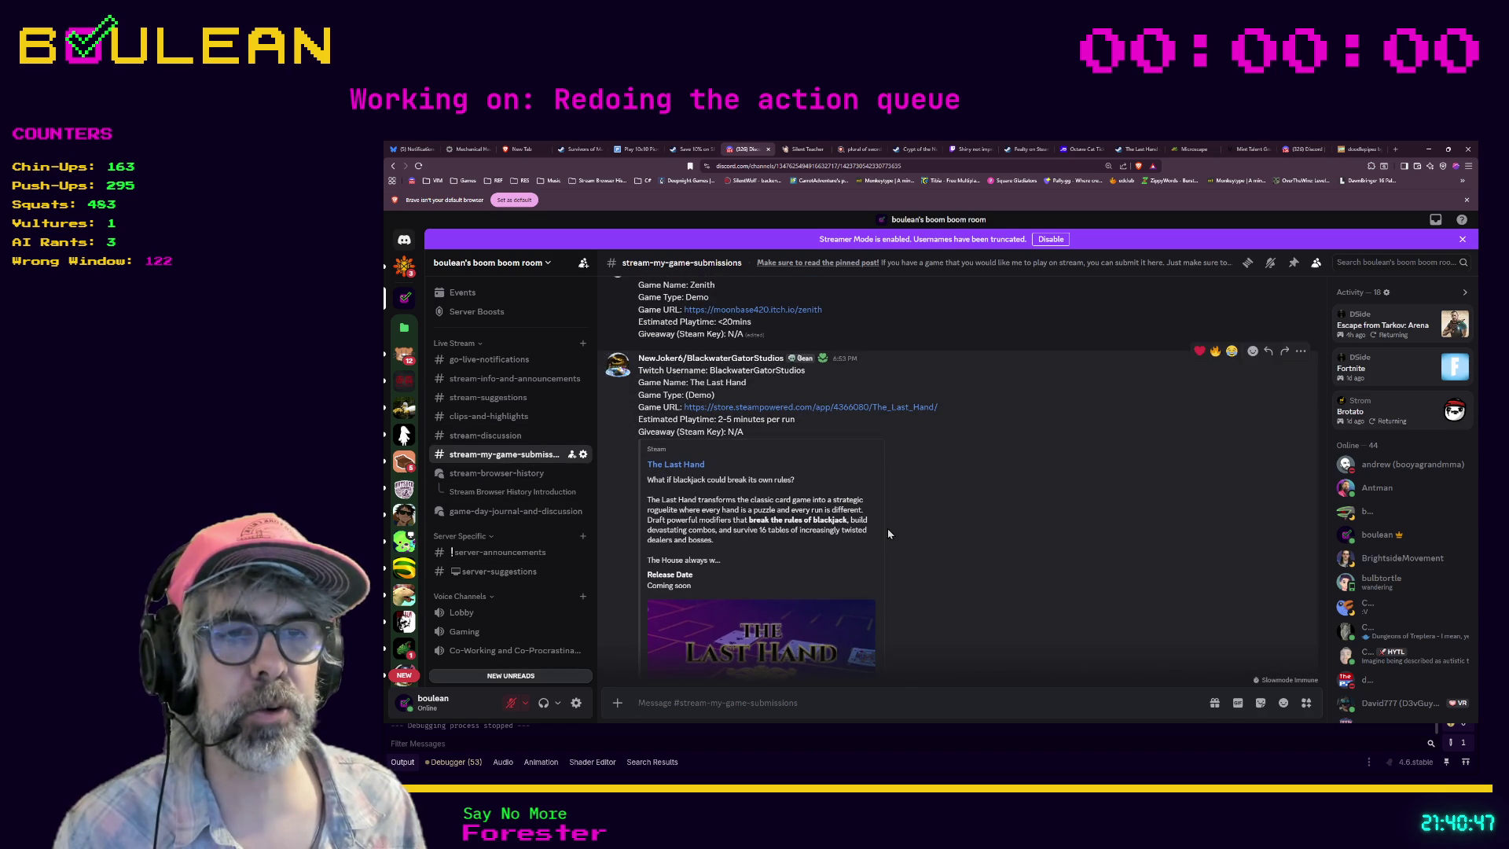
{"action": "scroll", "coordinate": [888, 528], "scroll_direction": "down", "scroll_amount": 1}
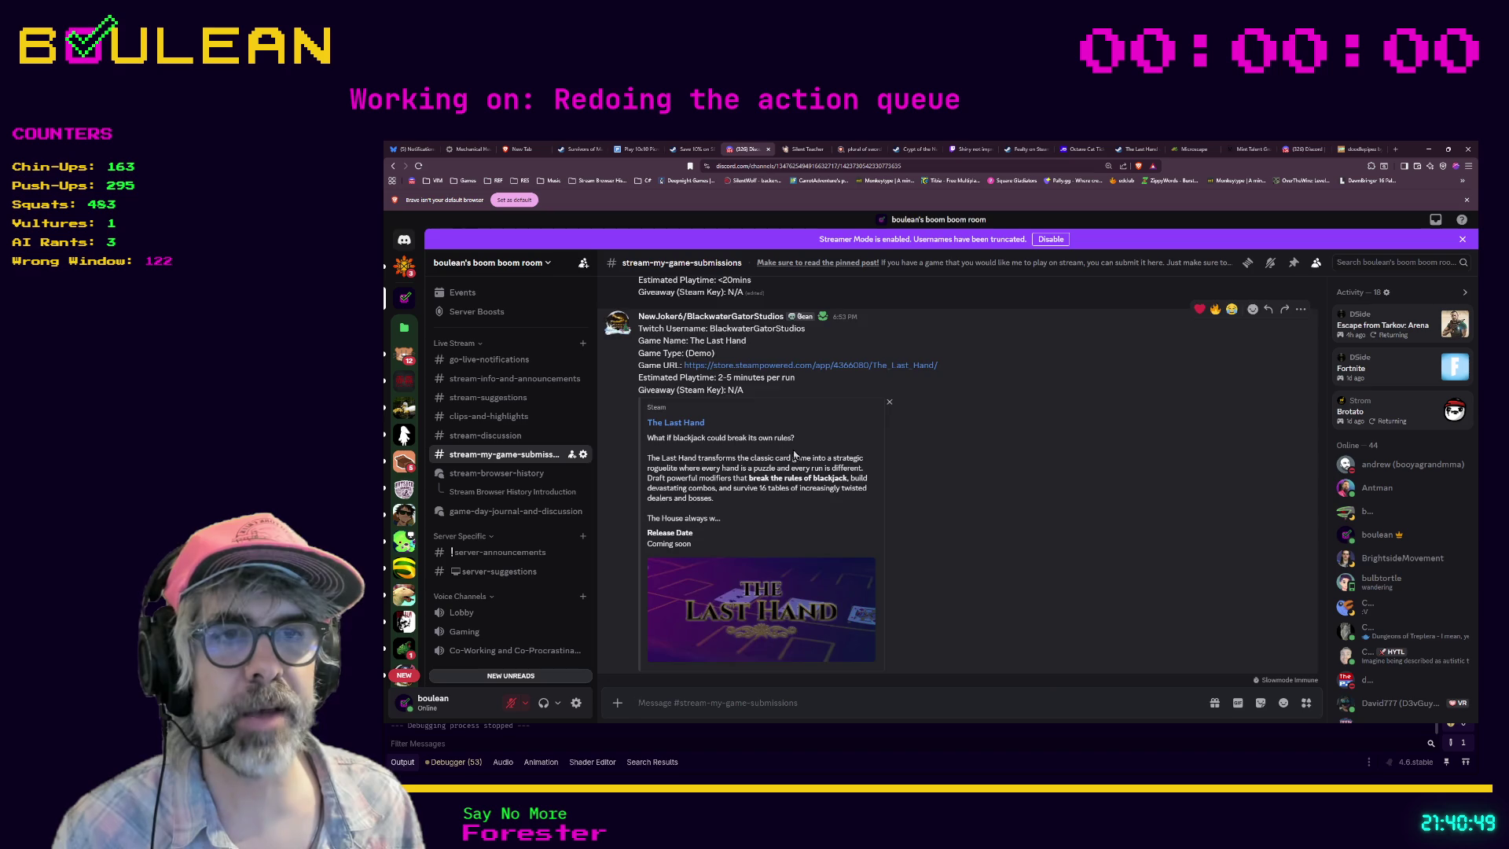
{"action": "scroll", "coordinate": [817, 495], "scroll_direction": "up", "scroll_amount": 3}
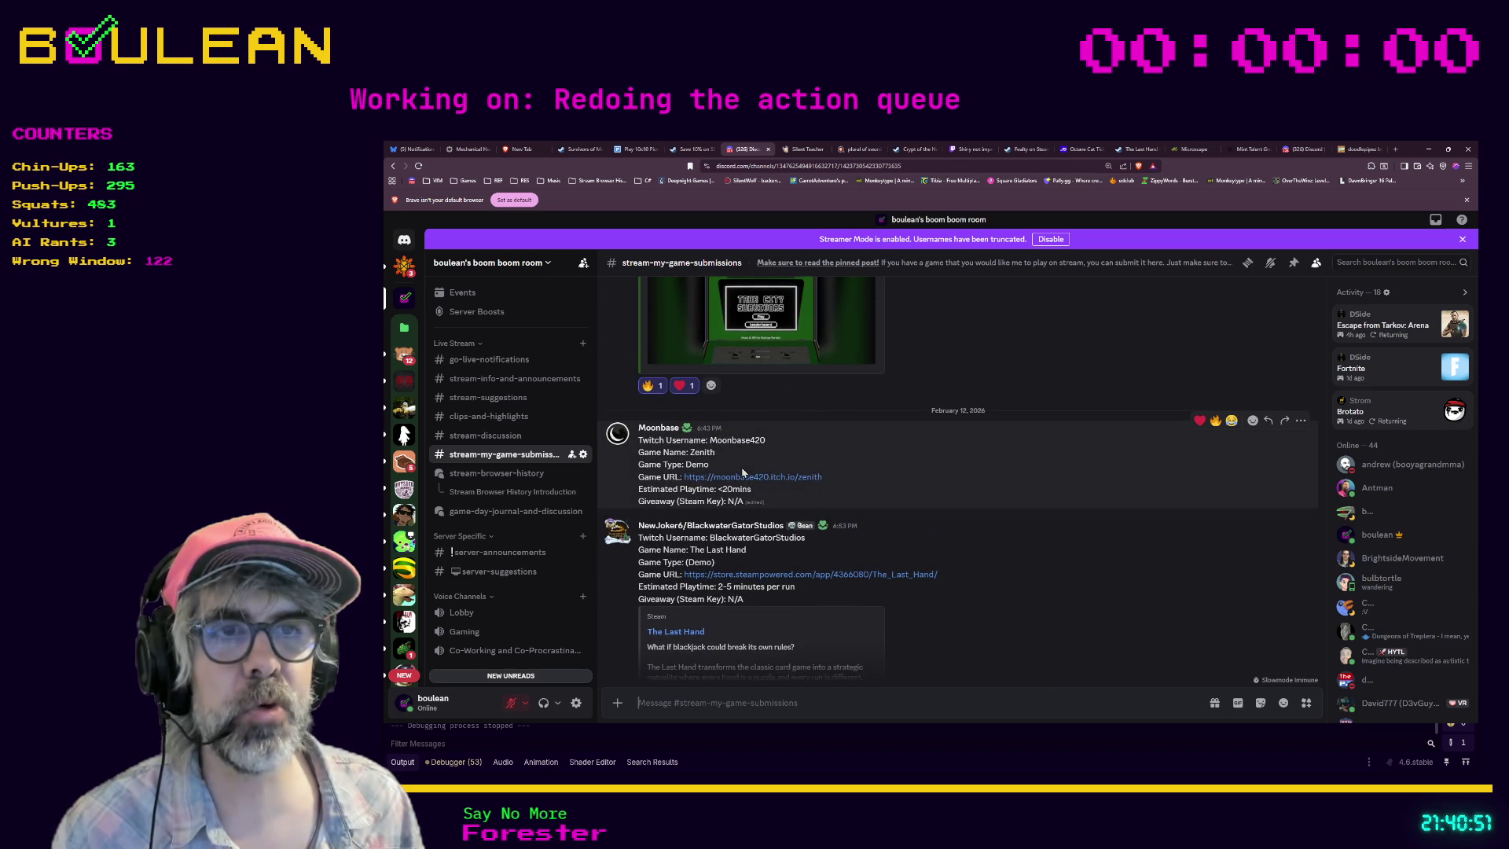
{"action": "scroll", "coordinate": [919, 479], "scroll_direction": "up", "scroll_amount": 1}
{"action": "scroll", "coordinate": [919, 480], "scroll_direction": "up", "scroll_amount": 3}
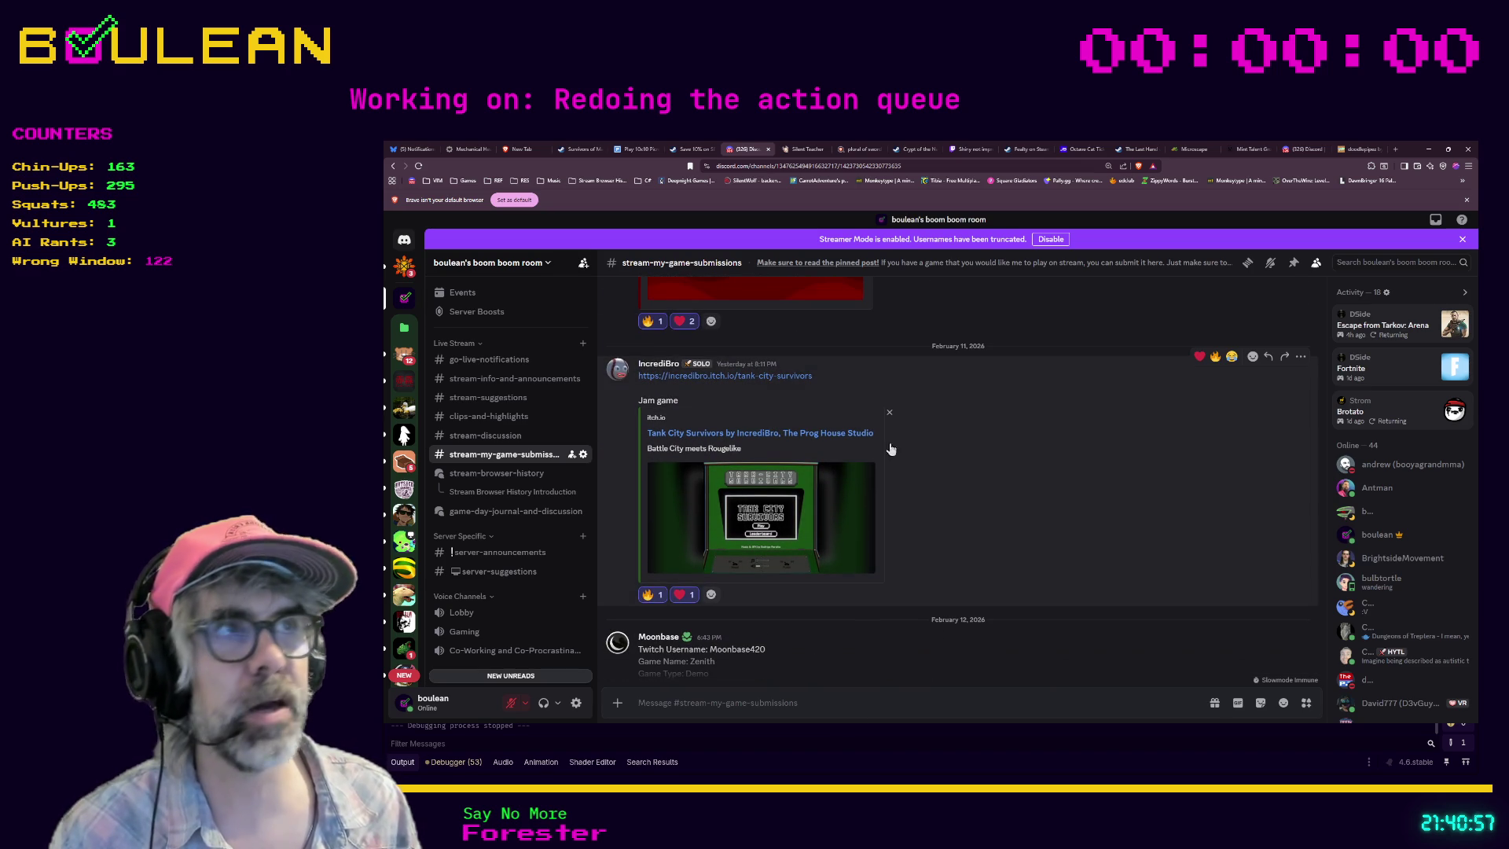
Step: Open a new tab and paste in the Tank City Survivors address
{"action": "left_click", "coordinate": [1395, 150]}
{"action": "type", "text": "https://incredibro.itch.io/tank-city-survivors"}
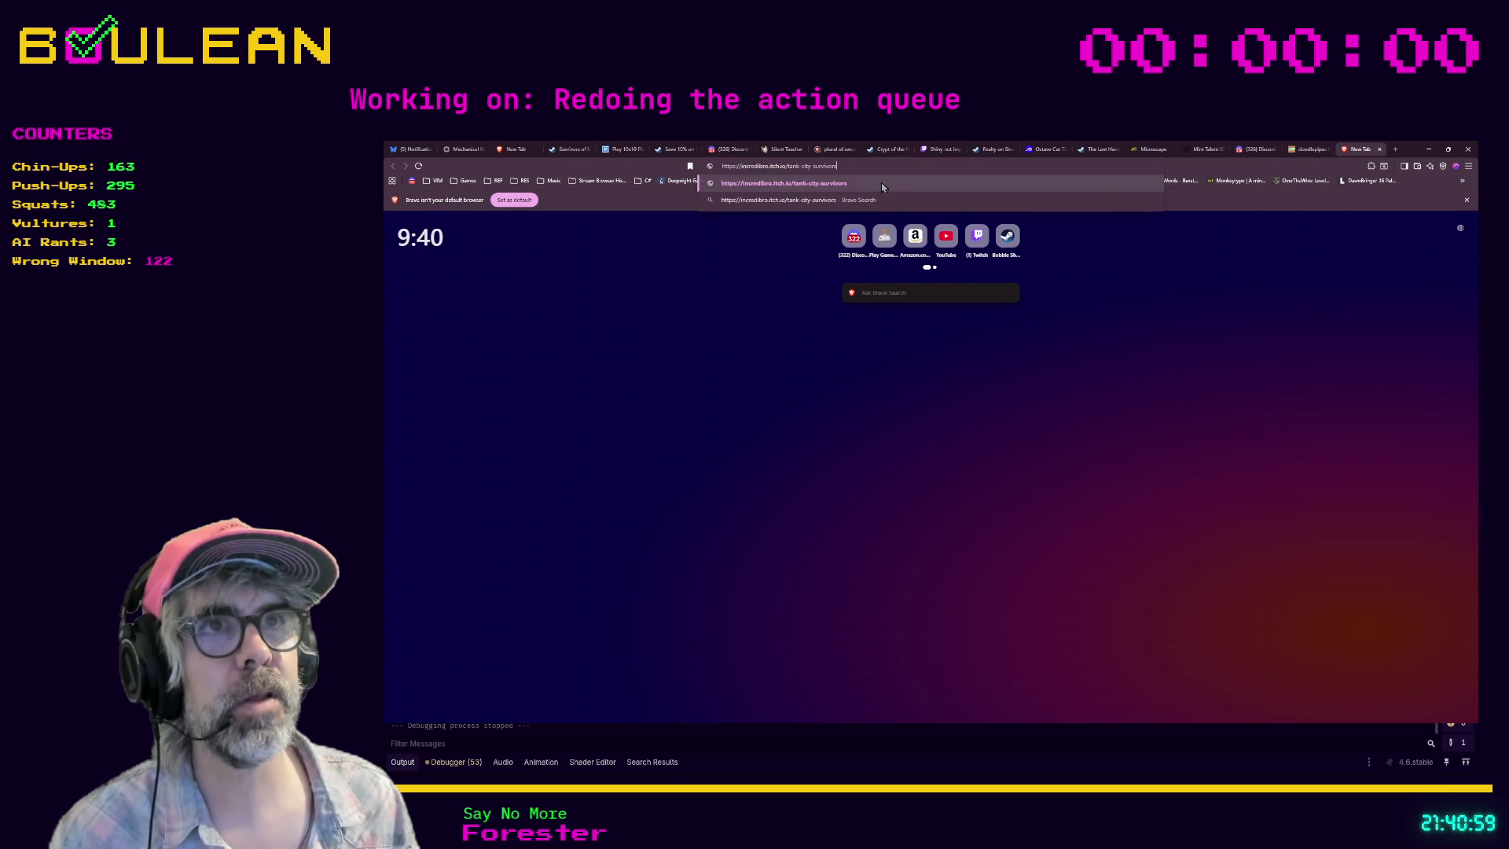
{"action": "key", "text": "ctrl+a"}
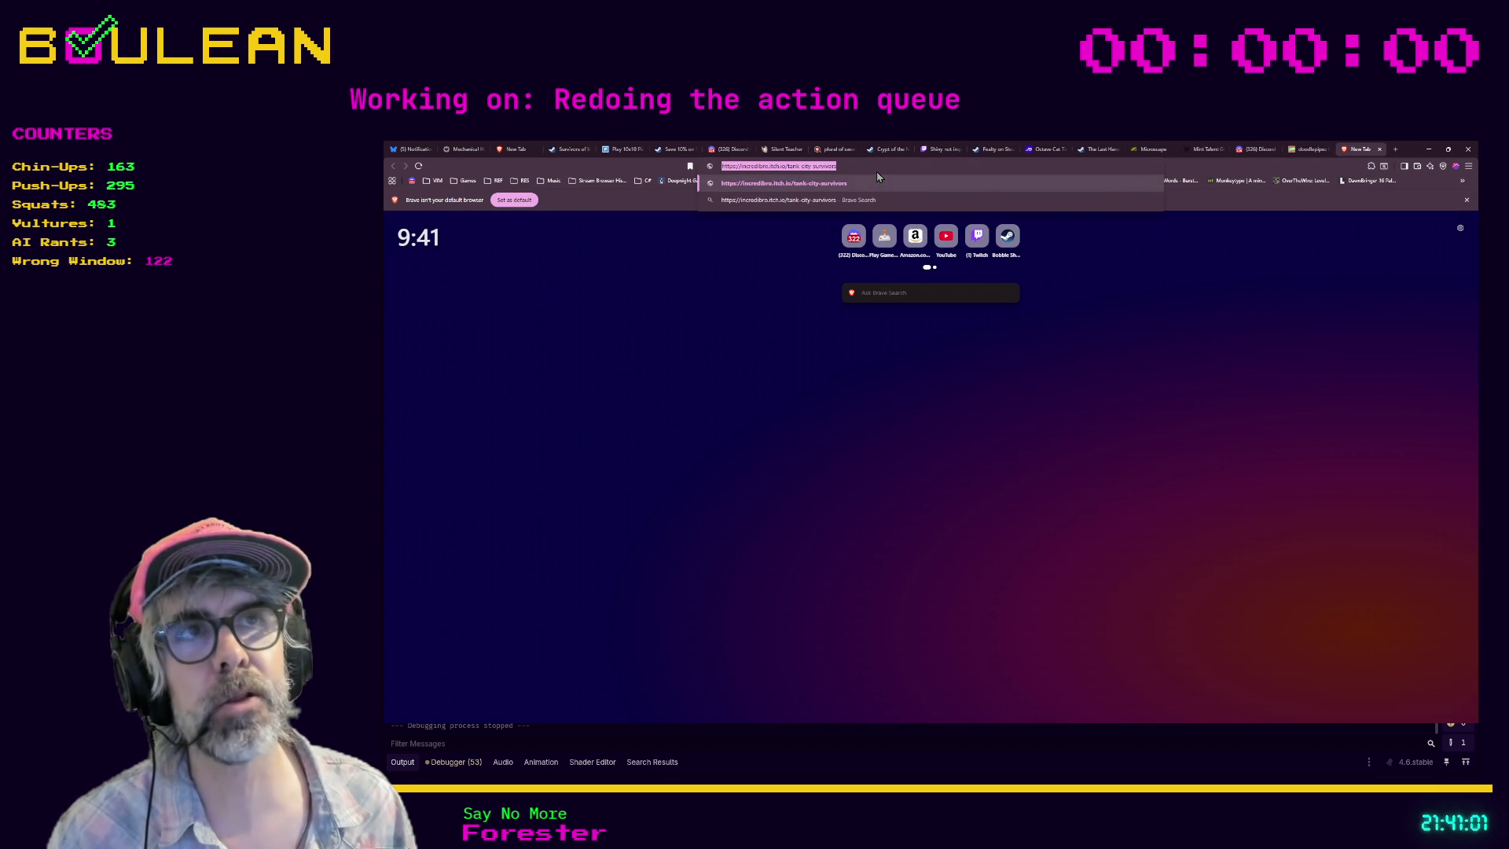
{"action": "key", "text": "Return"}
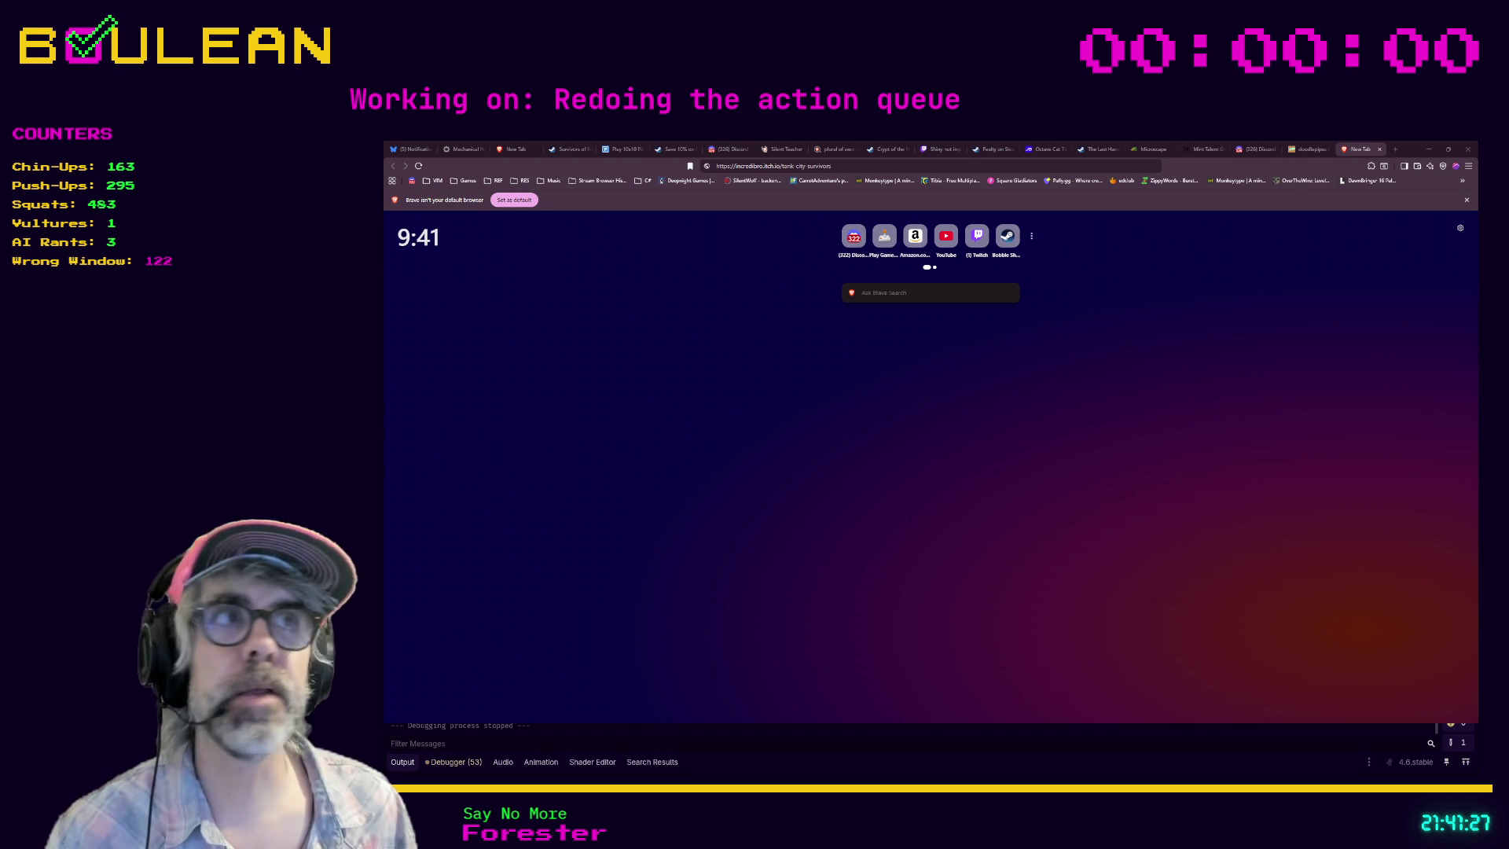
Step: Replace the address with catclawstudios.com and load the Cat Claw Studios site
{"action": "left_click", "coordinate": [1040, 166]}
{"action": "type", "text": "https://catclawstudios.com/"}
{"action": "key", "text": "ctrl+a"}
{"action": "type", "text": "https://catclawstudios.com/"}
{"action": "key", "text": "Return"}
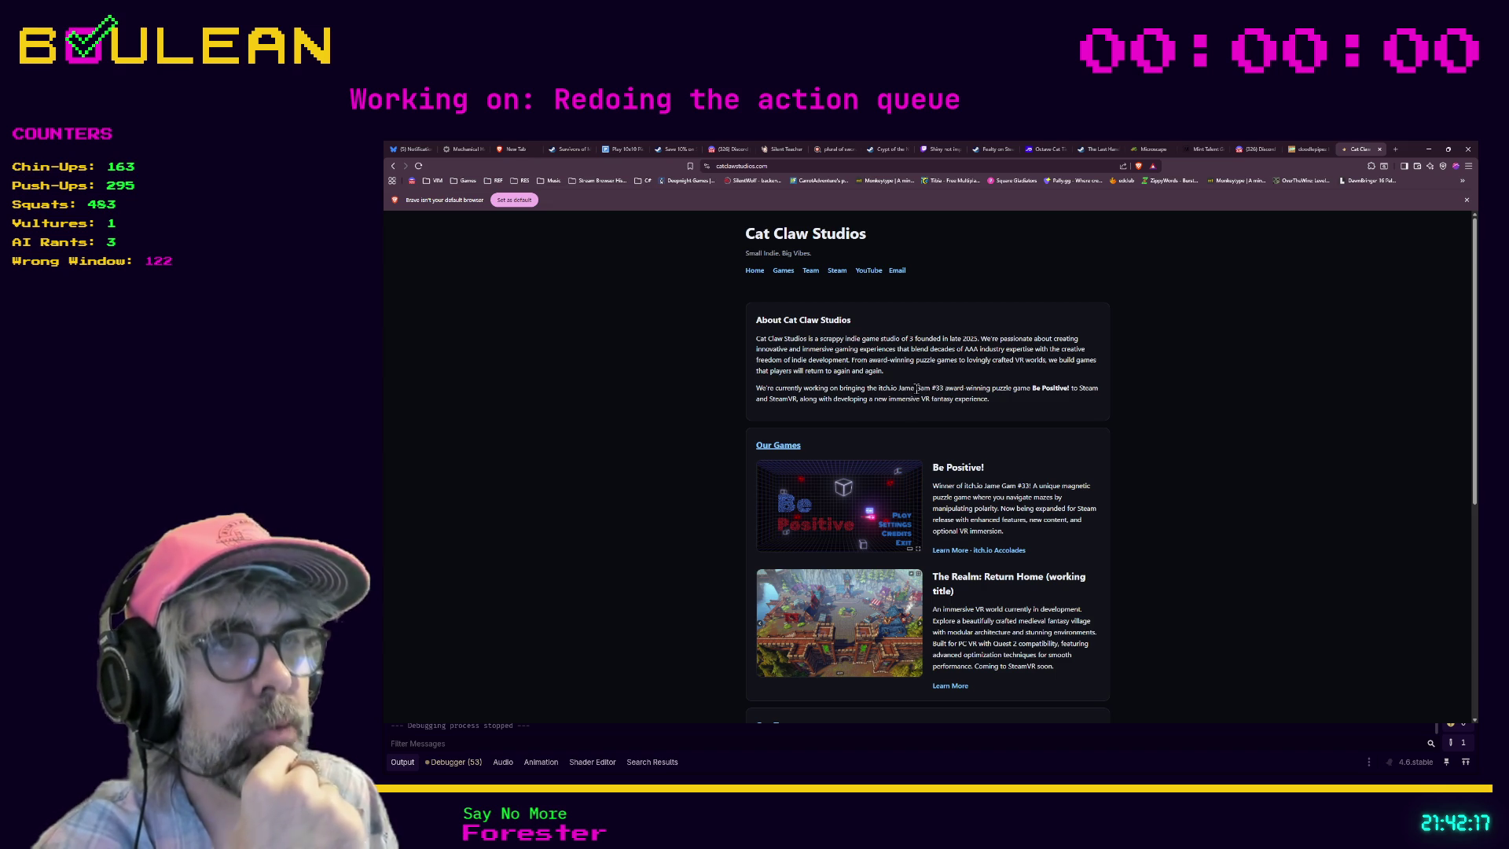
Step: Enlarge the Cat Claw Studios home page, scroll through About and Our Games, then go to Team
{"action": "key", "text": "ctrl+plus"}
{"action": "key", "text": "ctrl+plus"}
{"action": "key", "text": "ctrl+plus"}
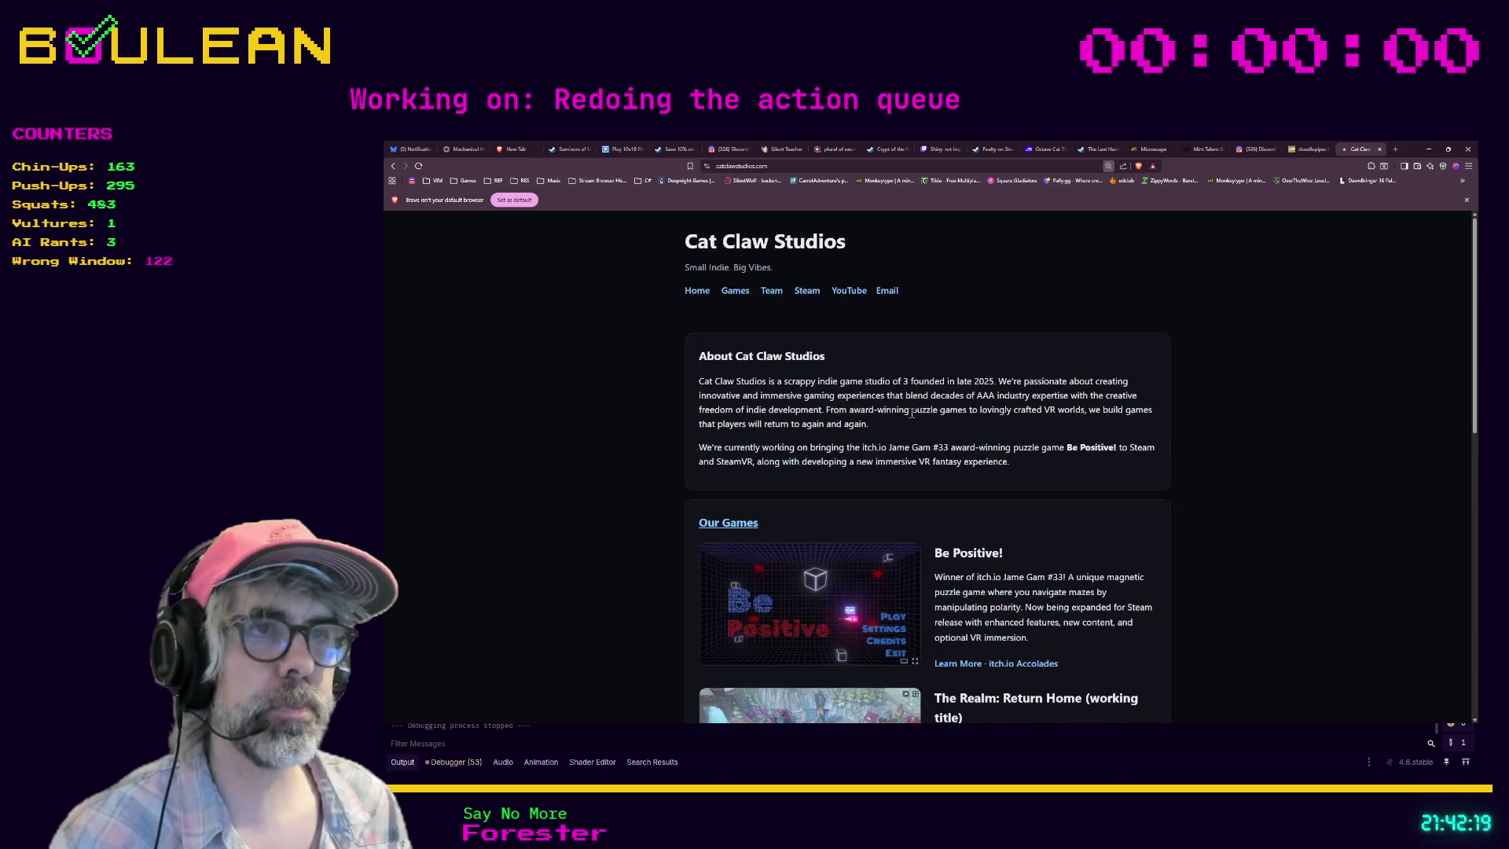
{"action": "left_click_drag", "start_coordinate": [910, 476], "coordinate": [902, 477]}
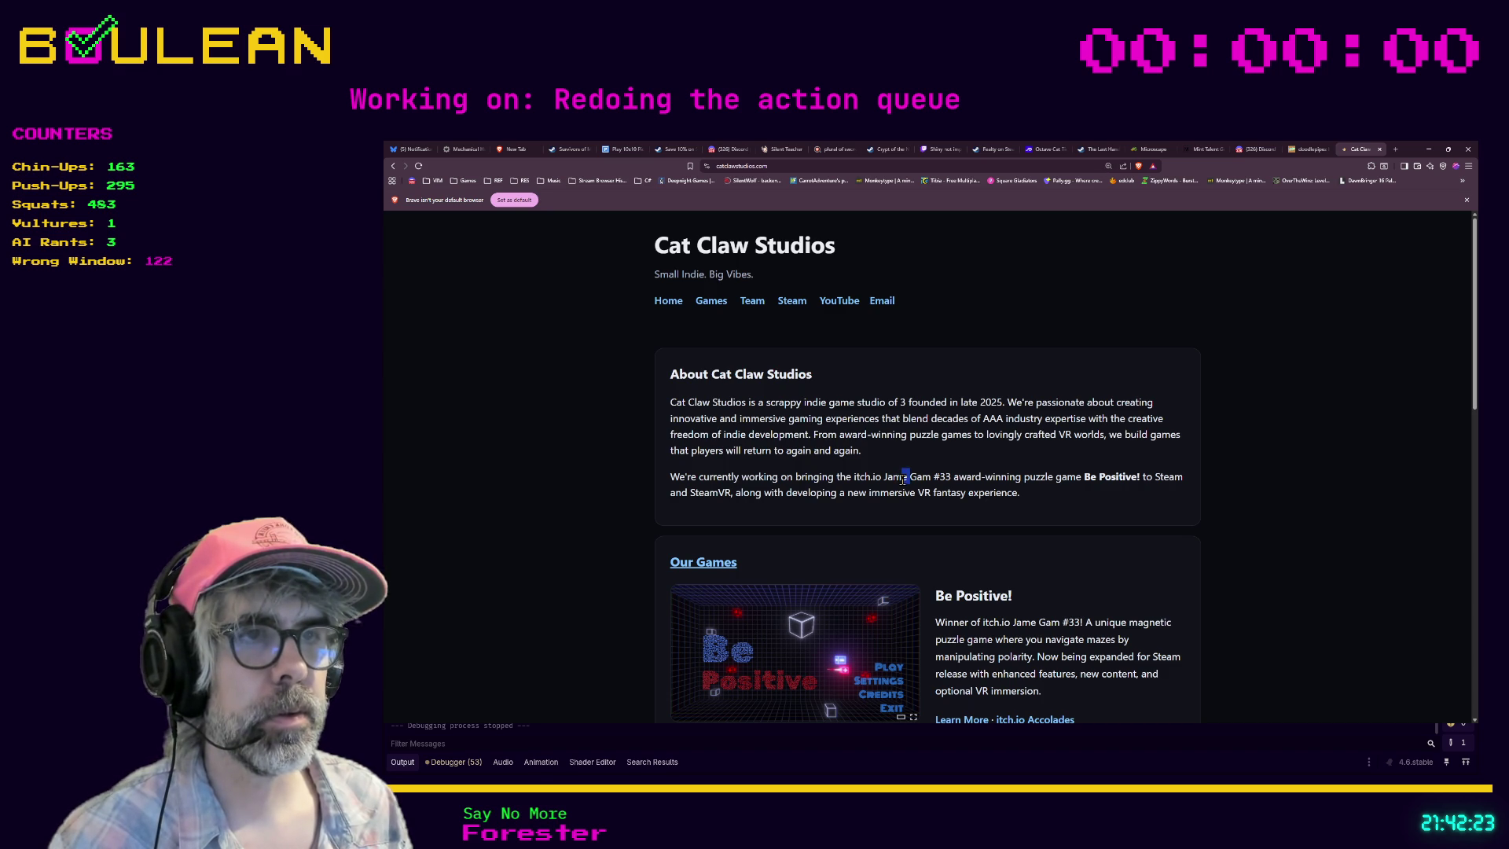
{"action": "left_click", "coordinate": [900, 476]}
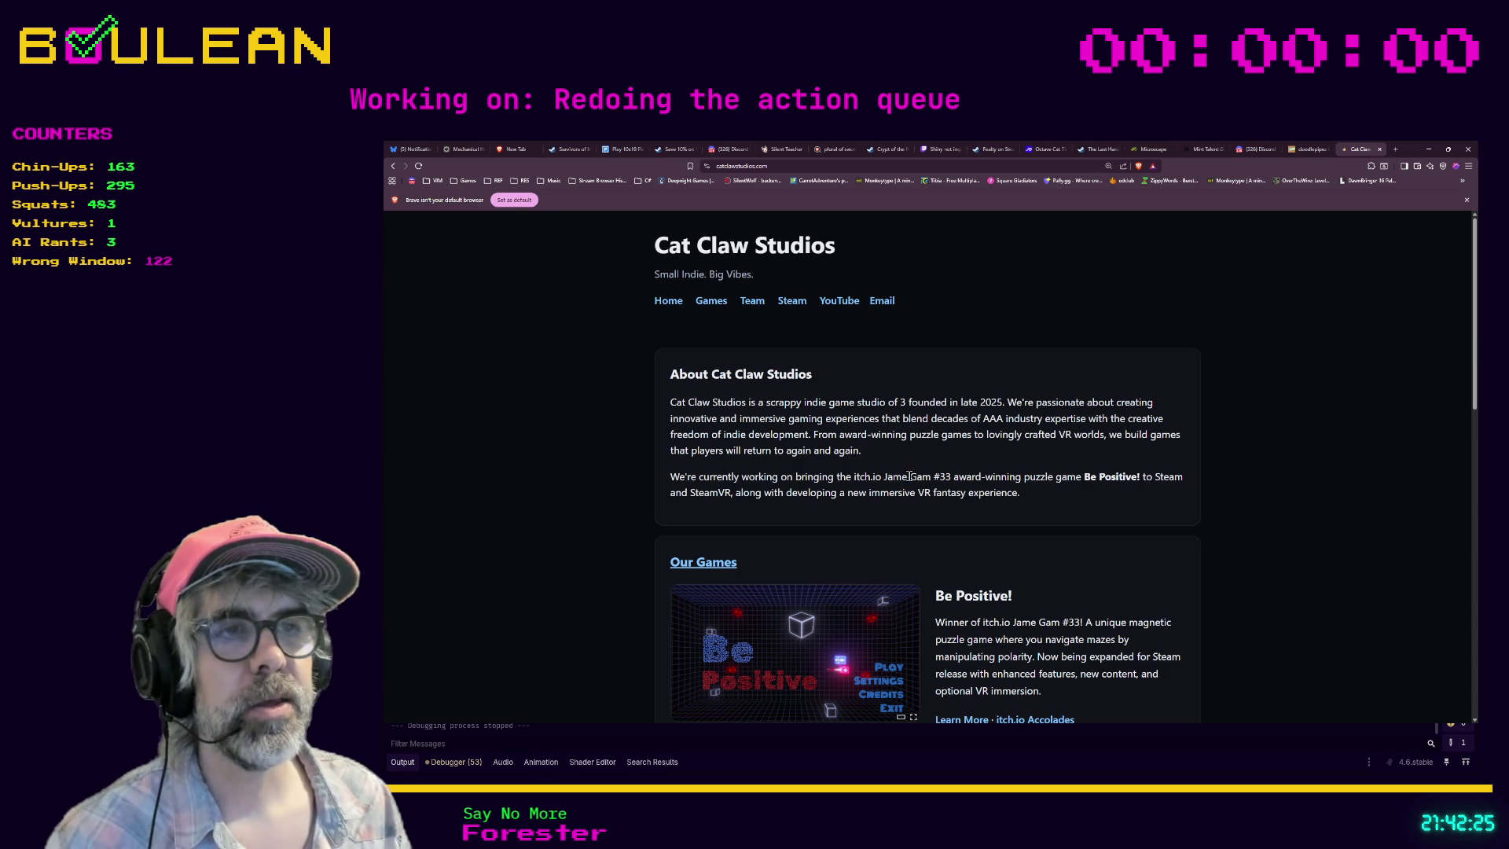
{"action": "left_click", "coordinate": [911, 477]}
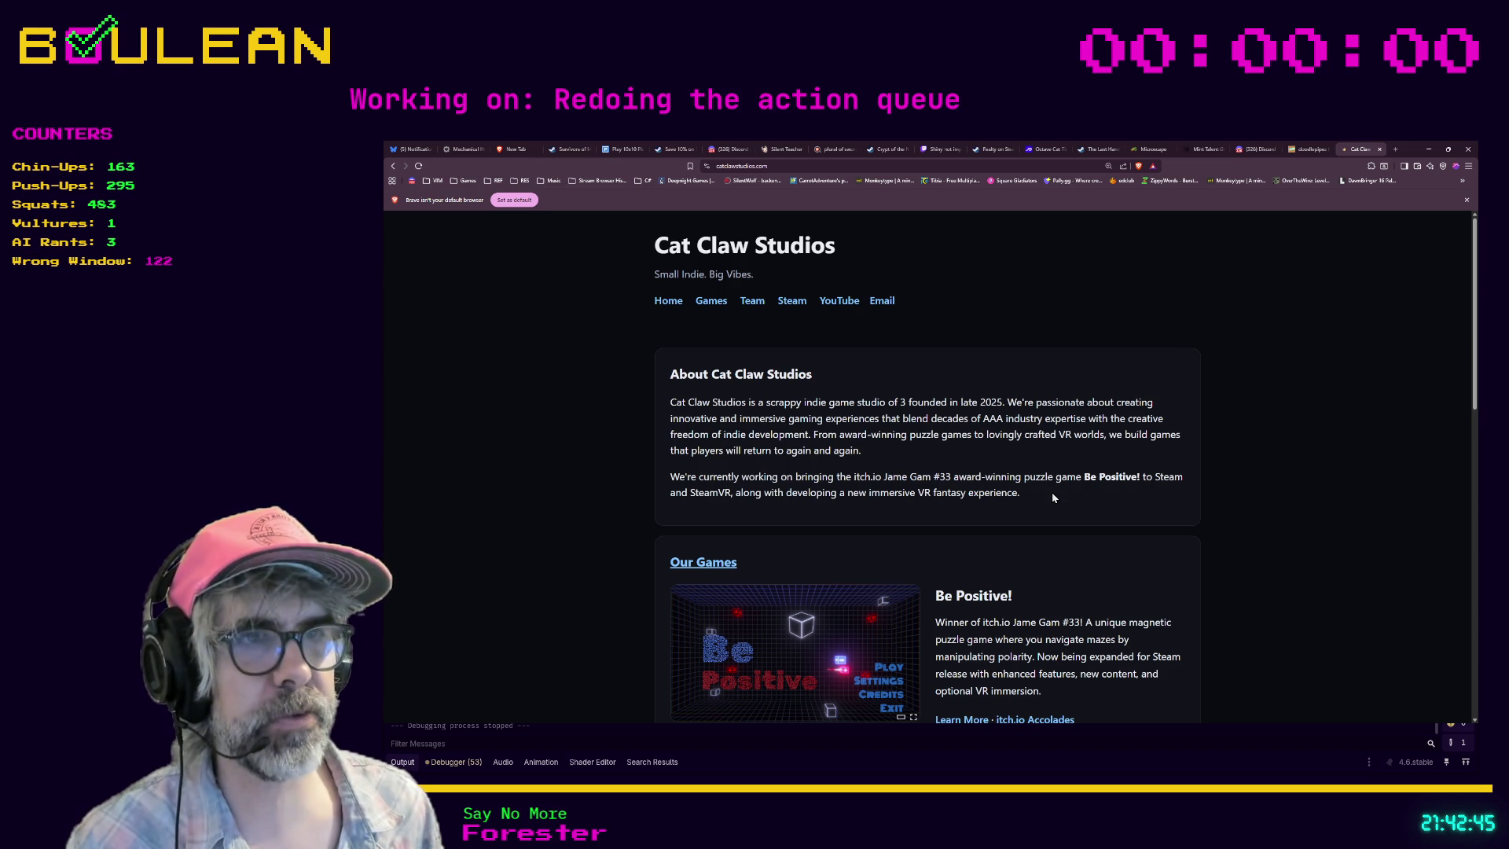
{"action": "scroll", "coordinate": [1052, 493], "scroll_direction": "down", "scroll_amount": 1}
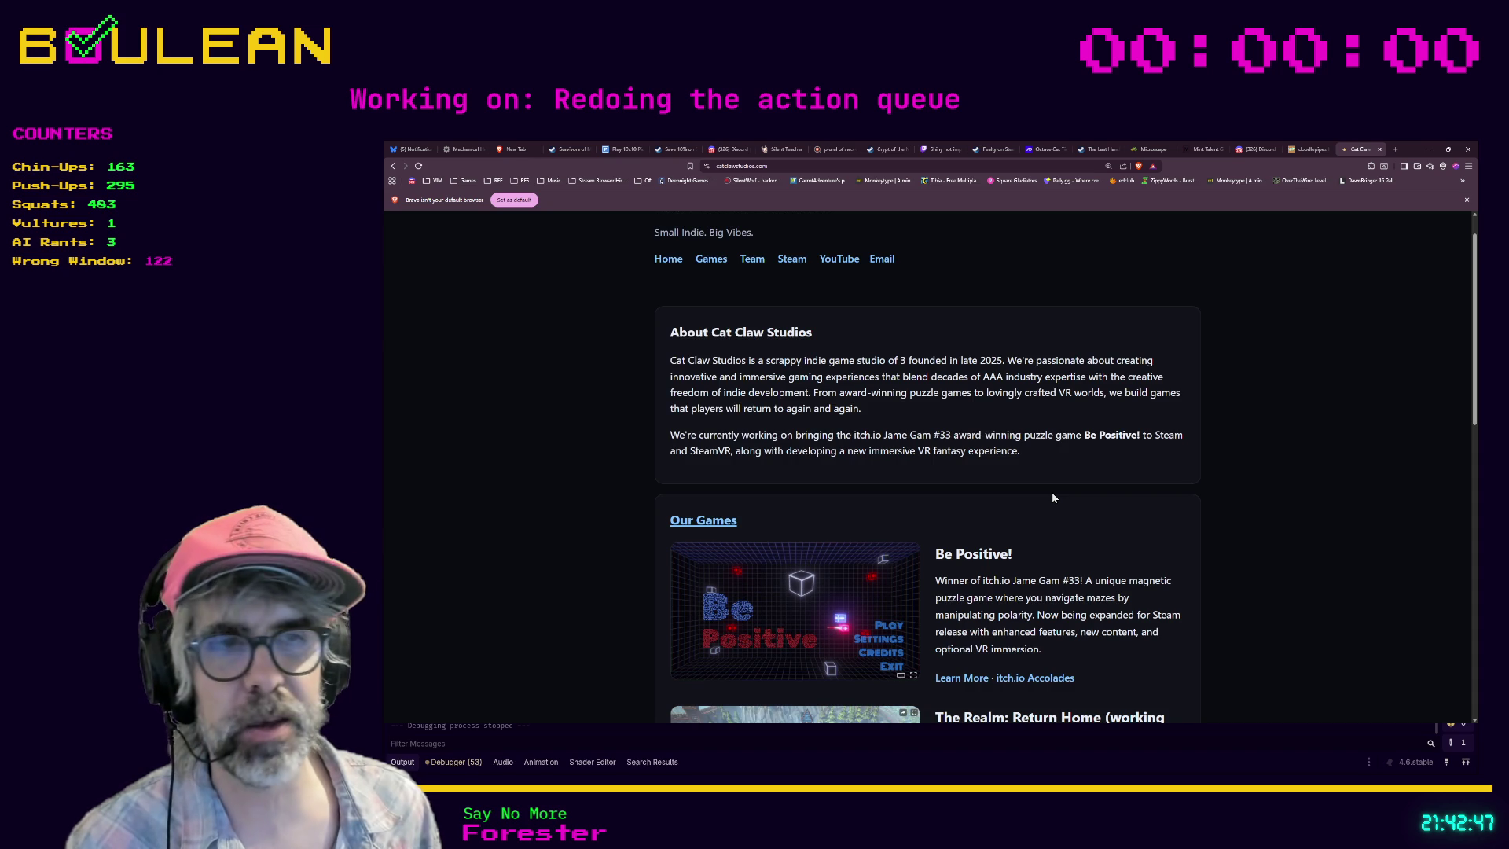
{"action": "scroll", "coordinate": [1052, 497], "scroll_direction": "down", "scroll_amount": 4}
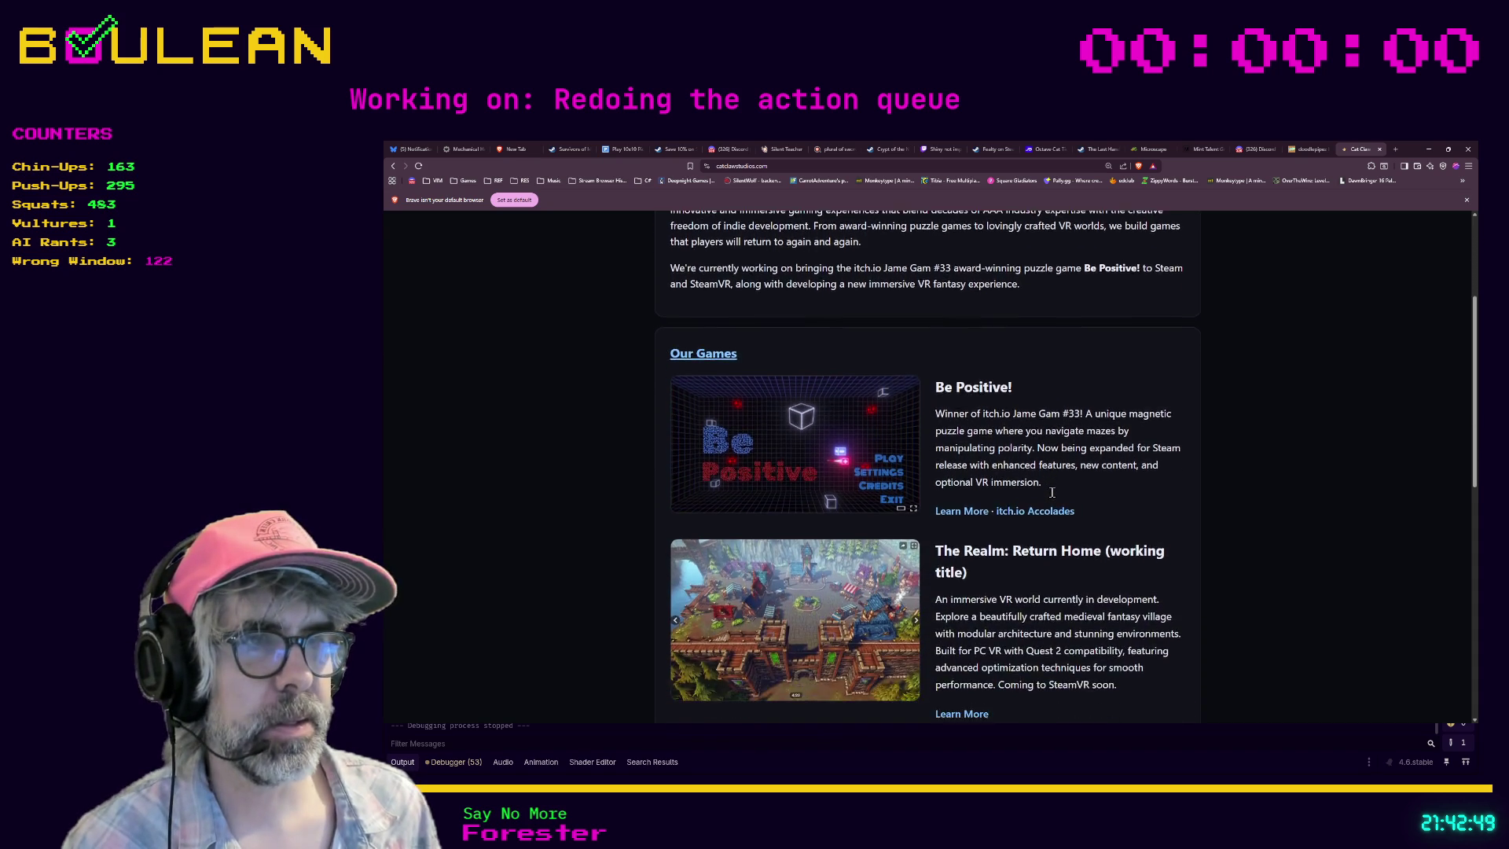
{"action": "scroll", "coordinate": [1052, 493], "scroll_direction": "up", "scroll_amount": 5}
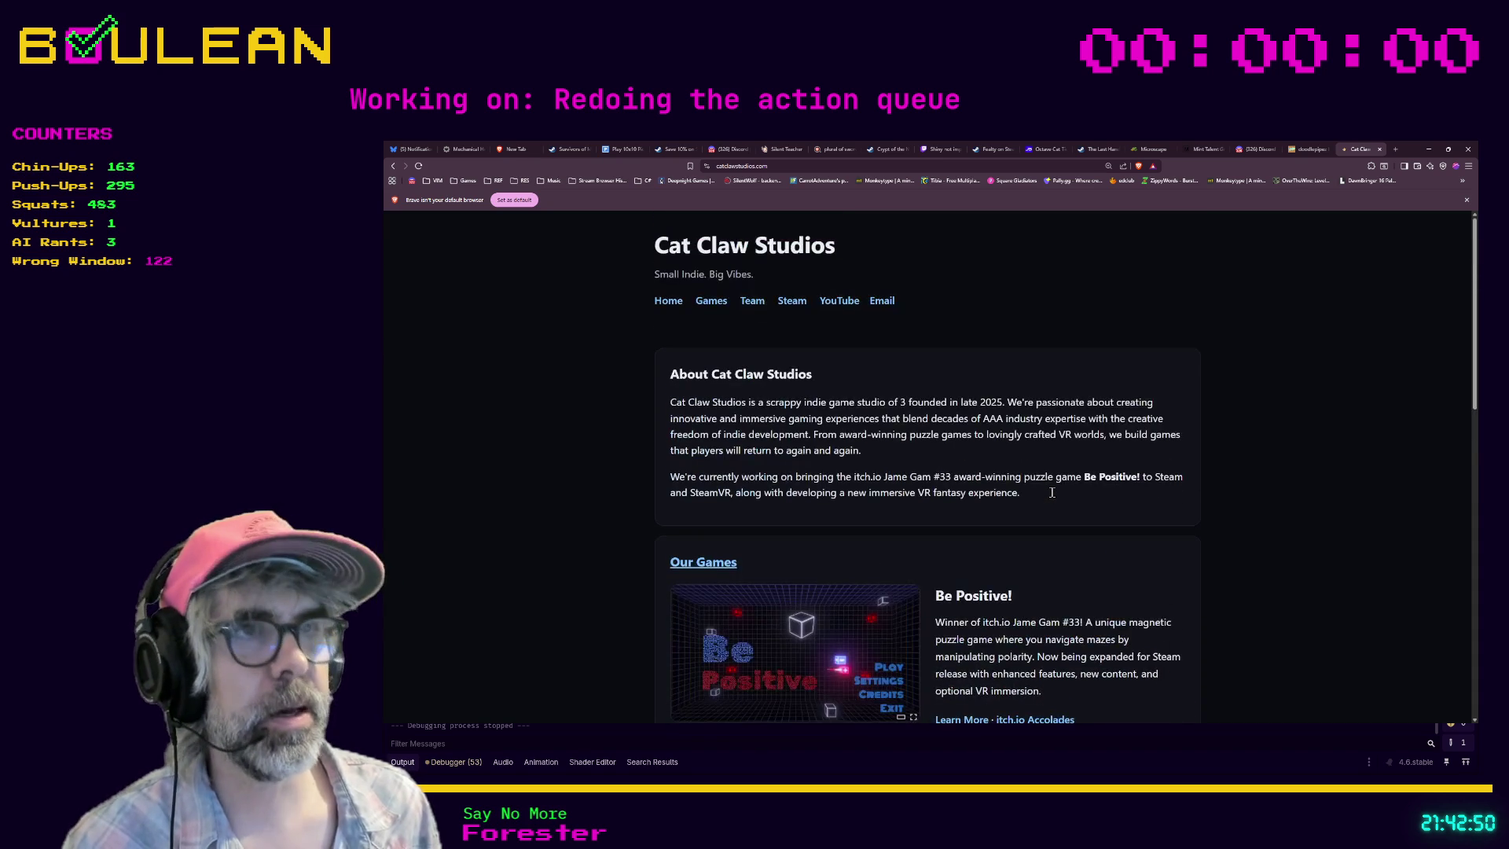
{"action": "left_click", "coordinate": [752, 302]}
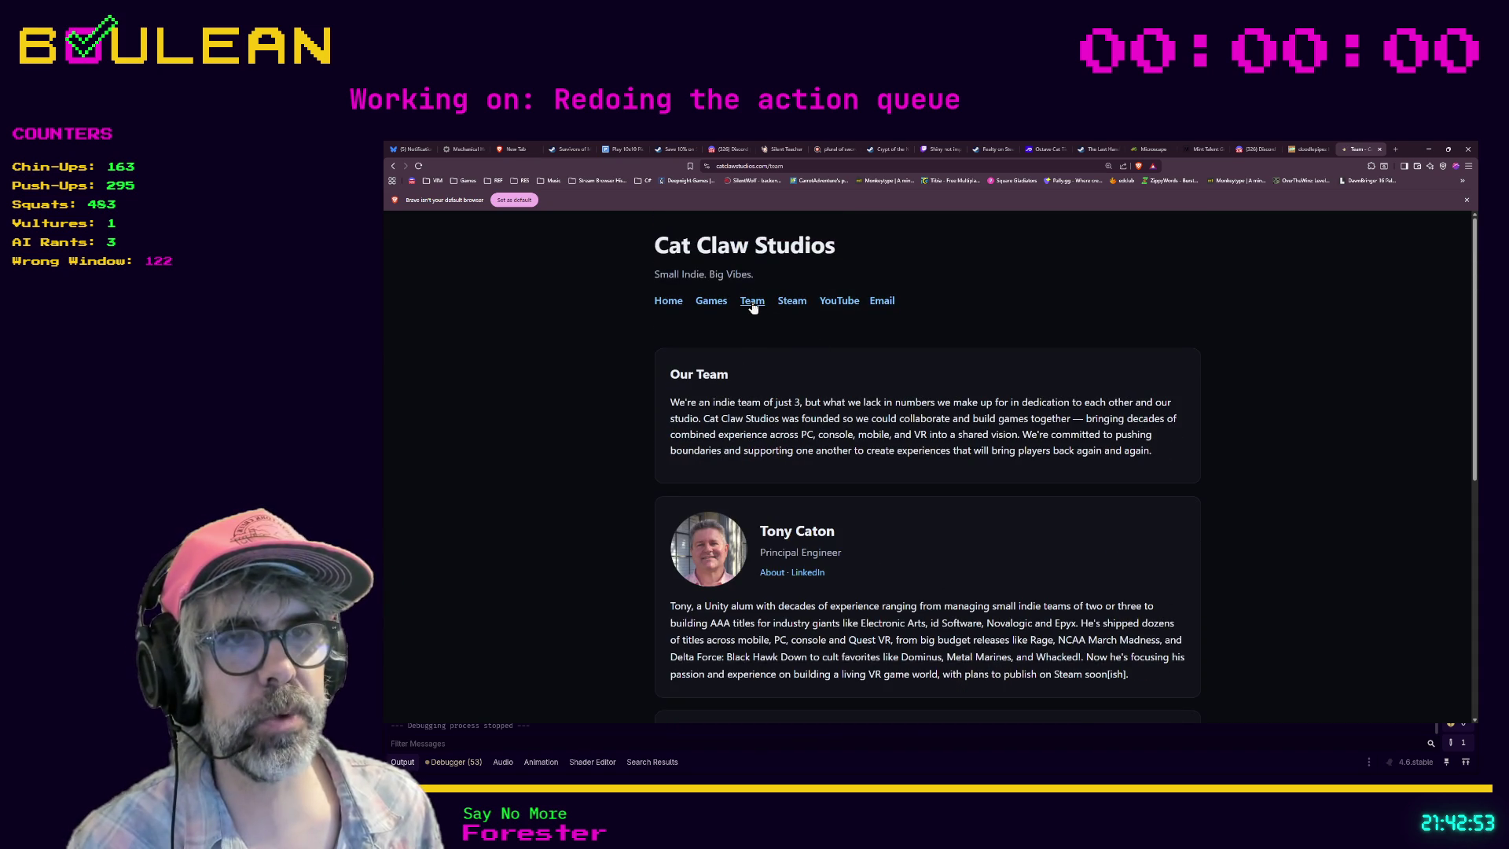
Step: Scroll through the Principal Engineer, VR Contributor and Creative Contributor profiles and back up
{"action": "scroll", "coordinate": [621, 404], "scroll_direction": "down", "scroll_amount": 3}
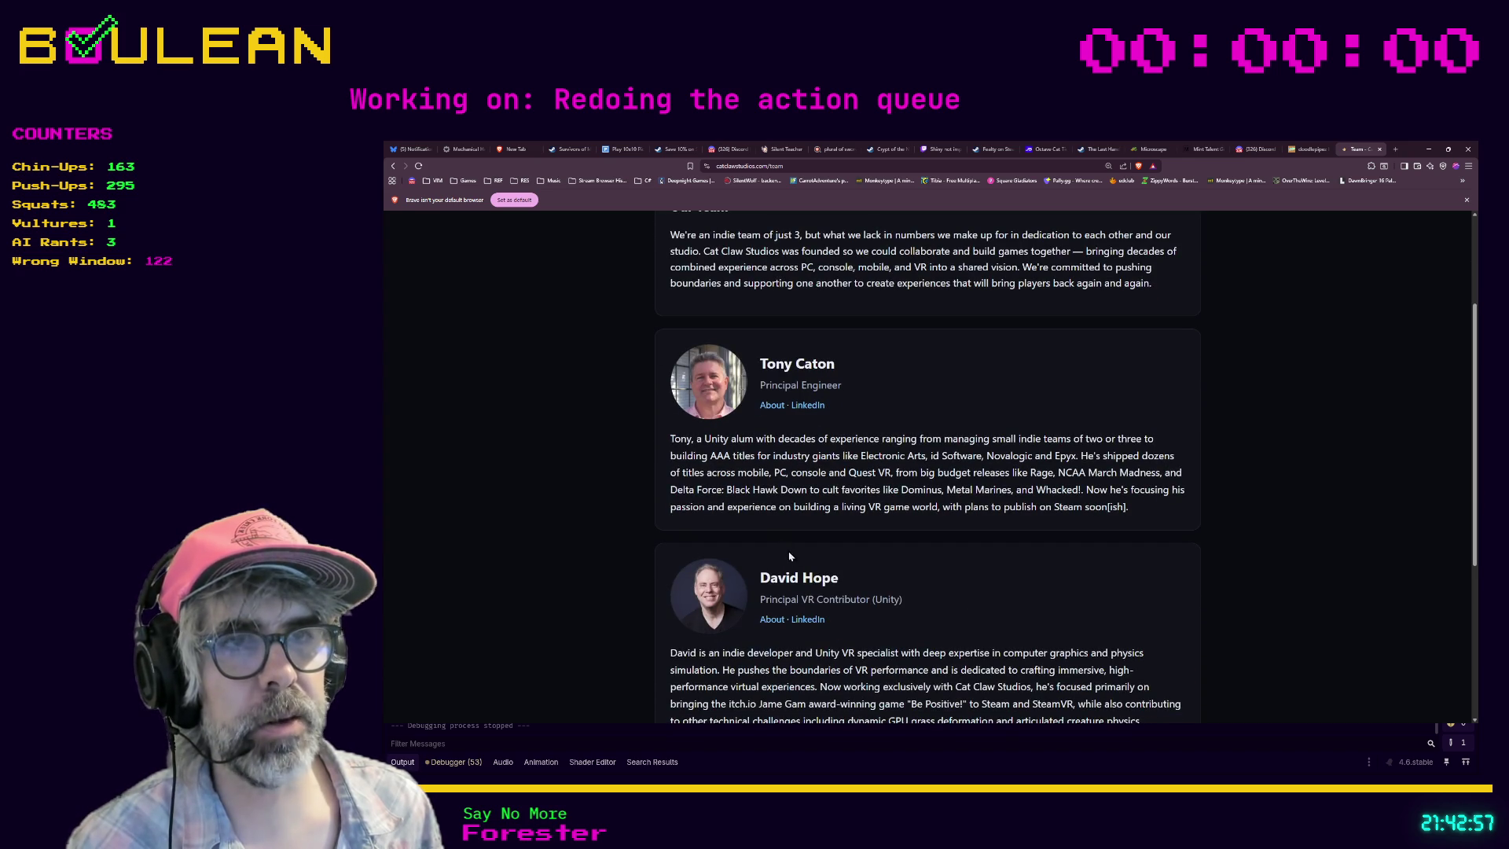
{"action": "scroll", "coordinate": [790, 550], "scroll_direction": "down", "scroll_amount": 1}
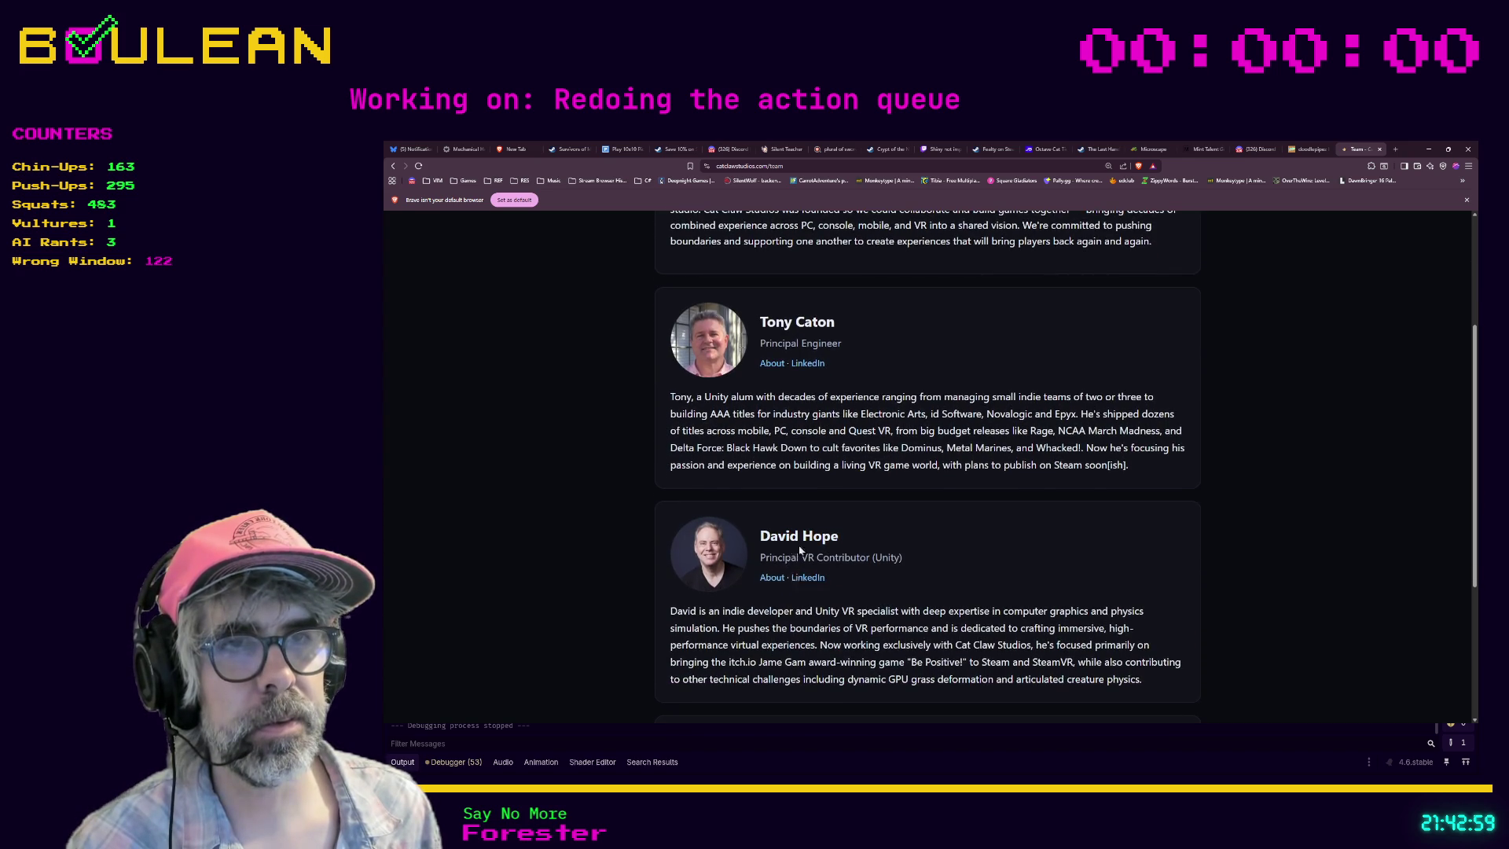
{"action": "scroll", "coordinate": [794, 548], "scroll_direction": "down", "scroll_amount": 3}
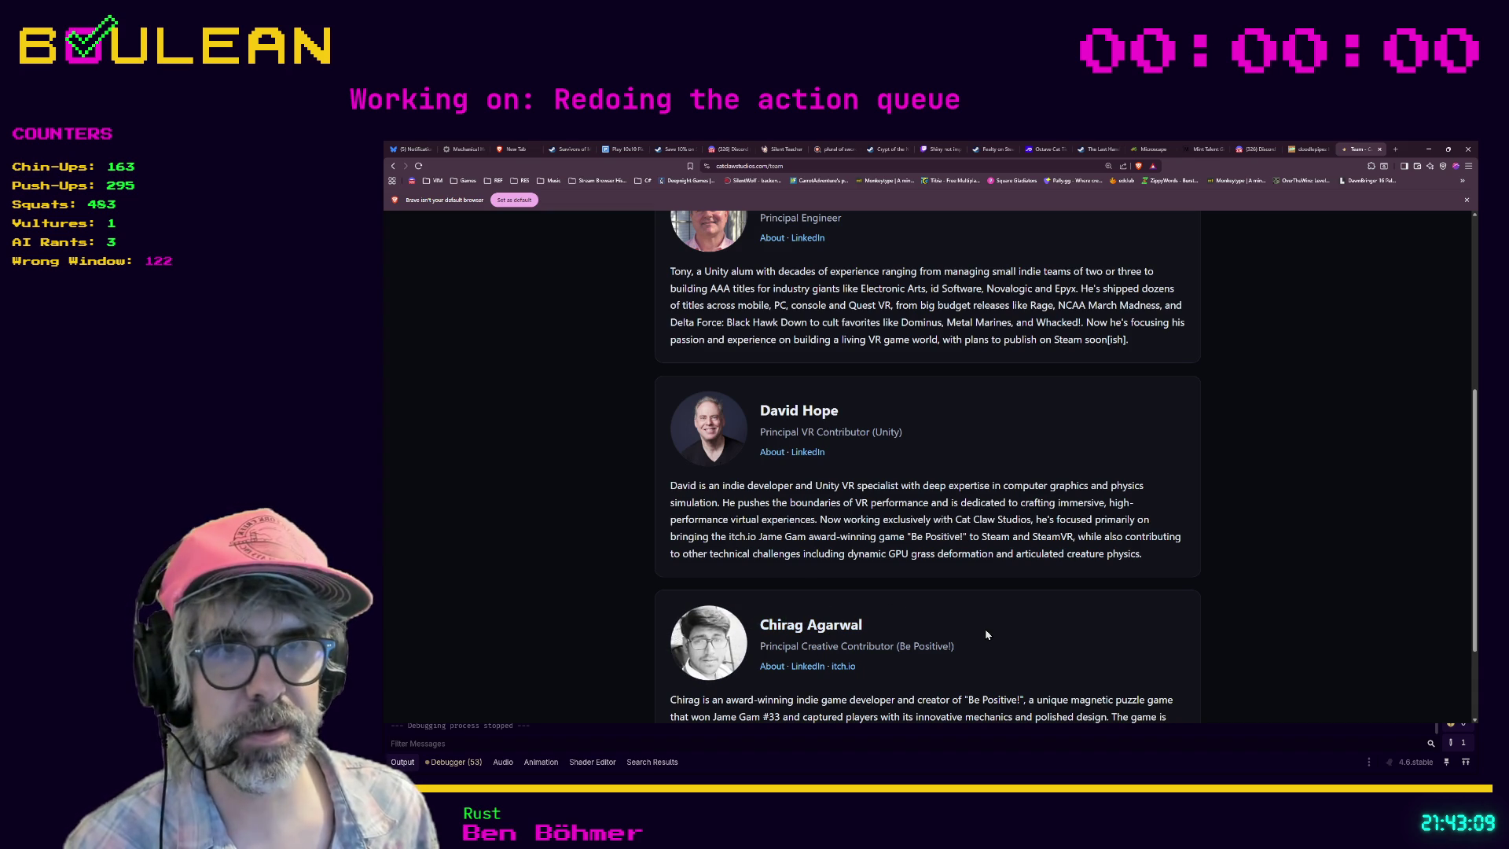
{"action": "scroll", "coordinate": [865, 534], "scroll_direction": "up", "scroll_amount": 2}
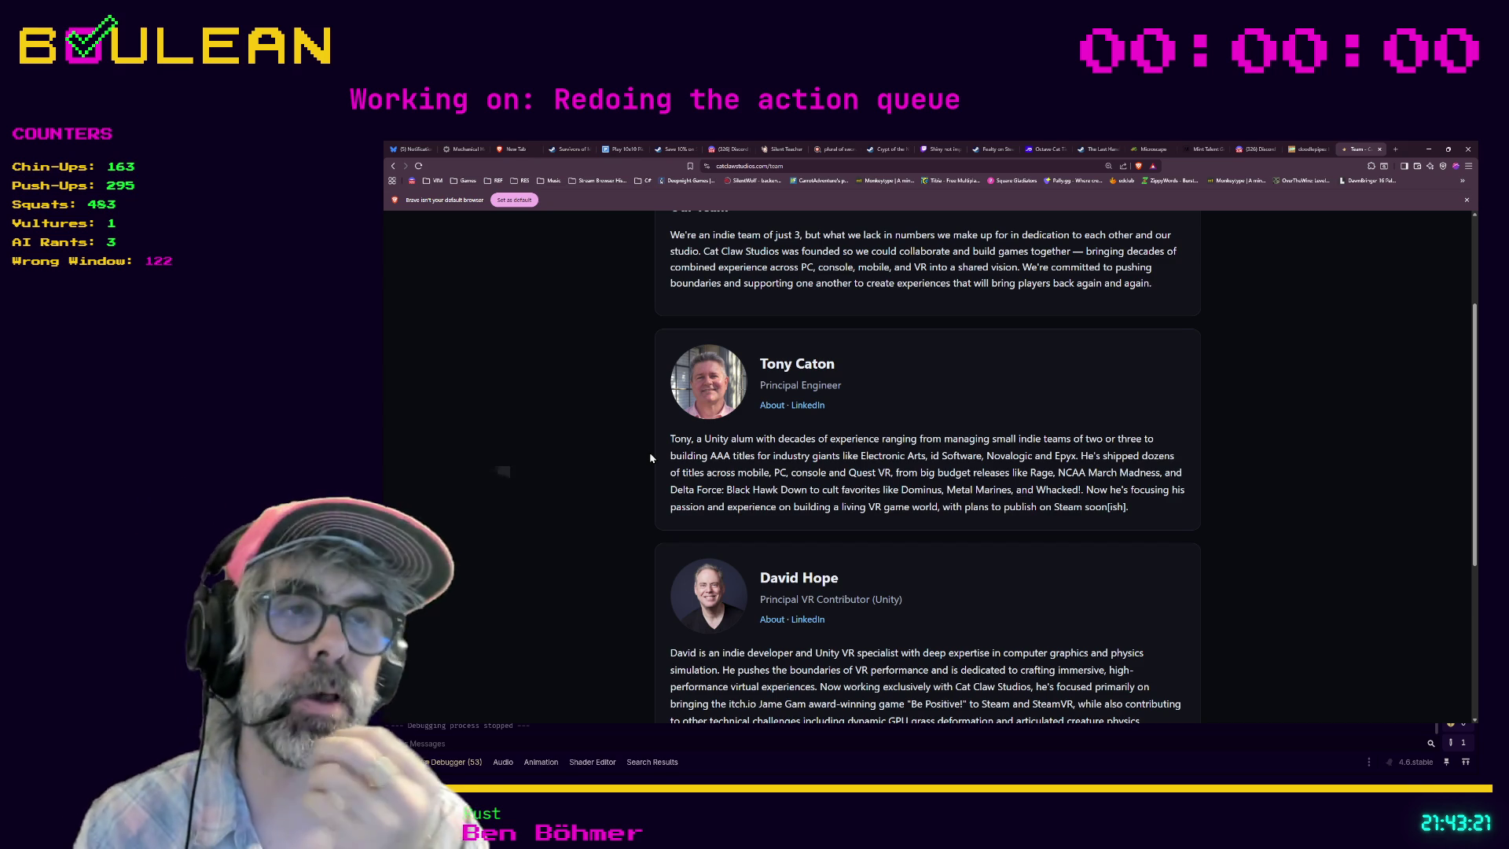
{"action": "scroll", "coordinate": [650, 454], "scroll_direction": "up", "scroll_amount": 1}
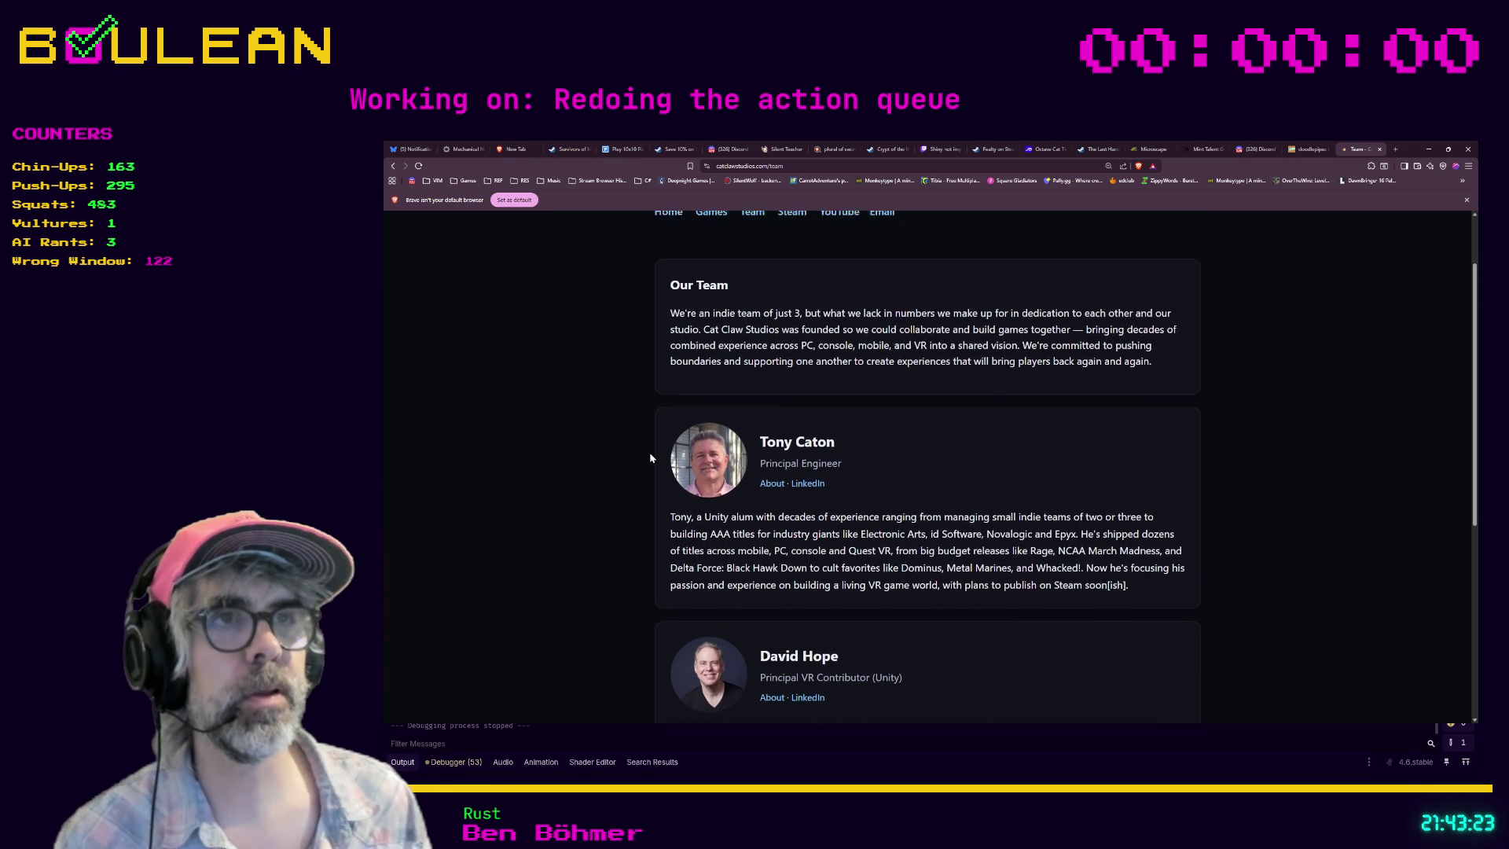
{"action": "scroll", "coordinate": [650, 456], "scroll_direction": "up", "scroll_amount": 2}
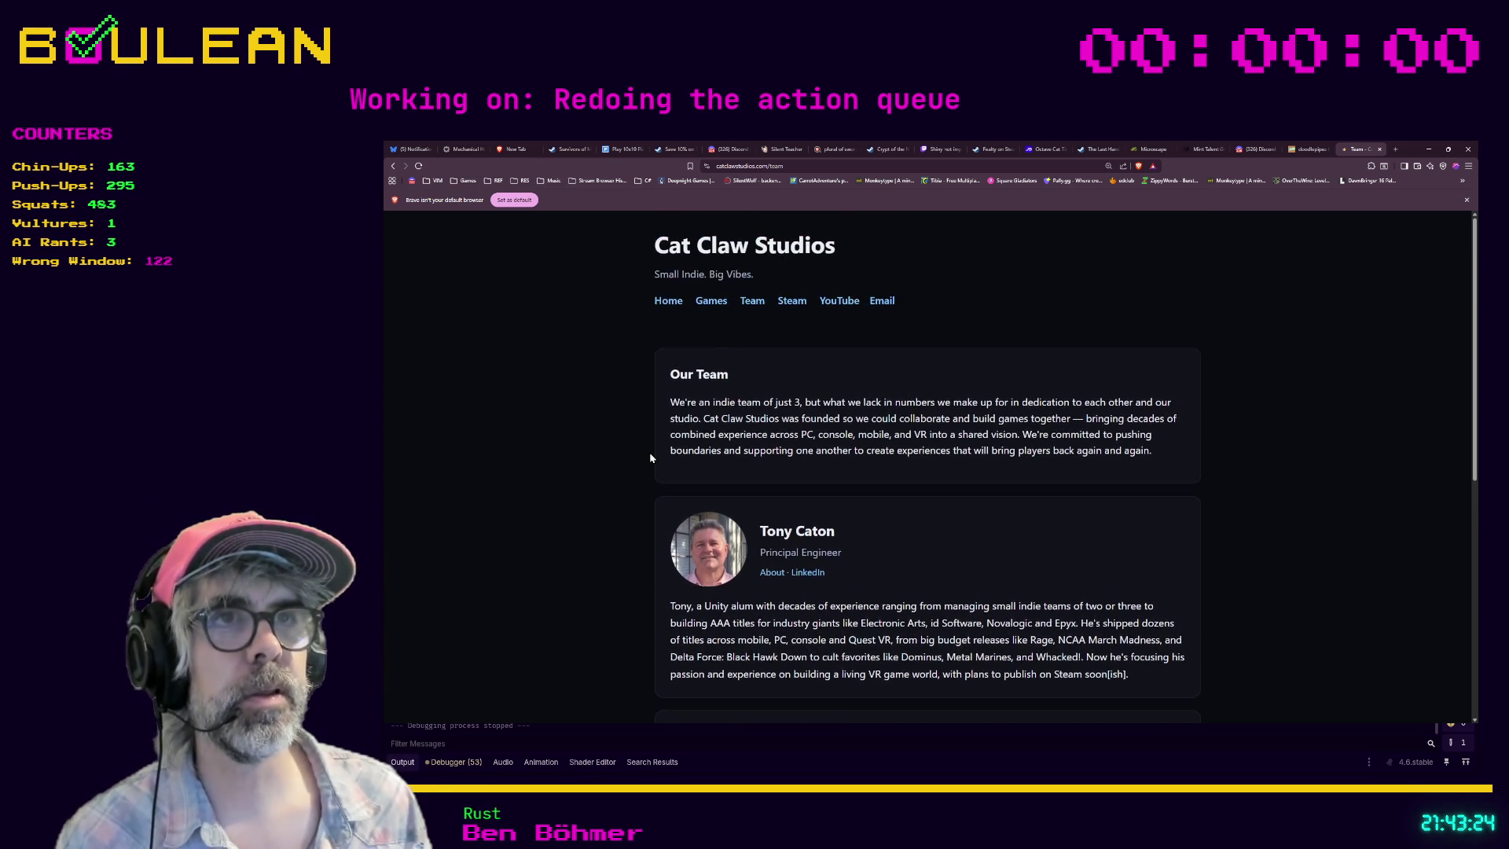
Step: Return to the Cat Claw Studios home page and scroll down to the Studio Updates footer
{"action": "left_click", "coordinate": [668, 301]}
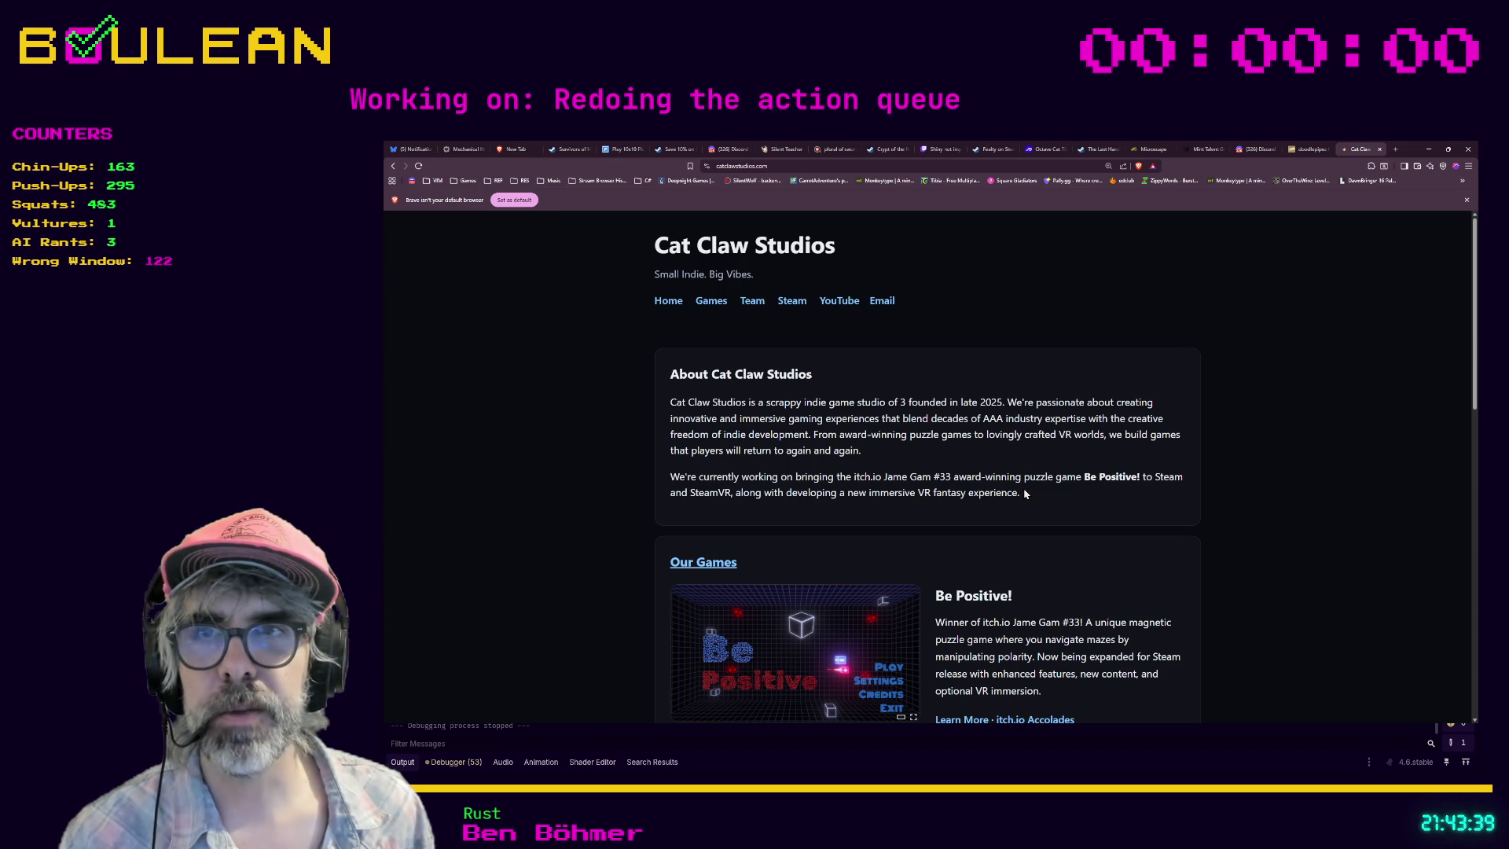
{"action": "scroll", "coordinate": [988, 485], "scroll_direction": "down", "scroll_amount": 3}
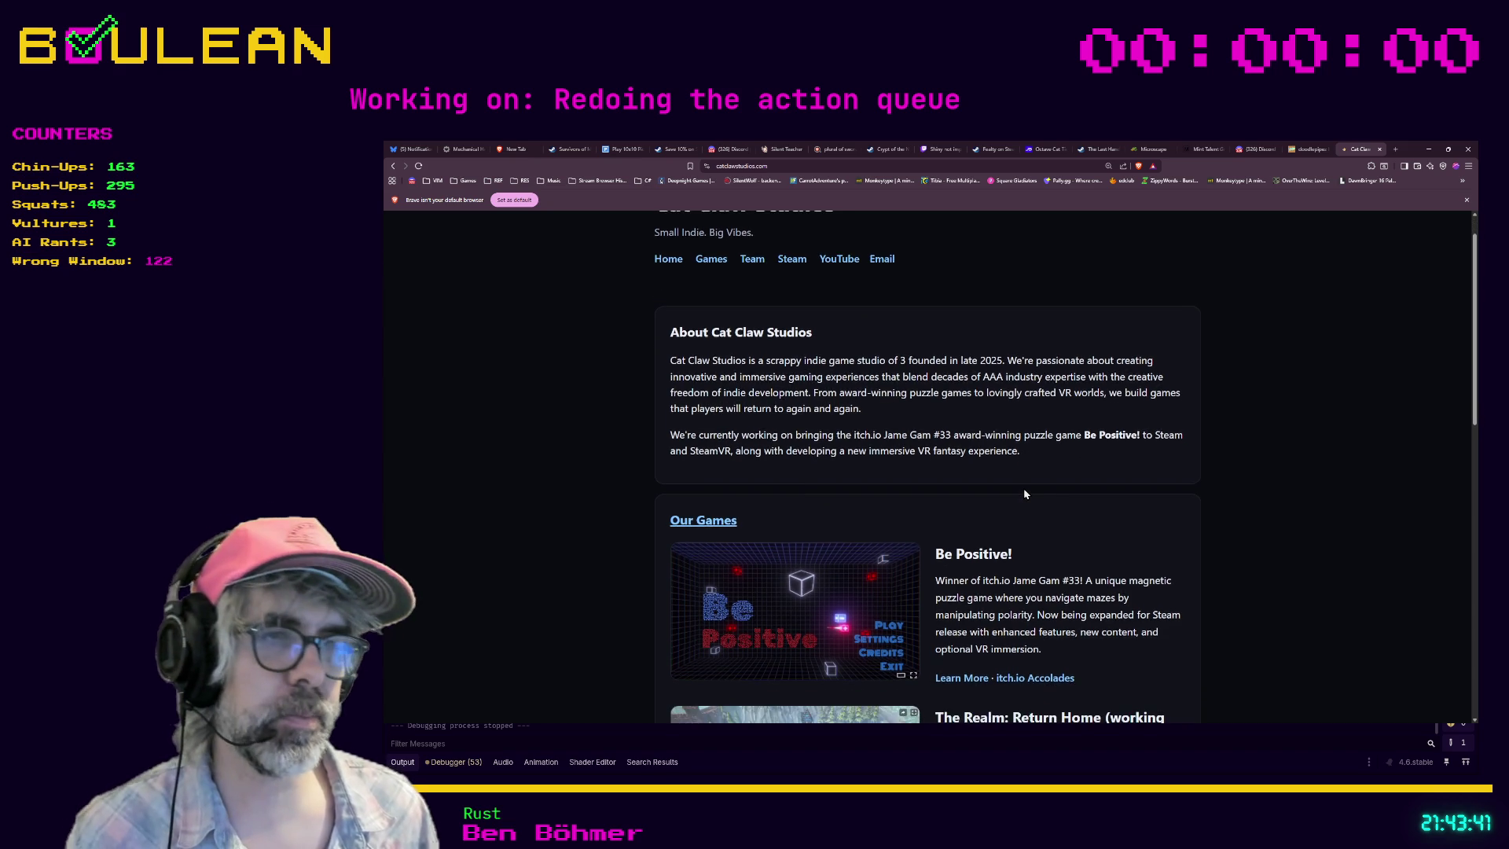
{"action": "scroll", "coordinate": [605, 433], "scroll_direction": "down", "scroll_amount": 2}
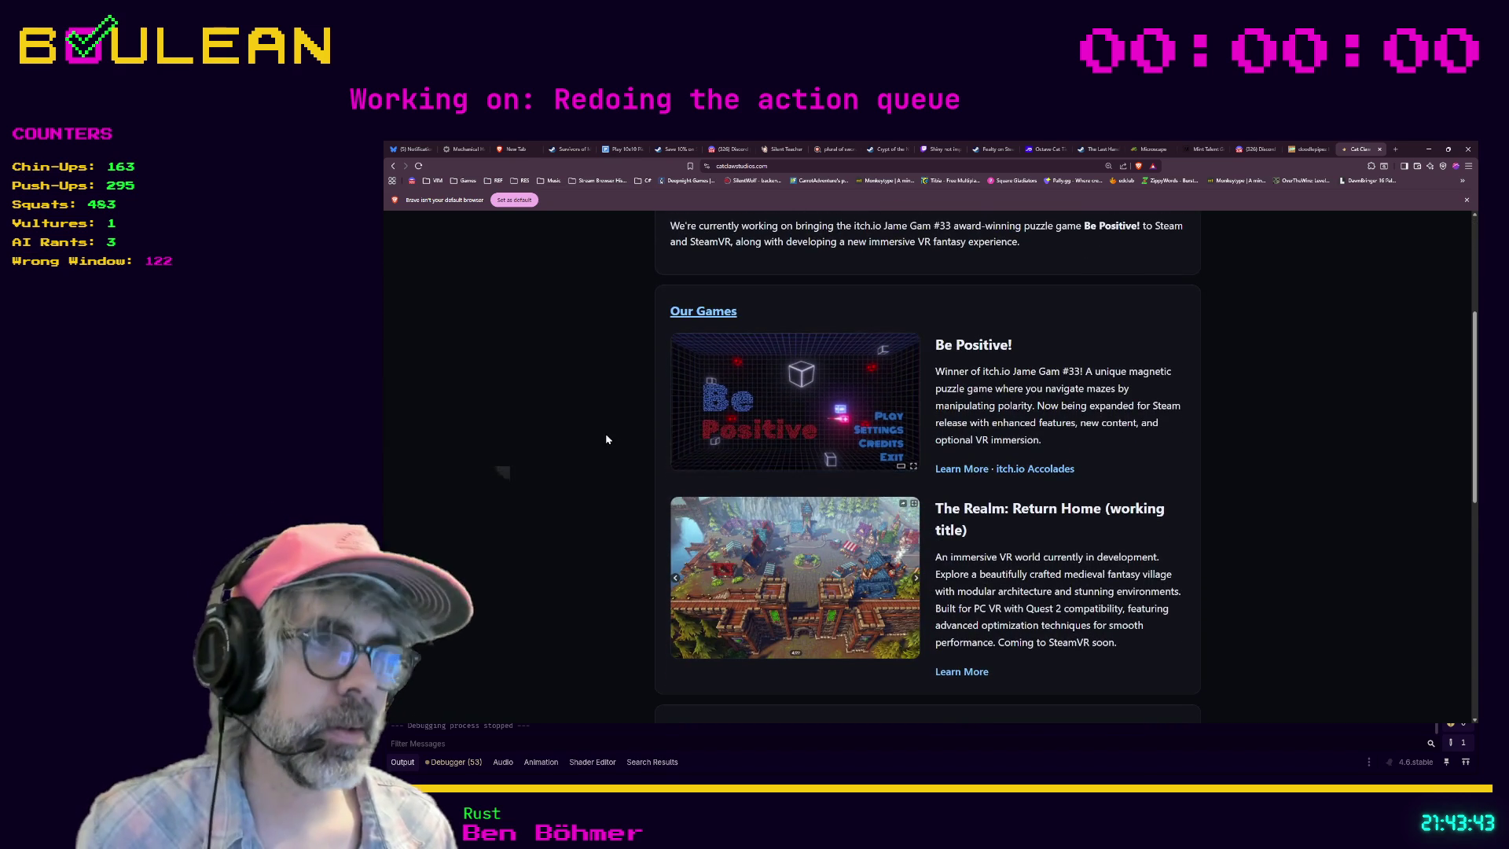
{"action": "scroll", "coordinate": [606, 436], "scroll_direction": "down", "scroll_amount": 1}
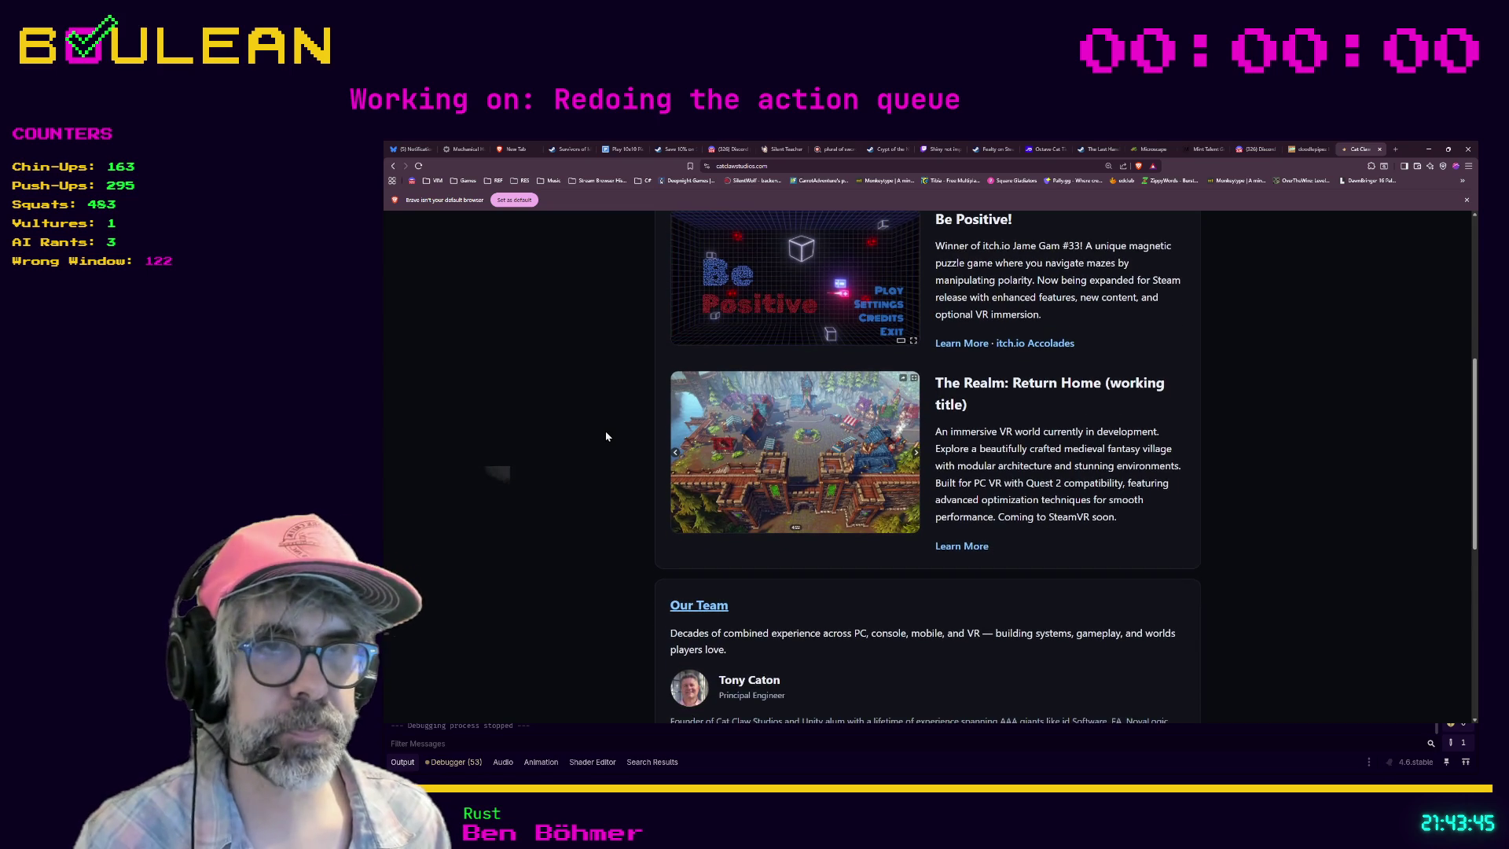
{"action": "scroll", "coordinate": [606, 437], "scroll_direction": "down", "scroll_amount": 5}
{"action": "scroll", "coordinate": [606, 437], "scroll_direction": "down", "scroll_amount": 1}
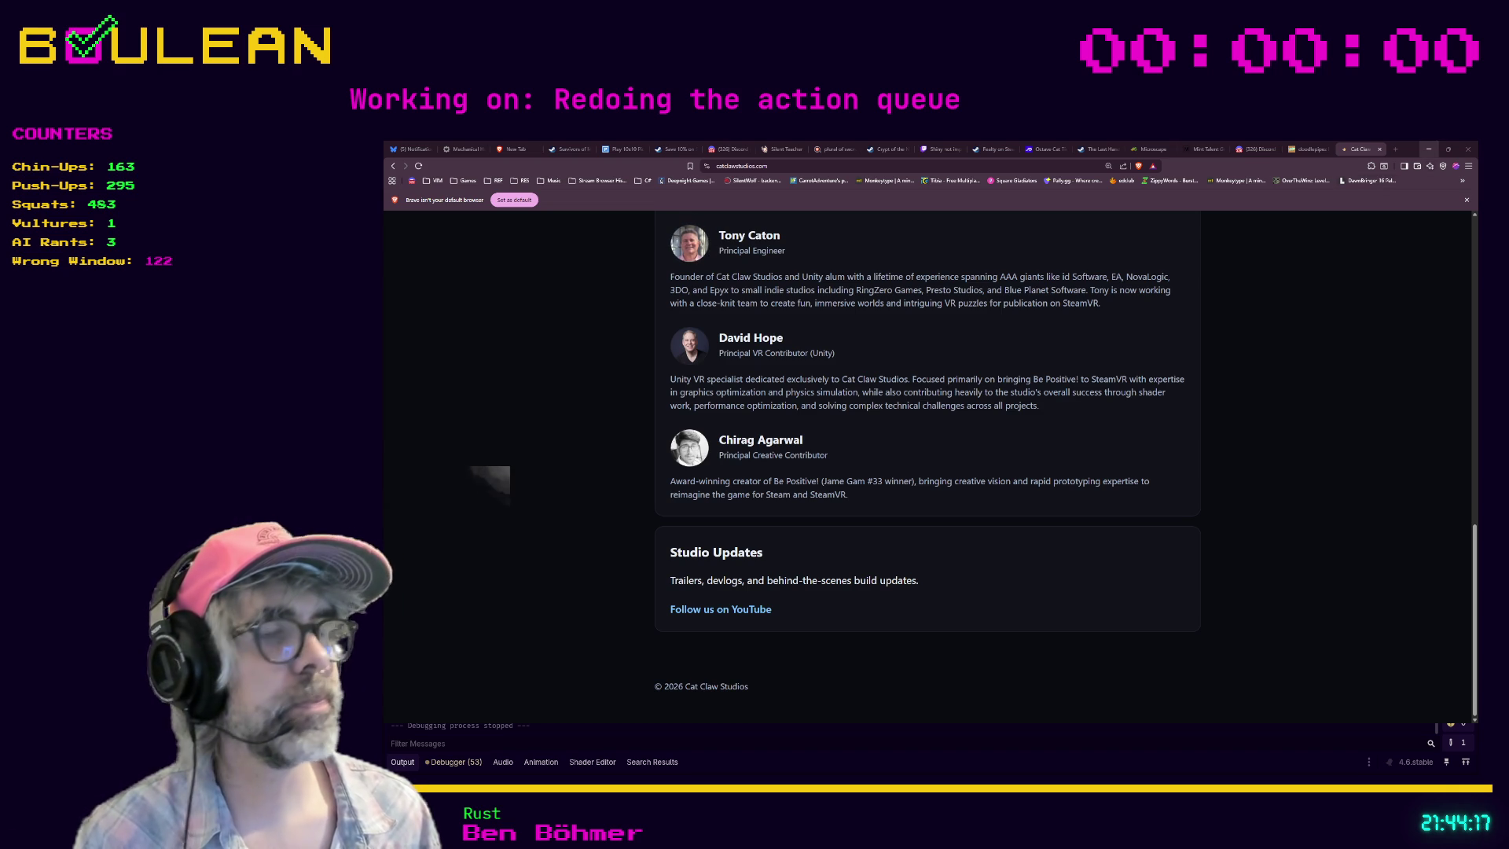
Step: Switch back to Godot and place the caret after pass on line 76 of grid_object.gd
{"action": "key", "text": "alt+Tab"}
{"action": "left_click", "coordinate": [838, 454]}
{"action": "left_click", "coordinate": [796, 469]}
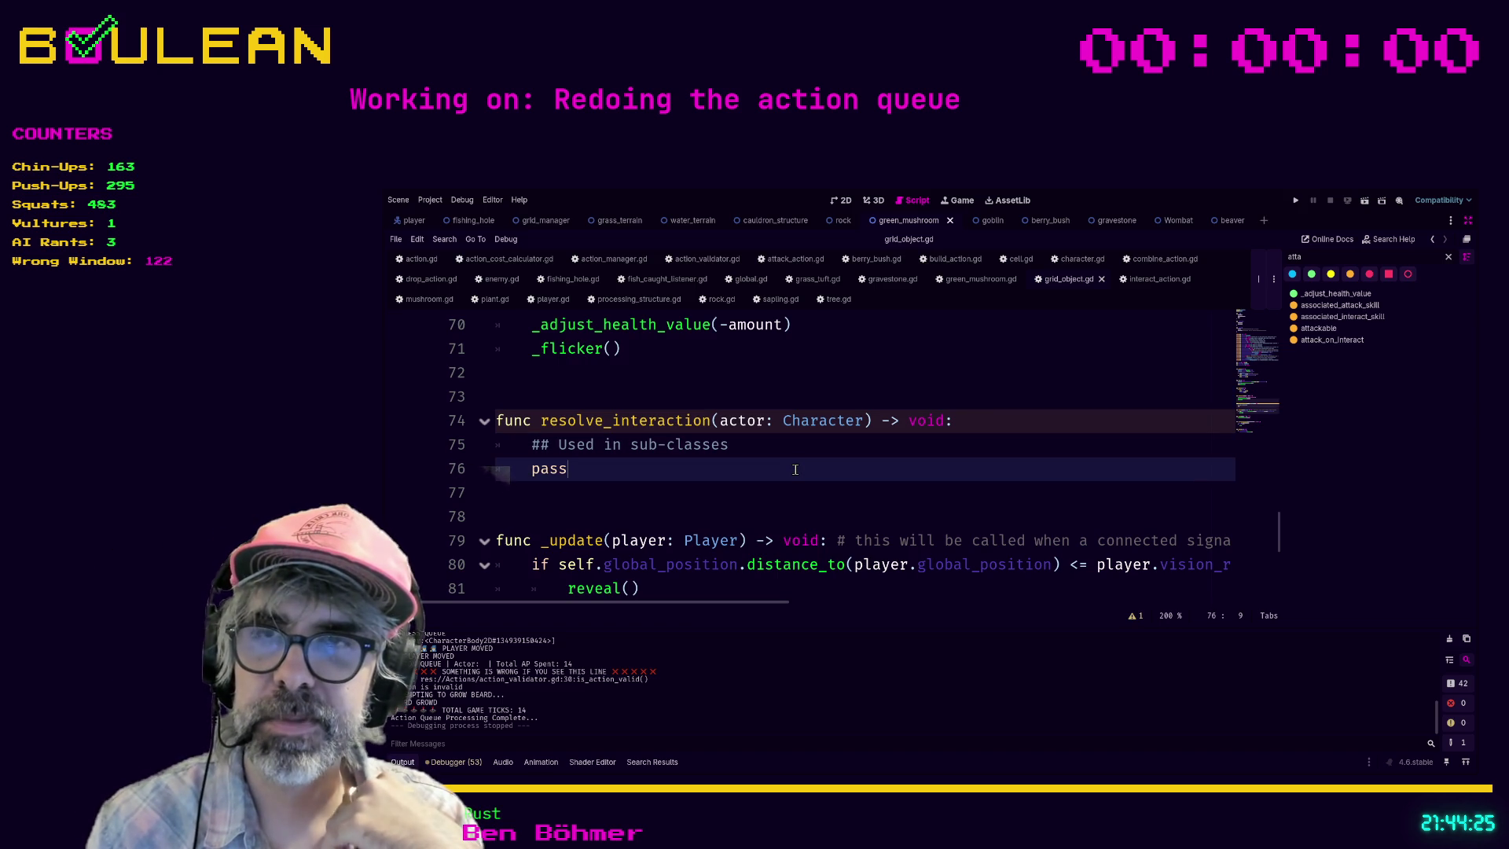
Step: Launch the game from the script editor with F5
{"action": "left_click", "coordinate": [741, 499]}
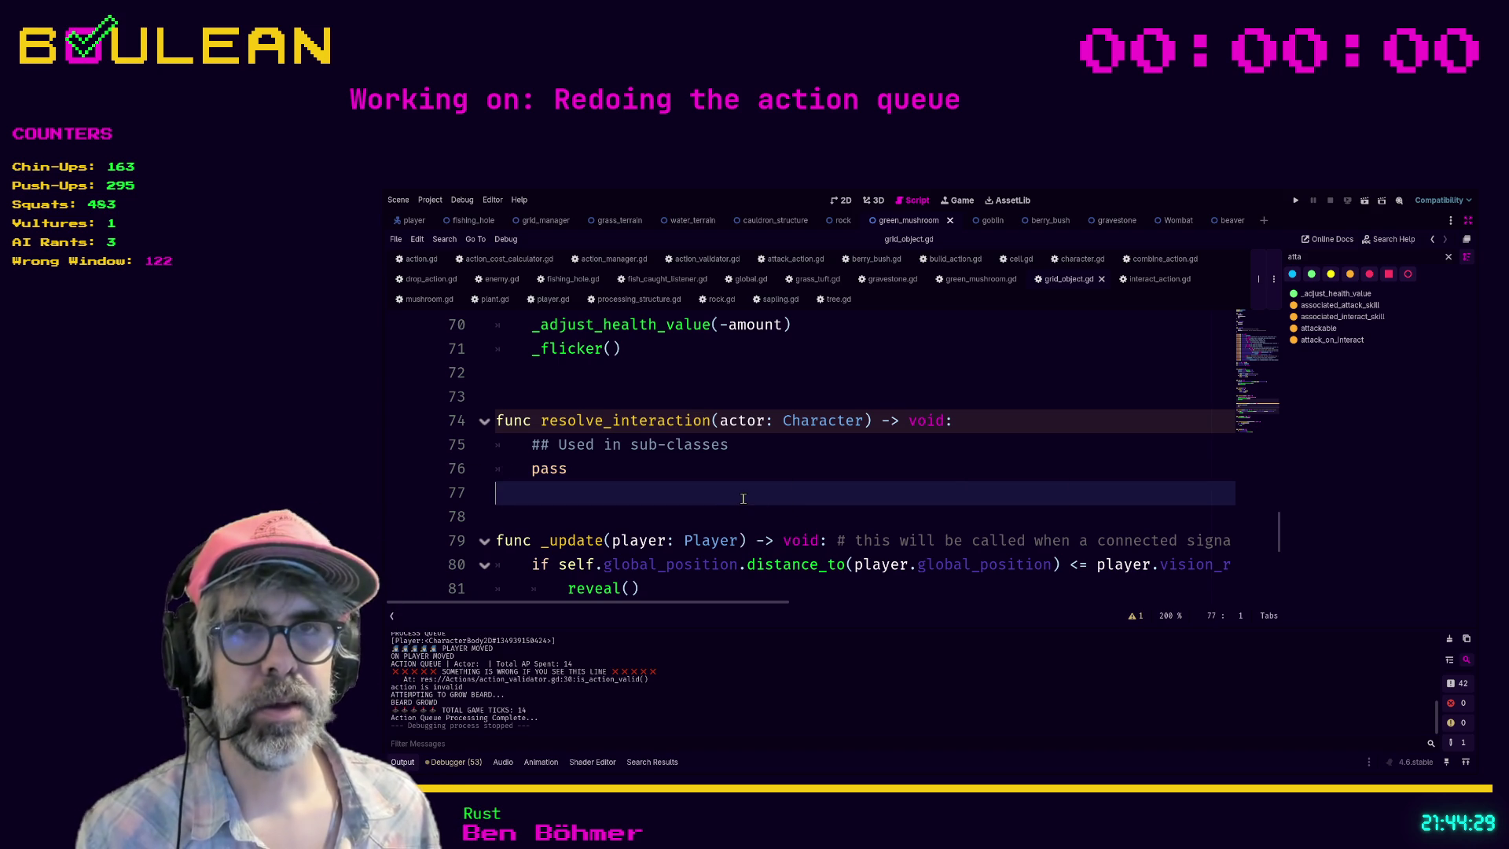
{"action": "key", "text": "F5"}
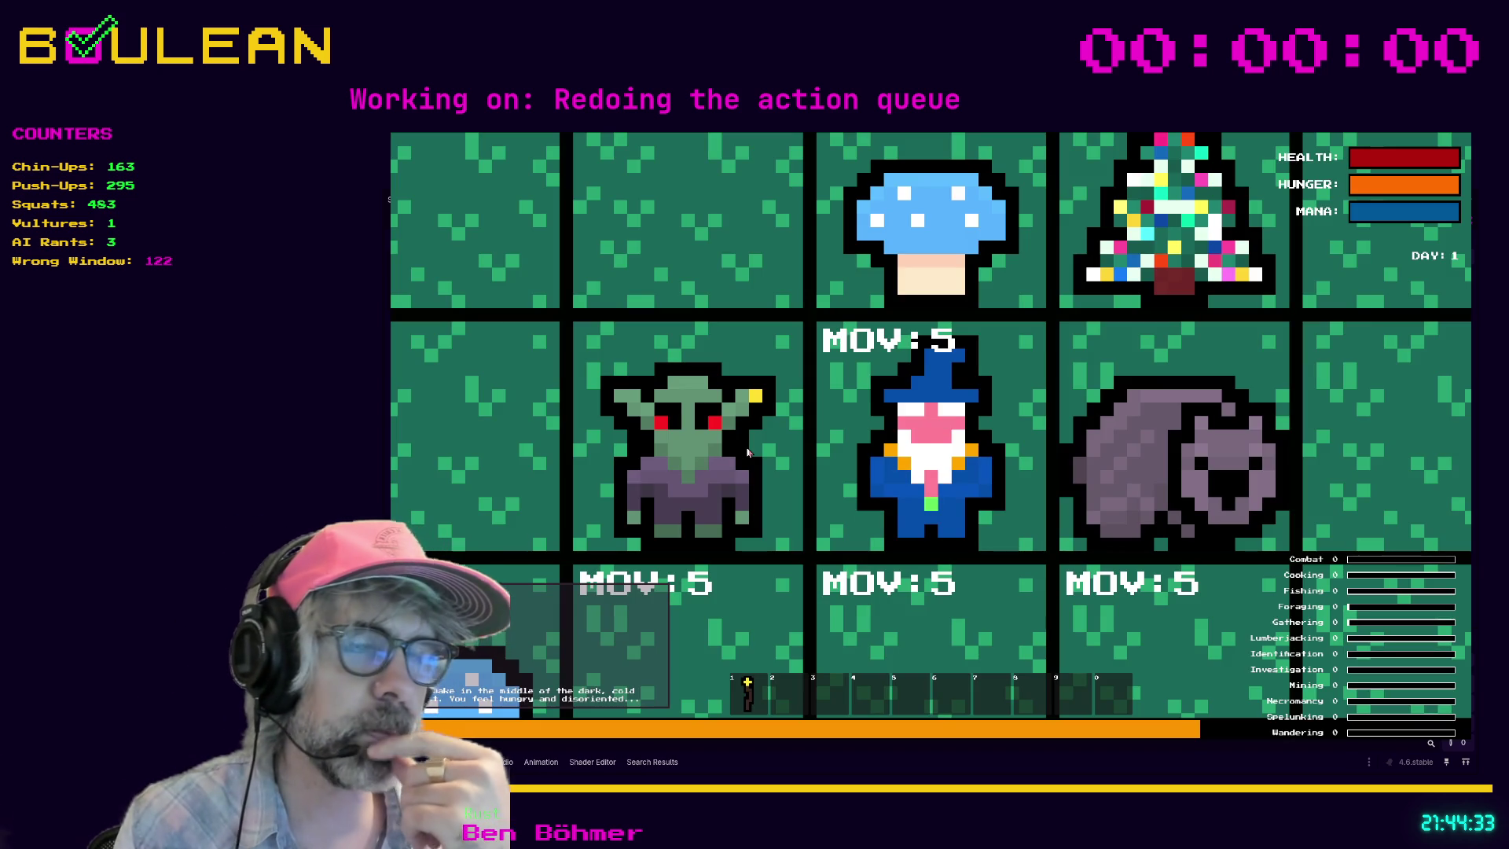
{"action": "scroll", "coordinate": [747, 452], "scroll_direction": "down", "scroll_amount": 5}
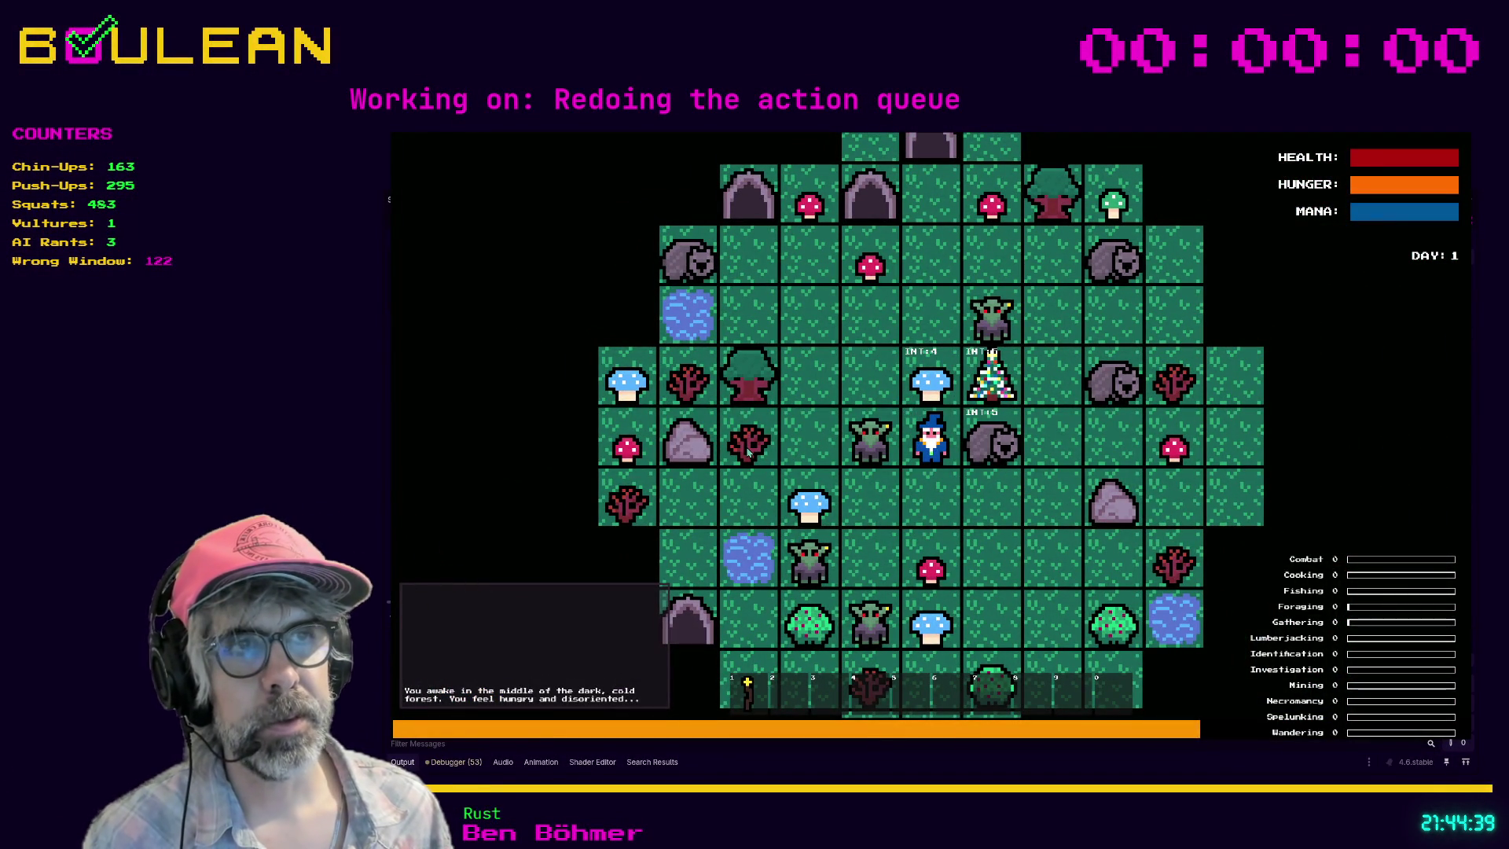
Step: Pick up the blue mushroom, chop the right-hand tree for a log, and harvest the red mushroom
{"action": "key", "text": "Up"}
{"action": "key", "text": "Up"}
{"action": "key", "text": "Right"}
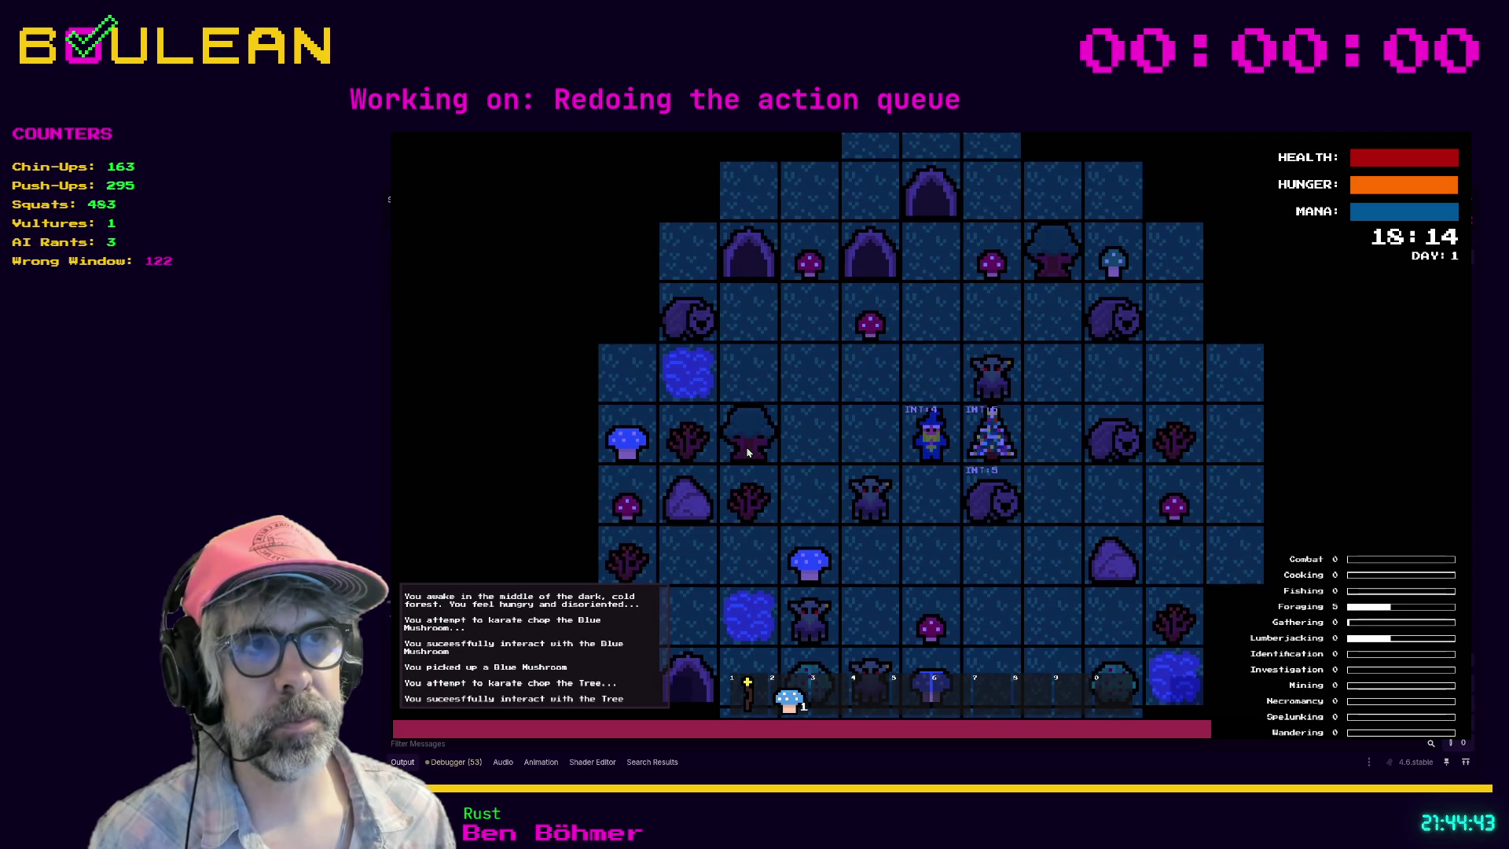
{"action": "key", "text": "Right"}
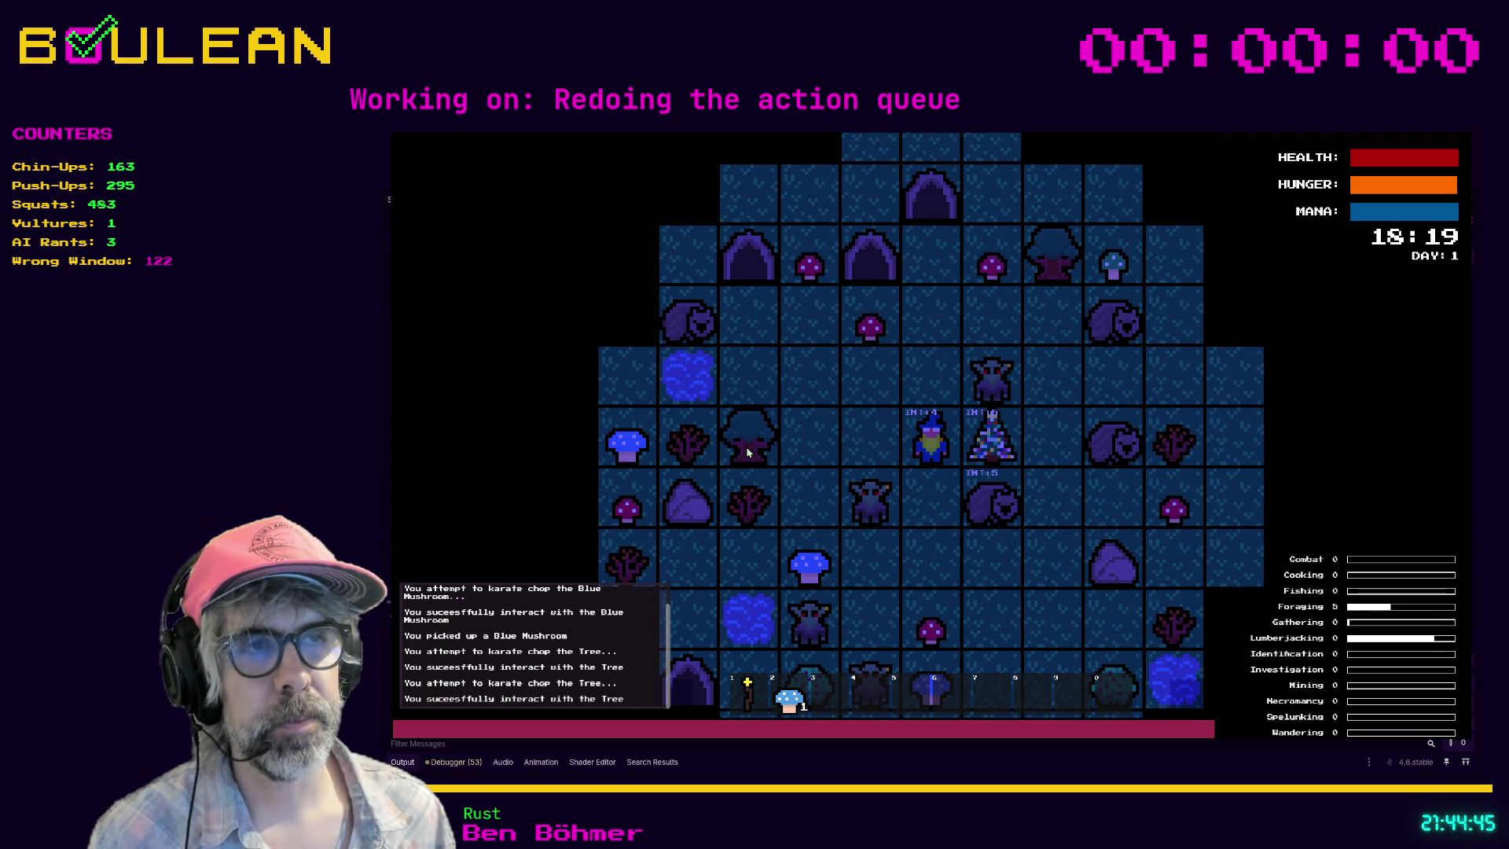
{"action": "key", "text": "Right"}
{"action": "key", "text": "Left"}
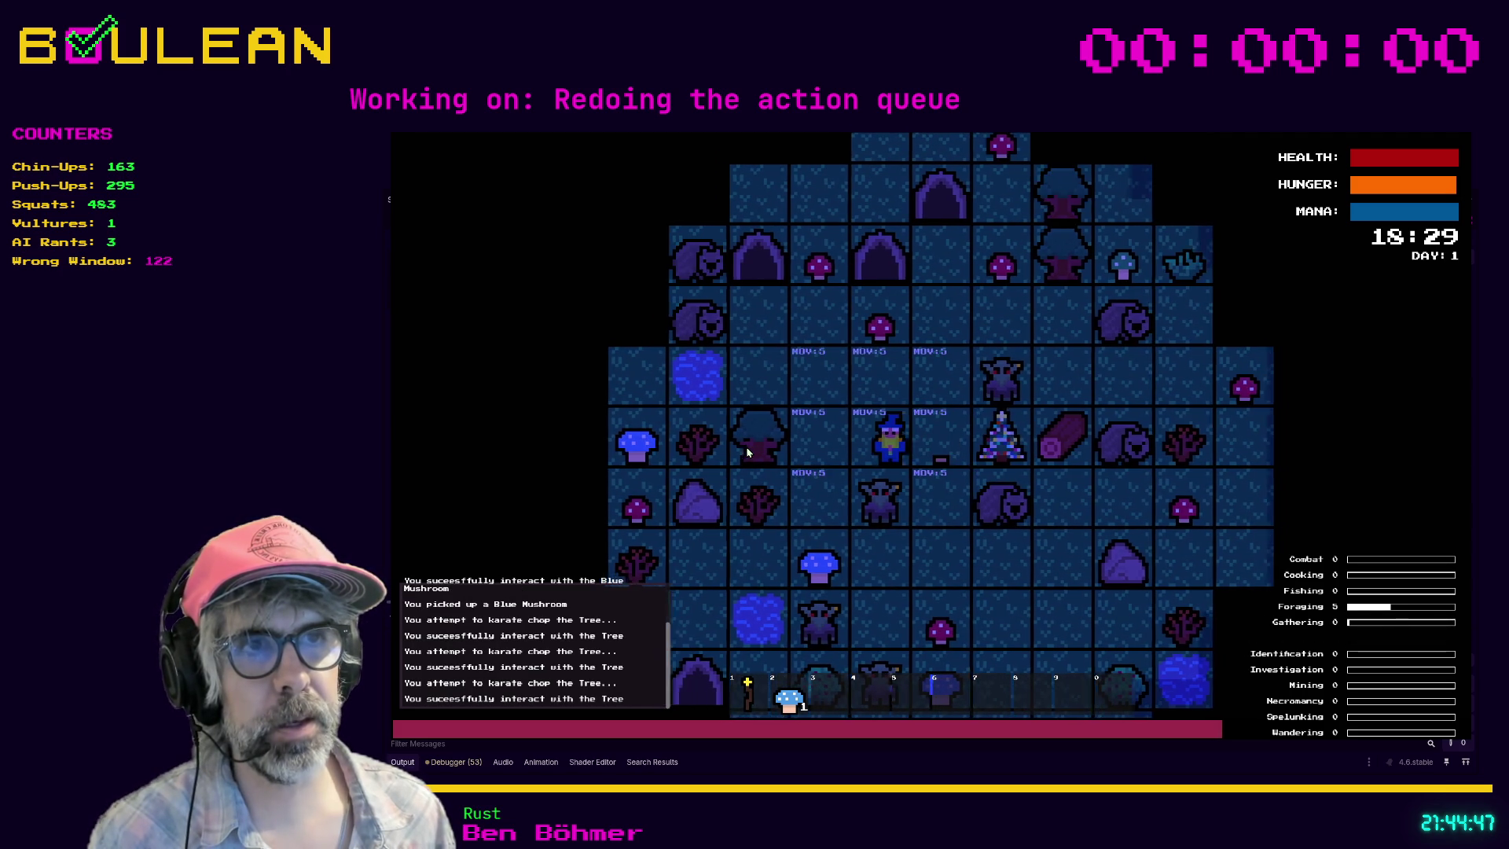
{"action": "key", "text": "Up"}
{"action": "key", "text": "Up"}
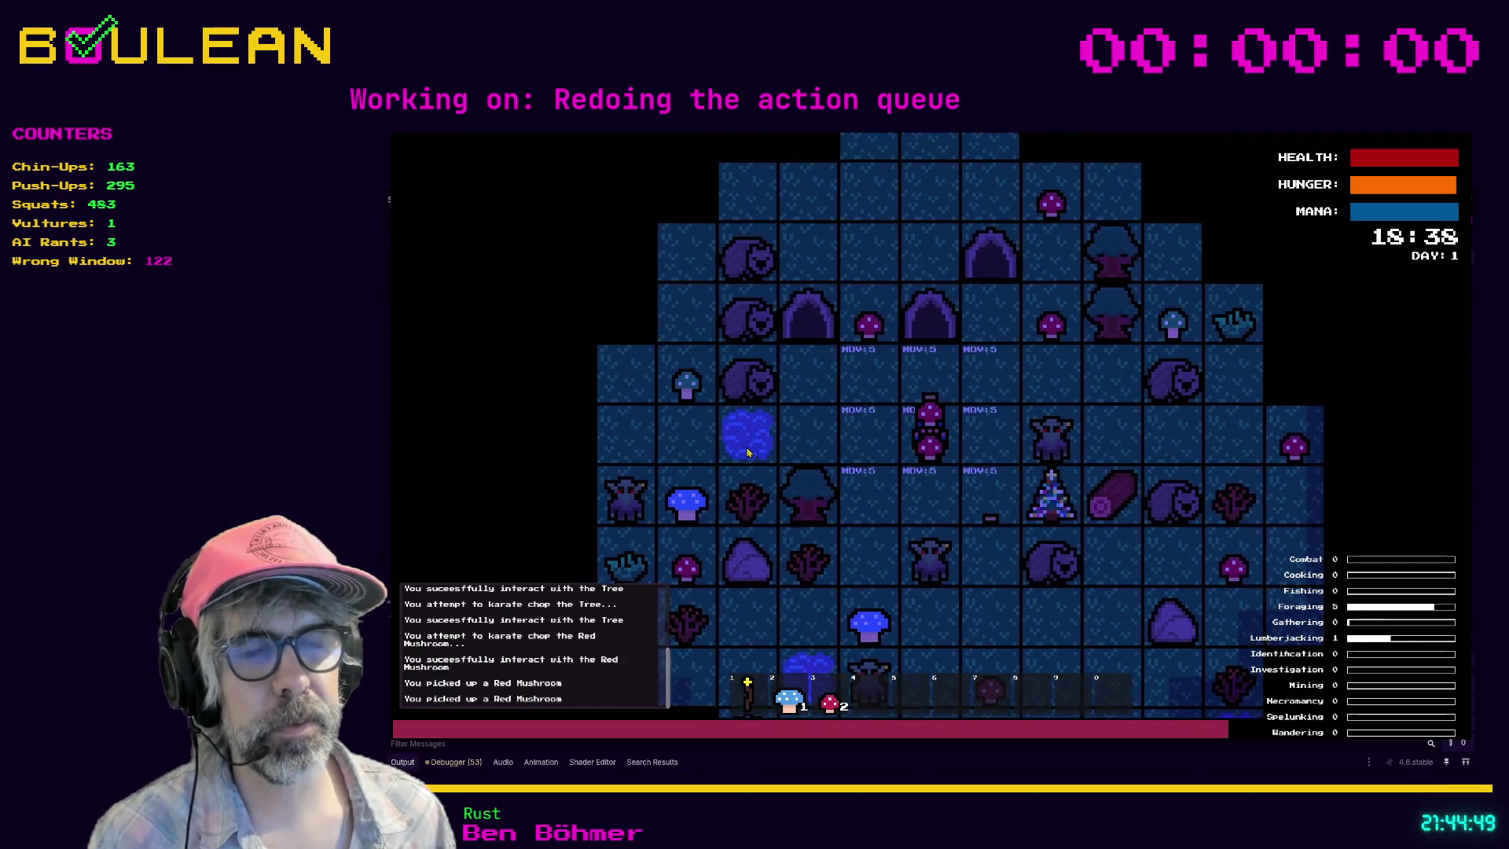
Step: Chop the left tree for logs and the Sapling for a Stick, then stop the game
{"action": "key", "text": "Down"}
{"action": "key", "text": "Left"}
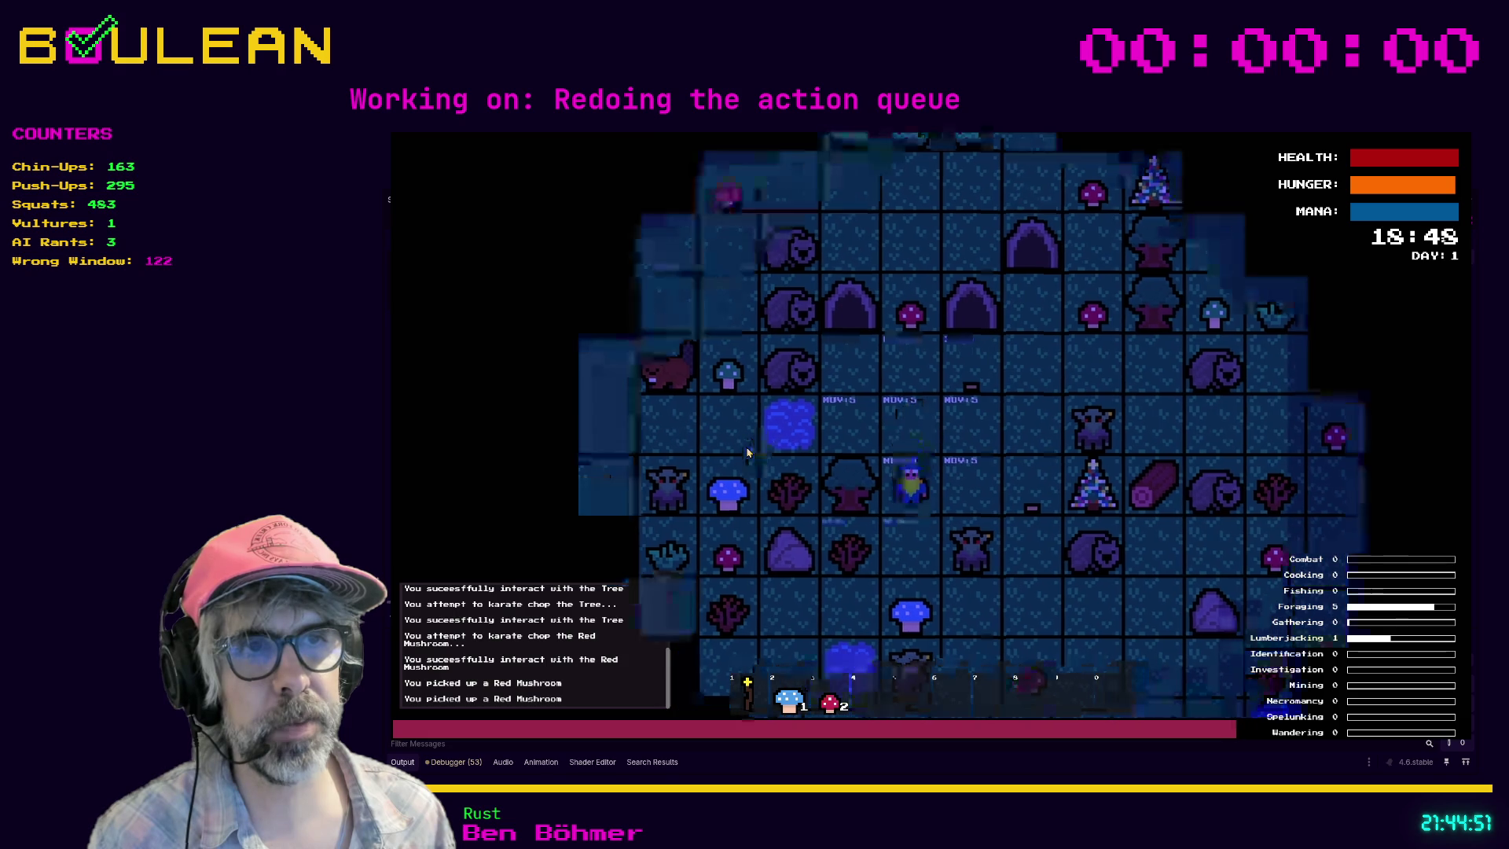
{"action": "key", "text": "Left"}
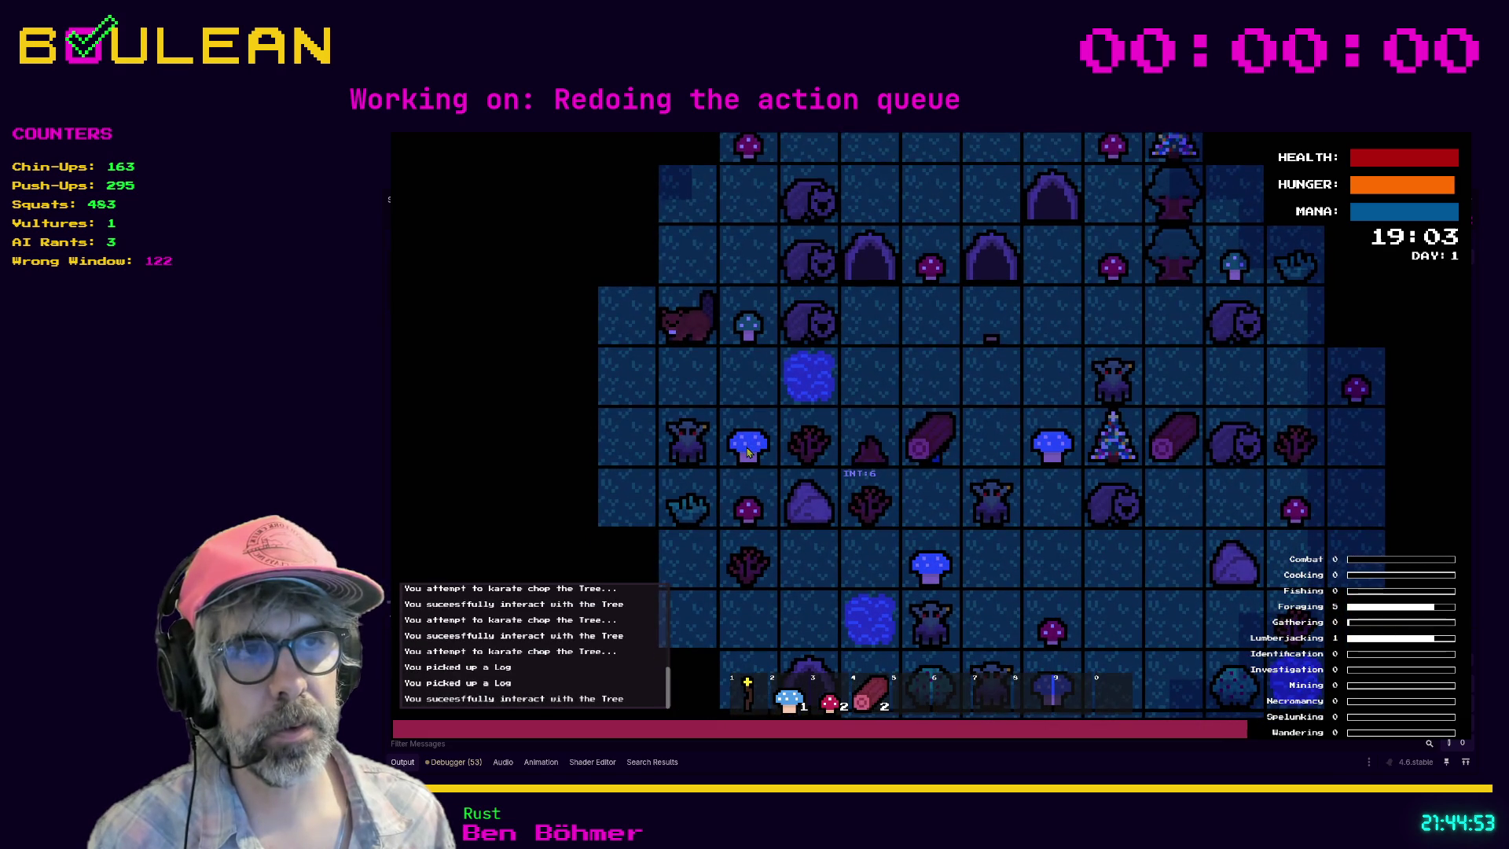
{"action": "key", "text": "Down"}
{"action": "key", "text": "Left"}
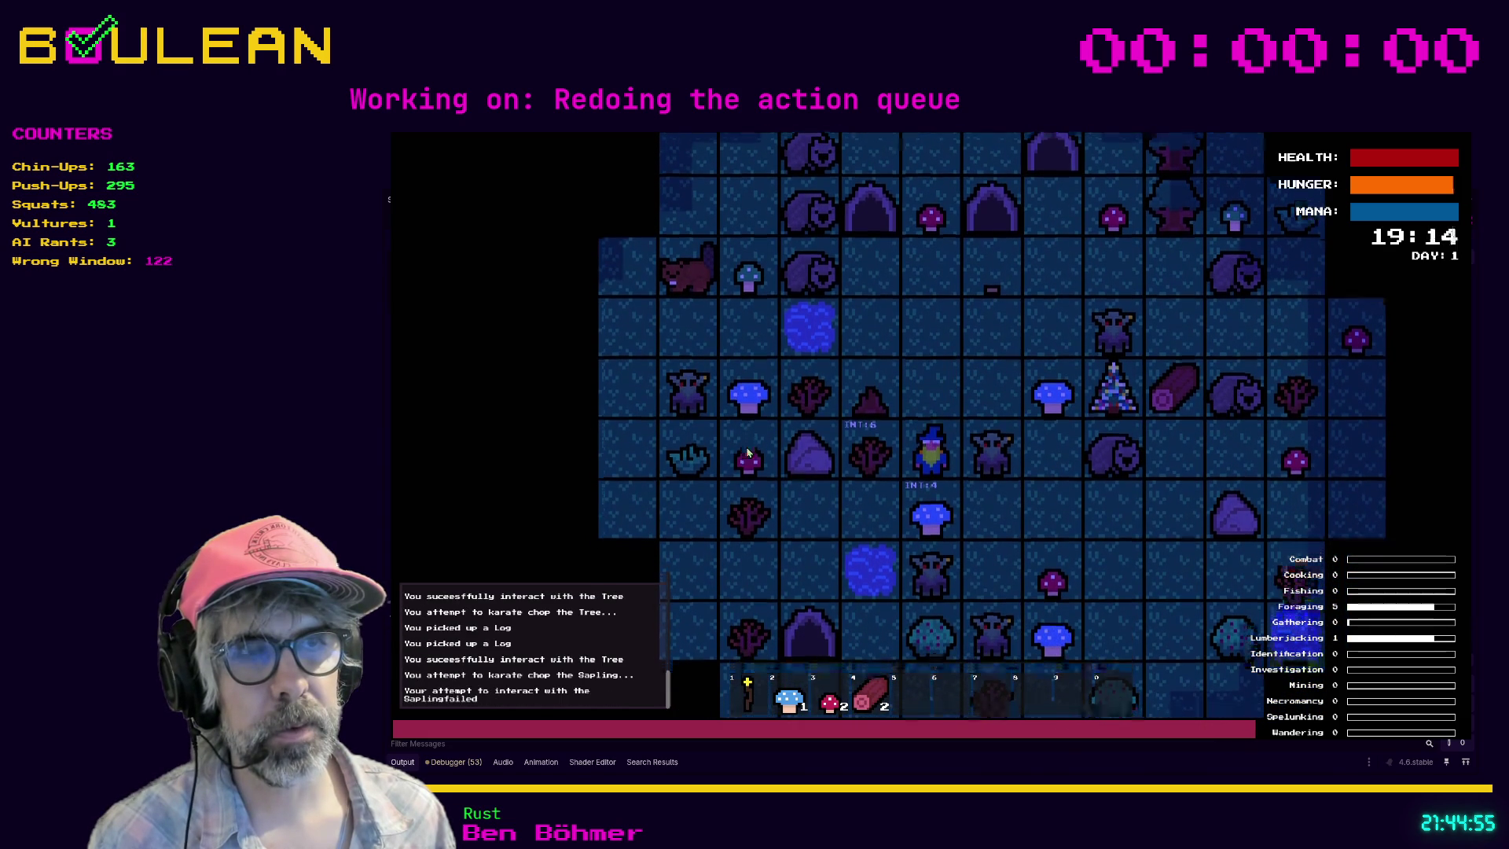
{"action": "key", "text": "Left"}
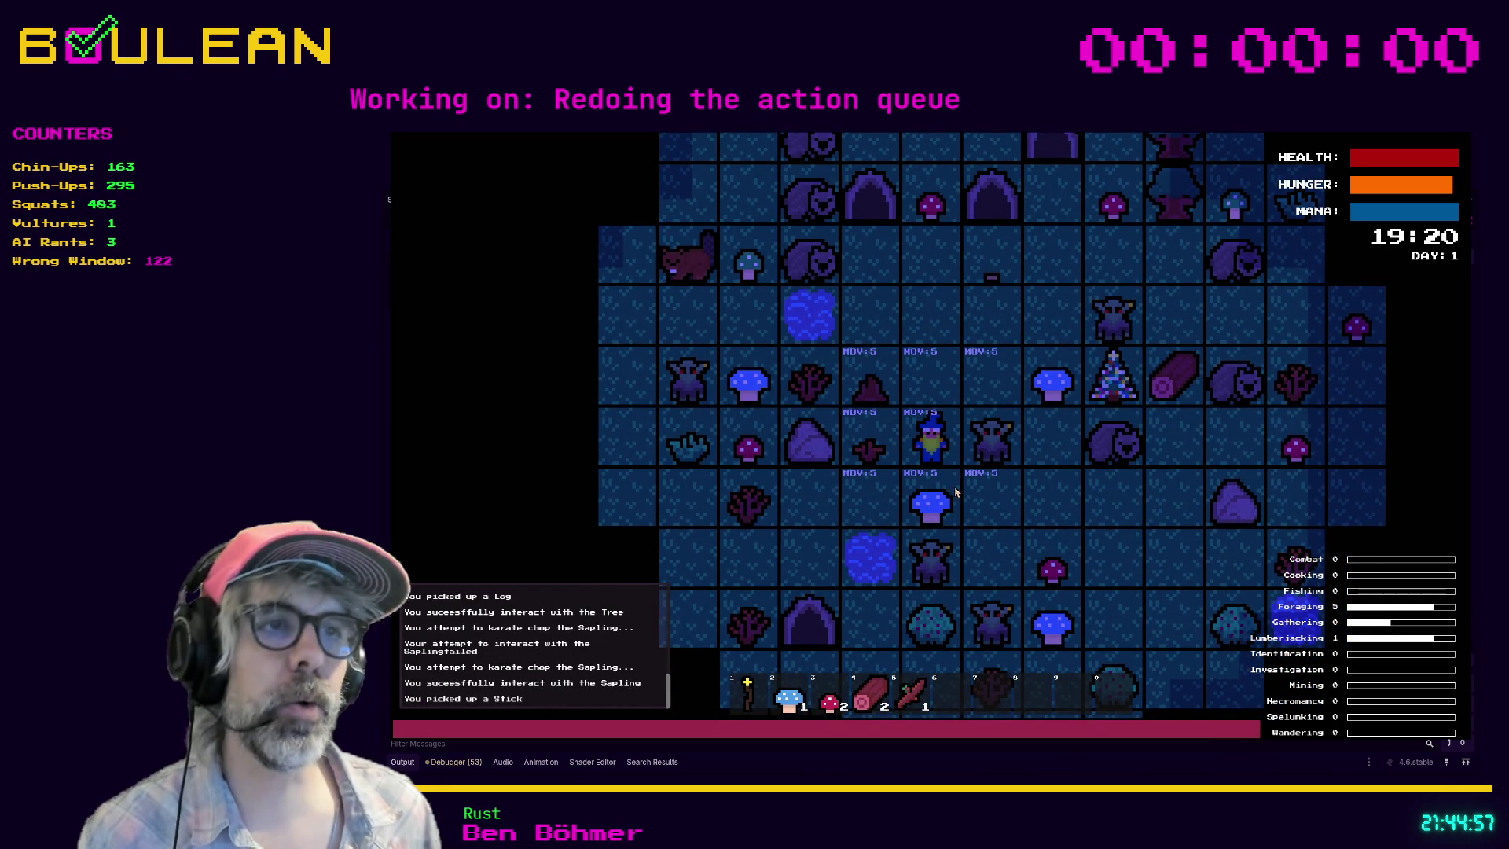
{"action": "key", "text": "F8"}
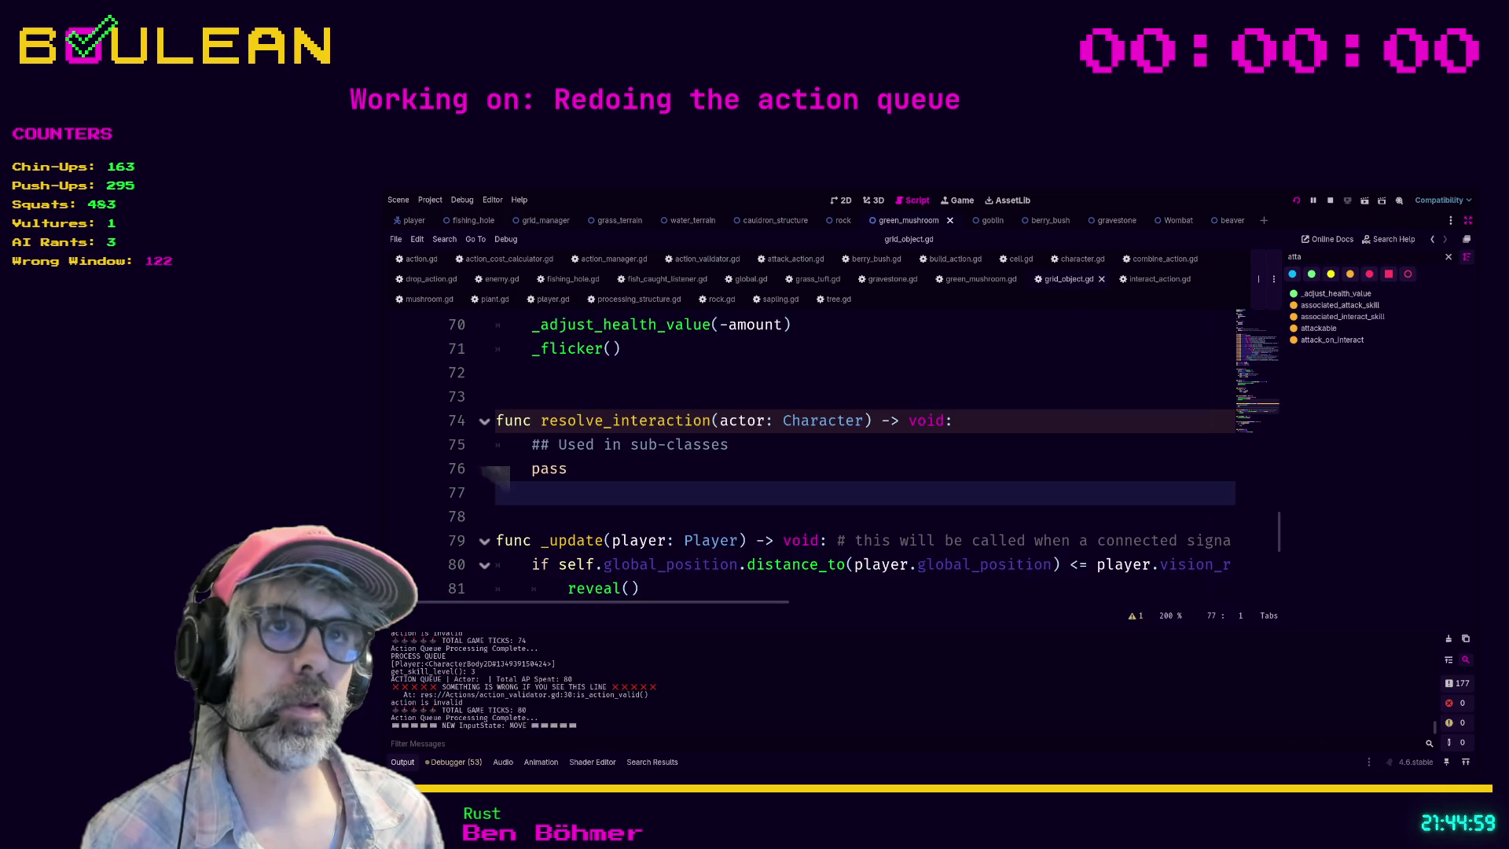
Step: Restore the side docks, open the player scene and select its Player root node
{"action": "left_click", "coordinate": [766, 372]}
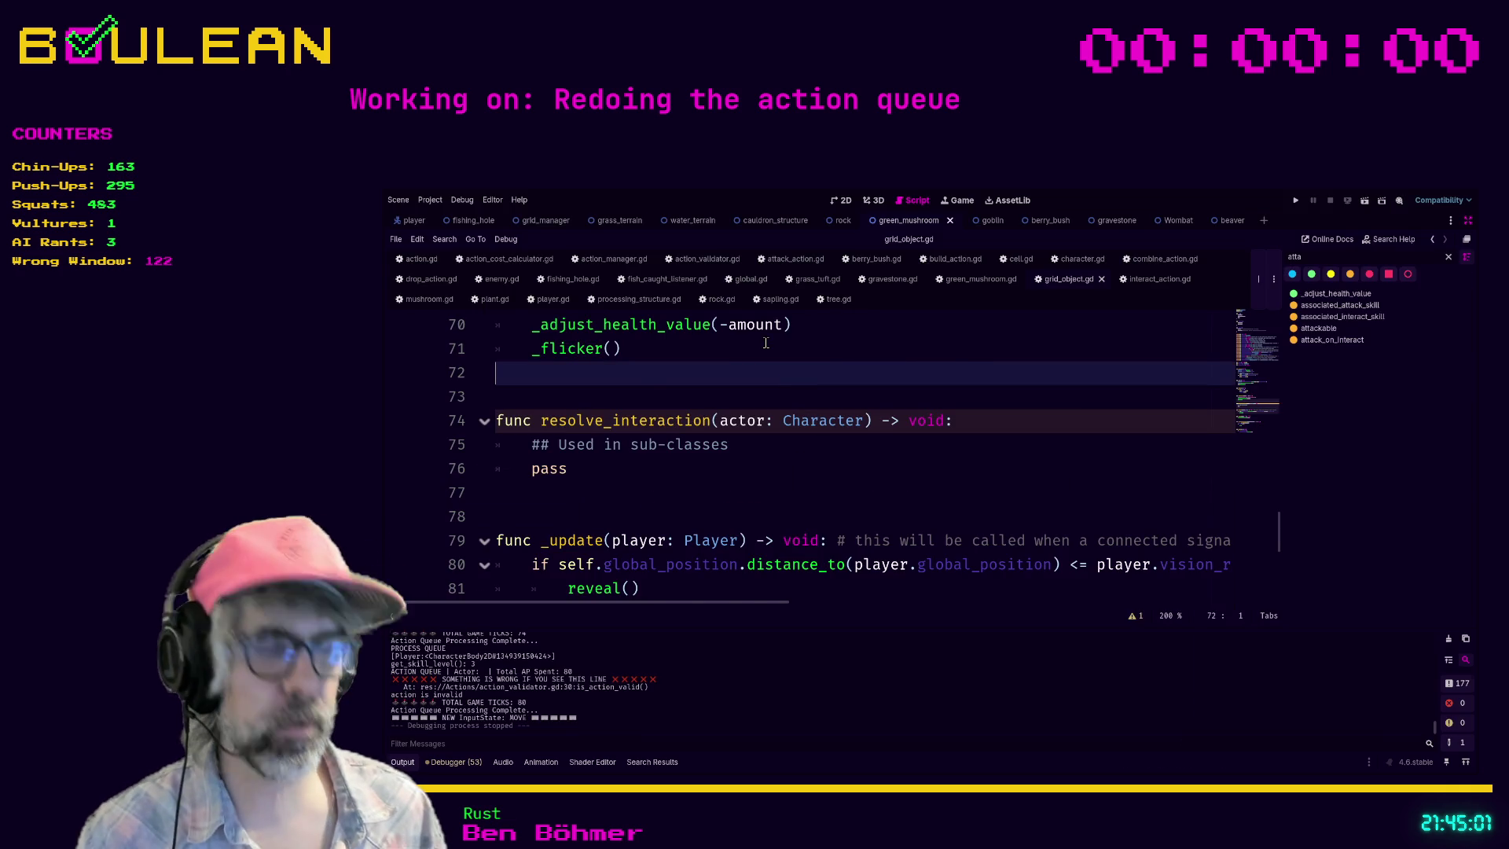
{"action": "key", "text": "ctrl+shift+F11"}
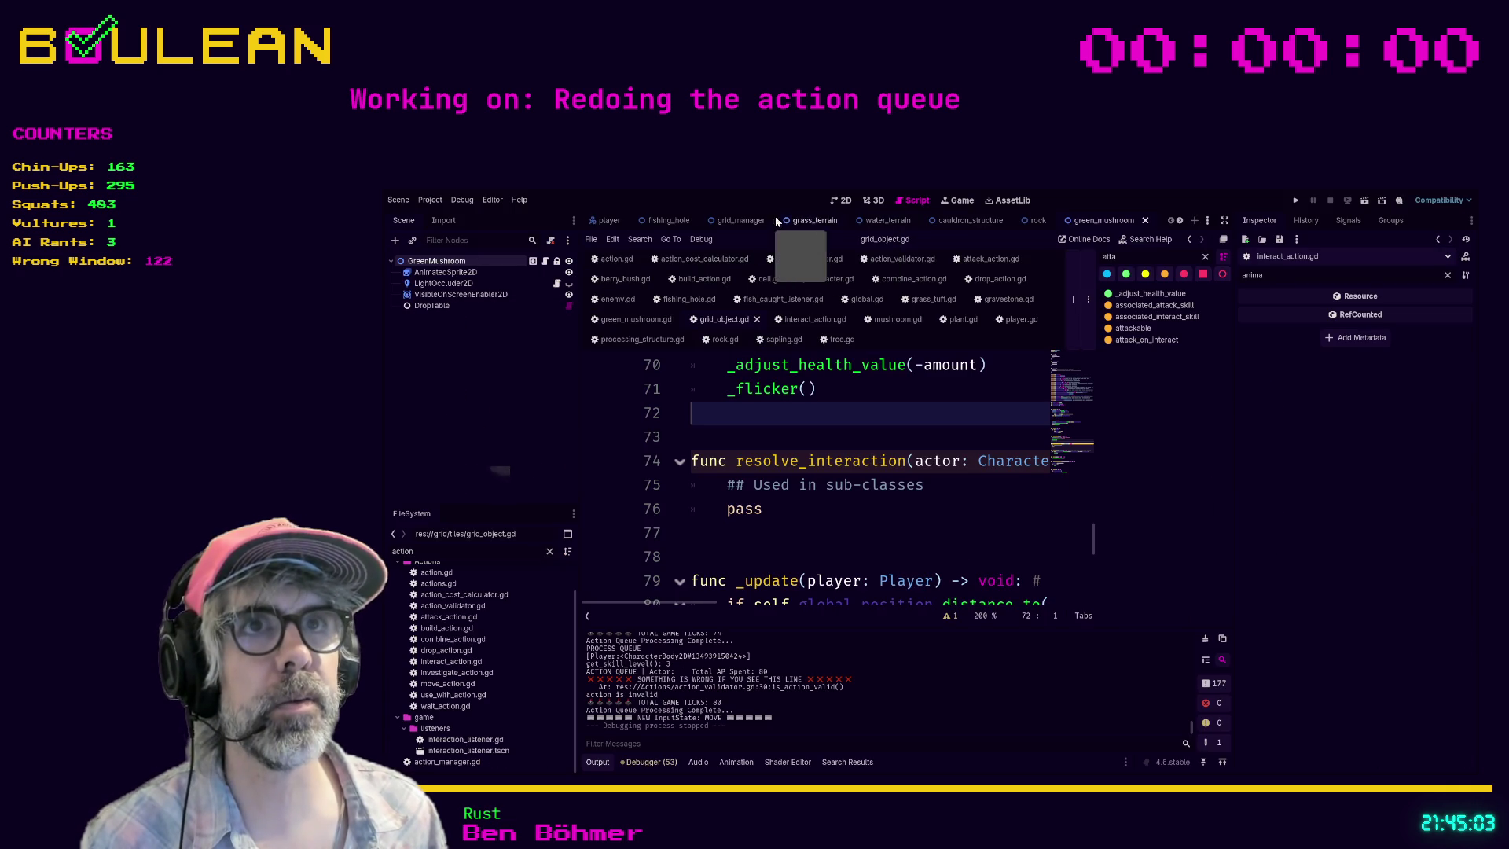
{"action": "left_click", "coordinate": [607, 220]}
{"action": "left_click", "coordinate": [440, 261]}
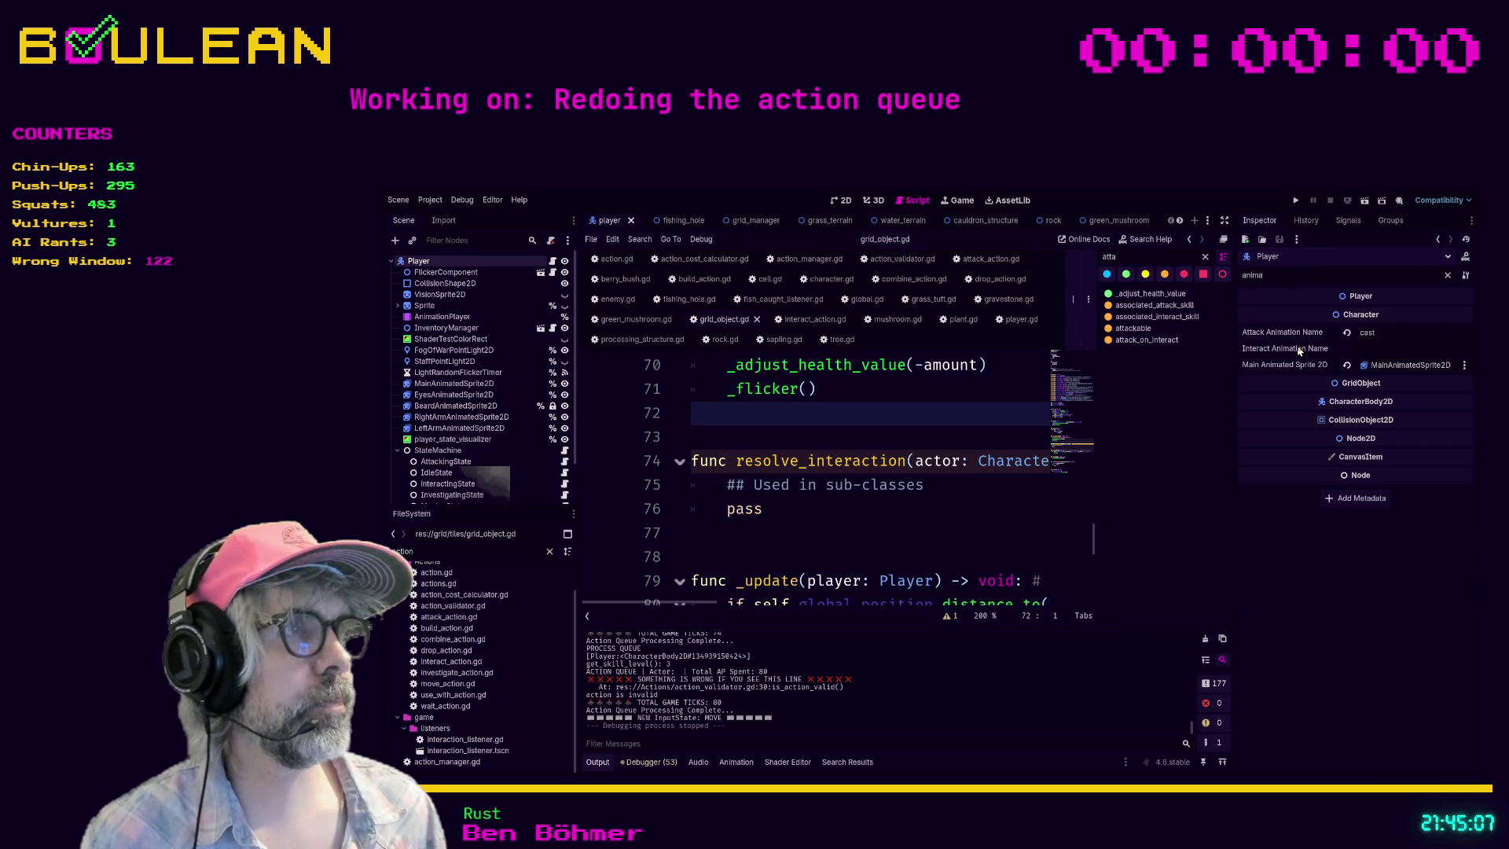
Step: Set the Player's Interact Animation Name to 'cast', save the scene, and run the game
{"action": "left_click", "coordinate": [1369, 348]}
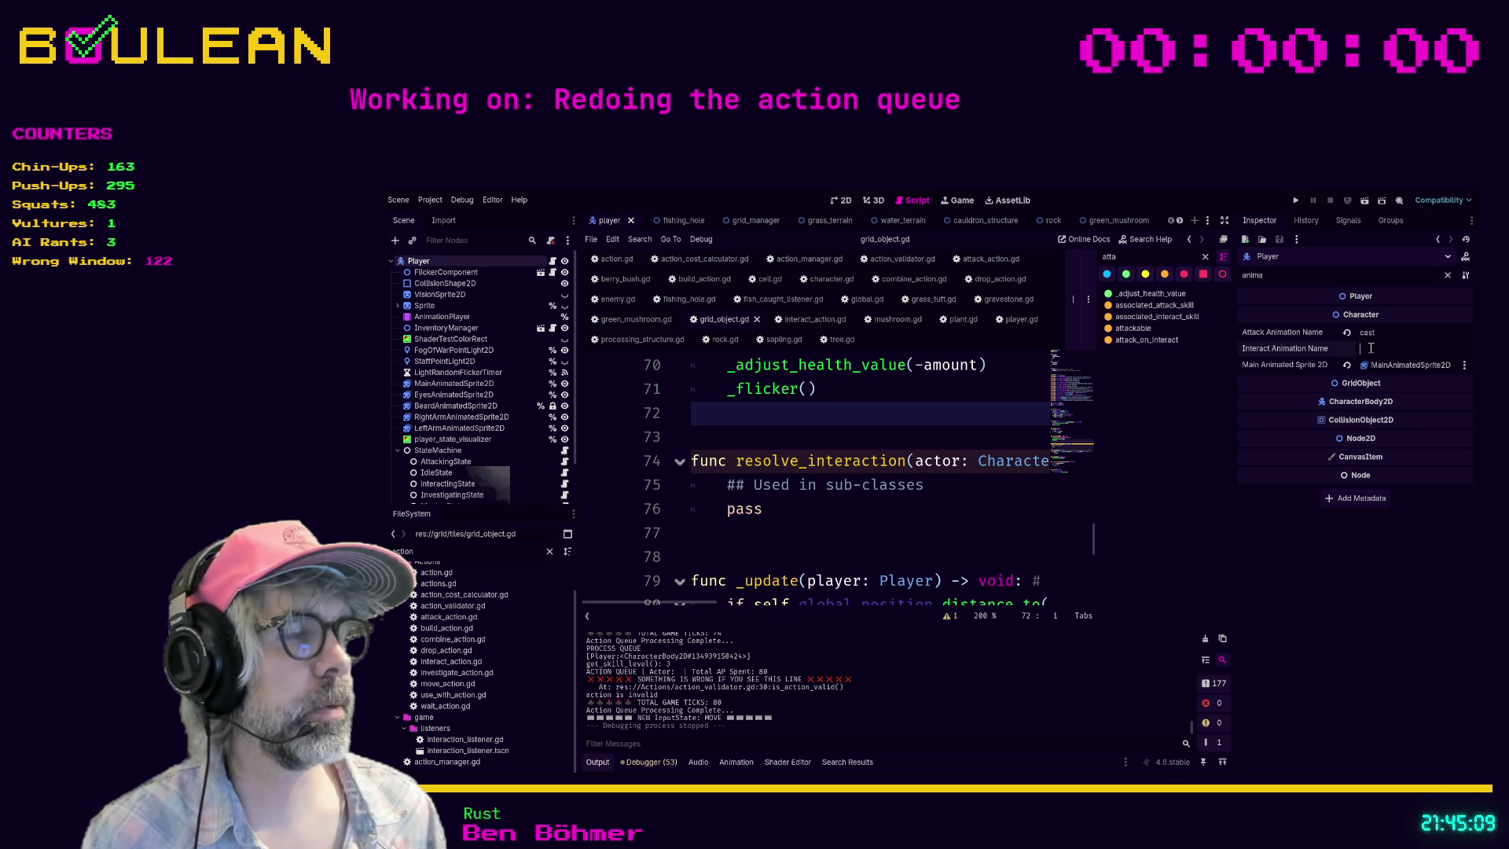
{"action": "type", "text": "cast"}
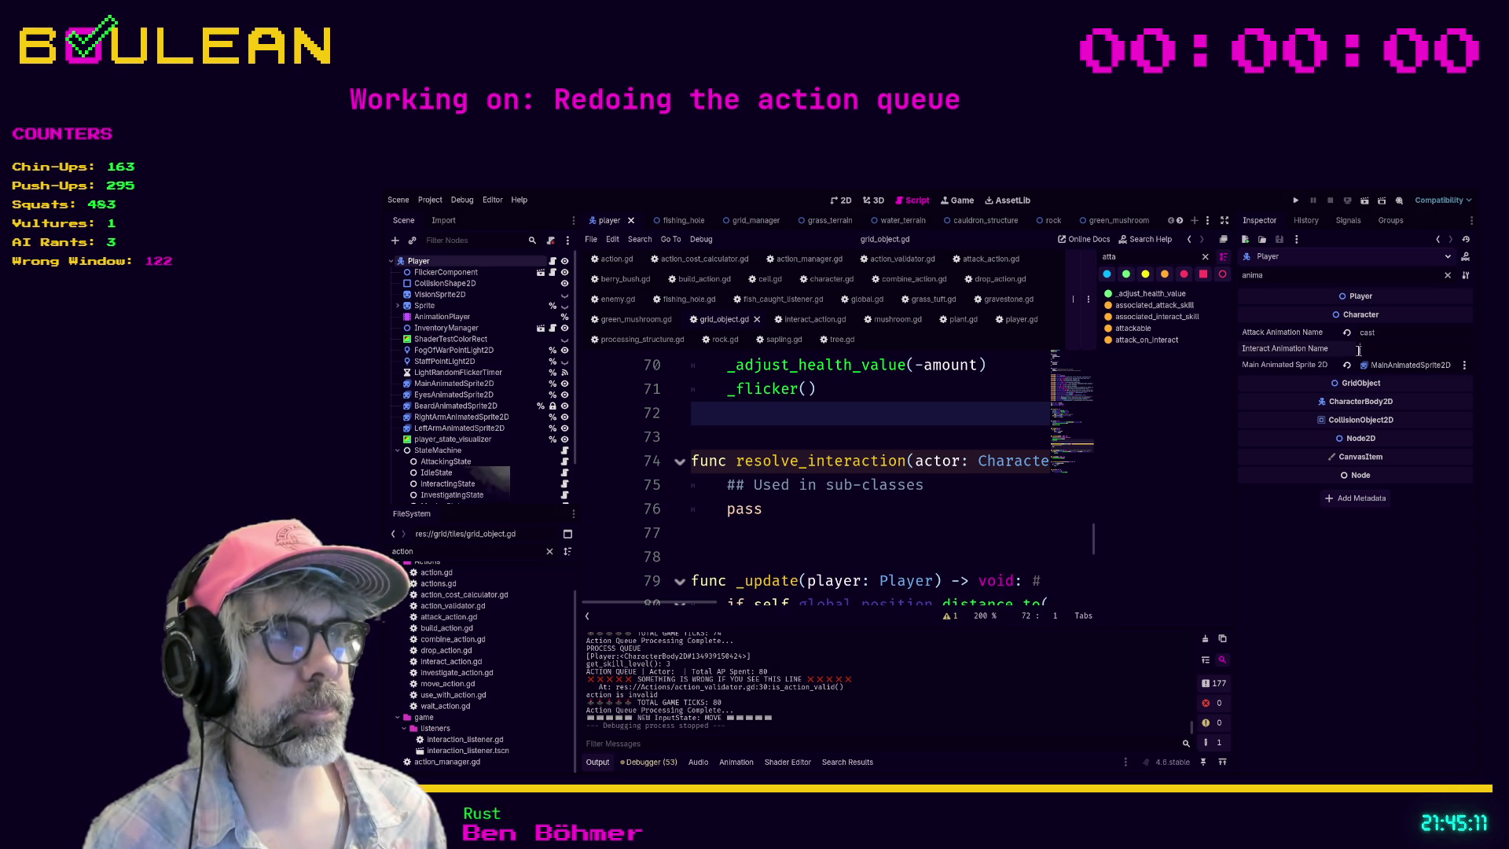
{"action": "key", "text": "Return"}
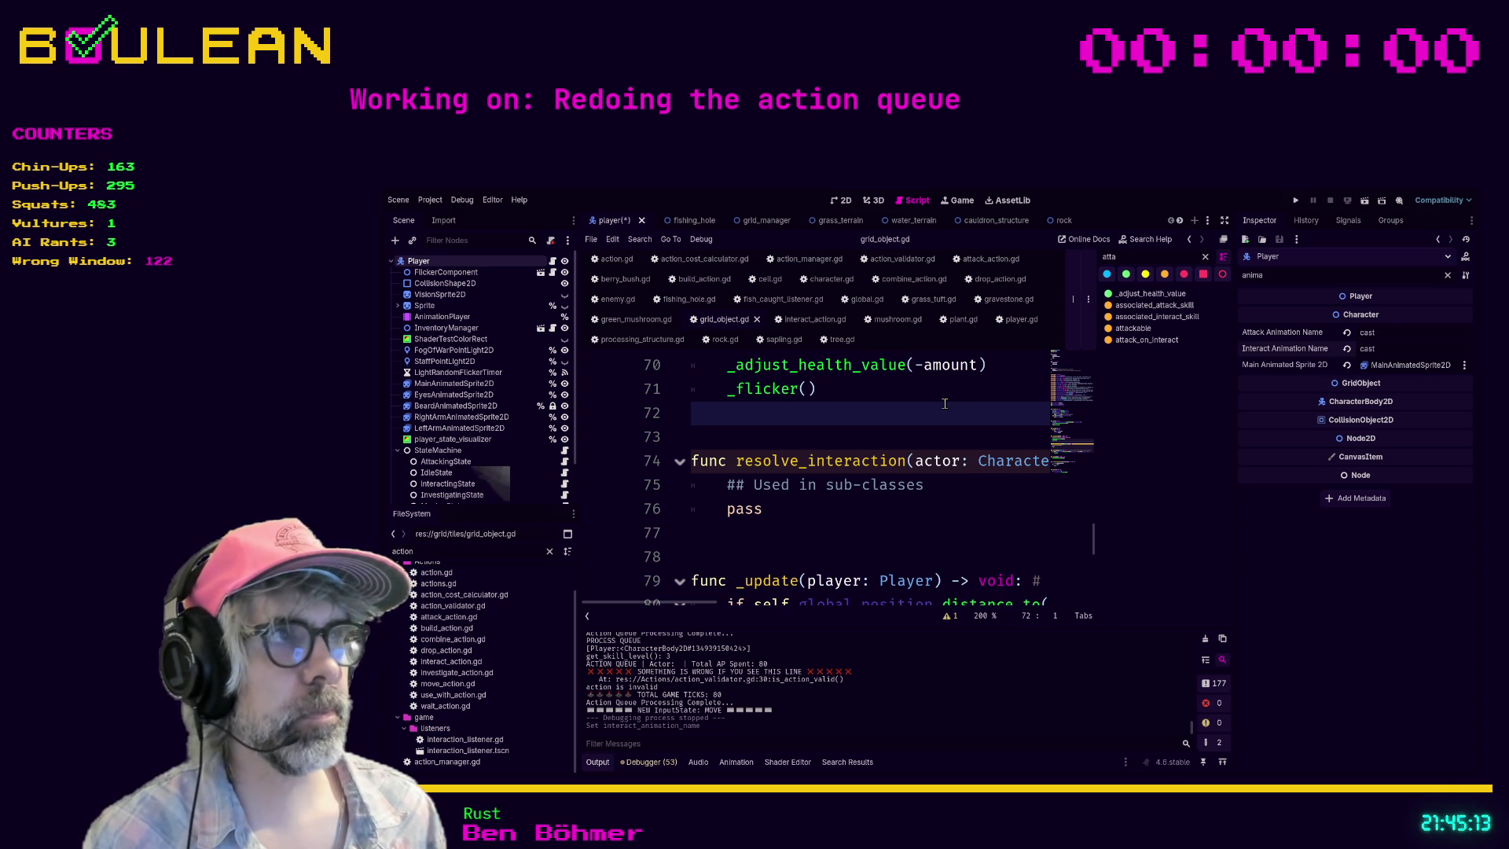
{"action": "key", "text": "ctrl+s"}
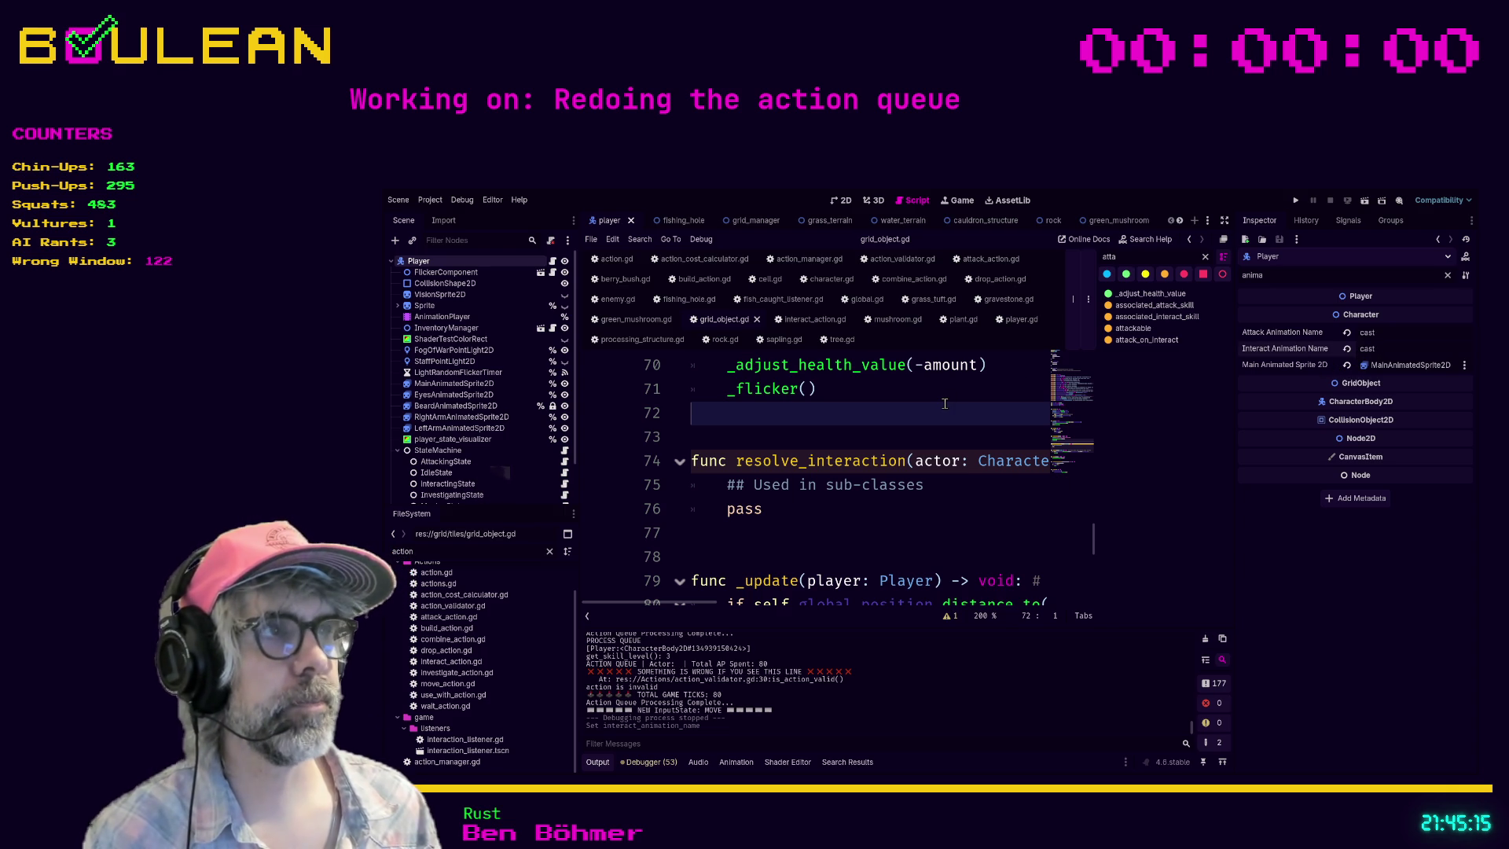
{"action": "key", "text": "F5"}
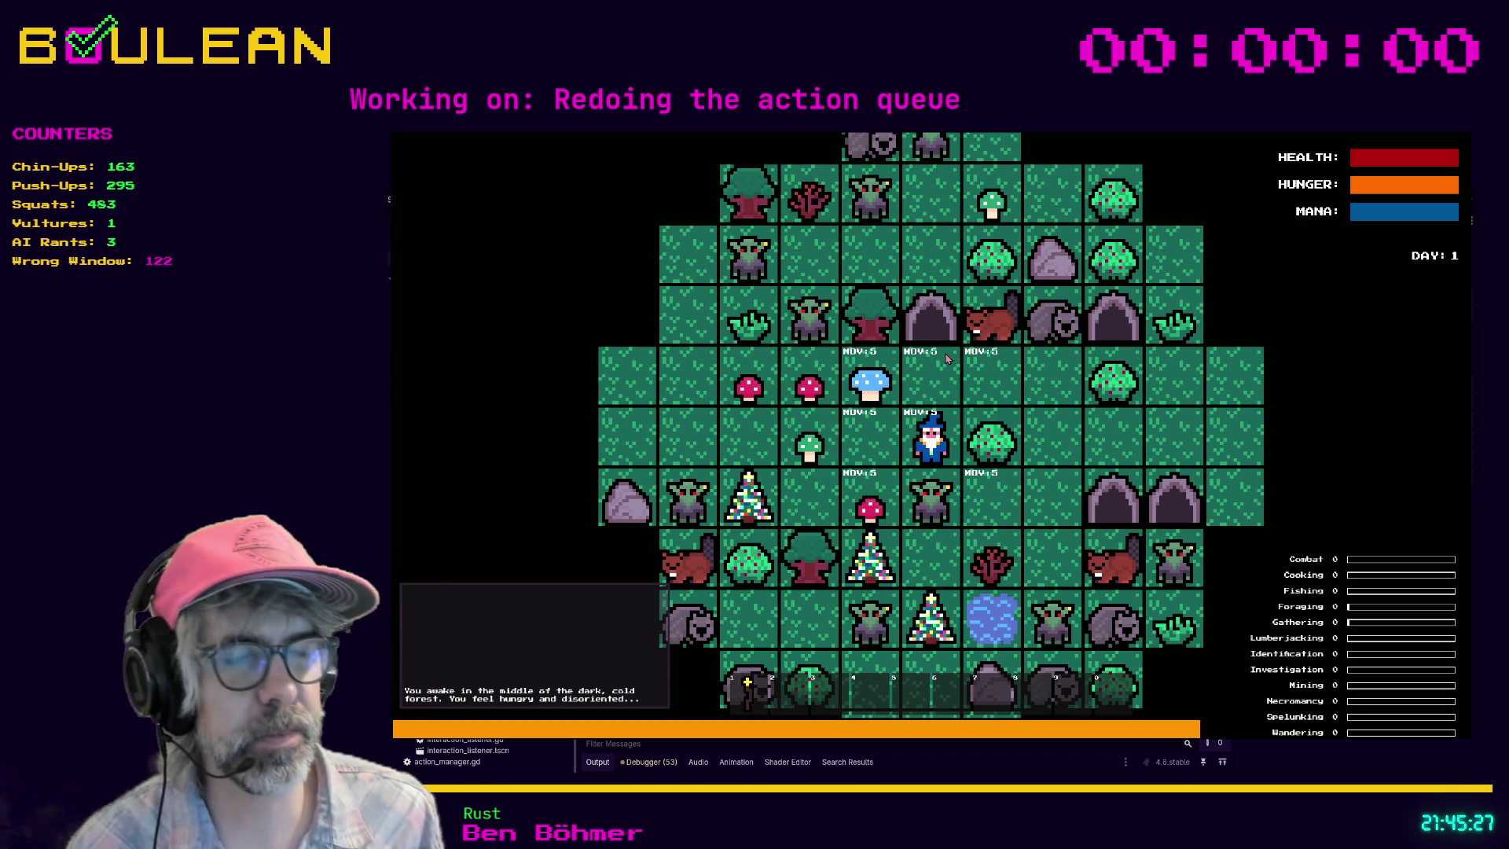
Step: Harvest the Green Mushroom beside the wizard and step one cell left
{"action": "key", "text": "Left"}
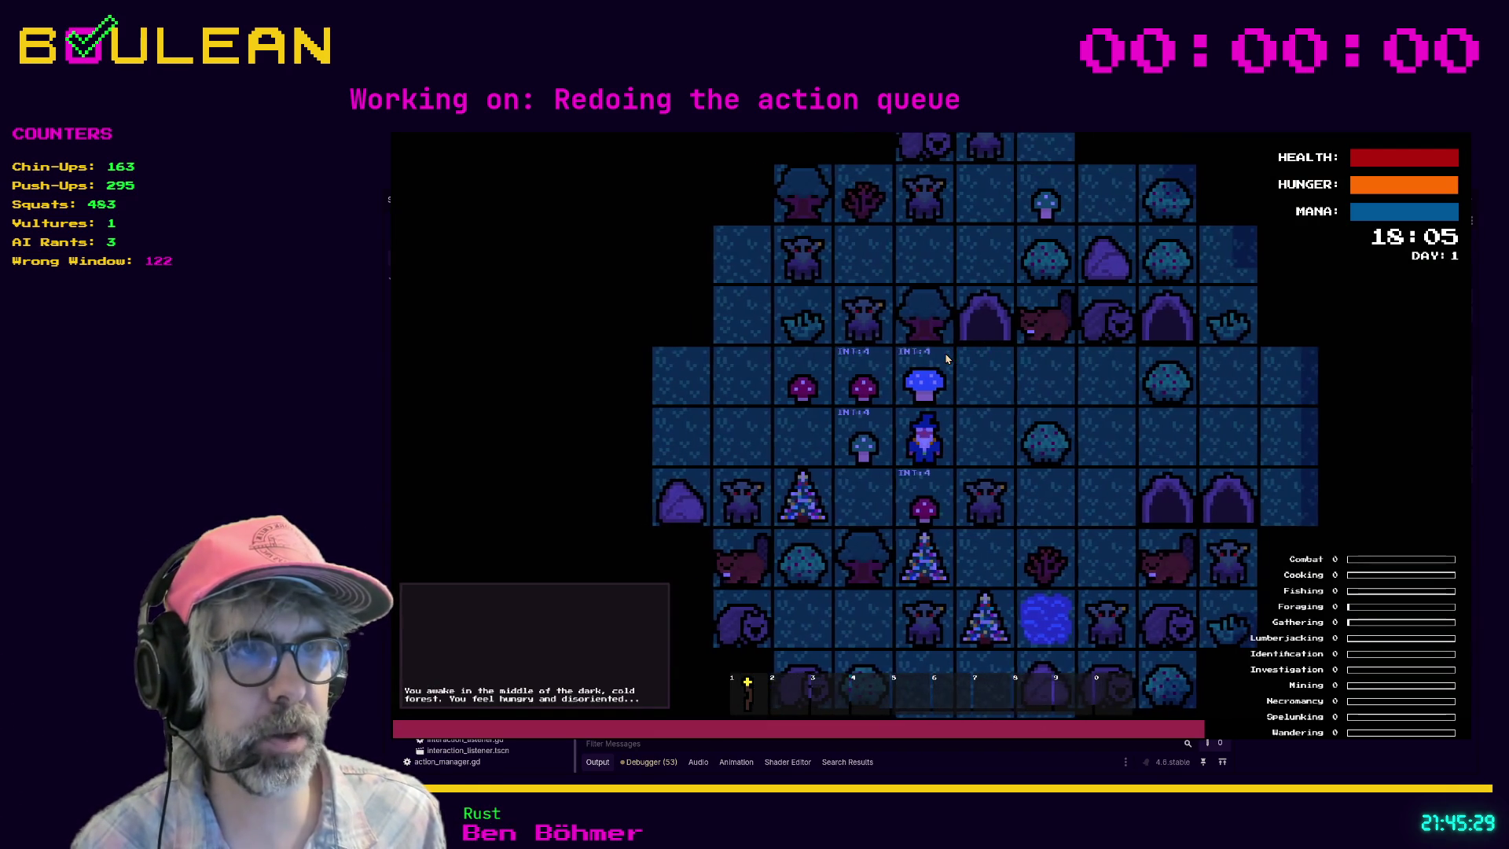
{"action": "key", "text": "Left"}
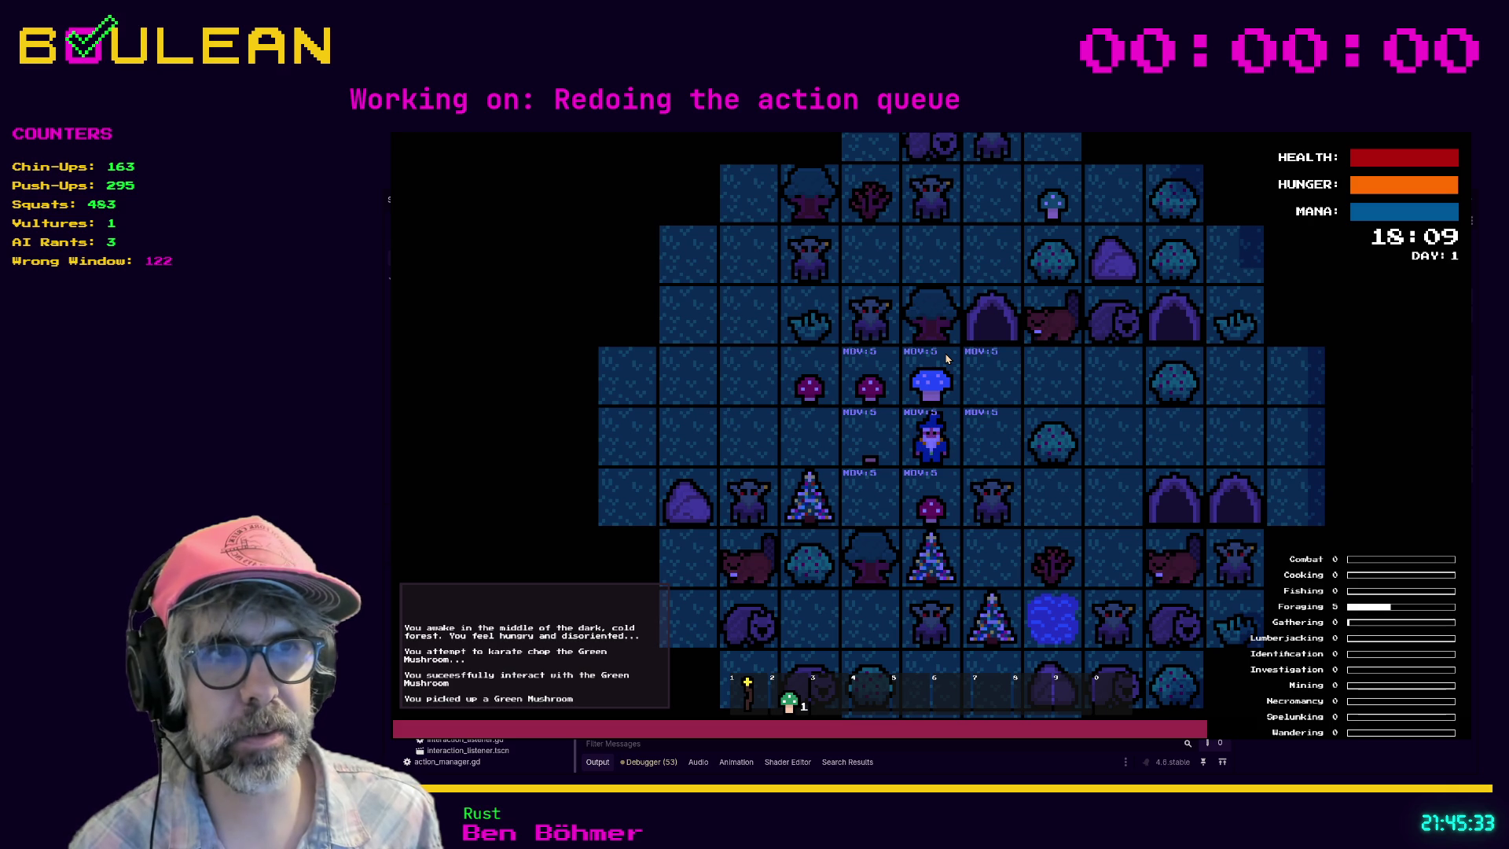
{"action": "key", "text": "Left"}
{"action": "key", "text": "Left"}
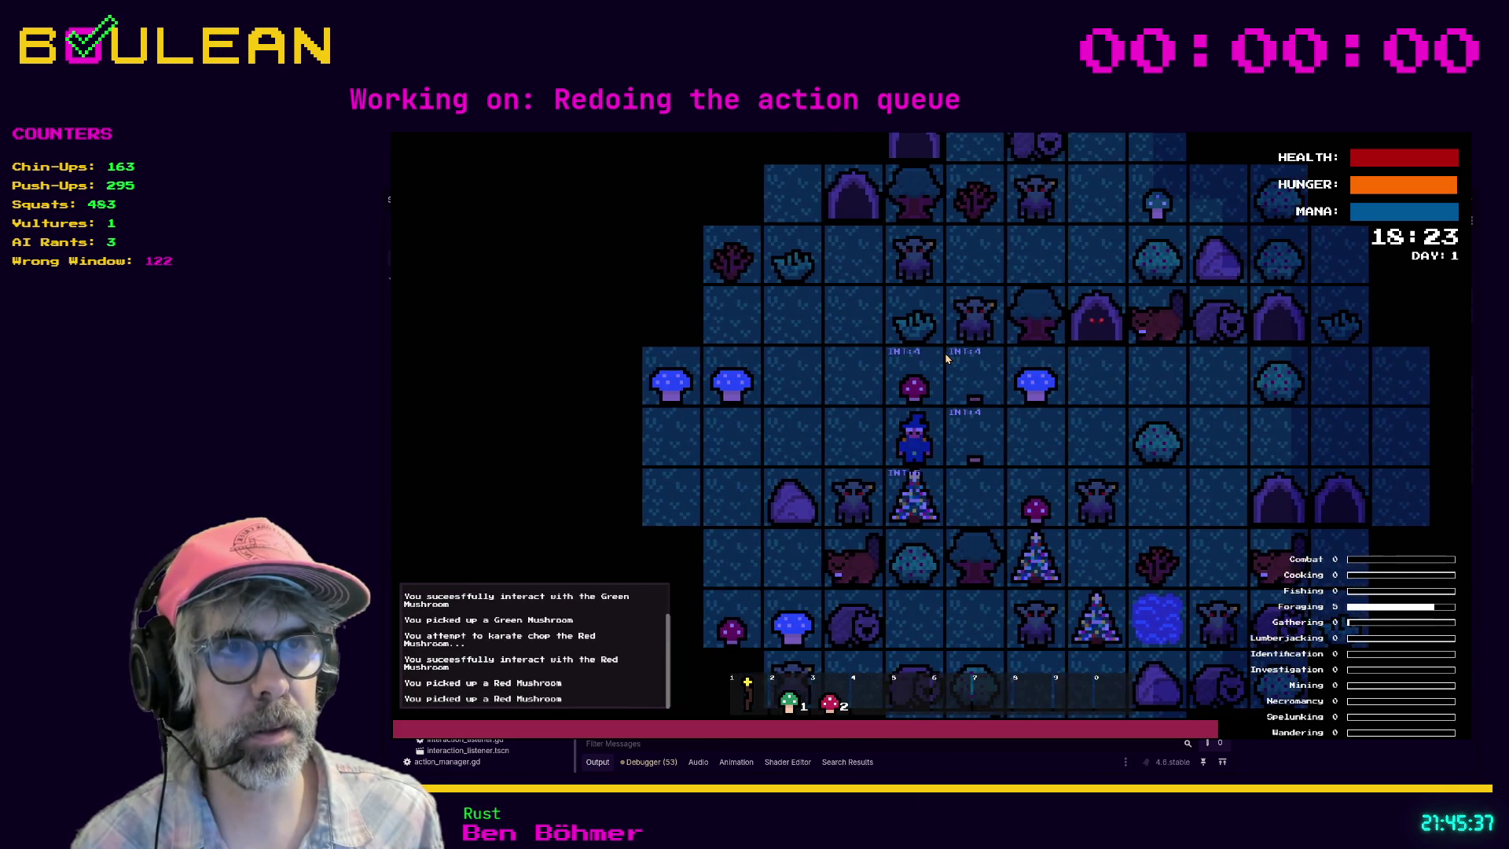
{"action": "scroll", "coordinate": [940, 357], "scroll_direction": "up", "scroll_amount": 5}
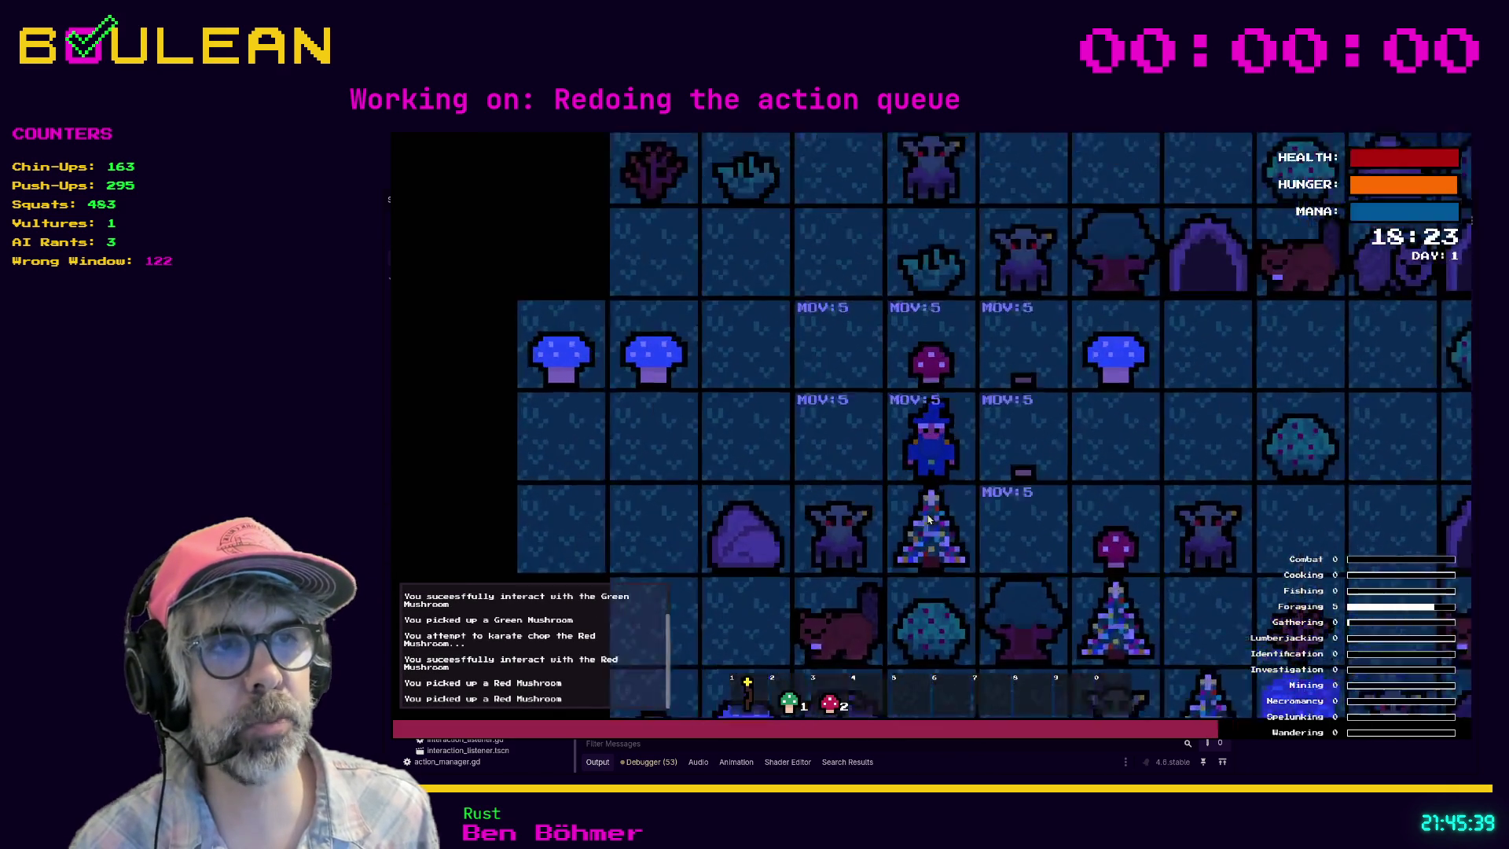
{"action": "scroll", "coordinate": [924, 484], "scroll_direction": "up", "scroll_amount": 5}
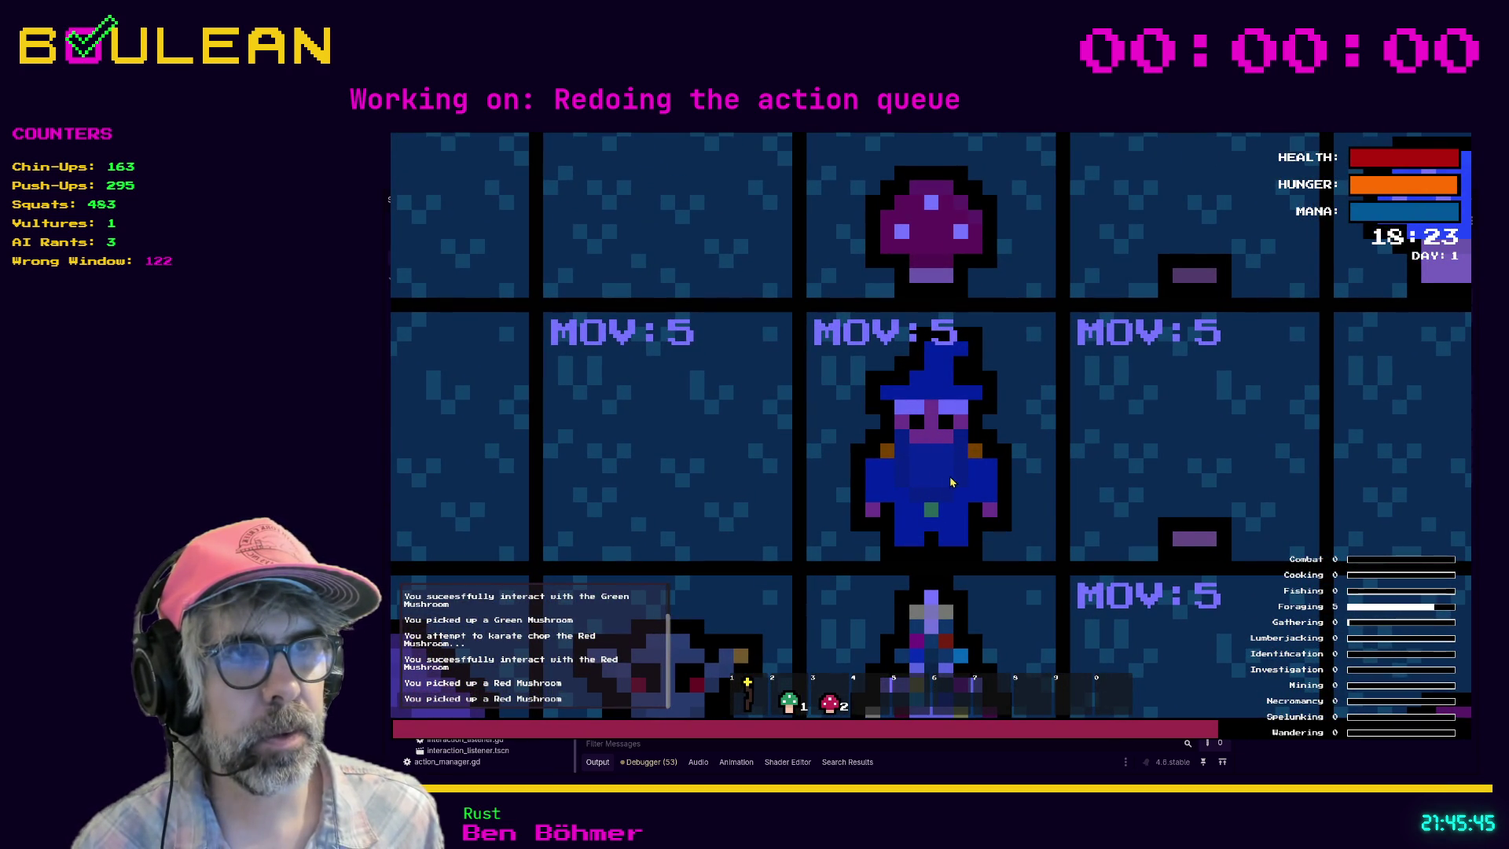
{"action": "scroll", "coordinate": [789, 516], "scroll_direction": "down", "scroll_amount": 2}
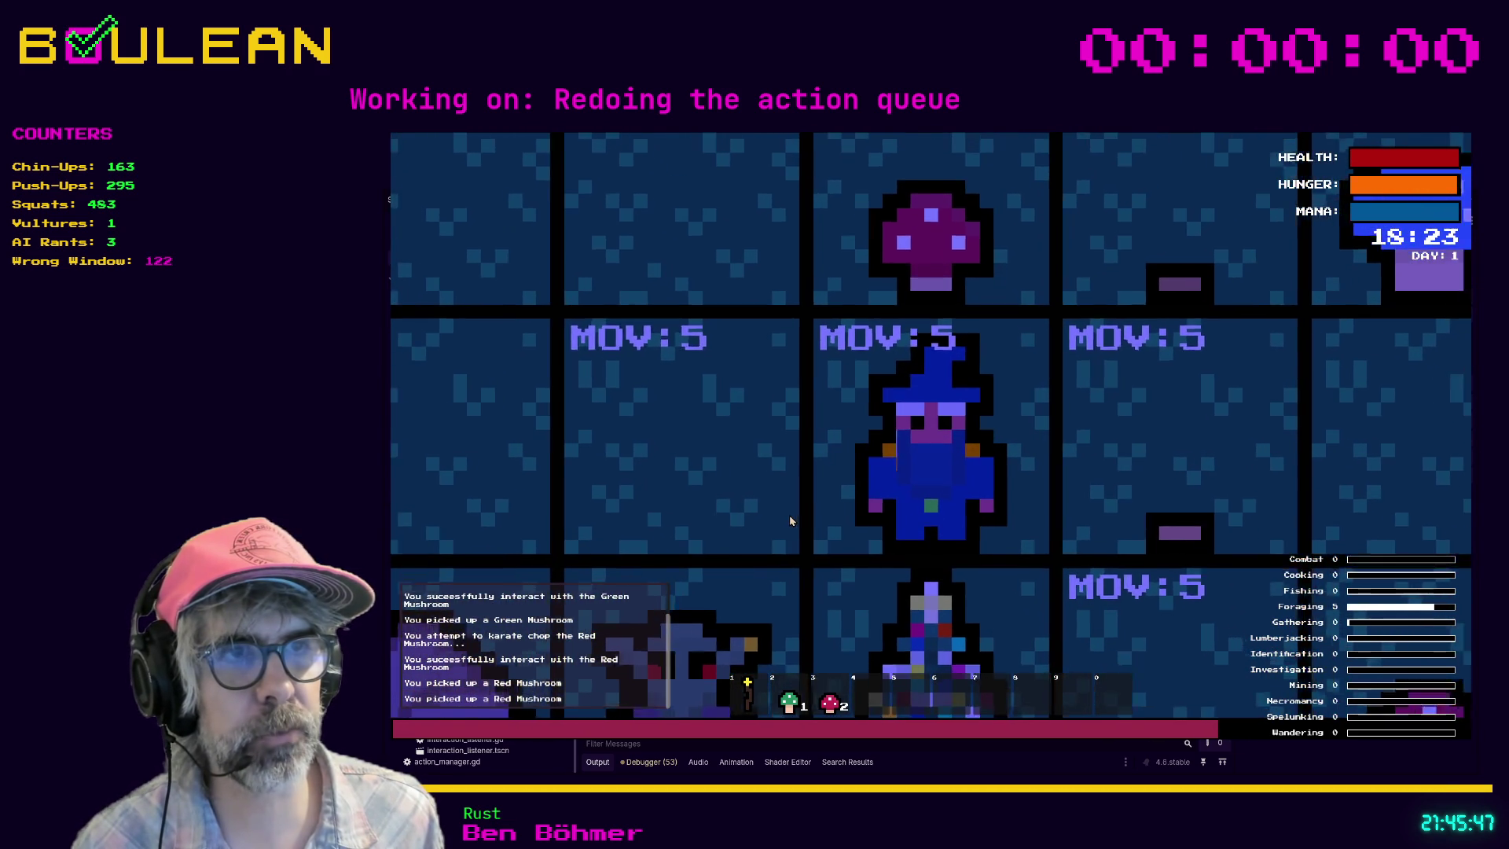
{"action": "scroll", "coordinate": [789, 517], "scroll_direction": "down", "scroll_amount": 2}
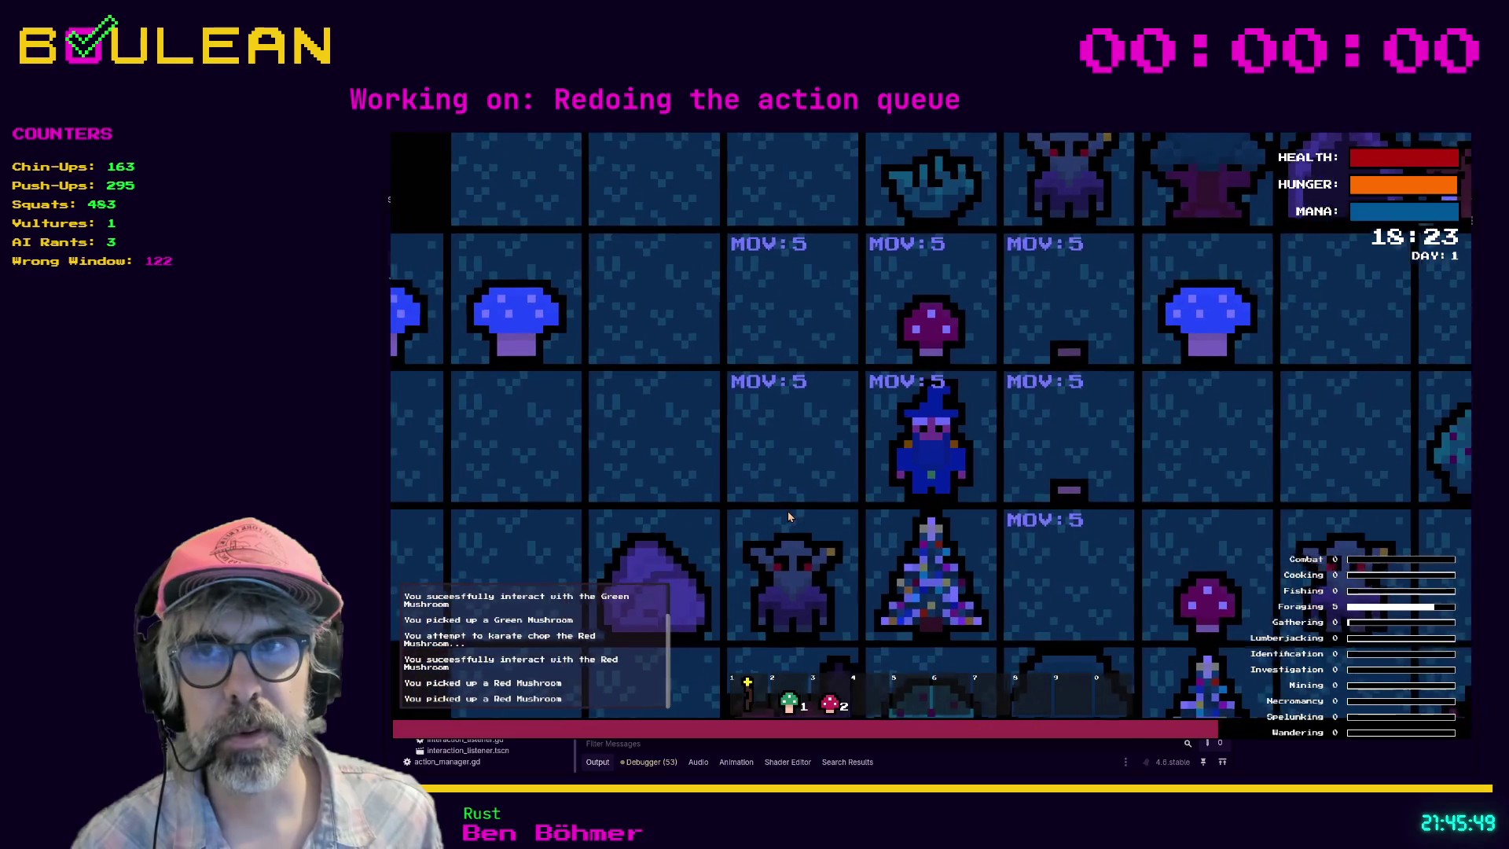
Step: Chop the tree below for a log, pick it up, and harvest the red mushroom
{"action": "key", "text": "1"}
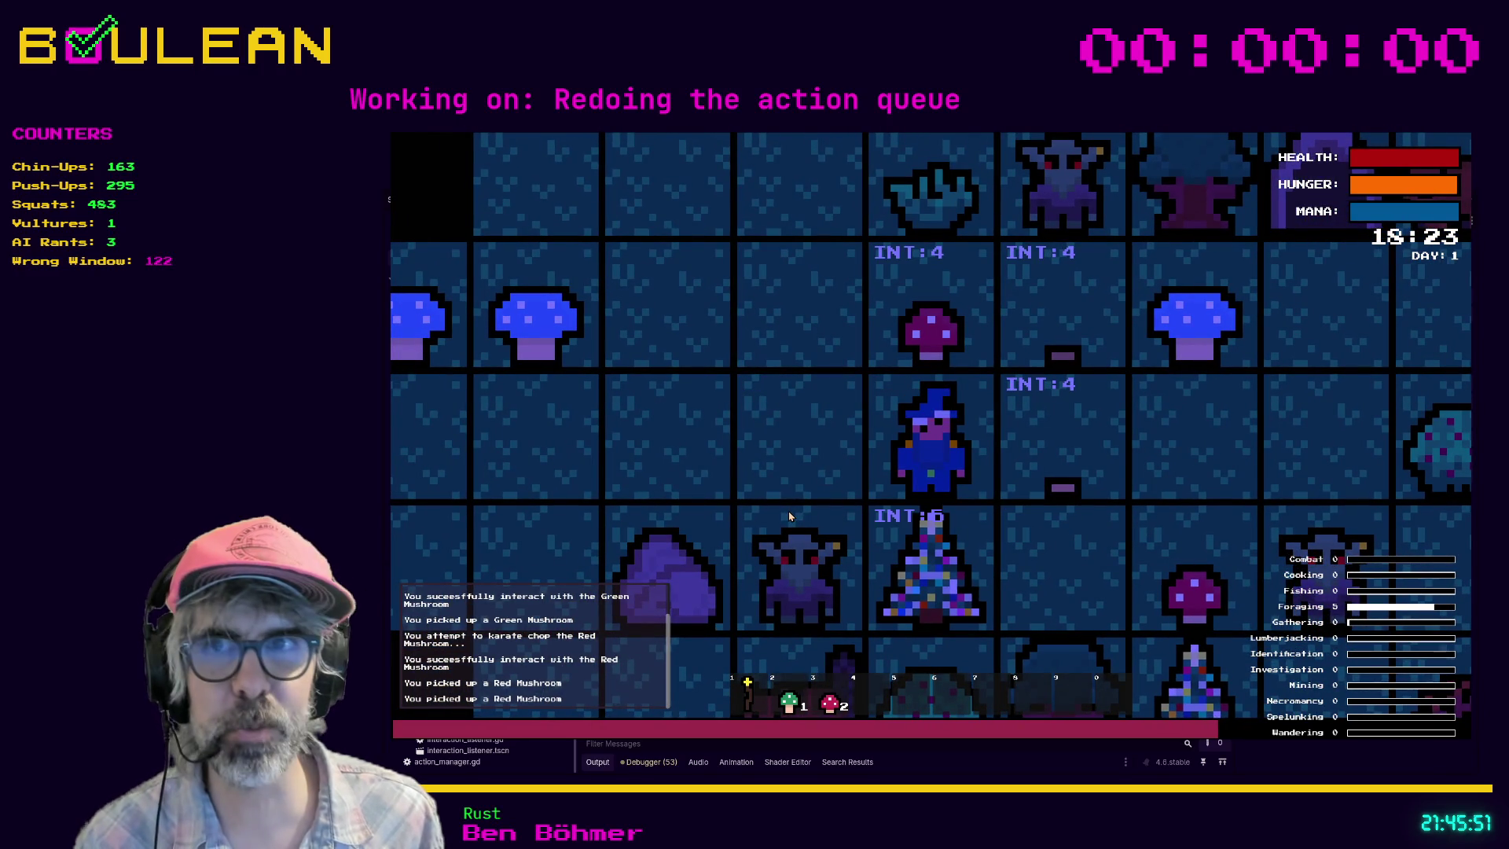
{"action": "key", "text": "Down"}
{"action": "key", "text": "Down"}
{"action": "key", "text": "Down"}
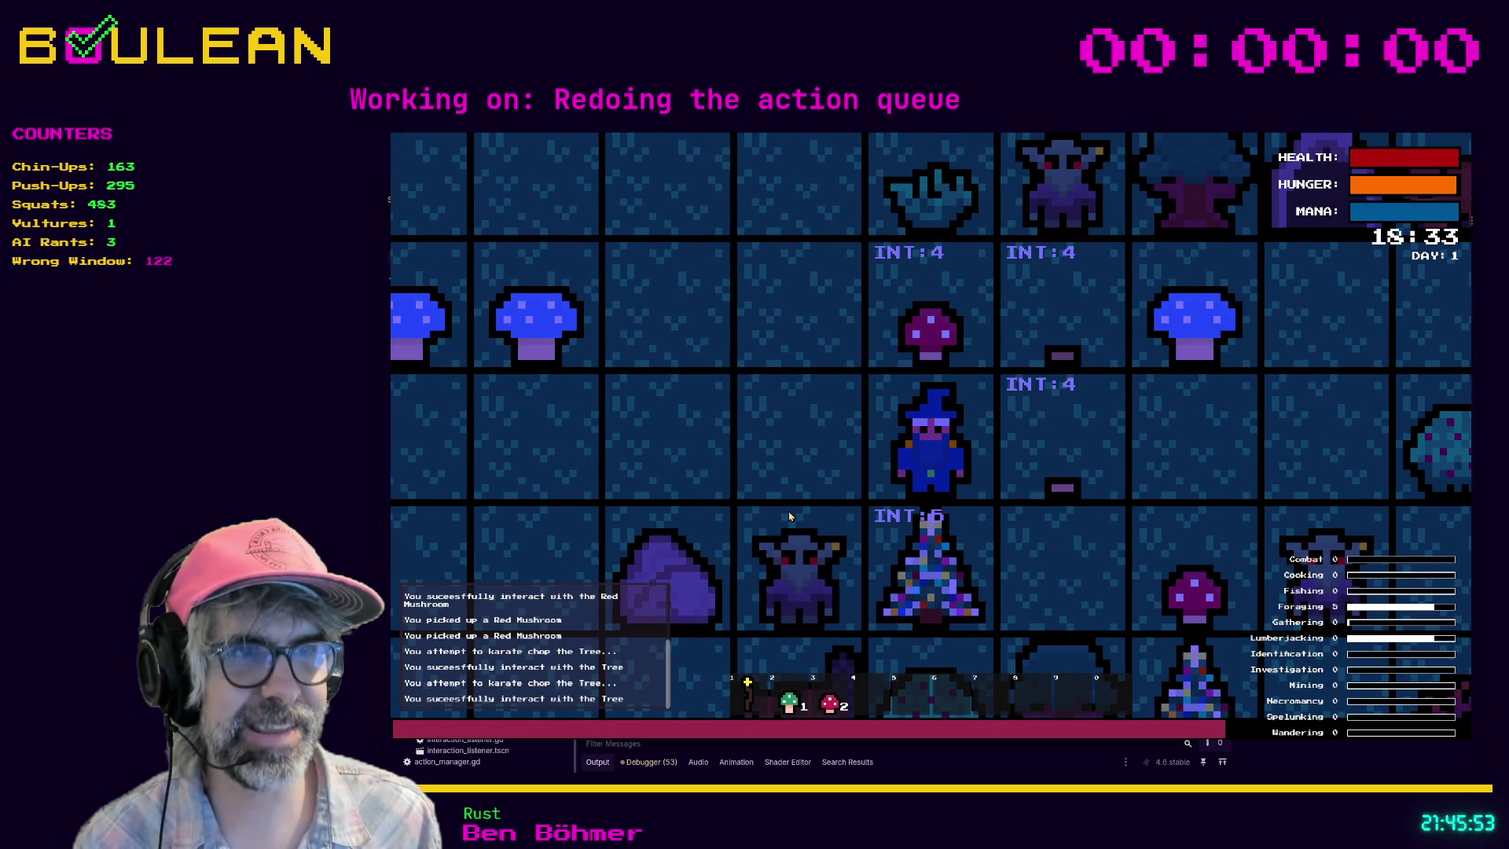
{"action": "key", "text": "Down"}
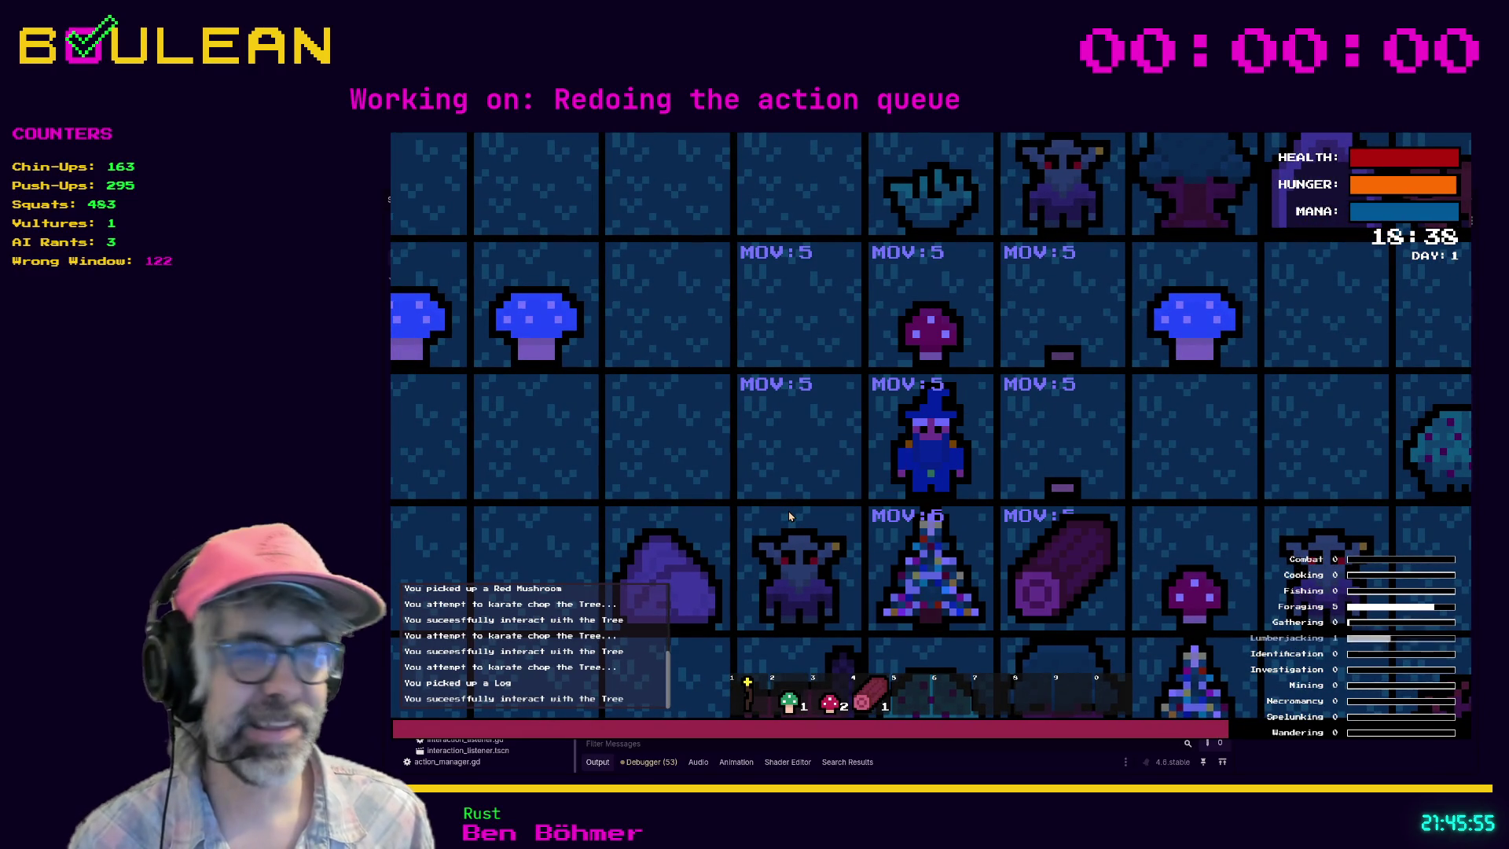
{"action": "key", "text": "Right"}
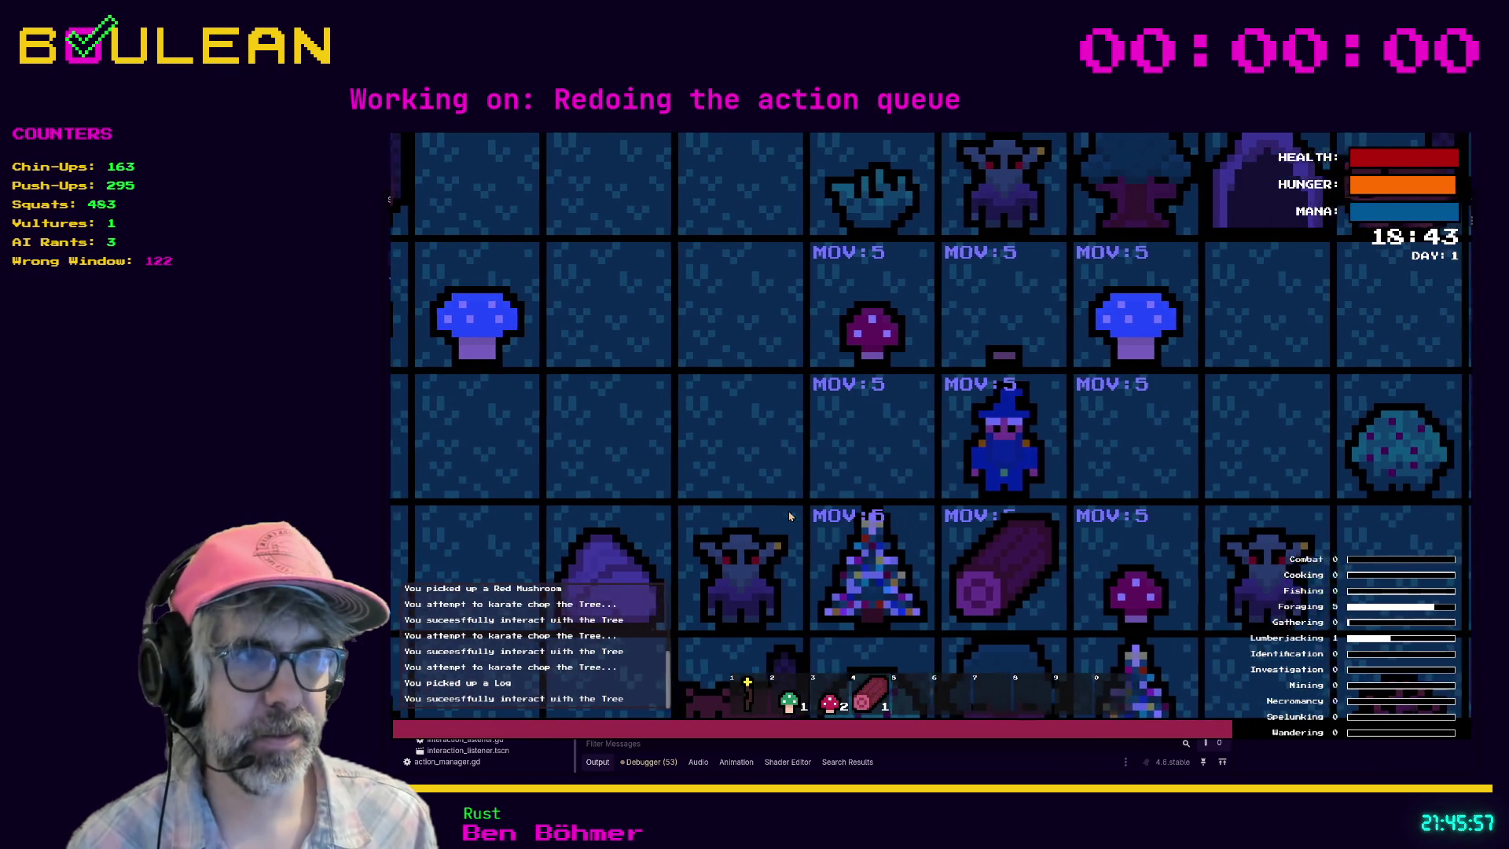
{"action": "key", "text": "Down"}
{"action": "key", "text": "Right"}
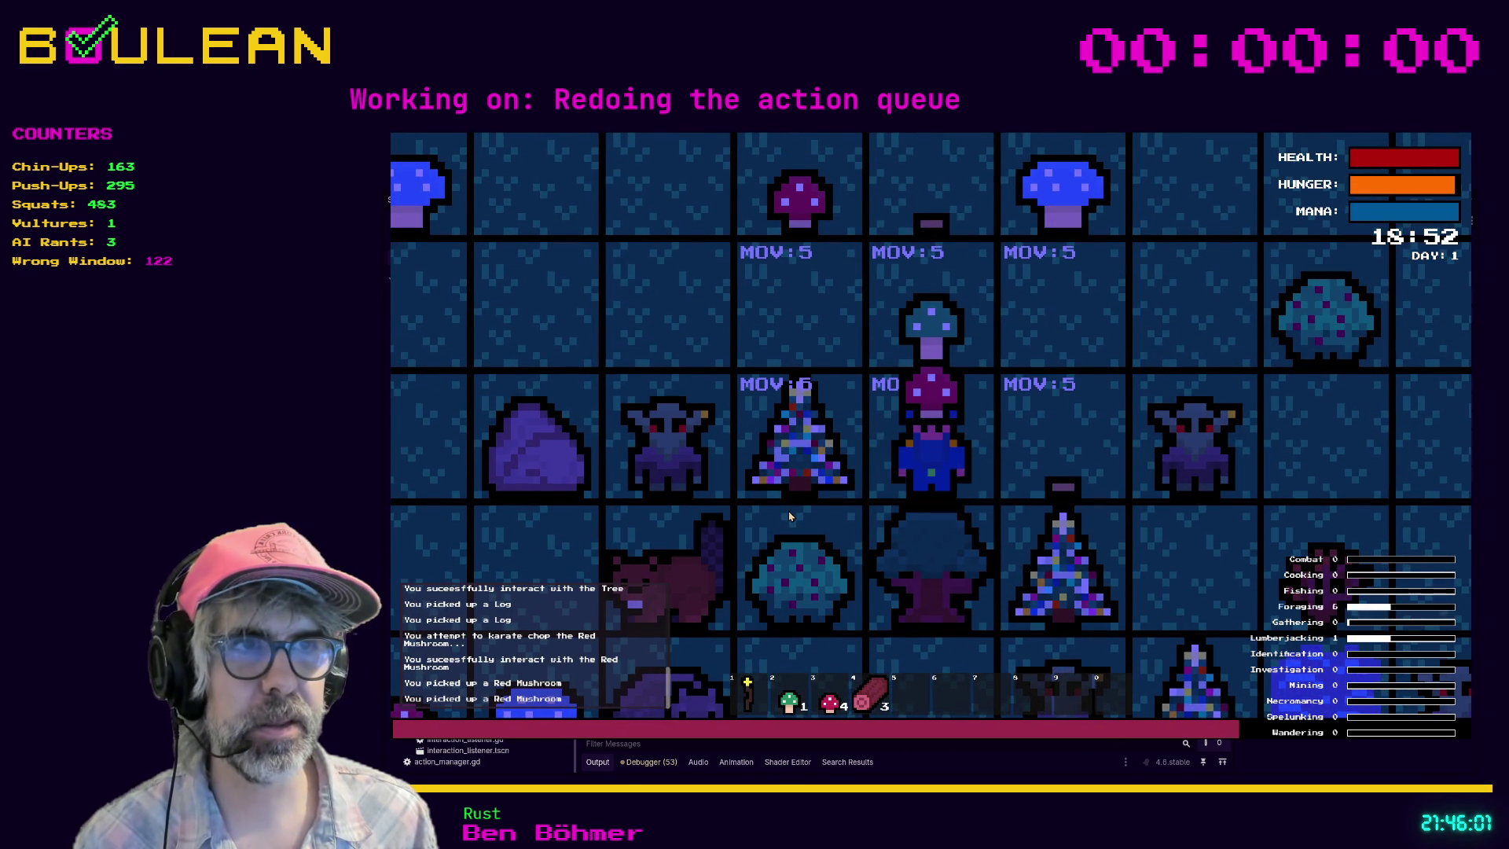
Step: Harvest the green mushroom, chop two trees, and attack the goblin and its gravestone
{"action": "key", "text": "Up"}
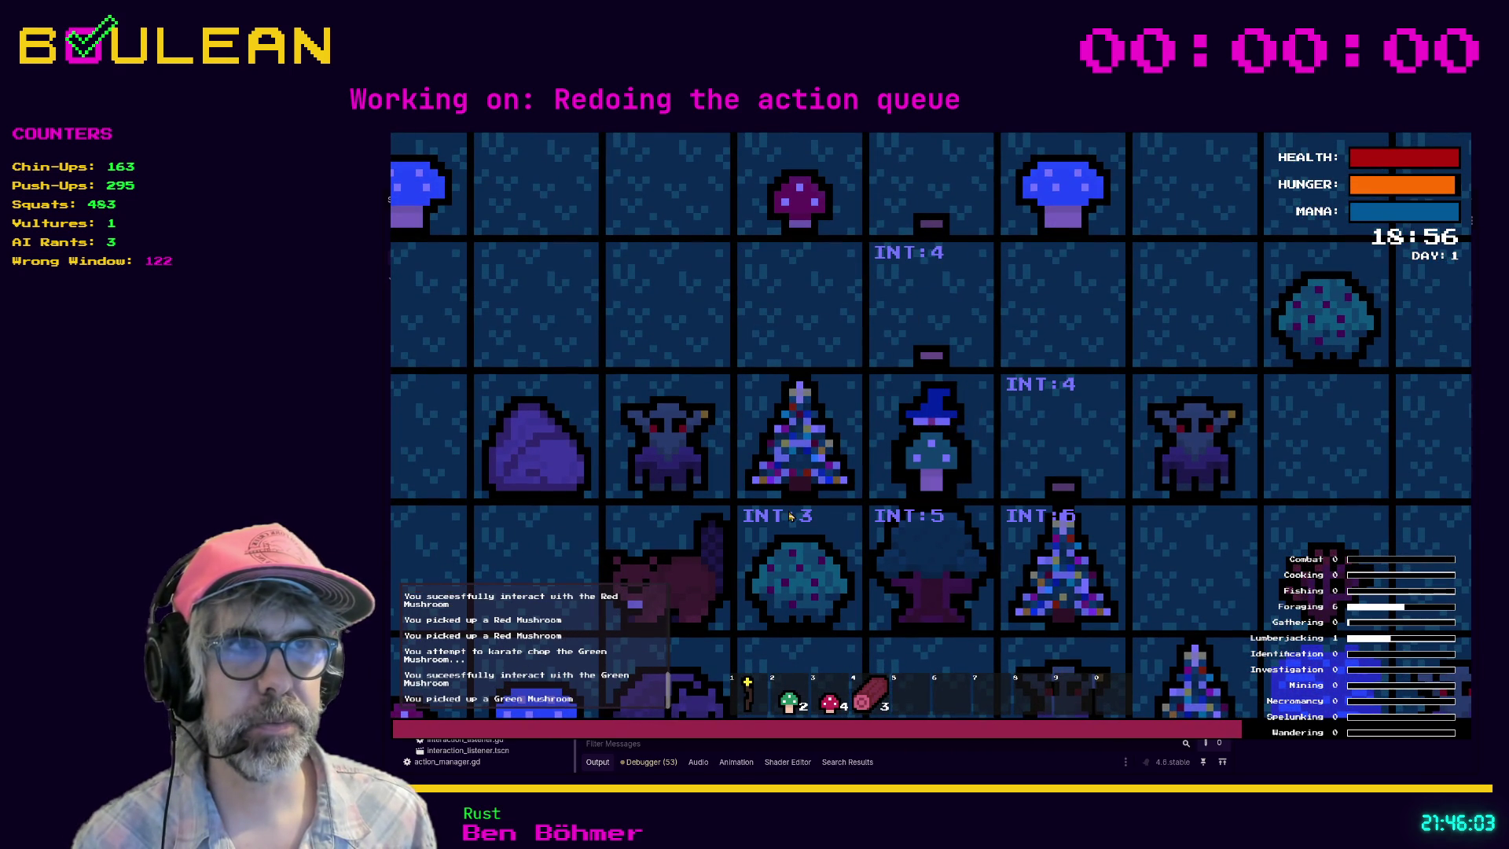
{"action": "key", "text": "Down"}
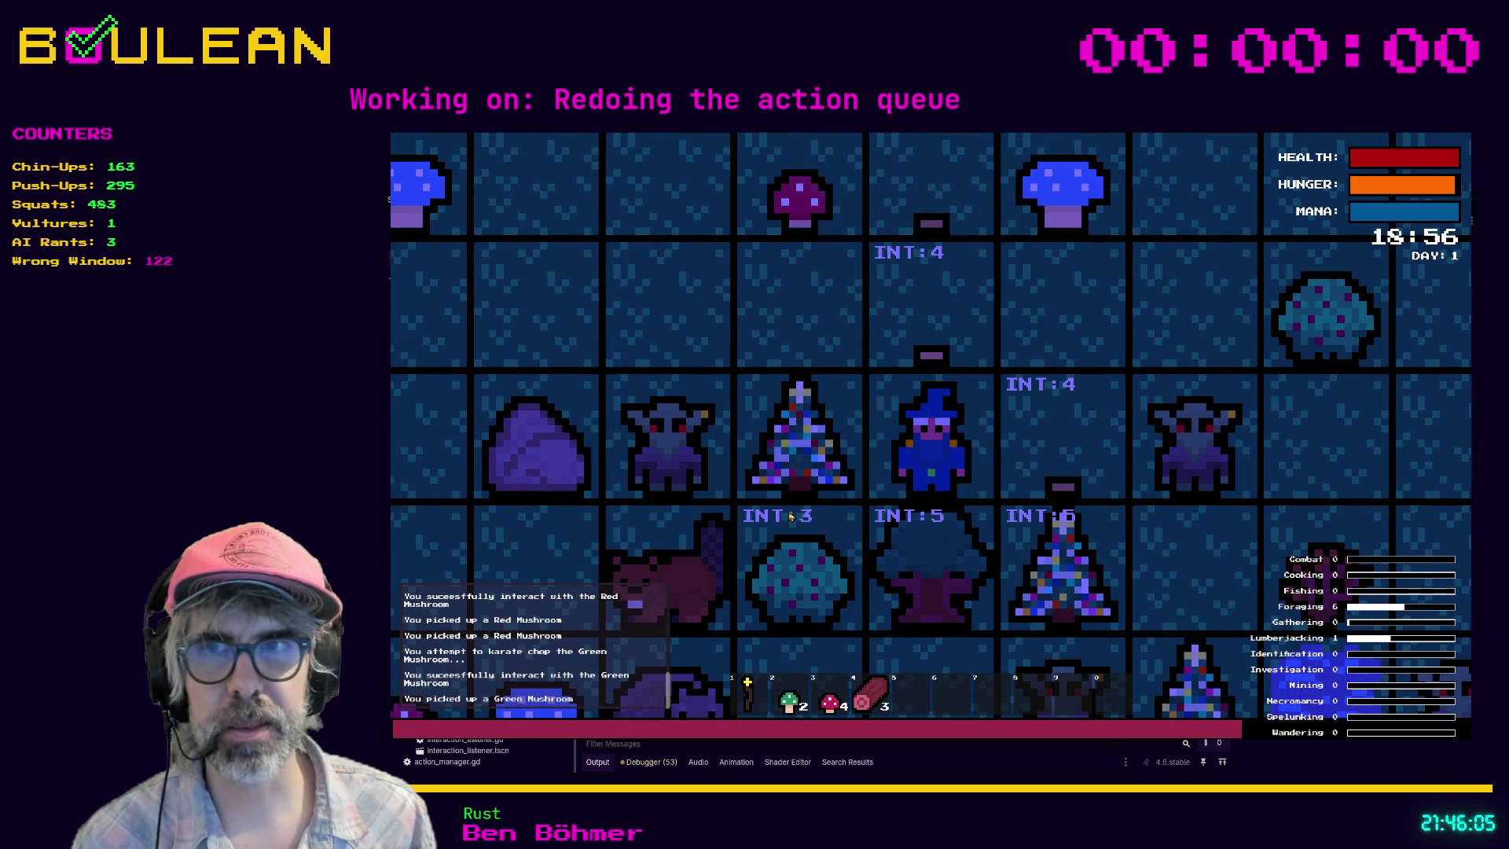
{"action": "key", "text": "Down"}
{"action": "key", "text": "Down"}
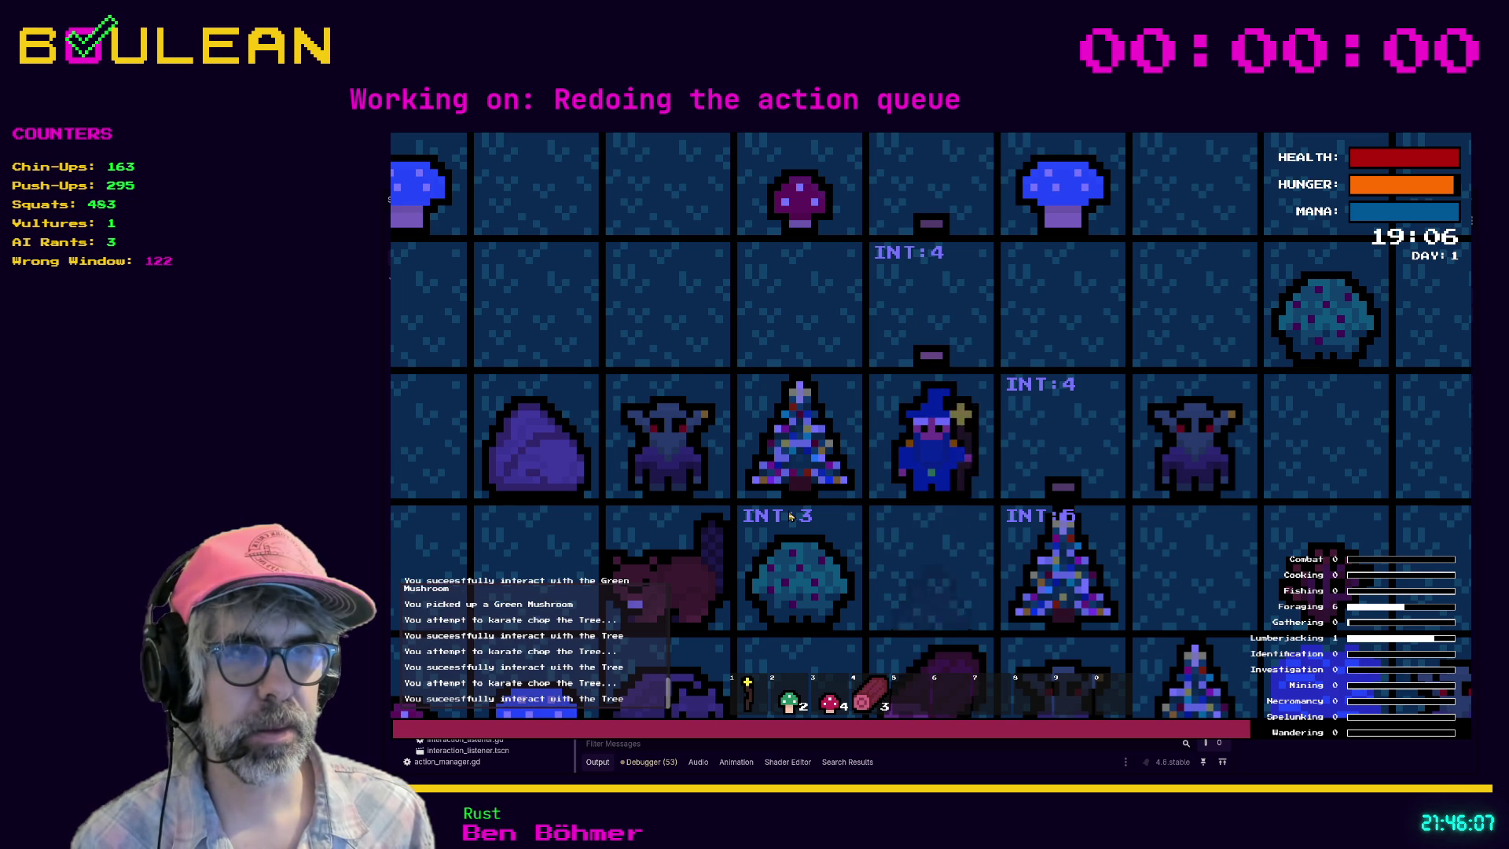
{"action": "key", "text": "Right"}
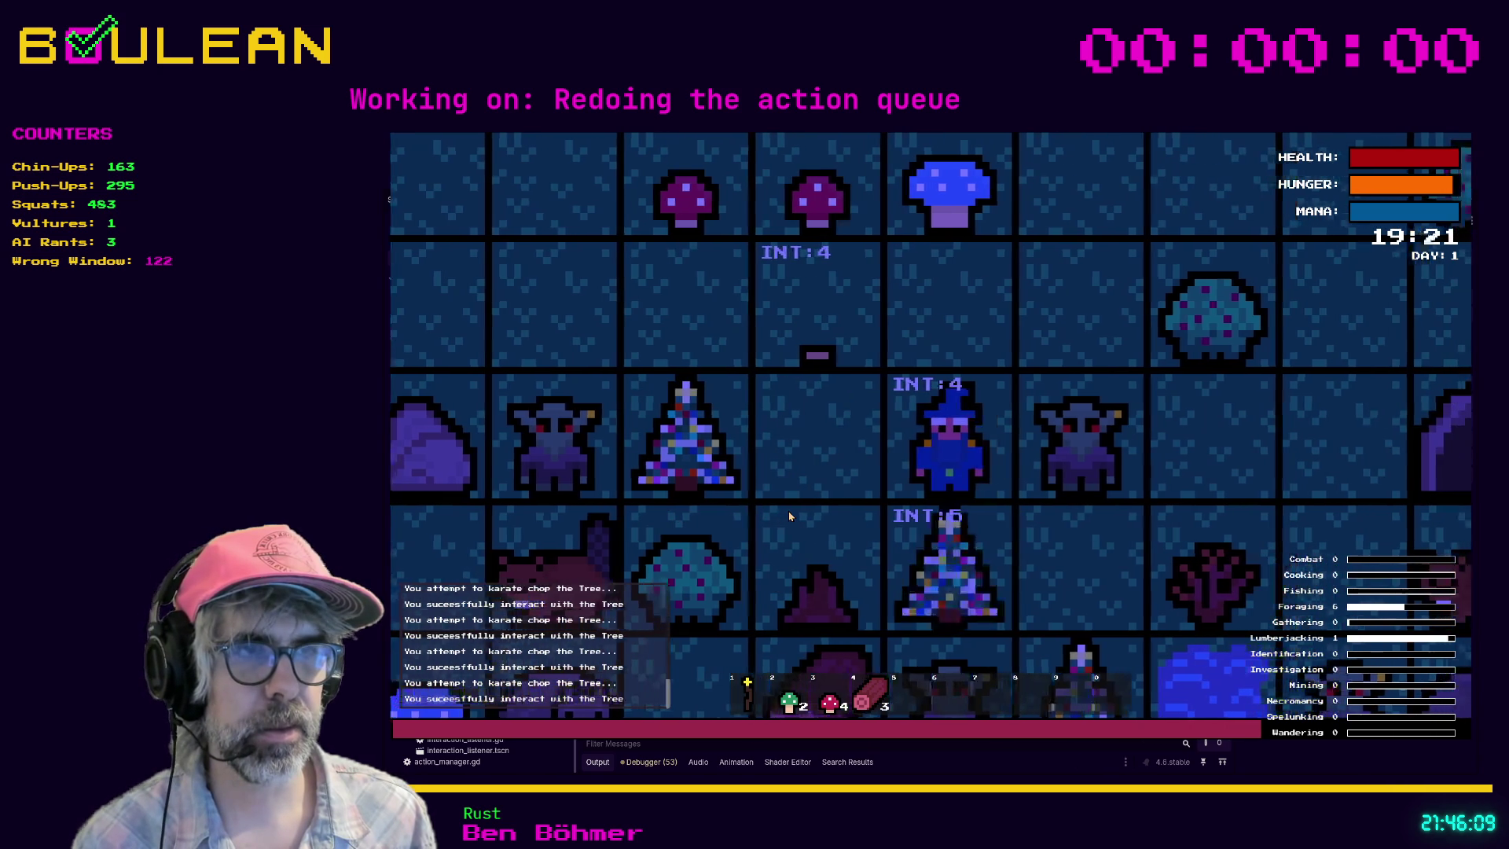
{"action": "key", "text": "Down"}
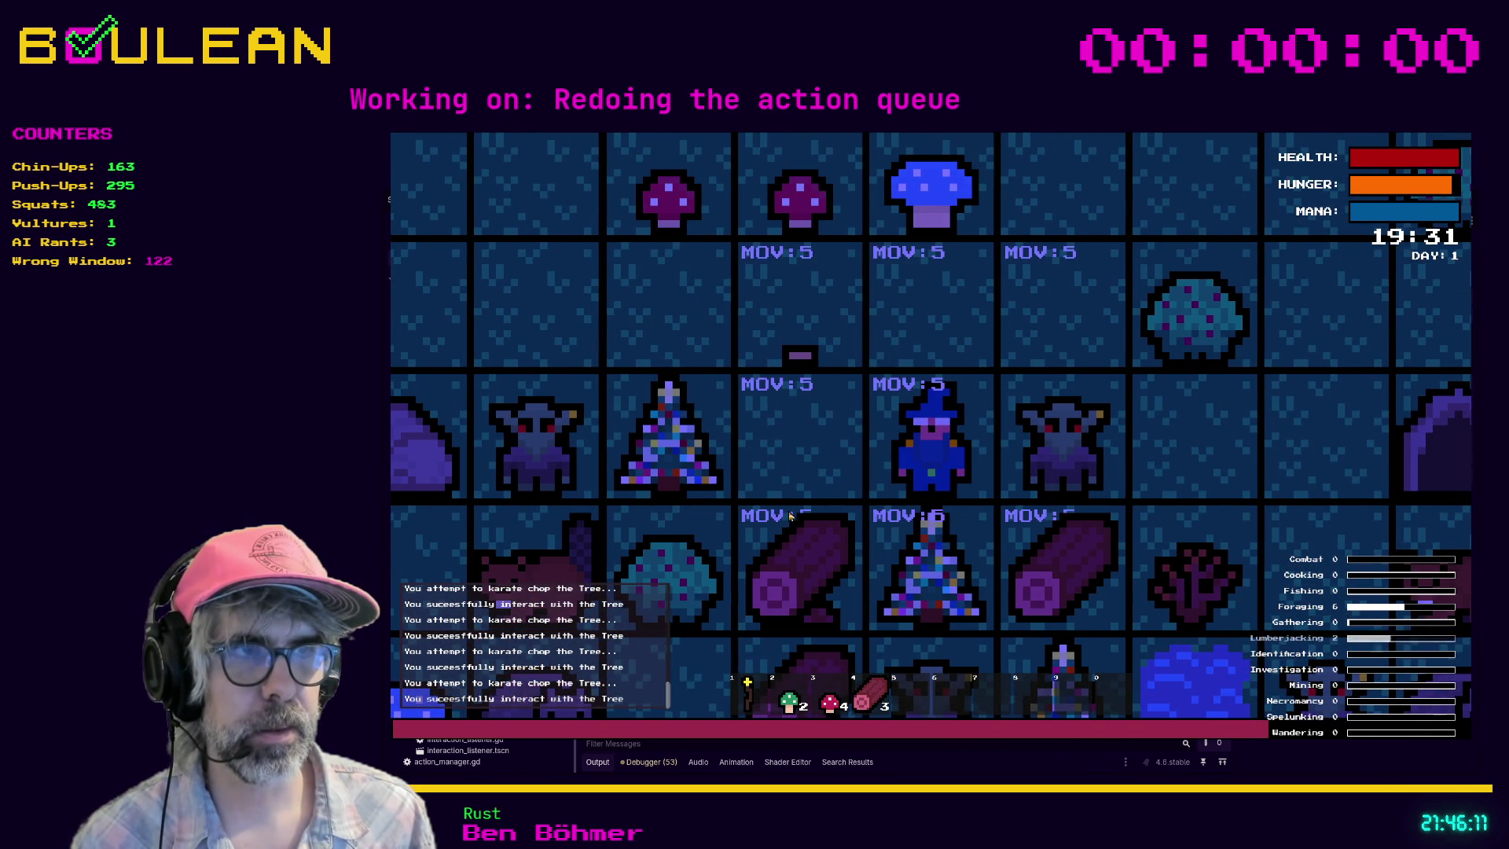
{"action": "key", "text": "Right"}
{"action": "key", "text": "Right"}
{"action": "key", "text": "Right"}
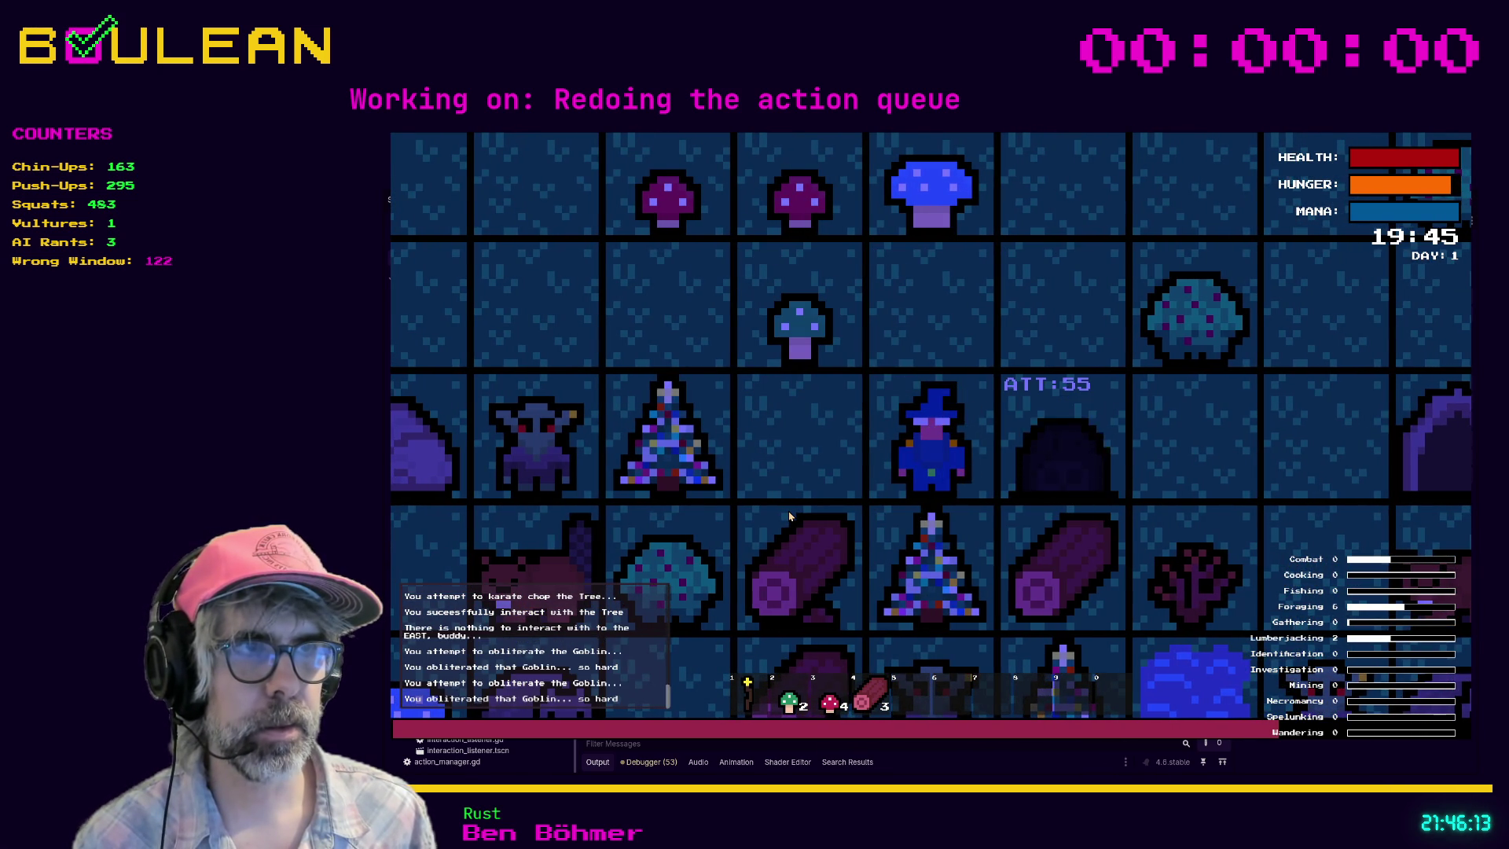
{"action": "key", "text": "Right"}
{"action": "key", "text": "Right"}
{"action": "key", "text": "Right"}
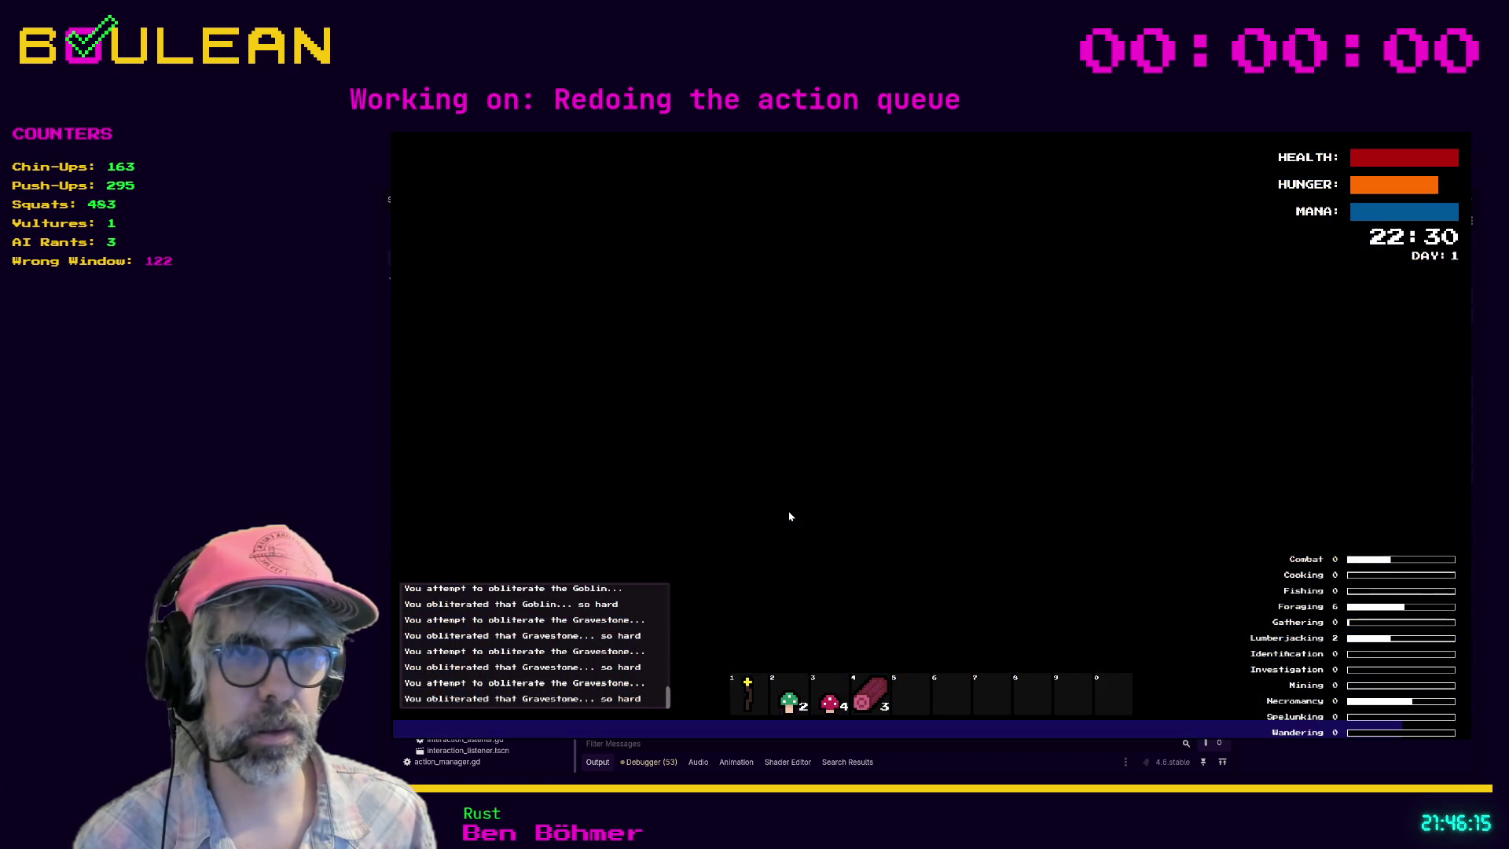
{"action": "key", "text": "Right"}
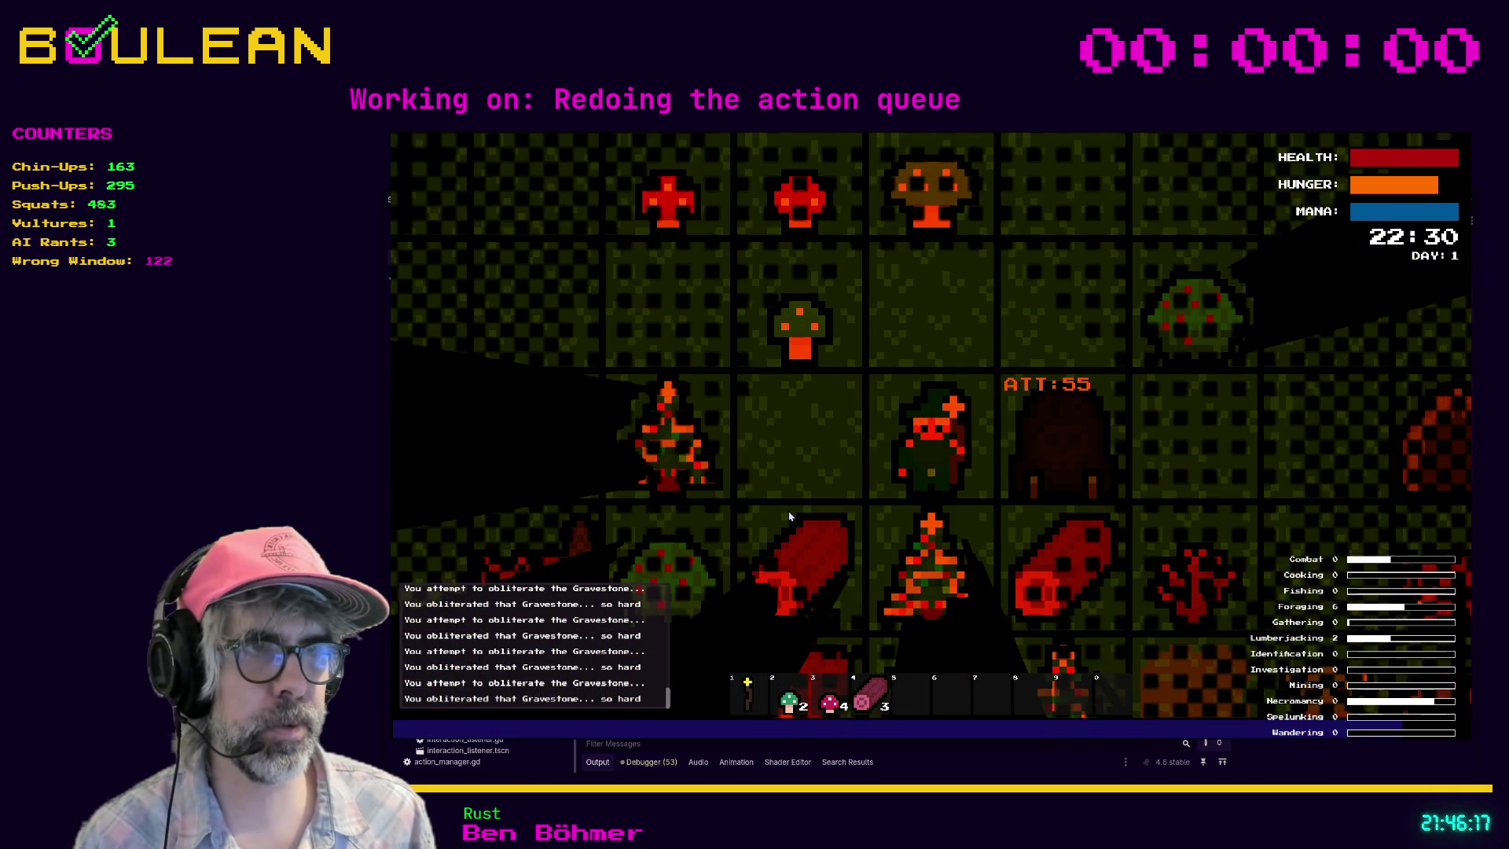
Step: Gather the Blue, Green and Red Mushrooms, then break the rock and collect pebbles
{"action": "key", "text": "Up"}
{"action": "key", "text": "Up"}
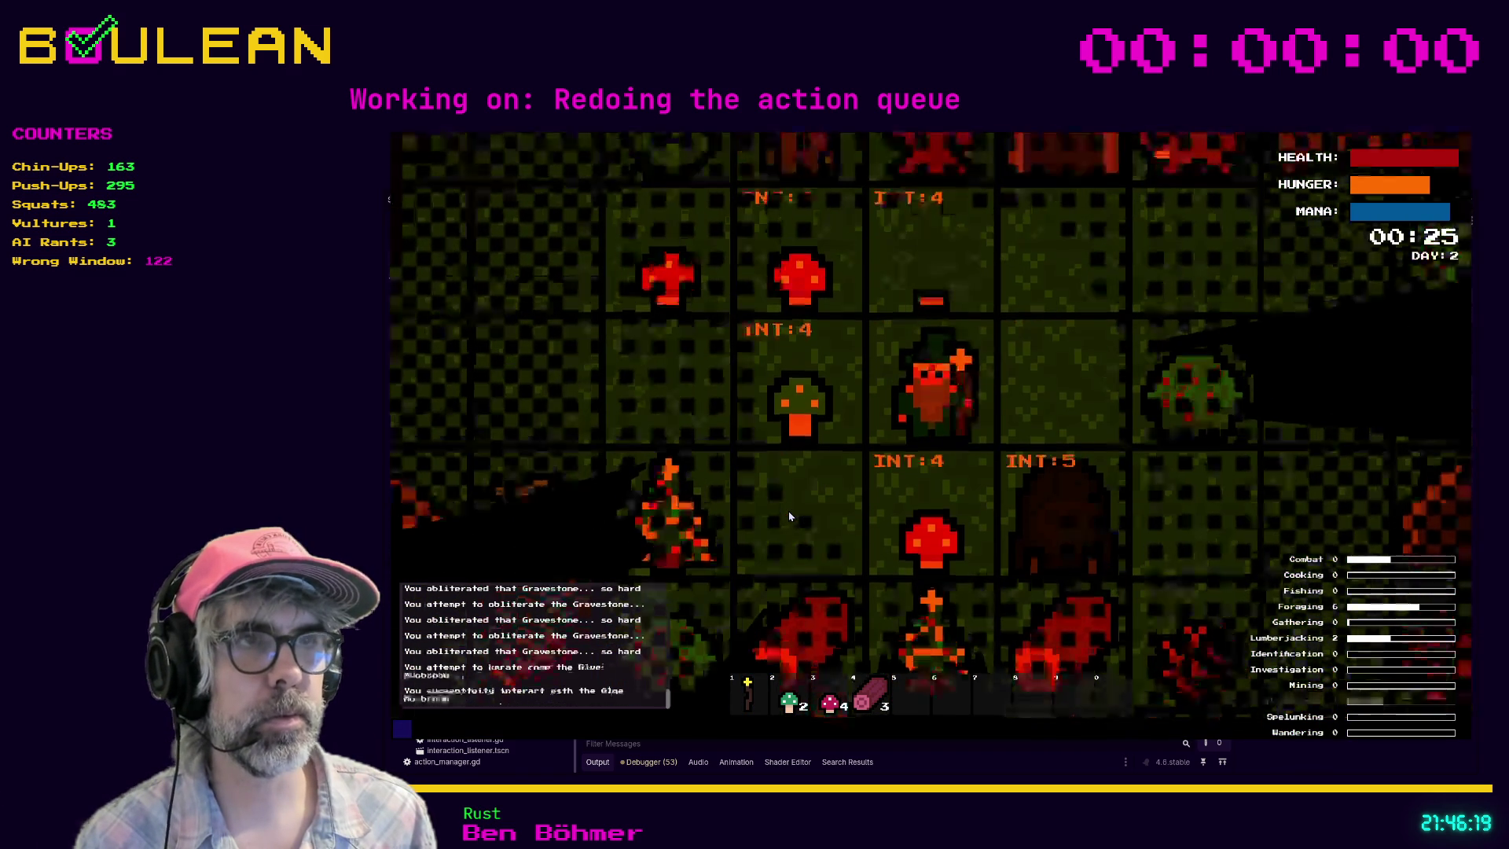
{"action": "key", "text": "Left"}
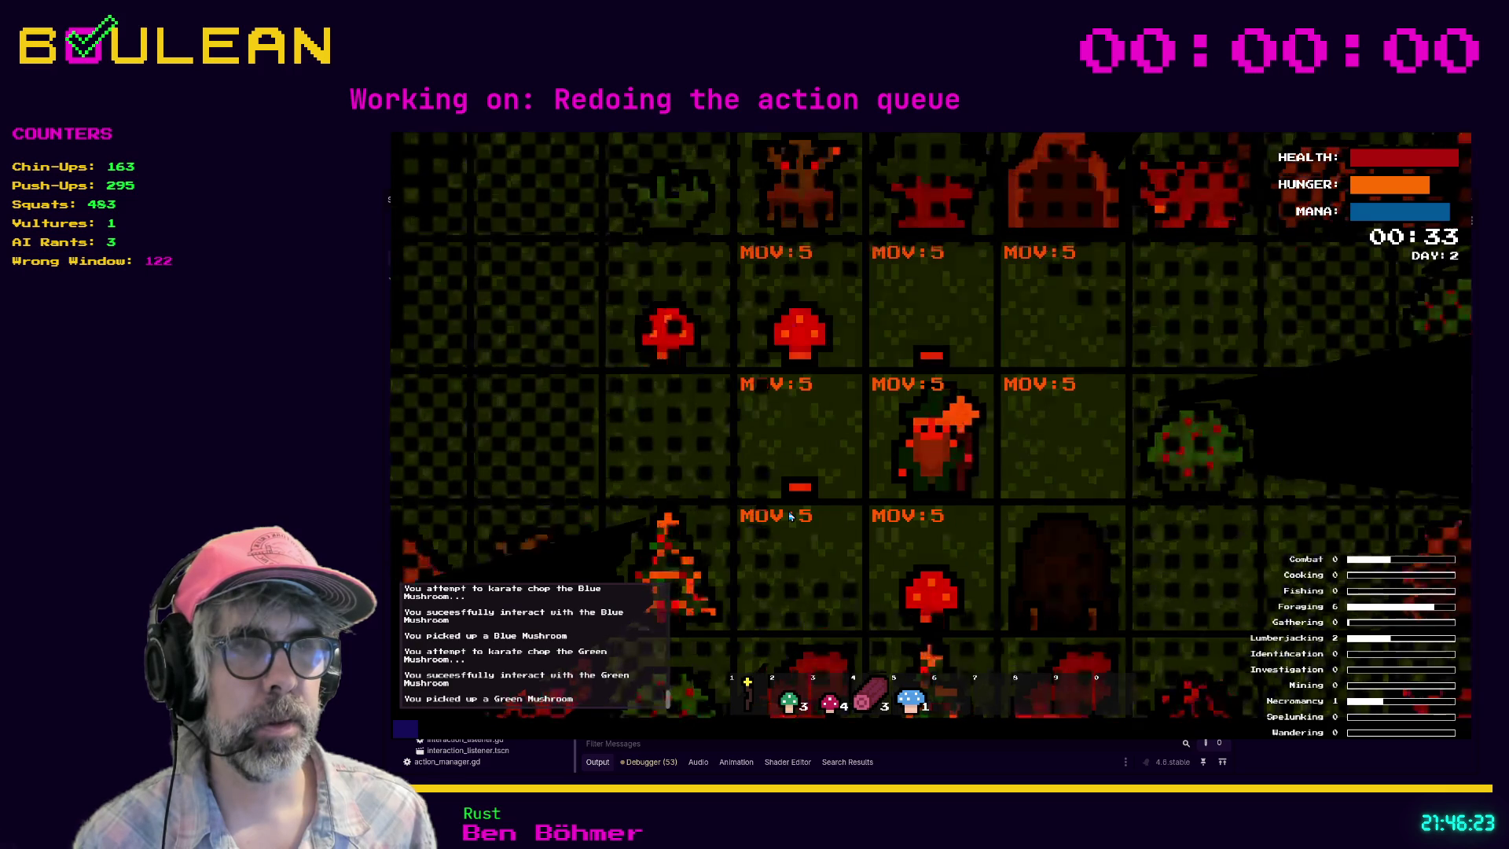
{"action": "key", "text": "Left"}
{"action": "key", "text": "Up"}
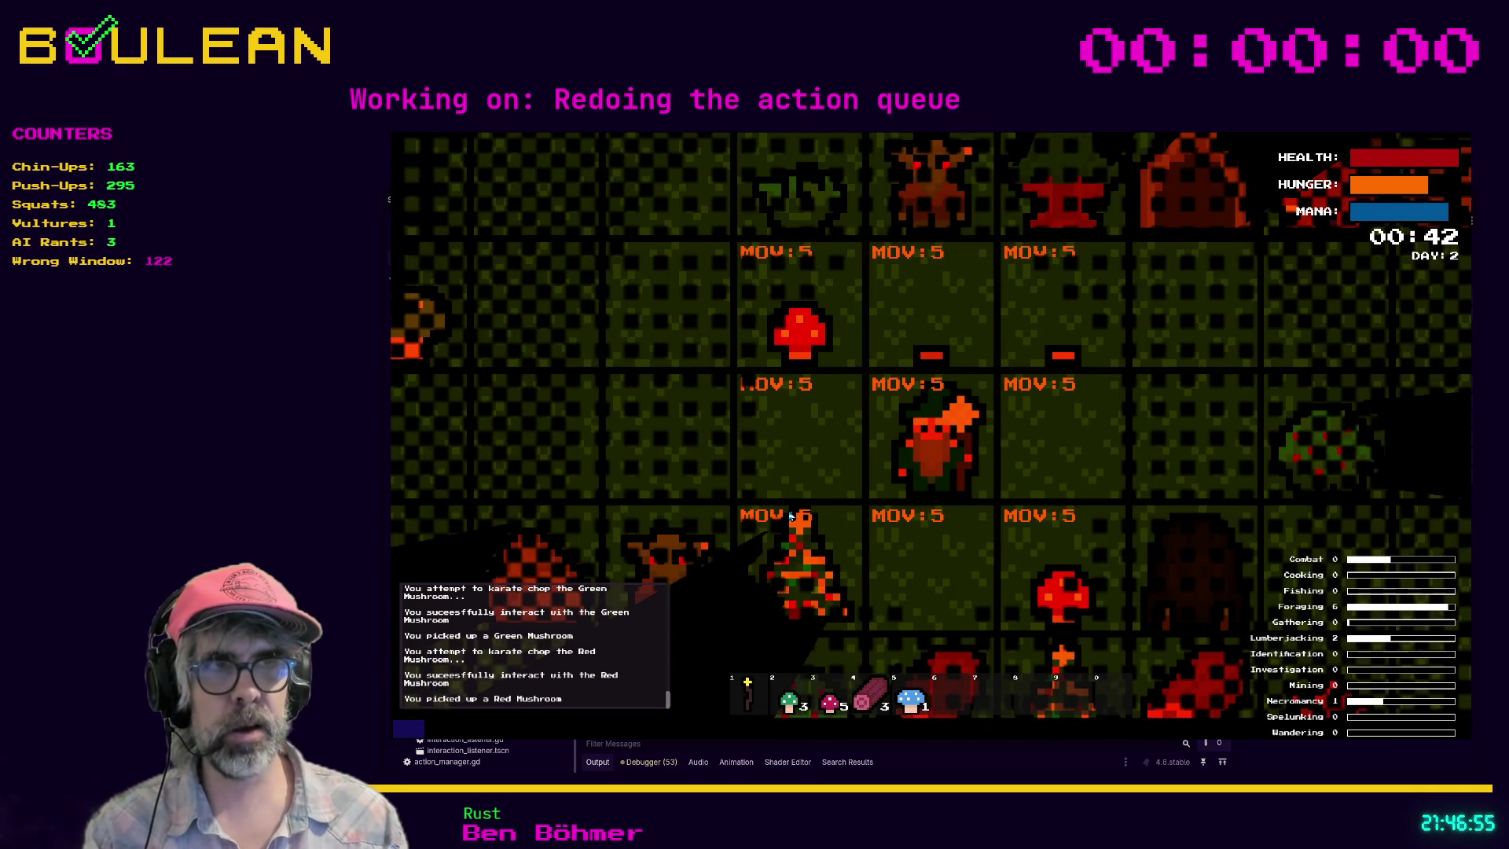
{"action": "key", "text": "Left"}
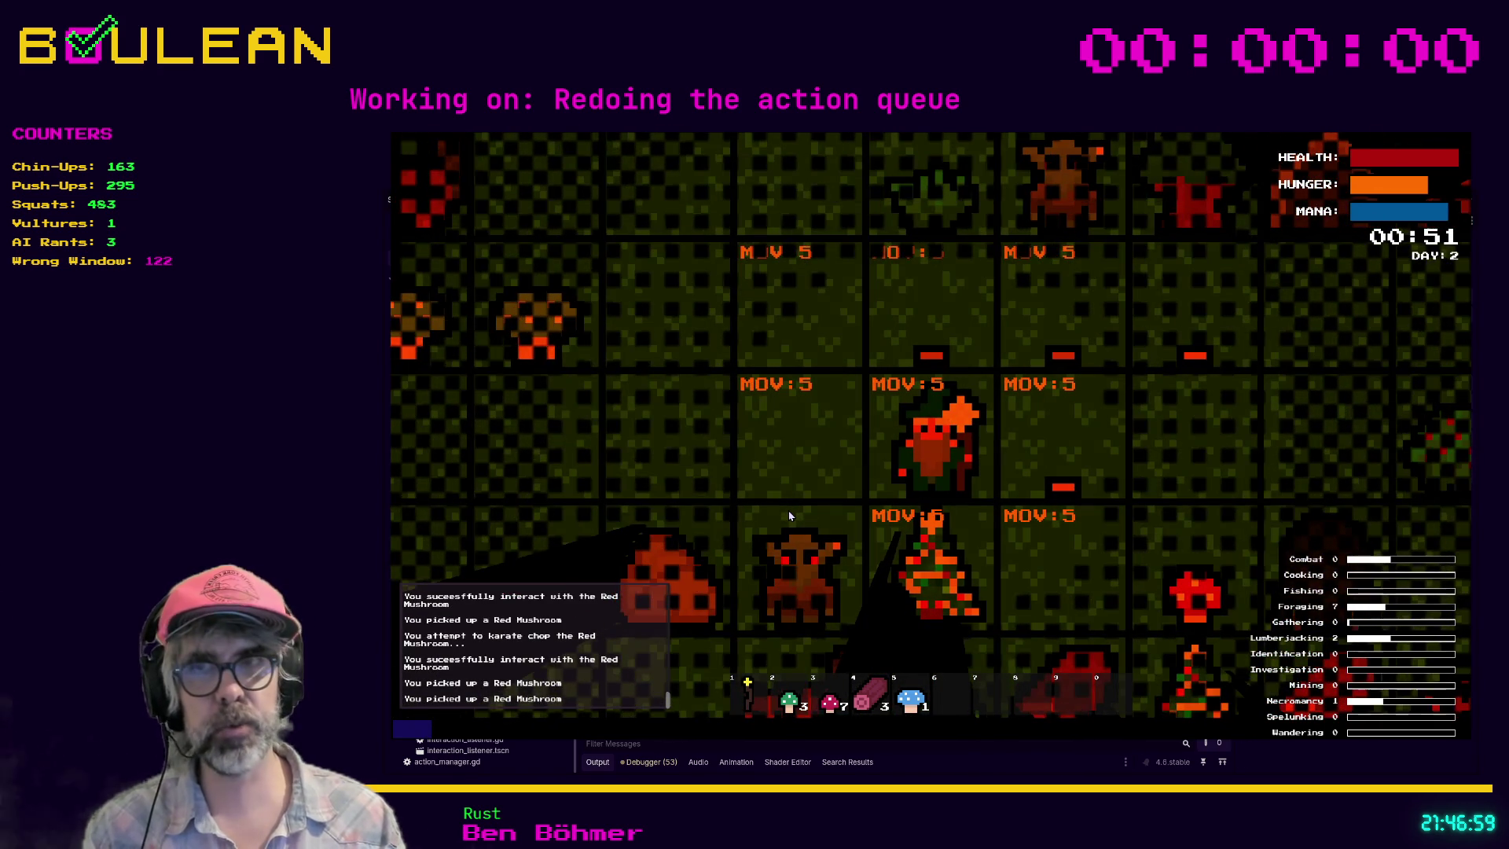
{"action": "key", "text": "Left"}
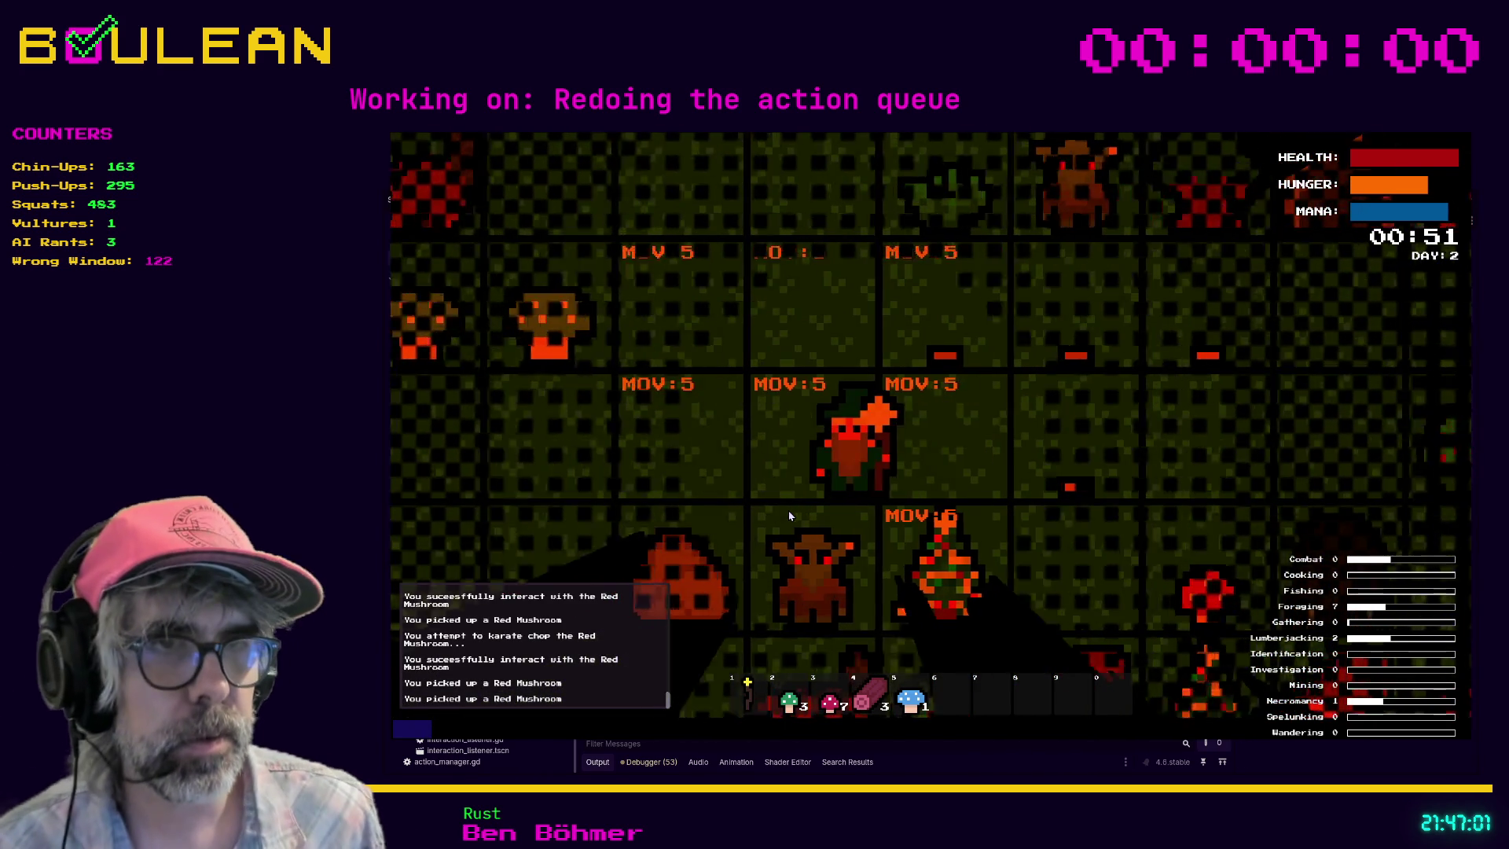
{"action": "key", "text": "Left"}
{"action": "key", "text": "Down"}
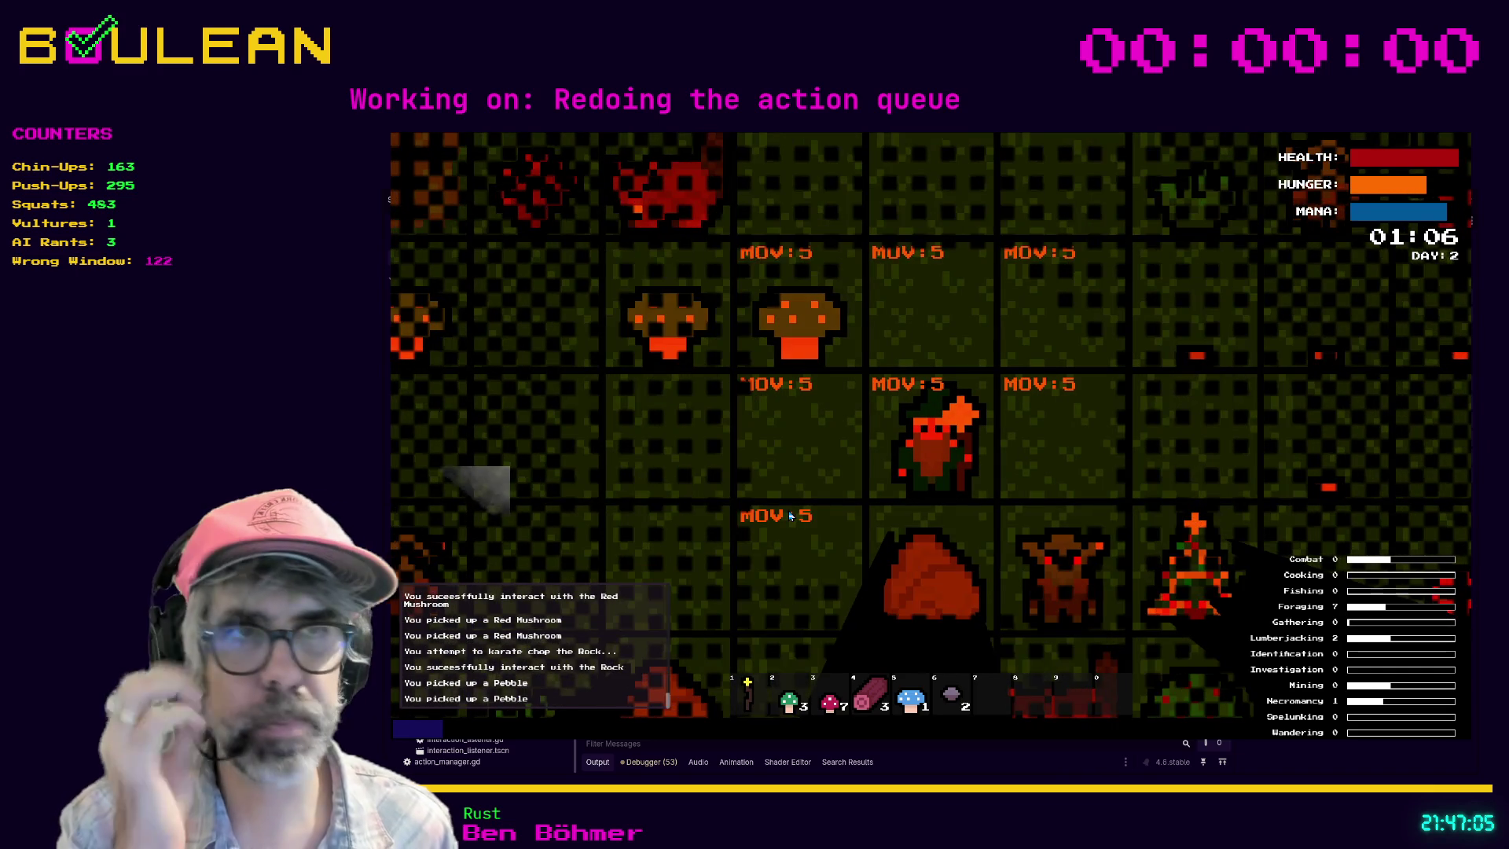
Step: Harvest one more Blue Mushroom, stop the game, and refocus the script editor
{"action": "key", "text": "Left"}
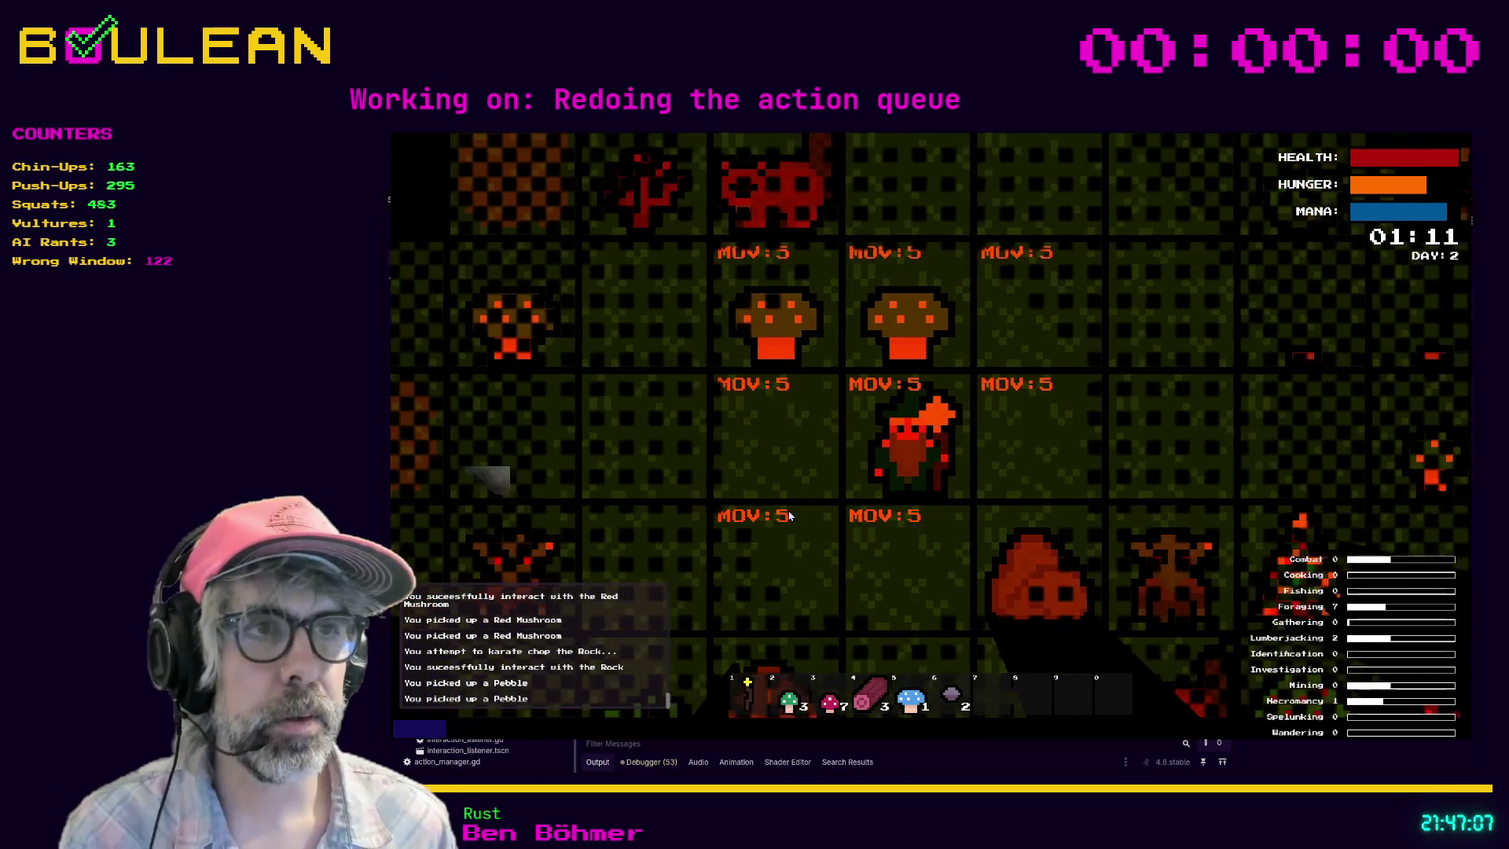
{"action": "key", "text": "Up"}
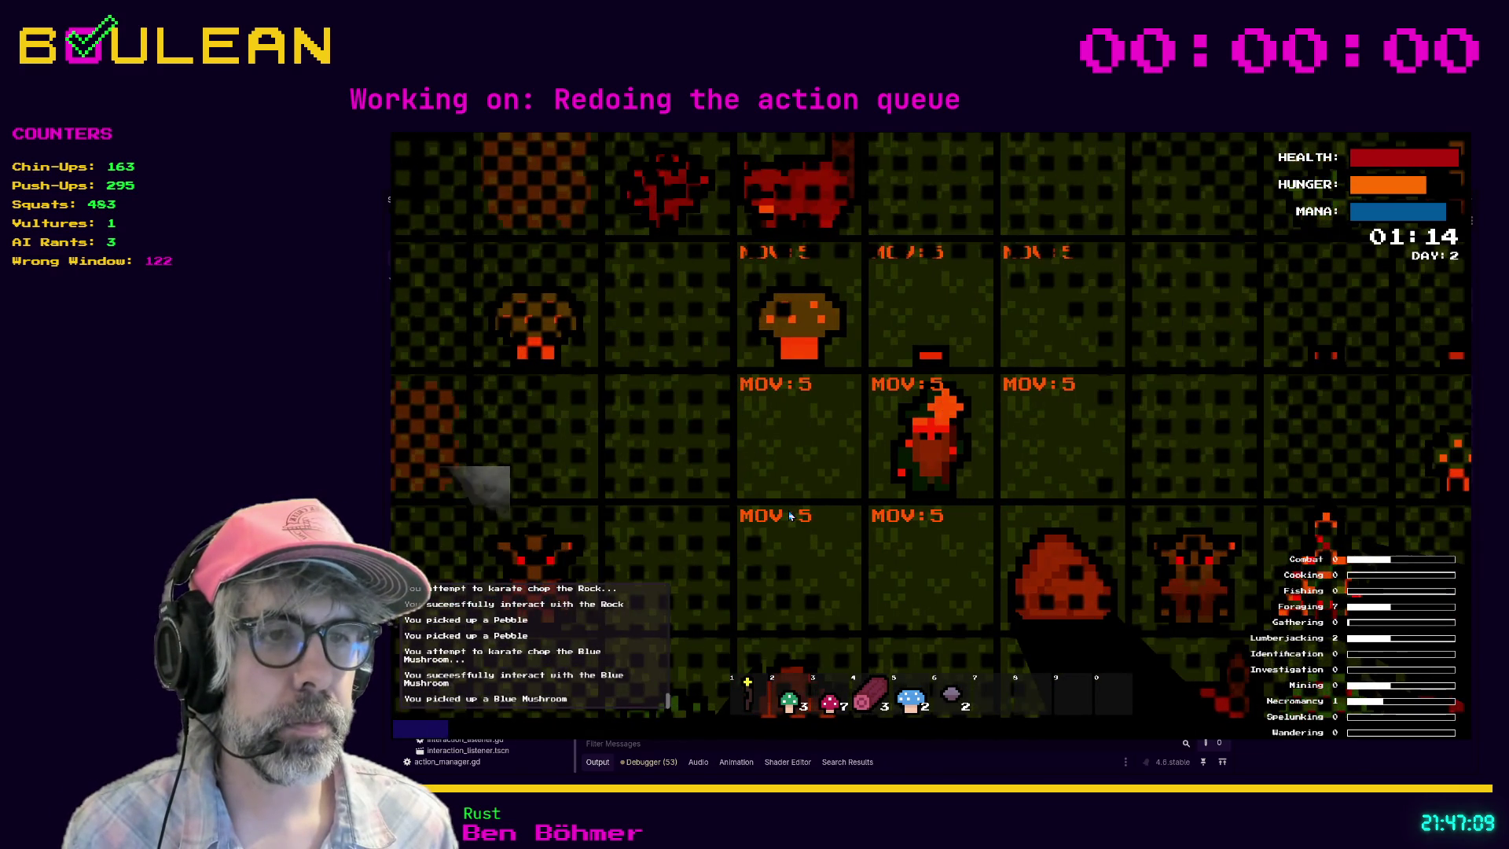
{"action": "key", "text": "Right"}
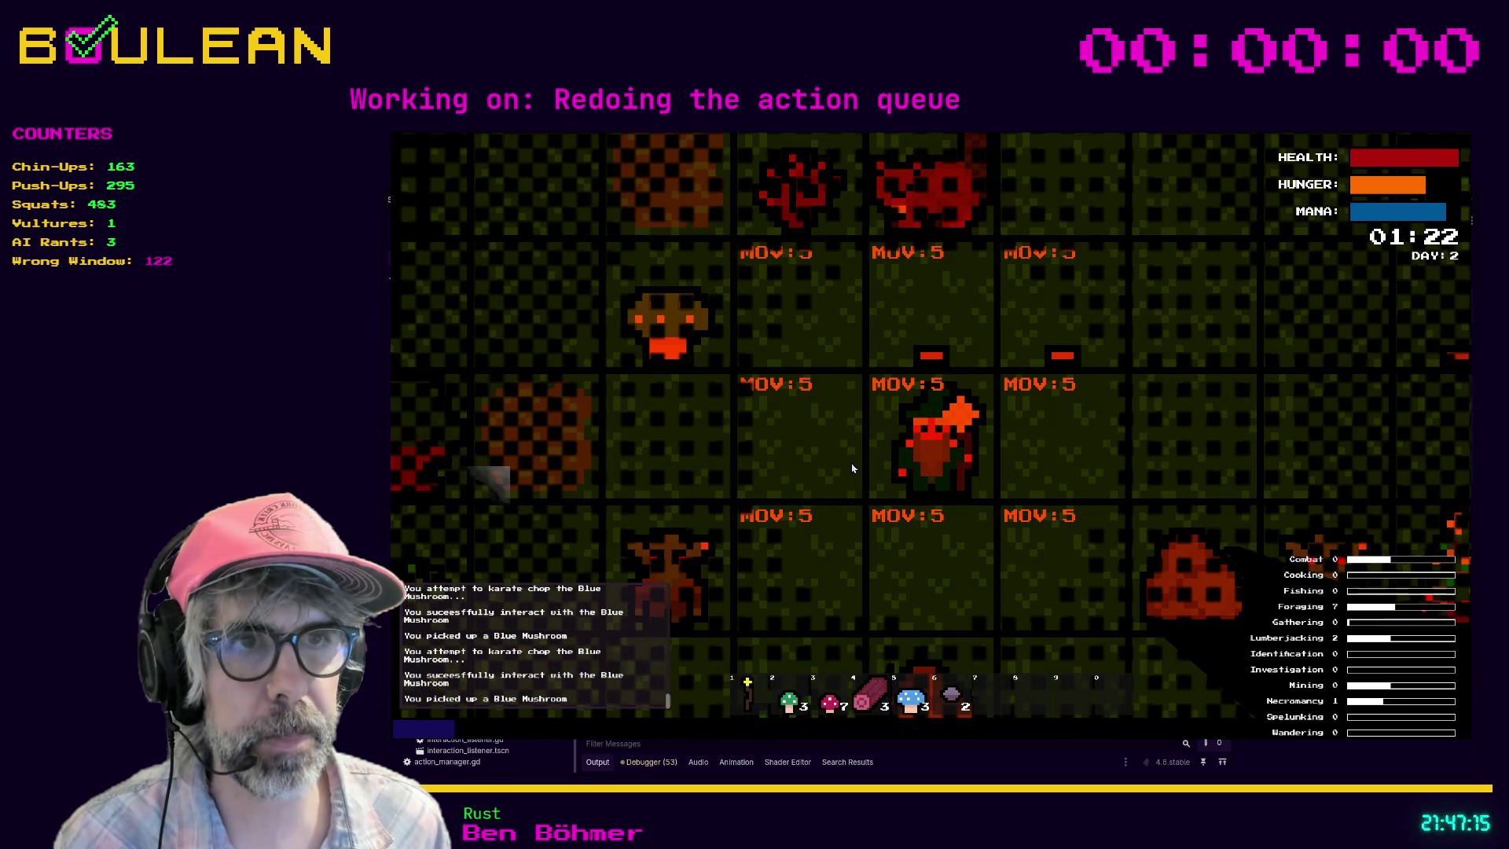
{"action": "key", "text": "F8"}
{"action": "left_click", "coordinate": [879, 512]}
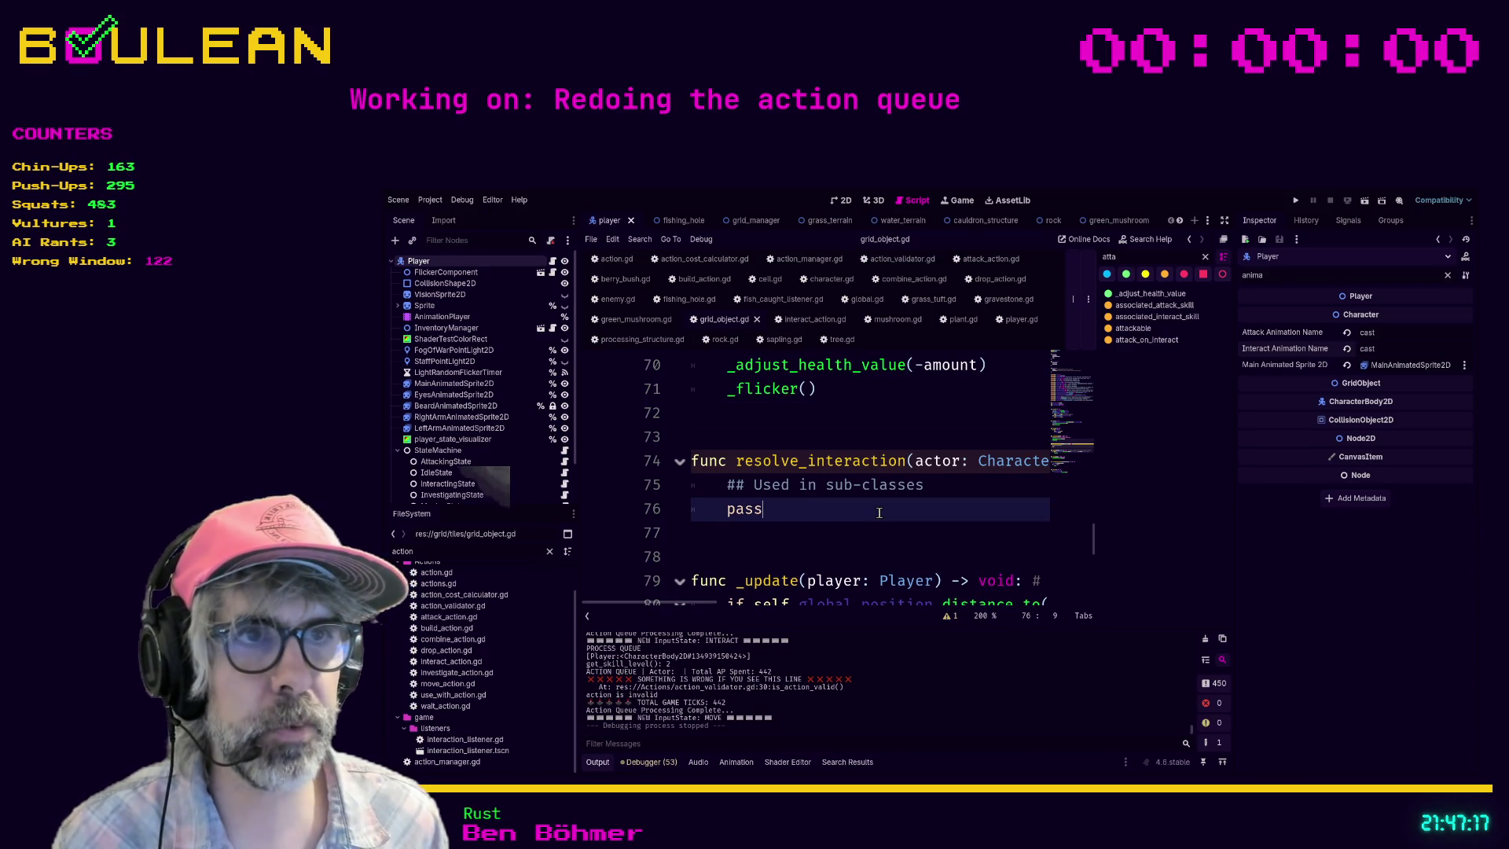
Step: Hide the side docks for a full-width editor and switch to interact_action.gd
{"action": "left_click", "coordinate": [872, 426]}
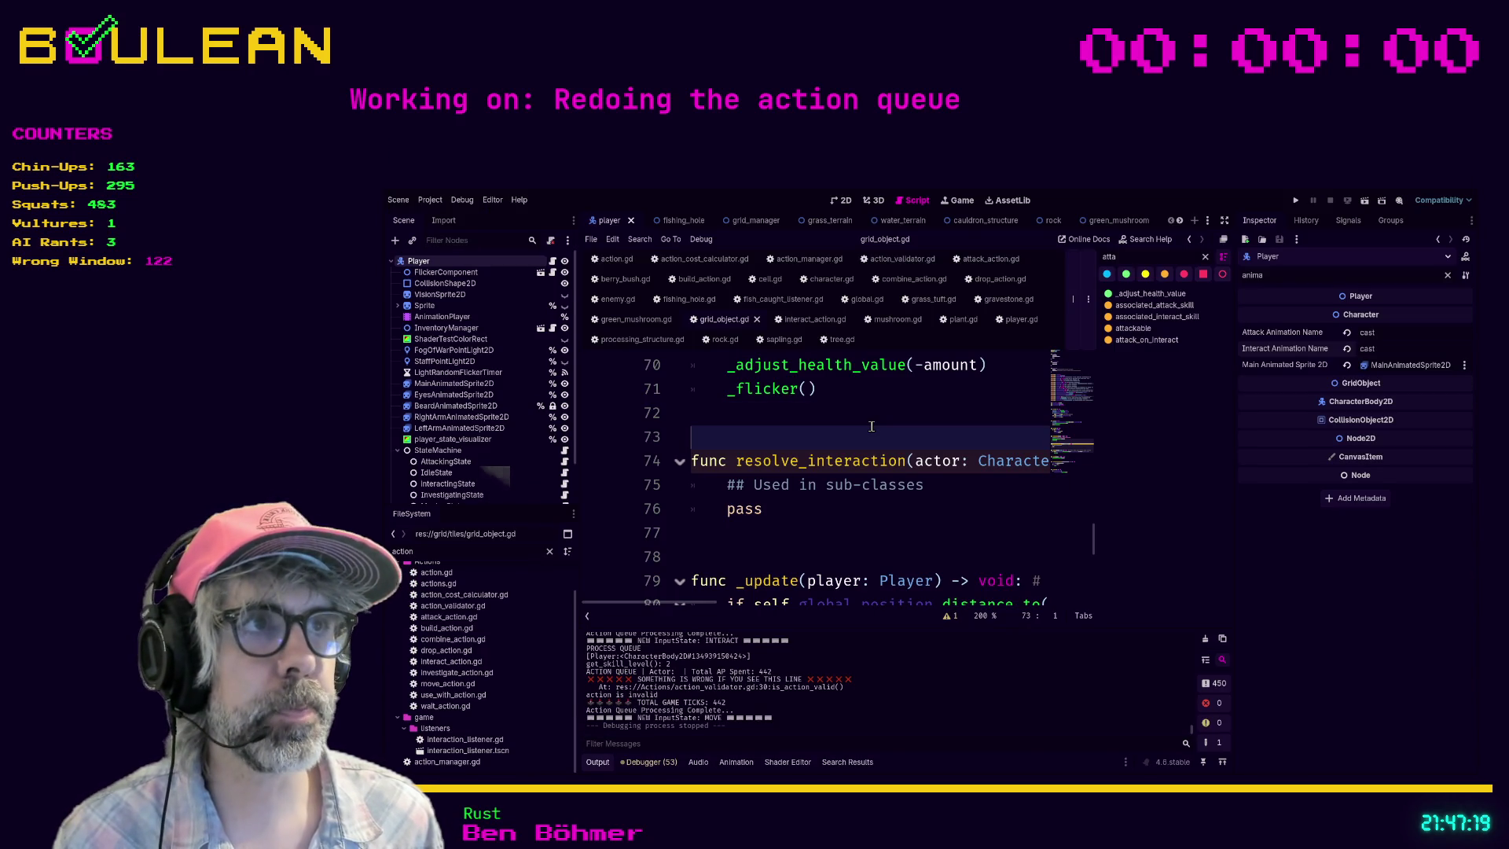
{"action": "key", "text": "ctrl+shift+F11"}
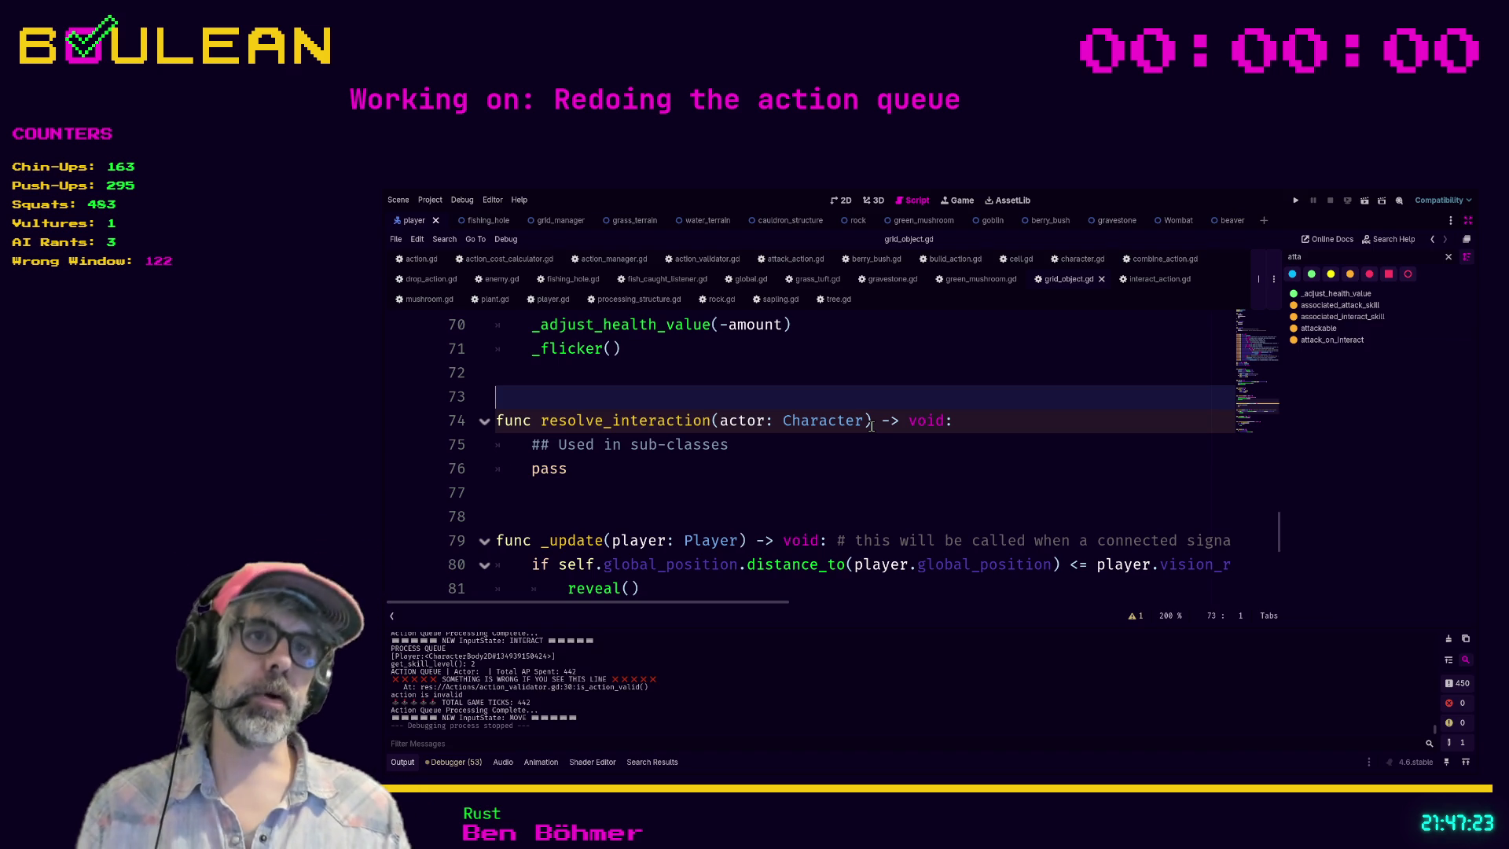
{"action": "scroll", "coordinate": [780, 498], "scroll_direction": "down", "scroll_amount": 2}
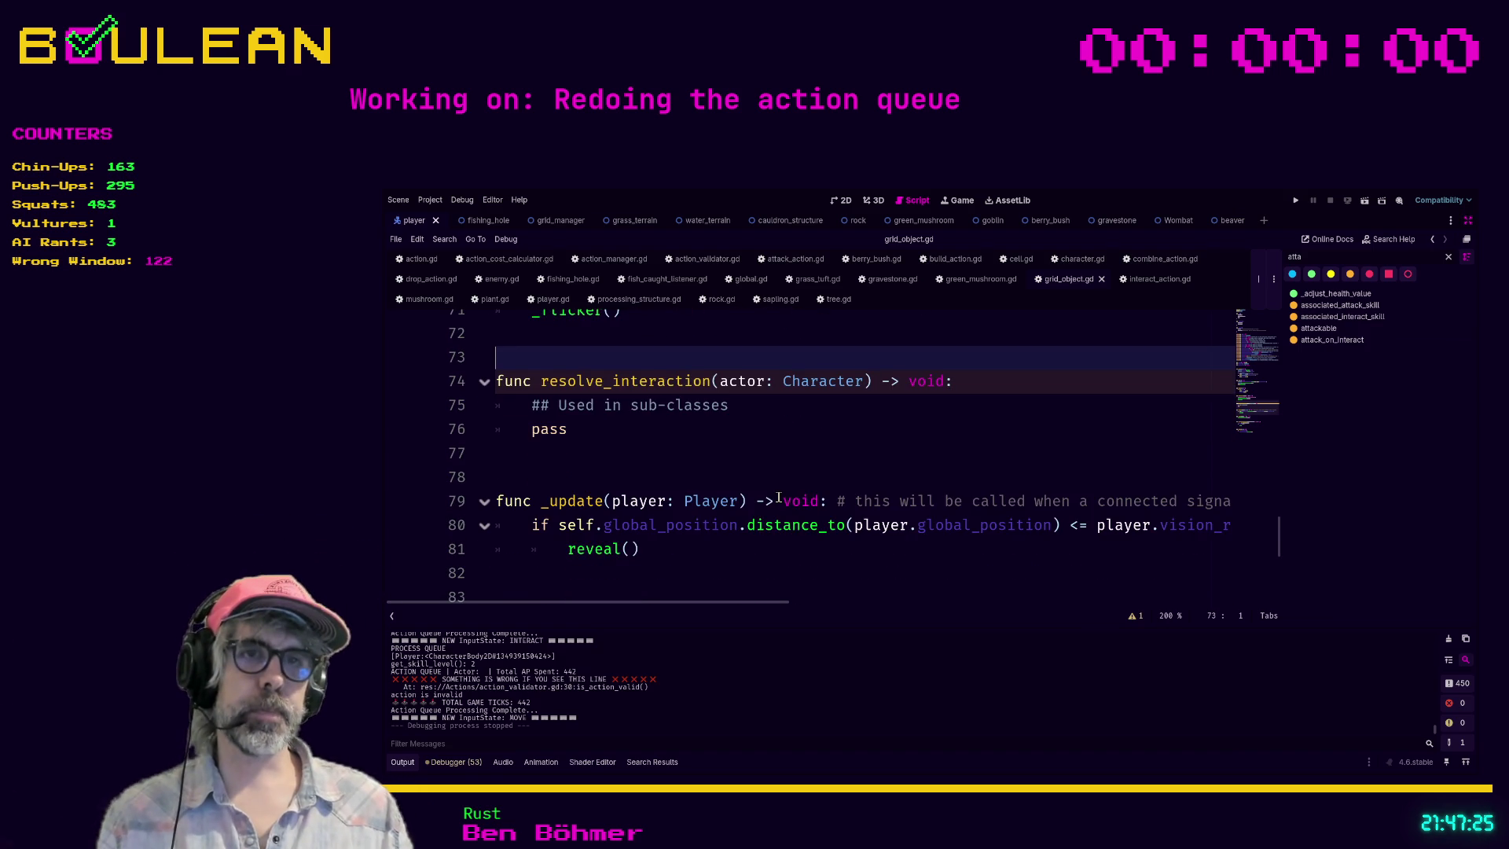
{"action": "scroll", "coordinate": [767, 498], "scroll_direction": "up", "scroll_amount": 6}
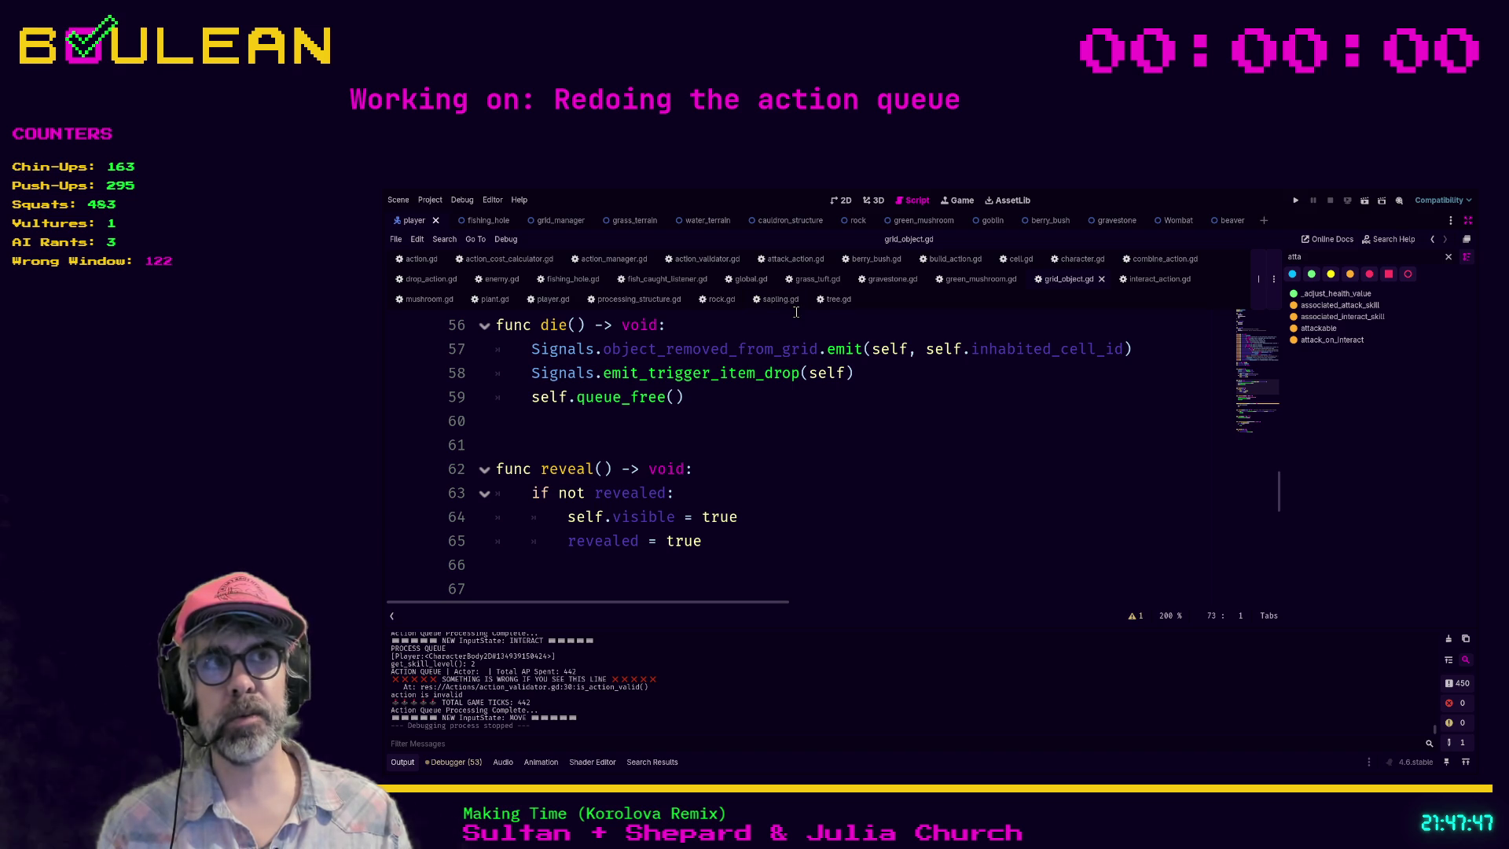
{"action": "left_click", "coordinate": [1155, 280]}
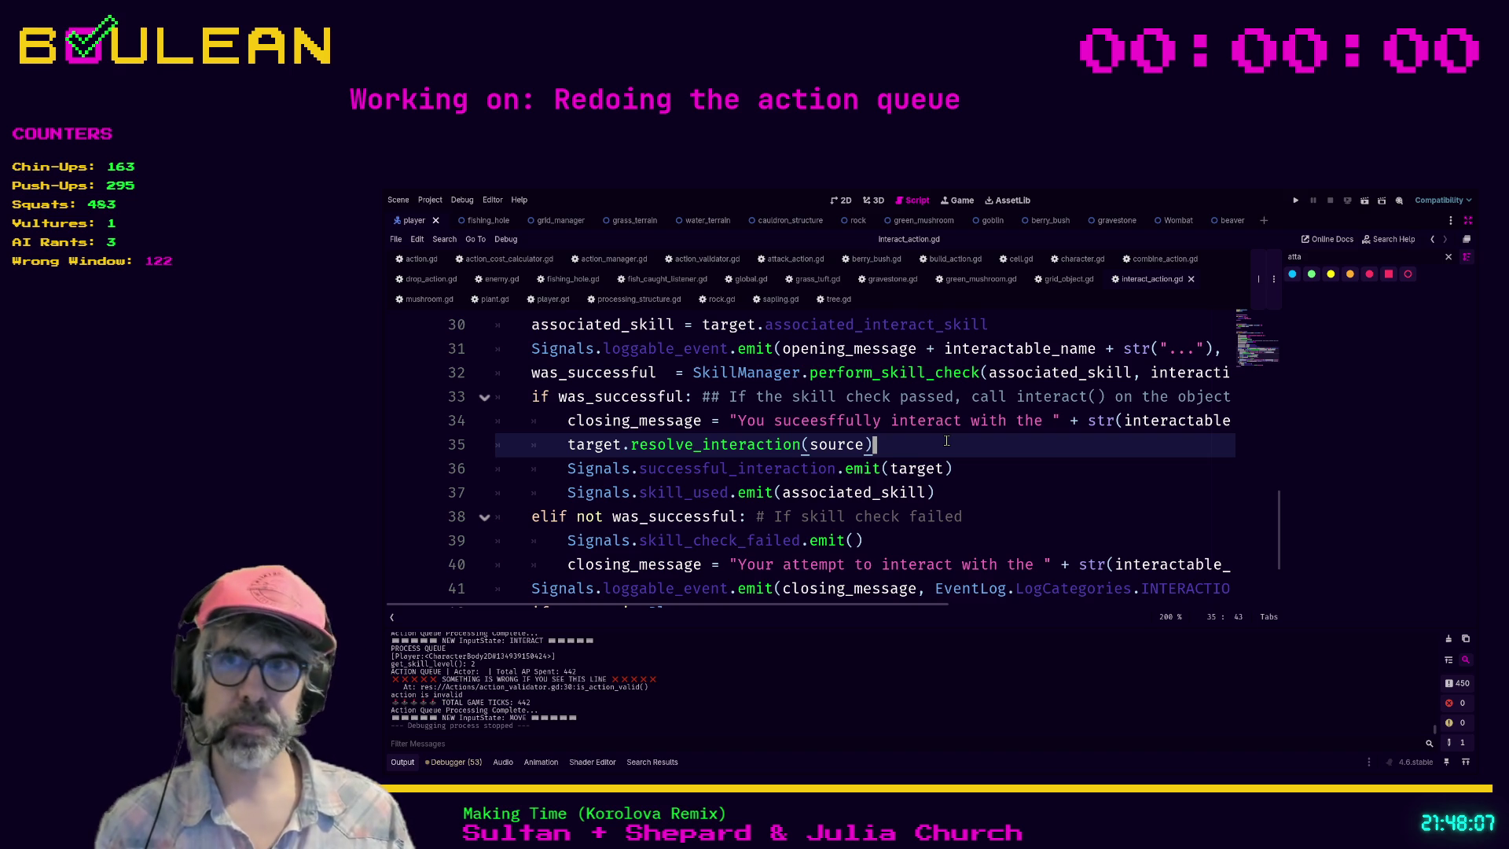
Step: Delete the commented-out #pass line from _interact, then switch to the browser
{"action": "scroll", "coordinate": [947, 441], "scroll_direction": "up", "scroll_amount": 3}
{"action": "scroll", "coordinate": [1019, 448], "scroll_direction": "up", "scroll_amount": 2}
{"action": "left_click", "coordinate": [763, 428]}
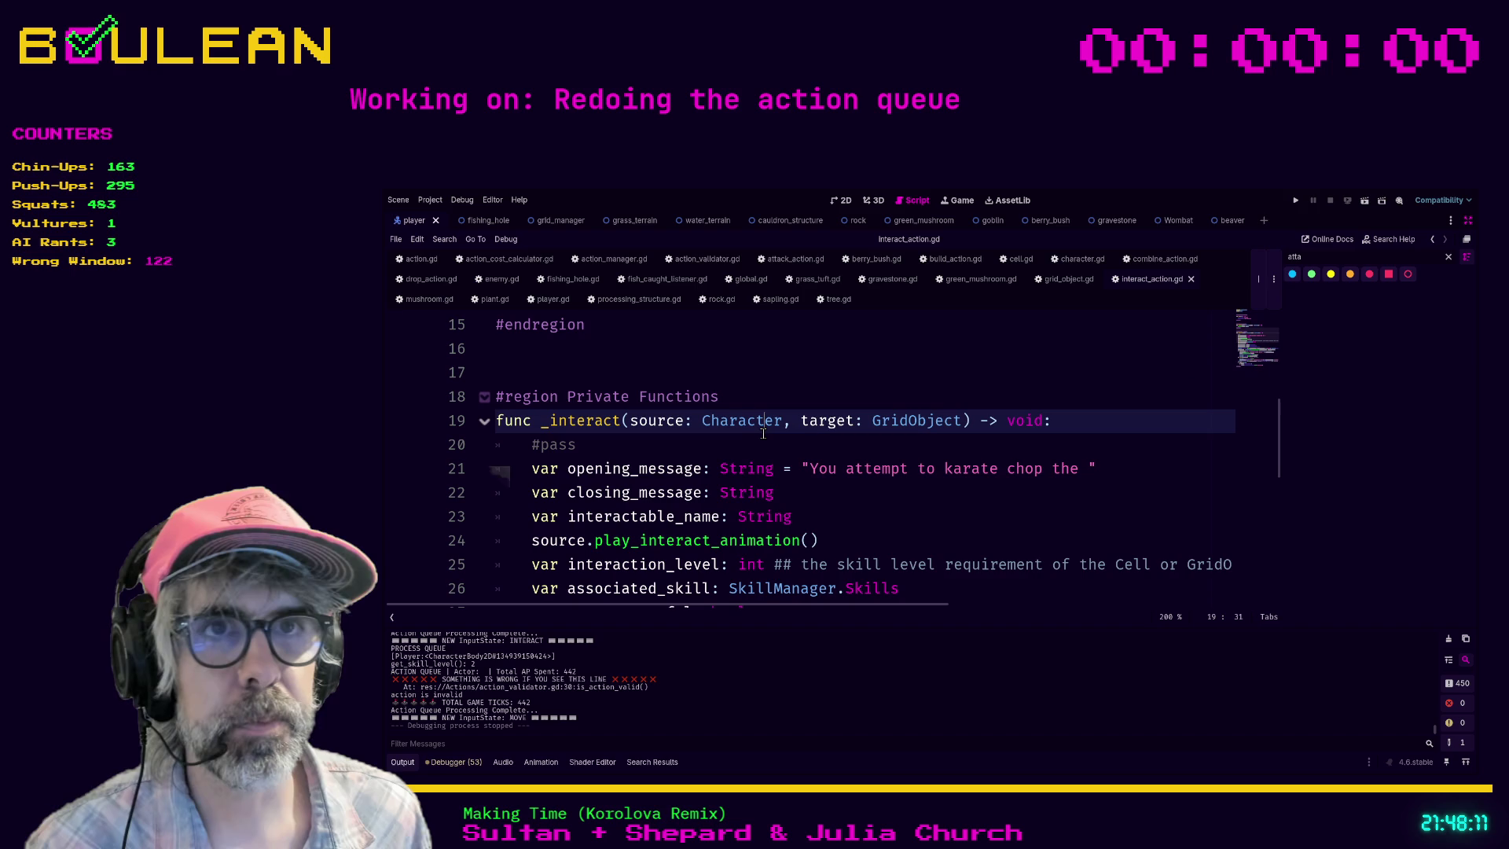
{"action": "left_click", "coordinate": [656, 443]}
{"action": "key", "text": "shift+Home"}
{"action": "key", "text": "shift+Home"}
{"action": "key", "text": "BackSpace"}
{"action": "key", "text": "BackSpace"}
{"action": "key", "text": "Down"}
{"action": "key", "text": "Down"}
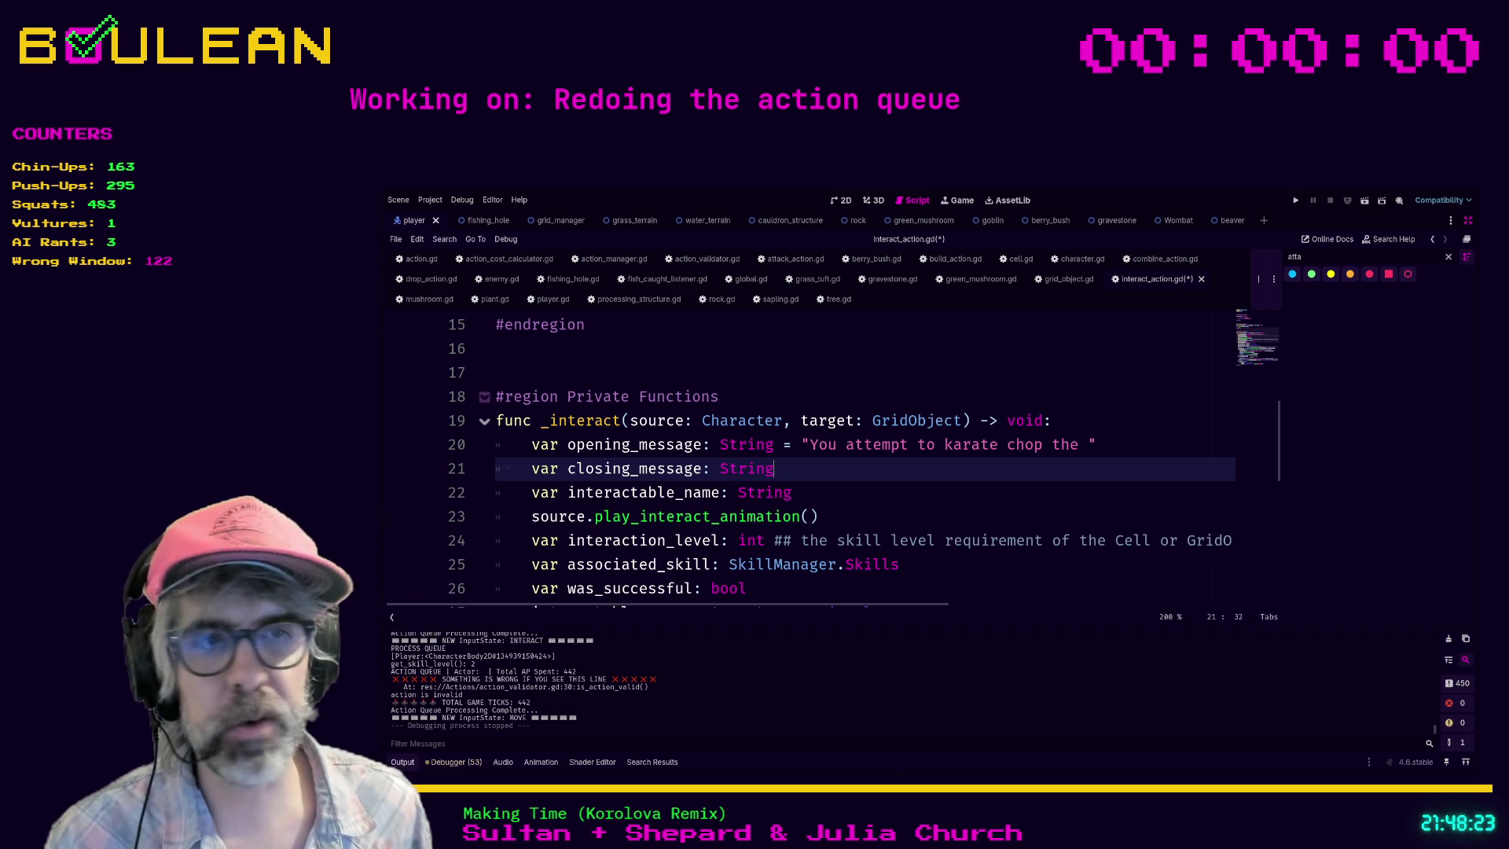
{"action": "key", "text": "alt+Tab"}
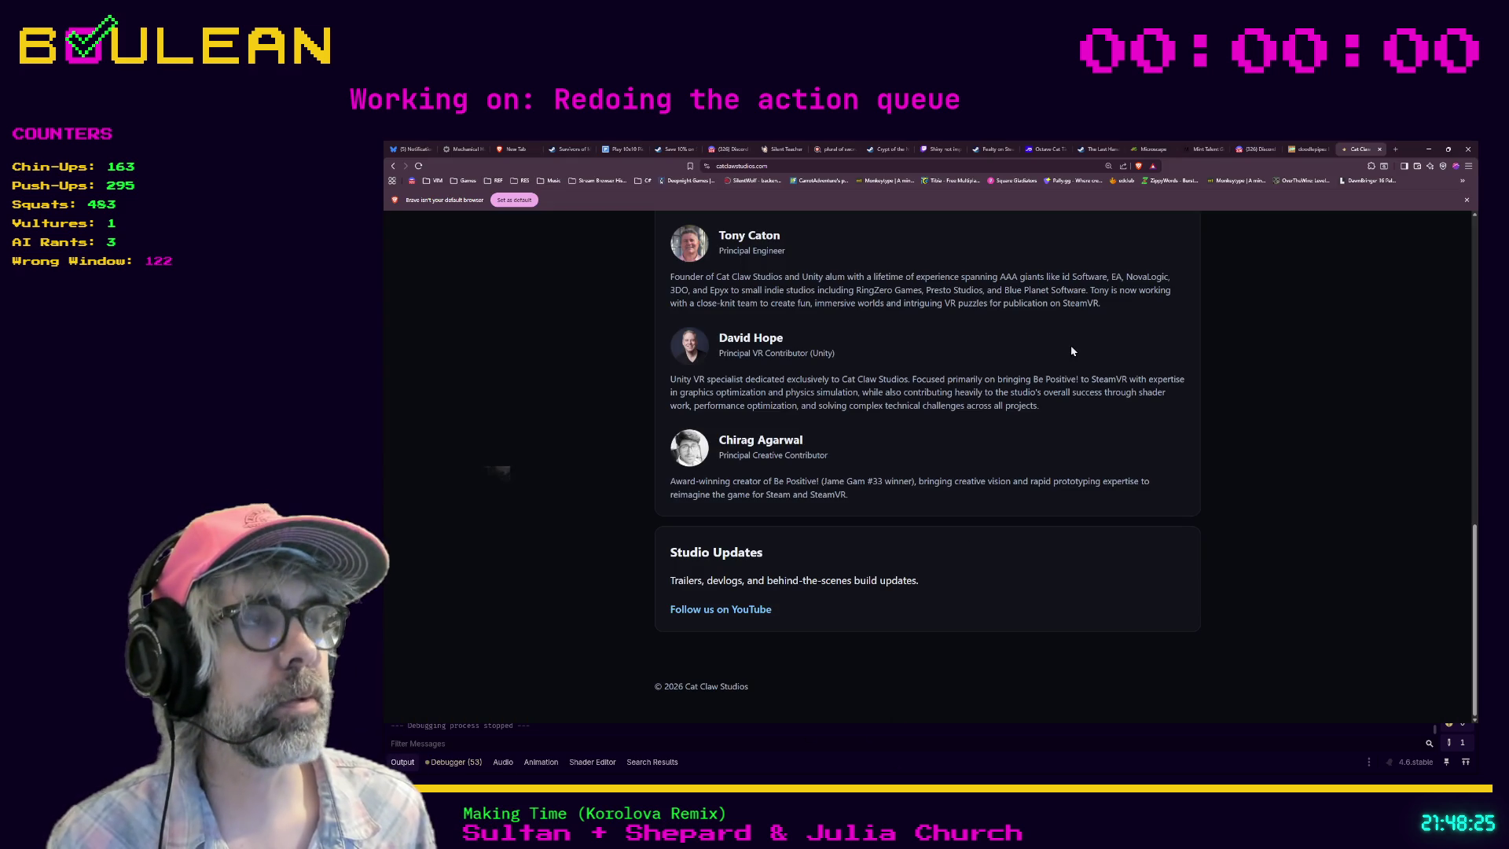
Step: View the doodlepipez itch.io game page, then minimize the browser to return to Godot
{"action": "left_click", "coordinate": [1301, 154]}
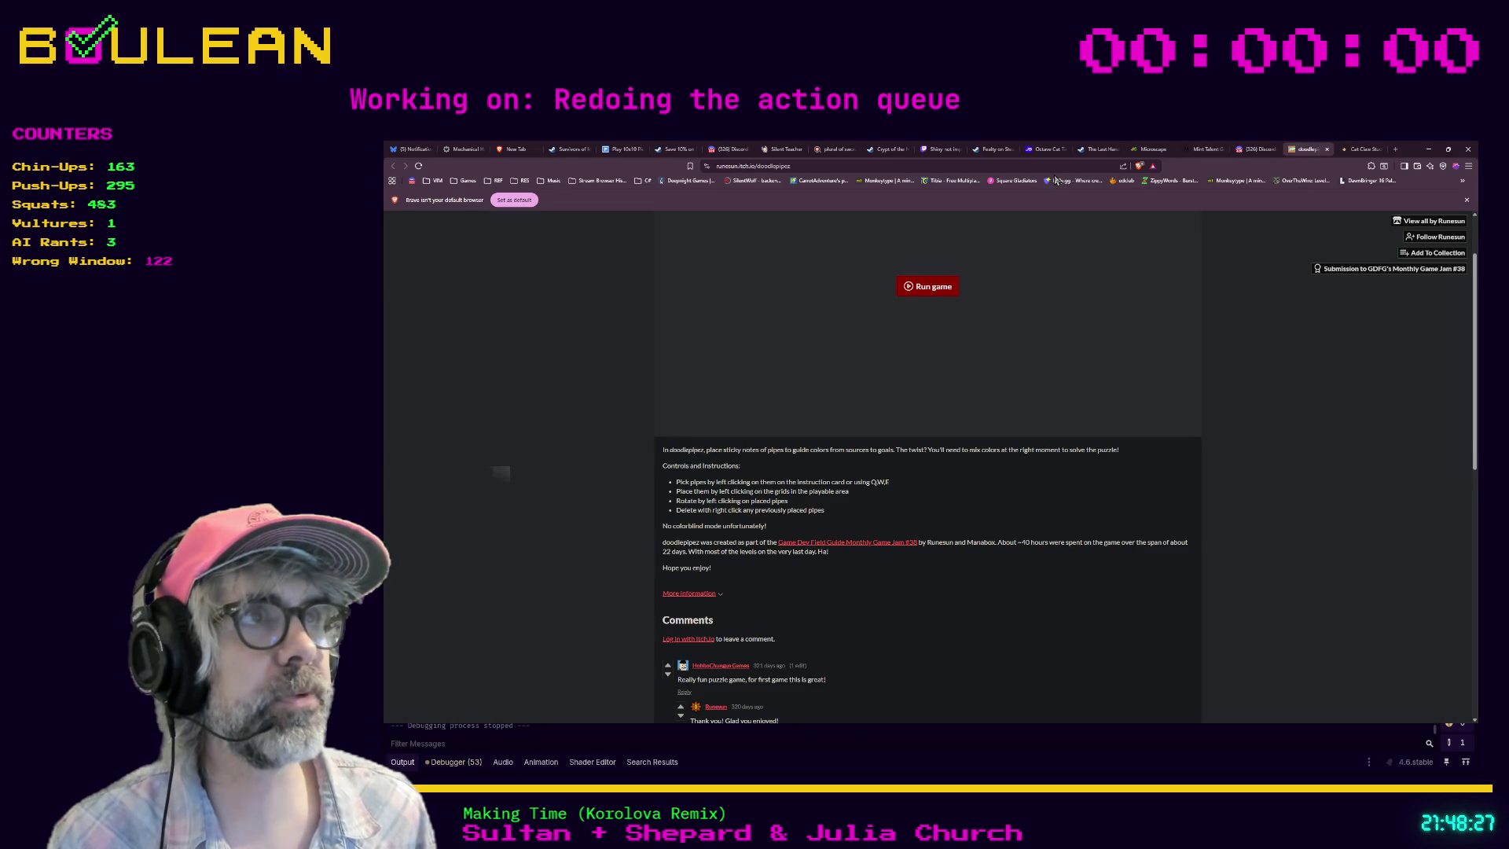
{"action": "left_click", "coordinate": [1030, 166]}
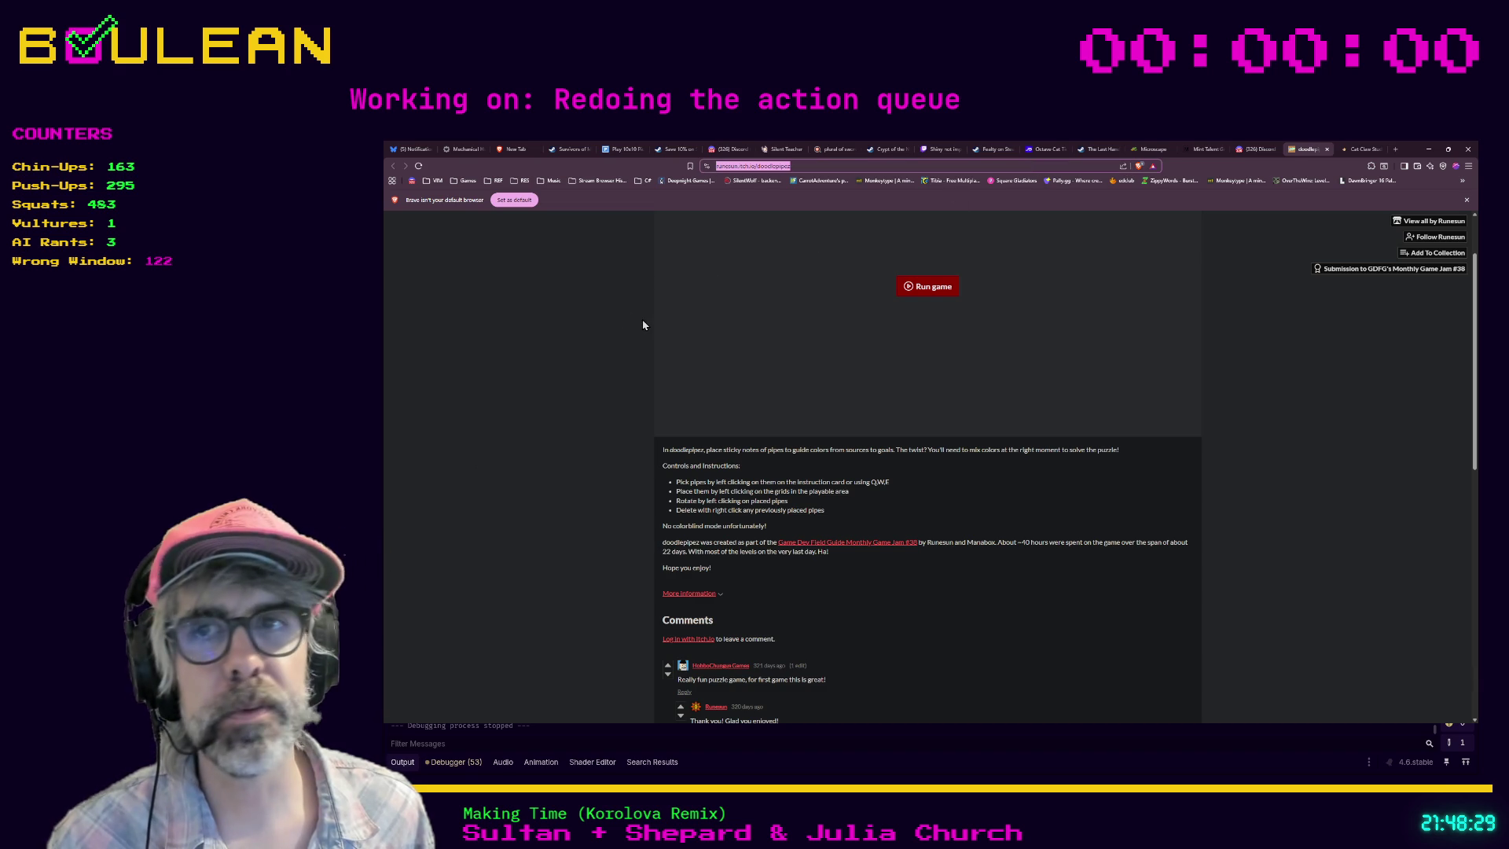
{"action": "key", "text": "alt+Tab"}
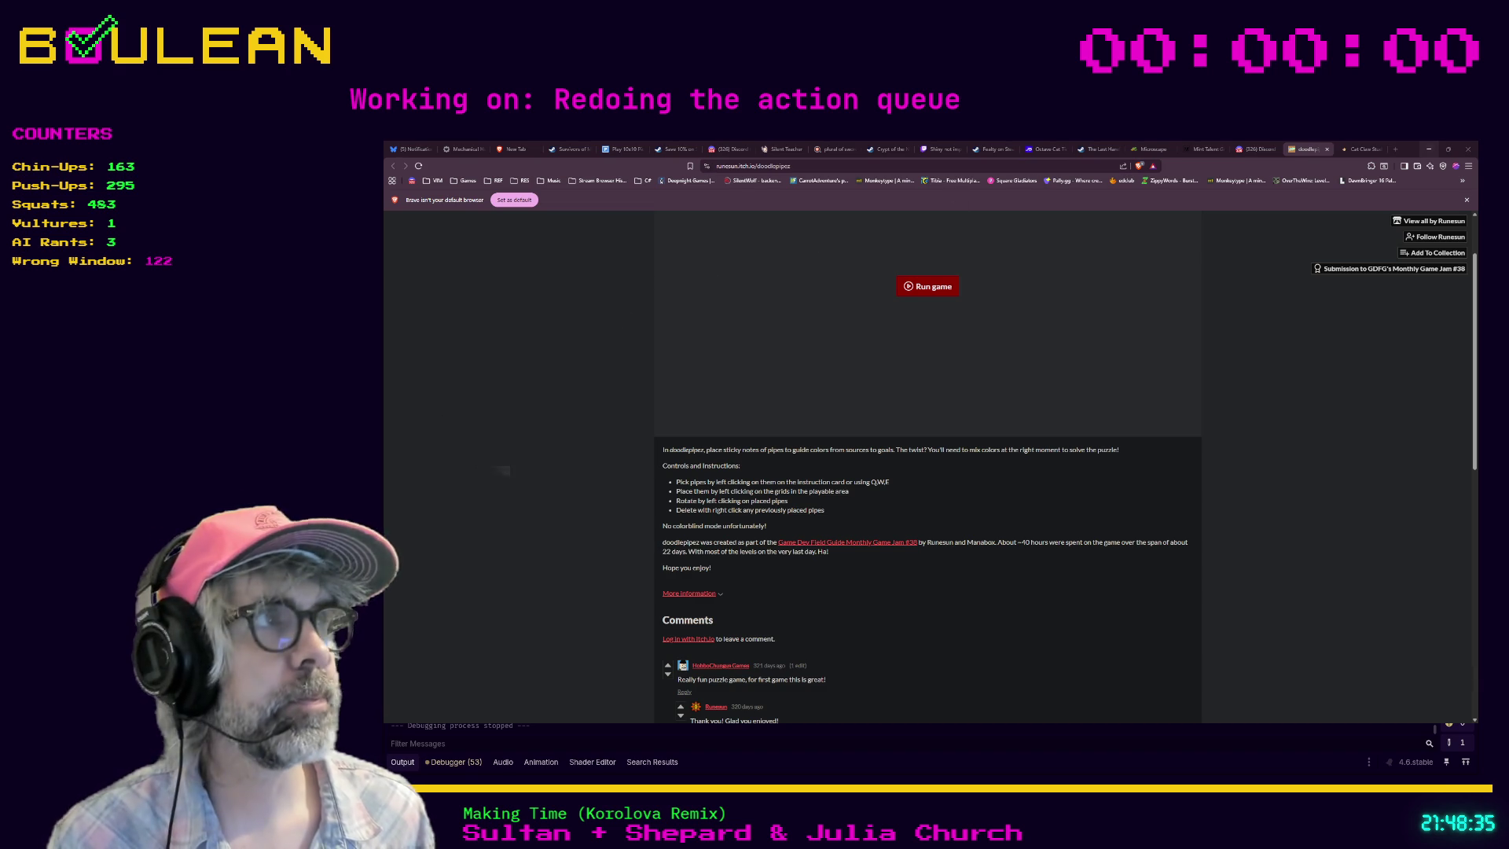
{"action": "left_click", "coordinate": [1428, 149]}
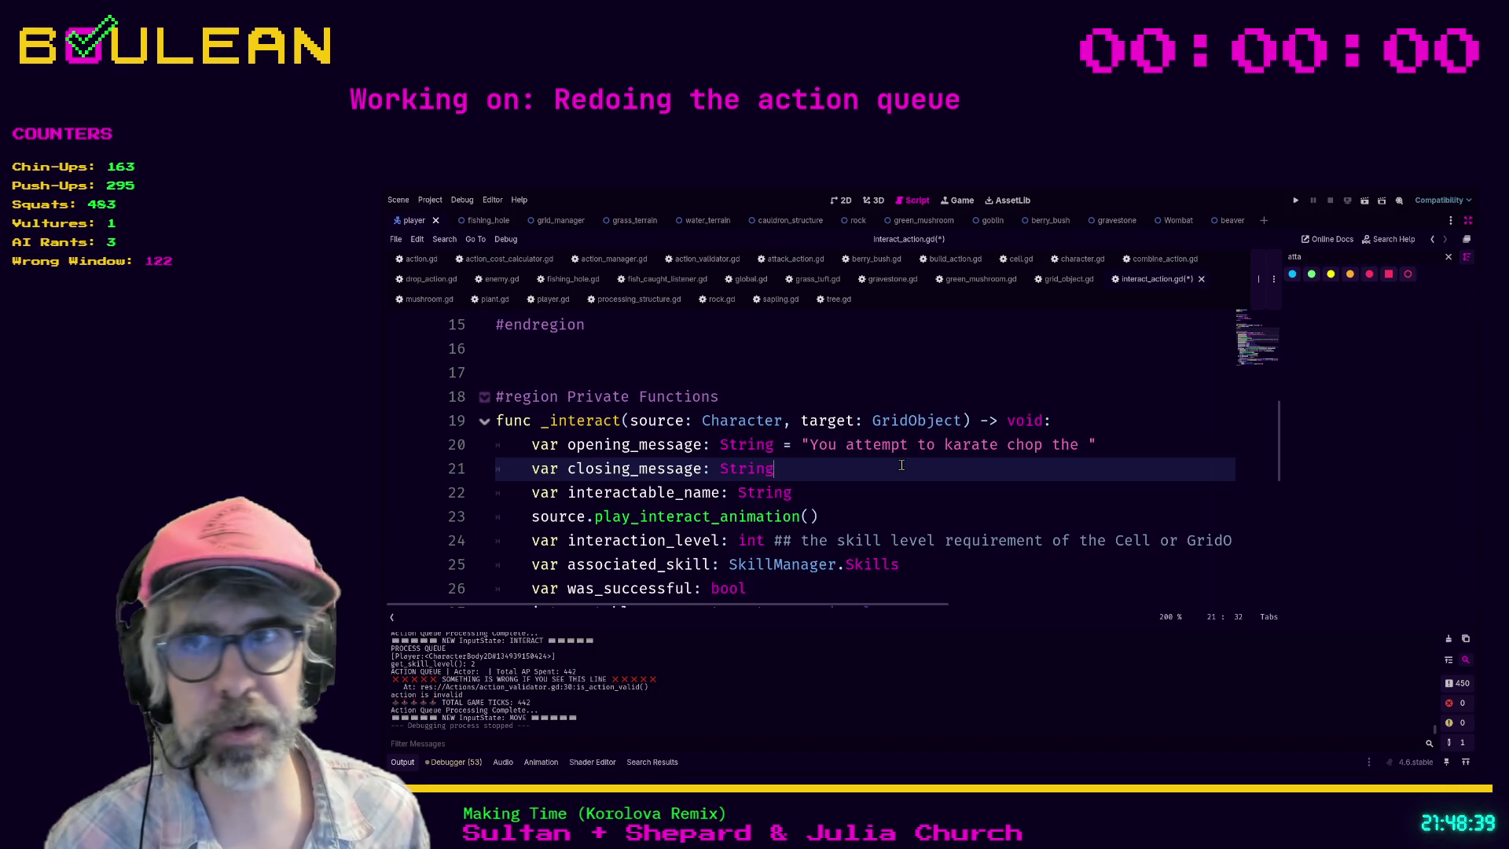
{"action": "key", "text": "Down"}
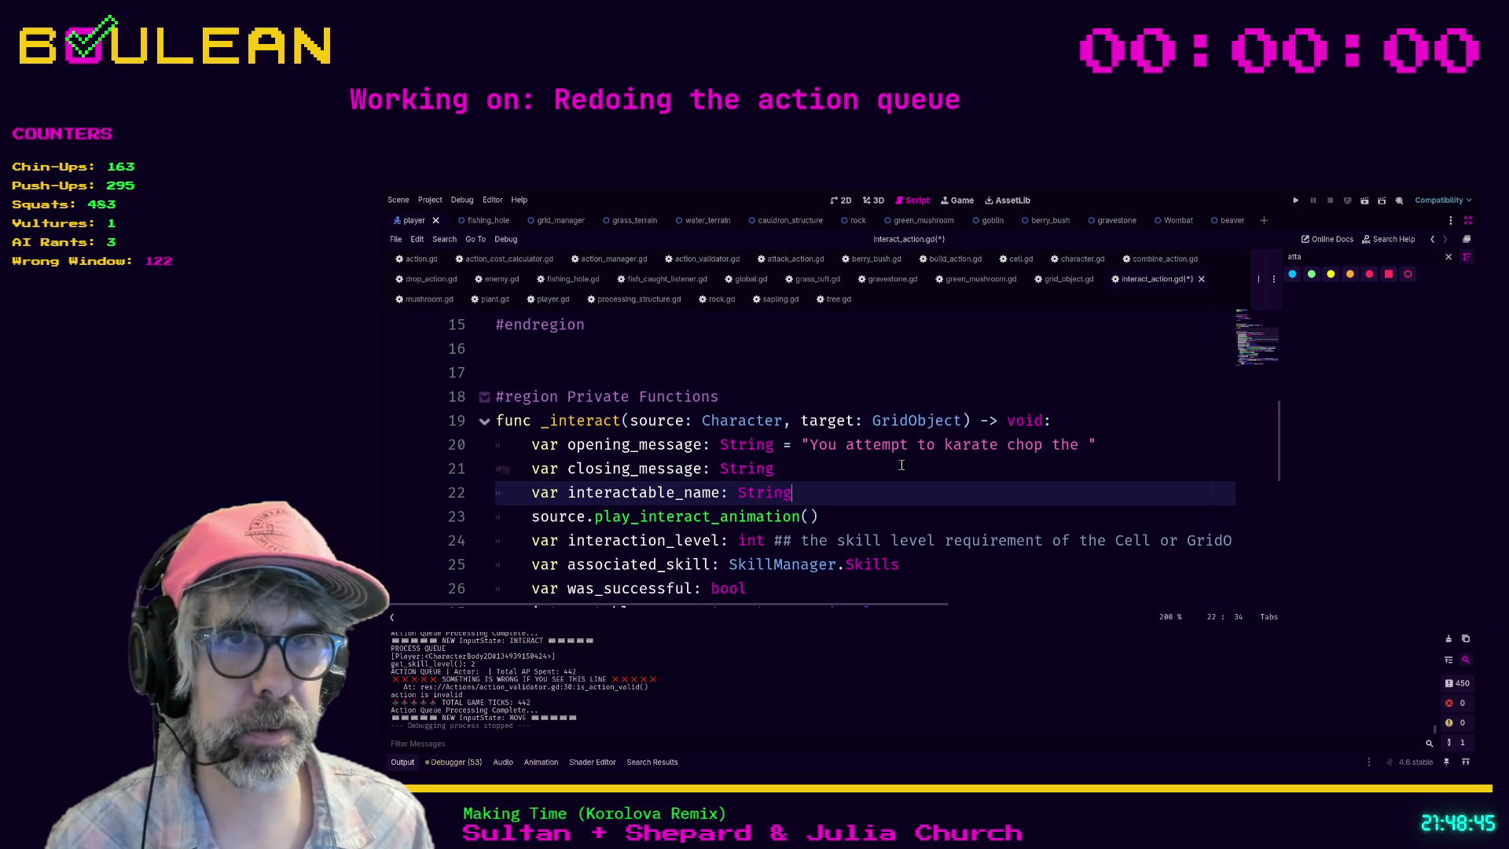
{"action": "scroll", "coordinate": [878, 458], "scroll_direction": "down", "scroll_amount": 3}
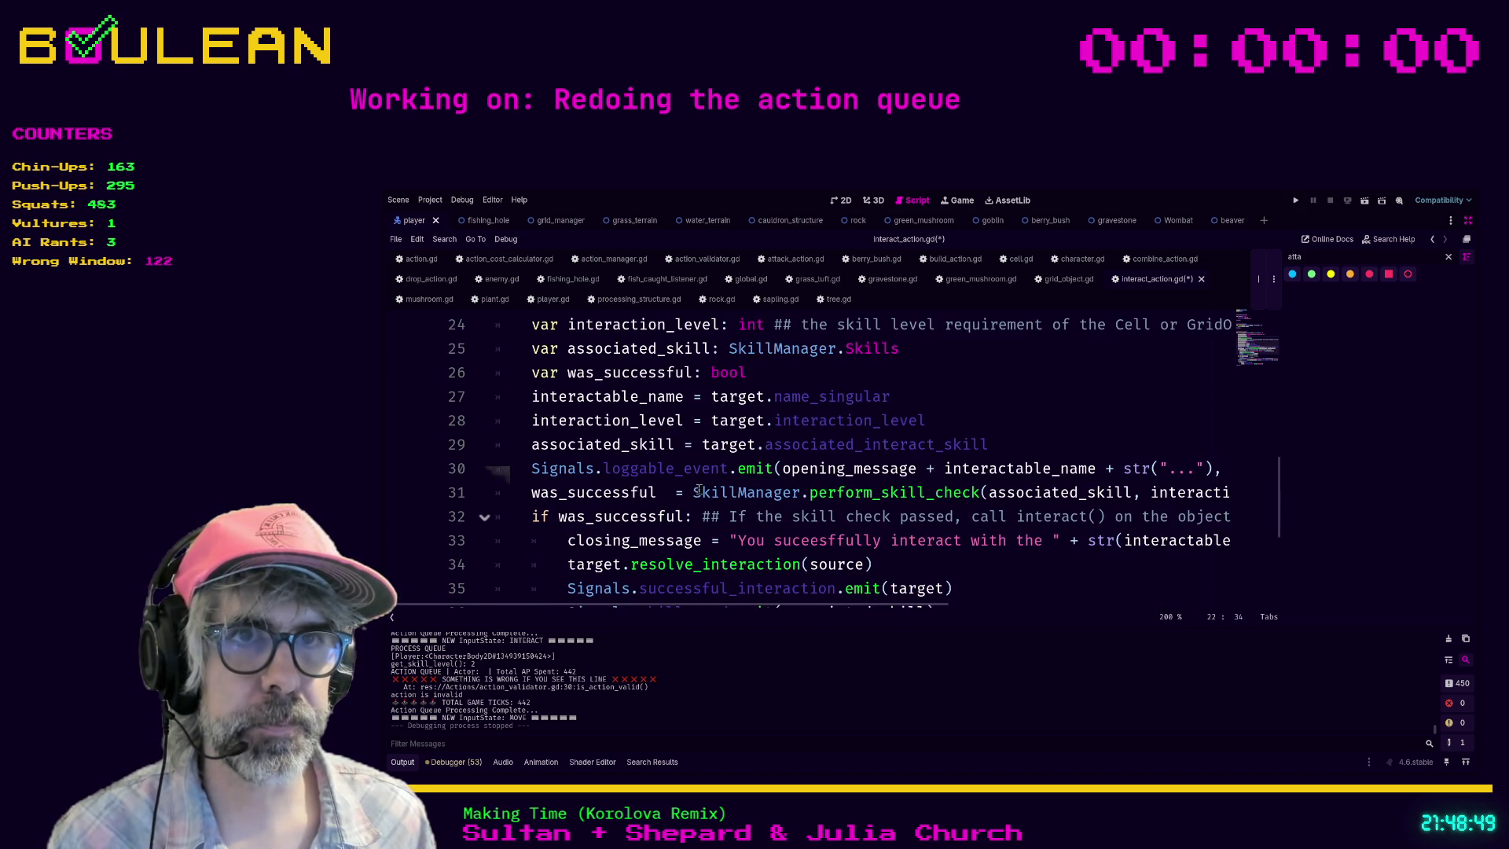
{"action": "scroll", "coordinate": [719, 488], "scroll_direction": "down", "scroll_amount": 3}
{"action": "scroll", "coordinate": [692, 495], "scroll_direction": "down", "scroll_amount": 1}
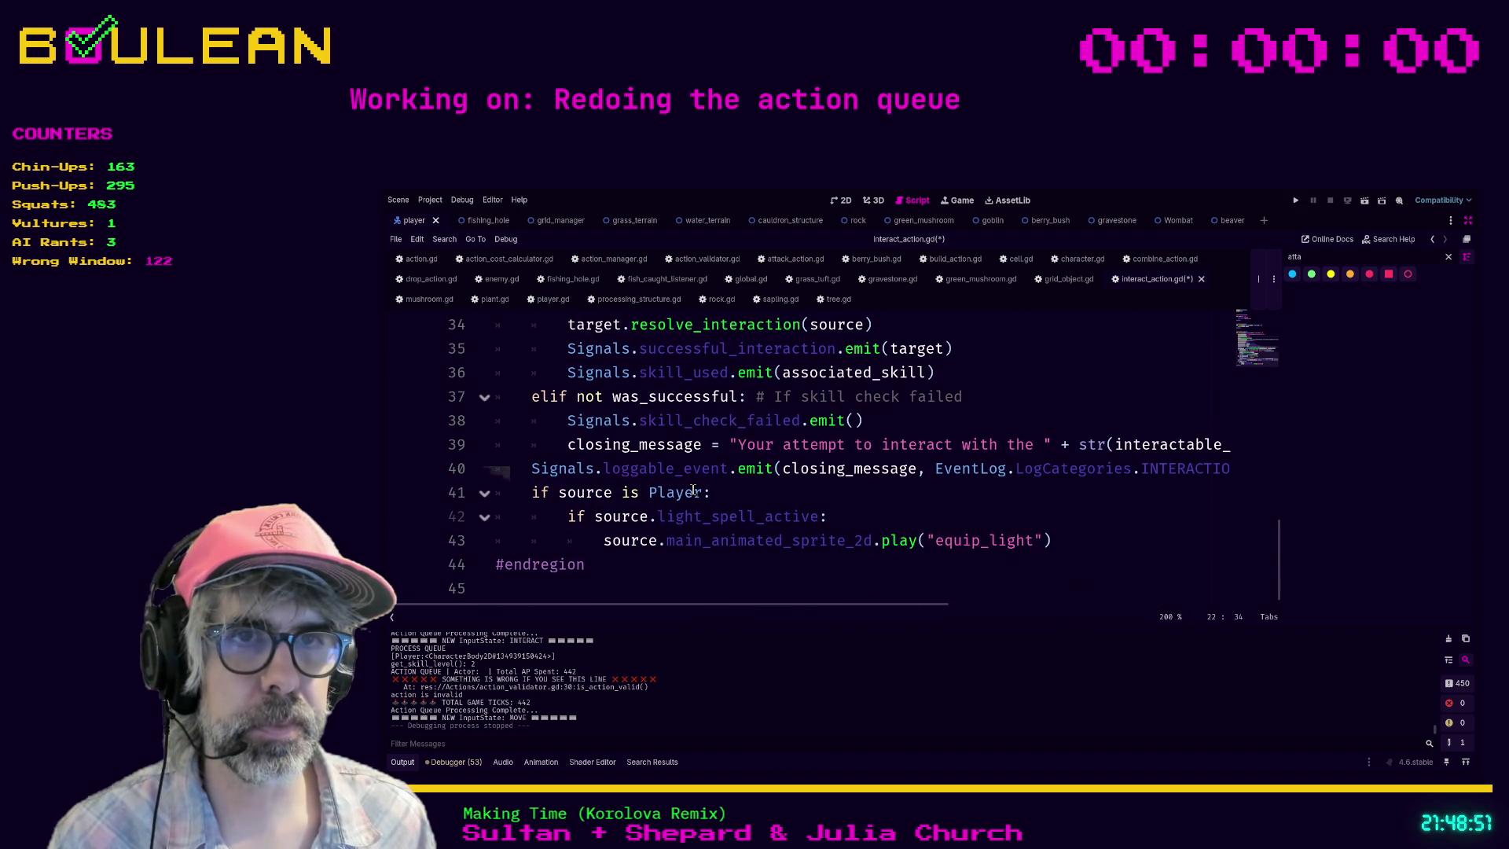
{"action": "left_click", "coordinate": [660, 573]}
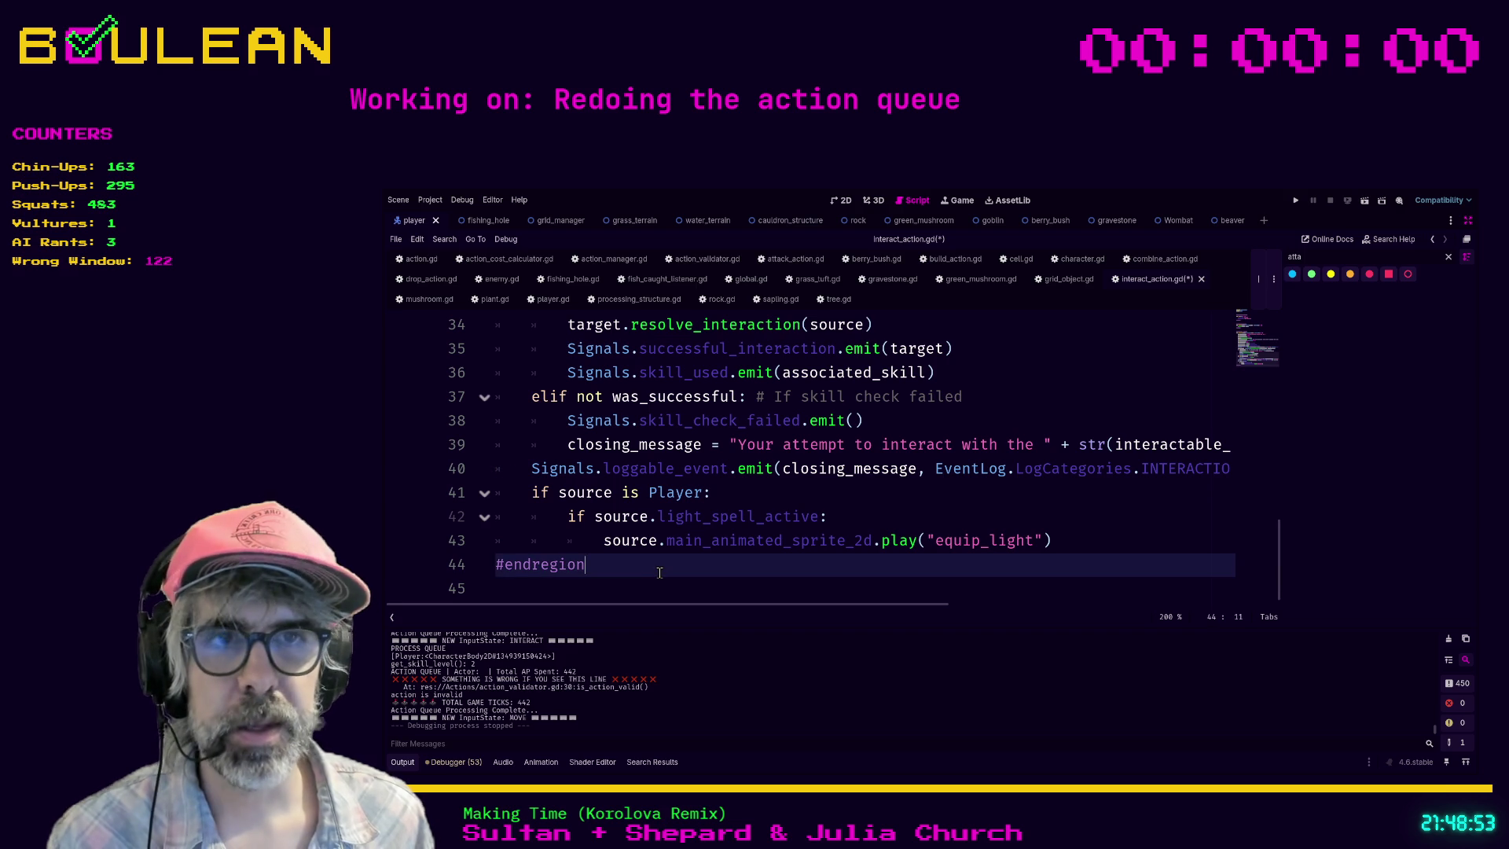
{"action": "scroll", "coordinate": [656, 543], "scroll_direction": "up", "scroll_amount": 1}
{"action": "scroll", "coordinate": [637, 524], "scroll_direction": "up", "scroll_amount": 3}
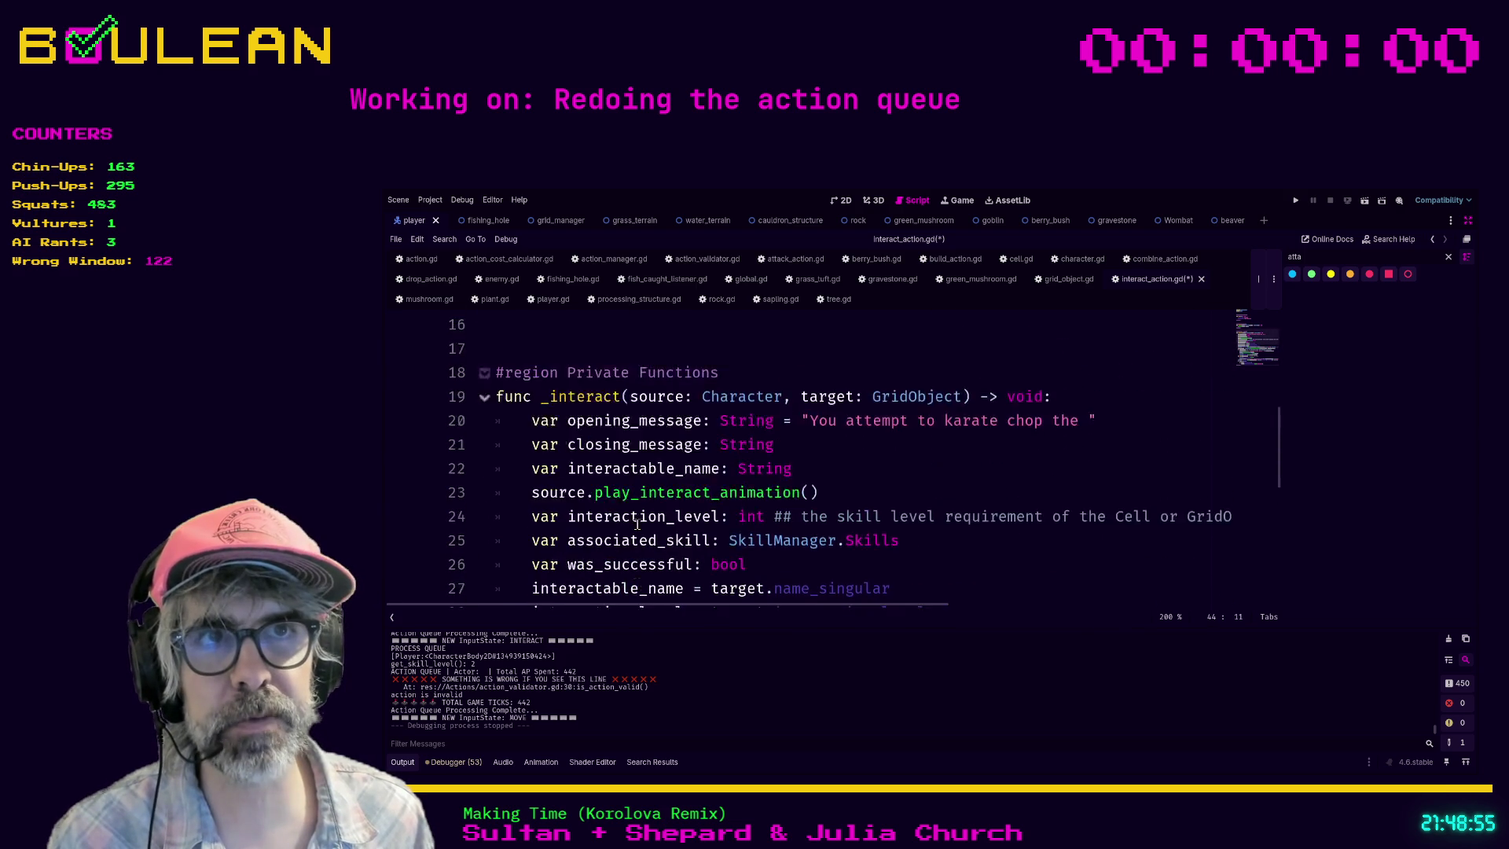
{"action": "left_click", "coordinate": [561, 420]}
{"action": "key", "text": "BackSpace"}
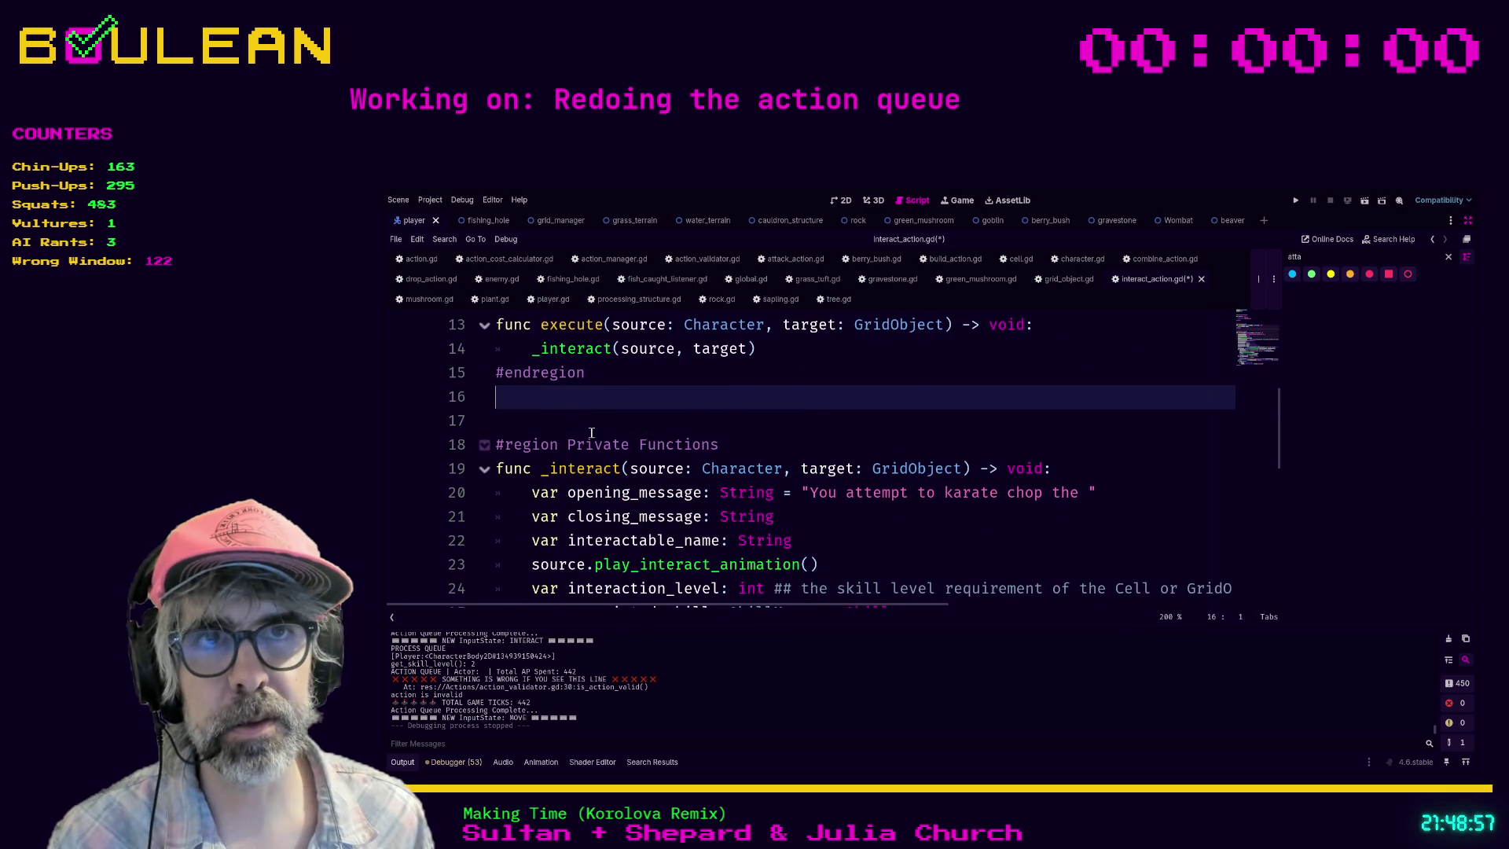
{"action": "scroll", "coordinate": [572, 440], "scroll_direction": "up", "scroll_amount": 3}
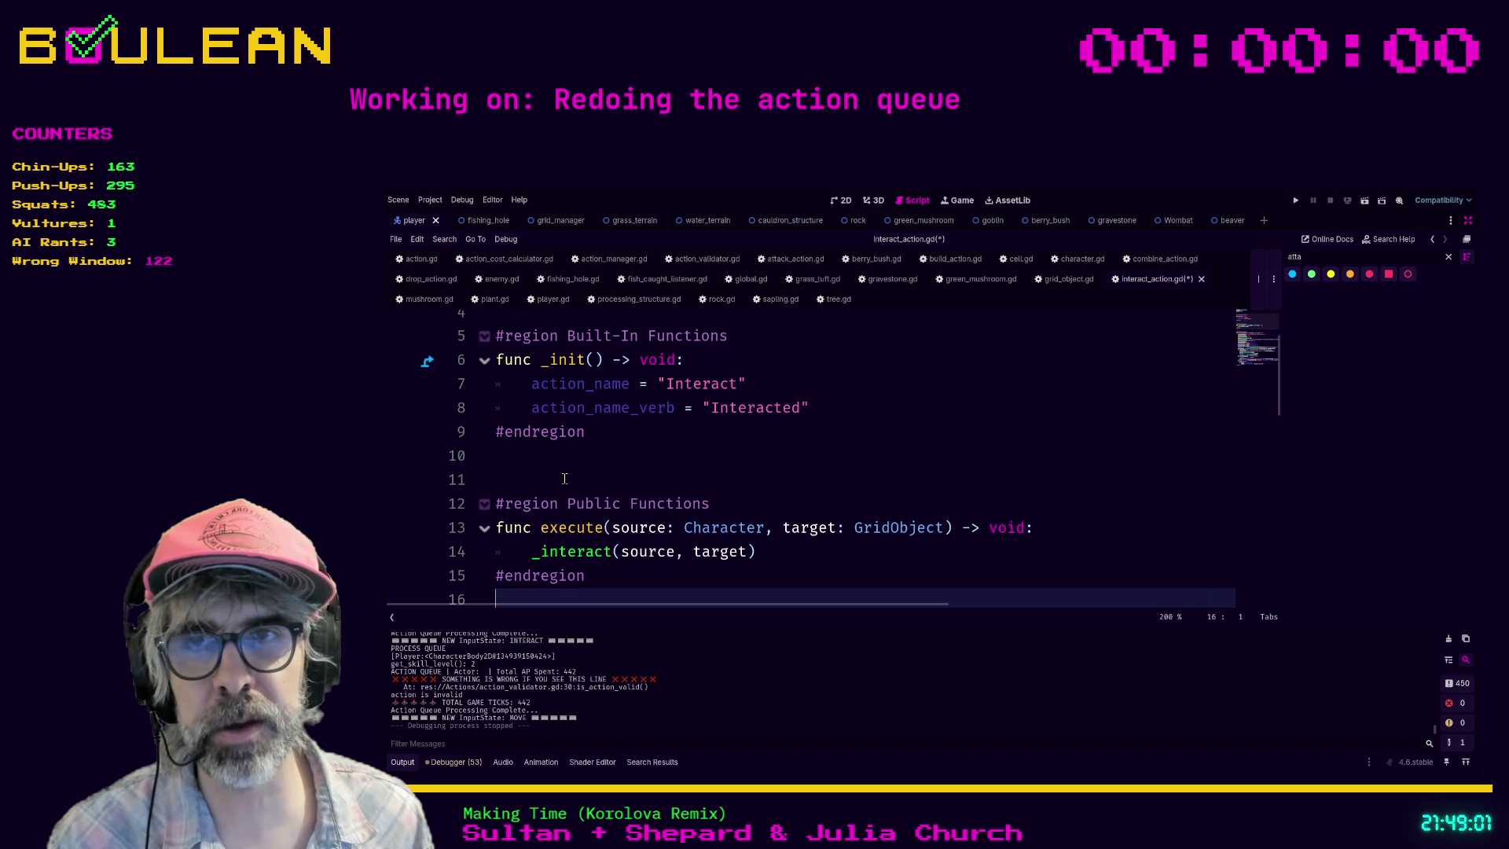
{"action": "left_click", "coordinate": [507, 460]}
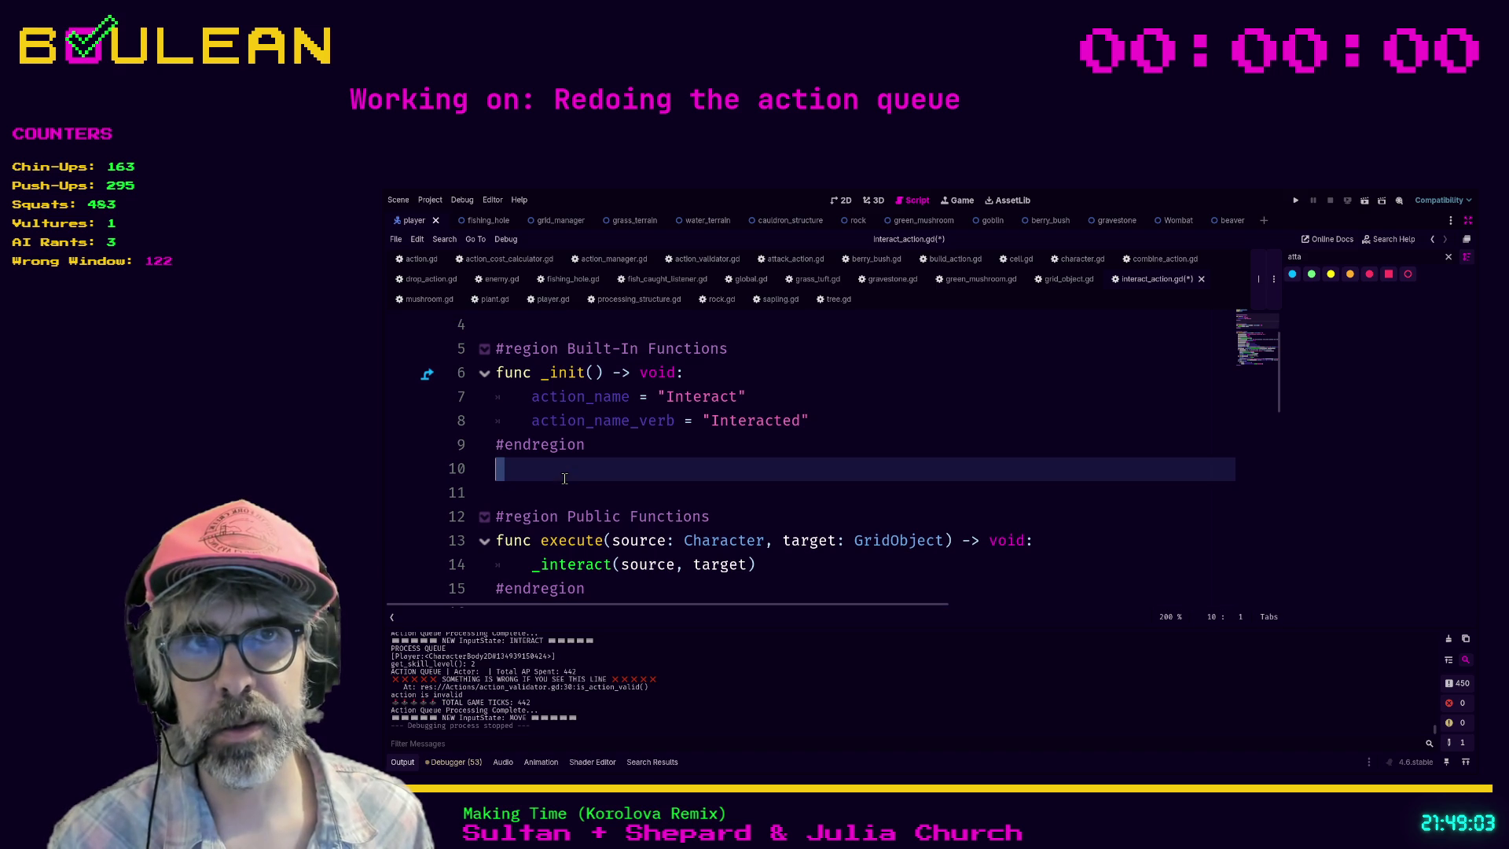
{"action": "left_click", "coordinate": [507, 497]}
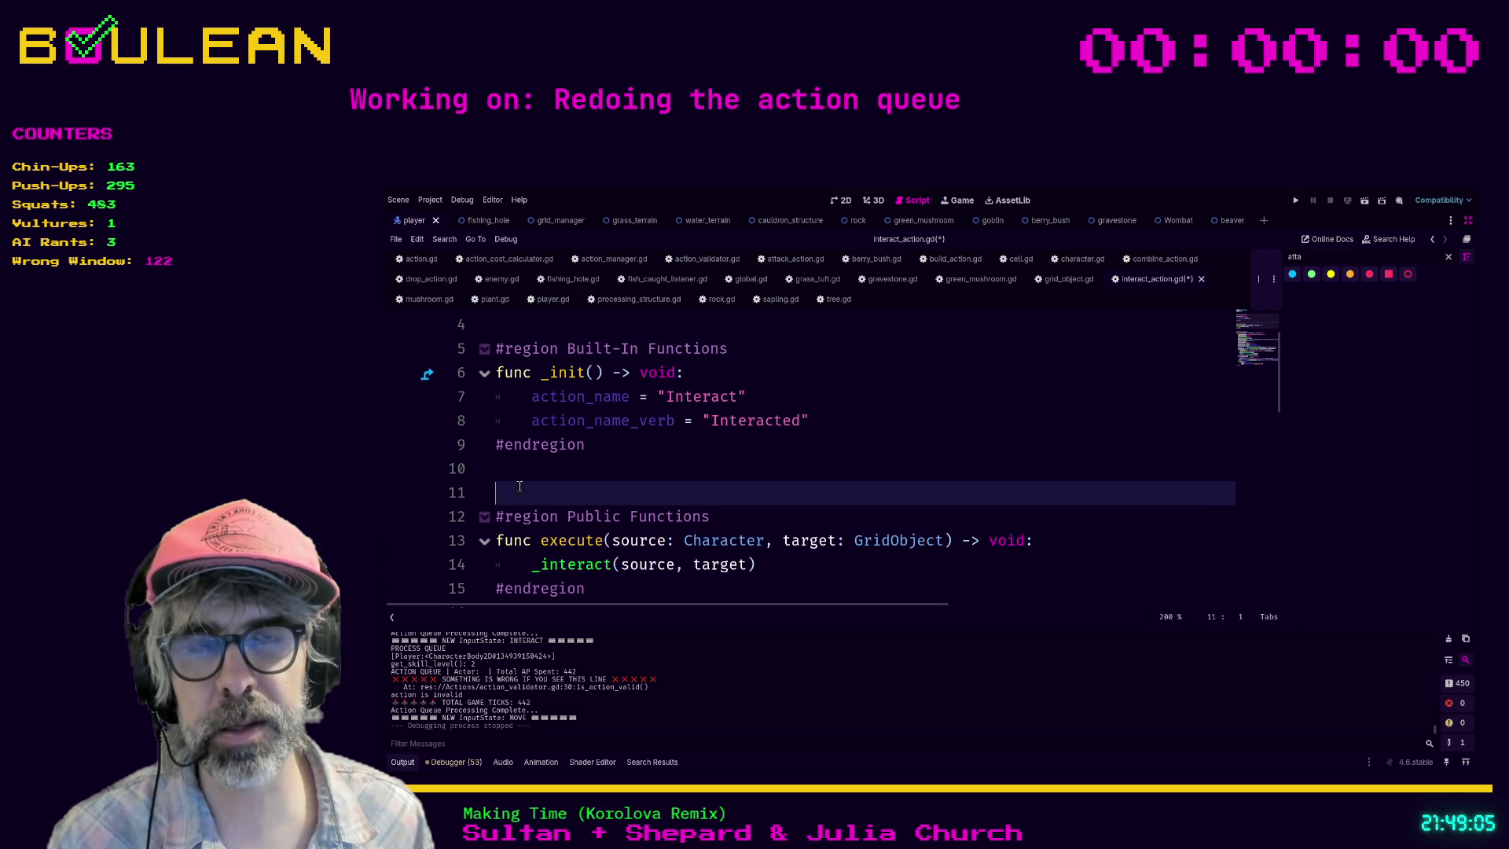
{"action": "left_click", "coordinate": [532, 468]}
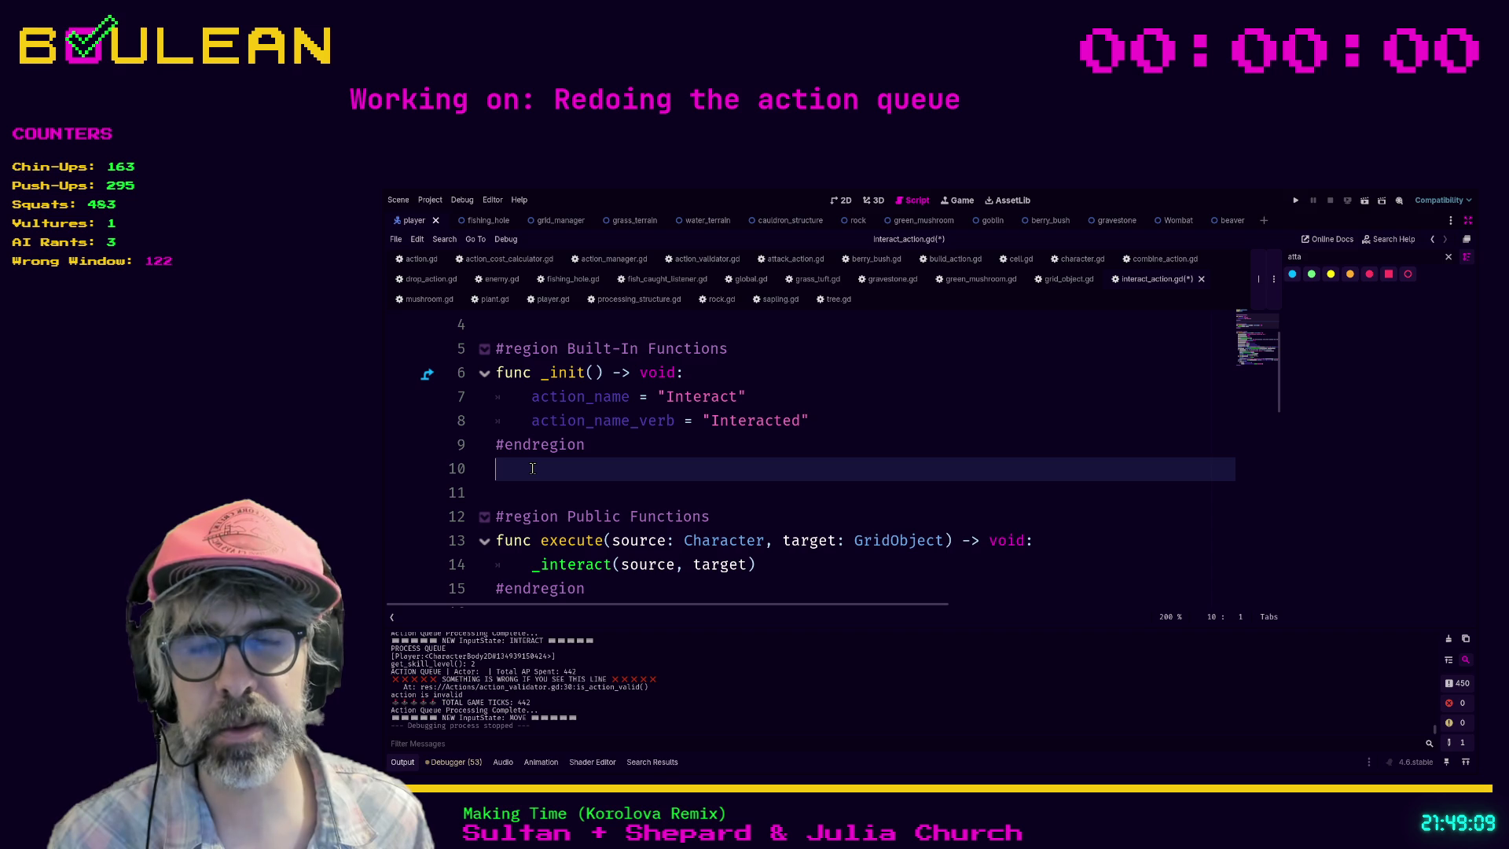
{"action": "scroll", "coordinate": [550, 470], "scroll_direction": "up", "scroll_amount": 1}
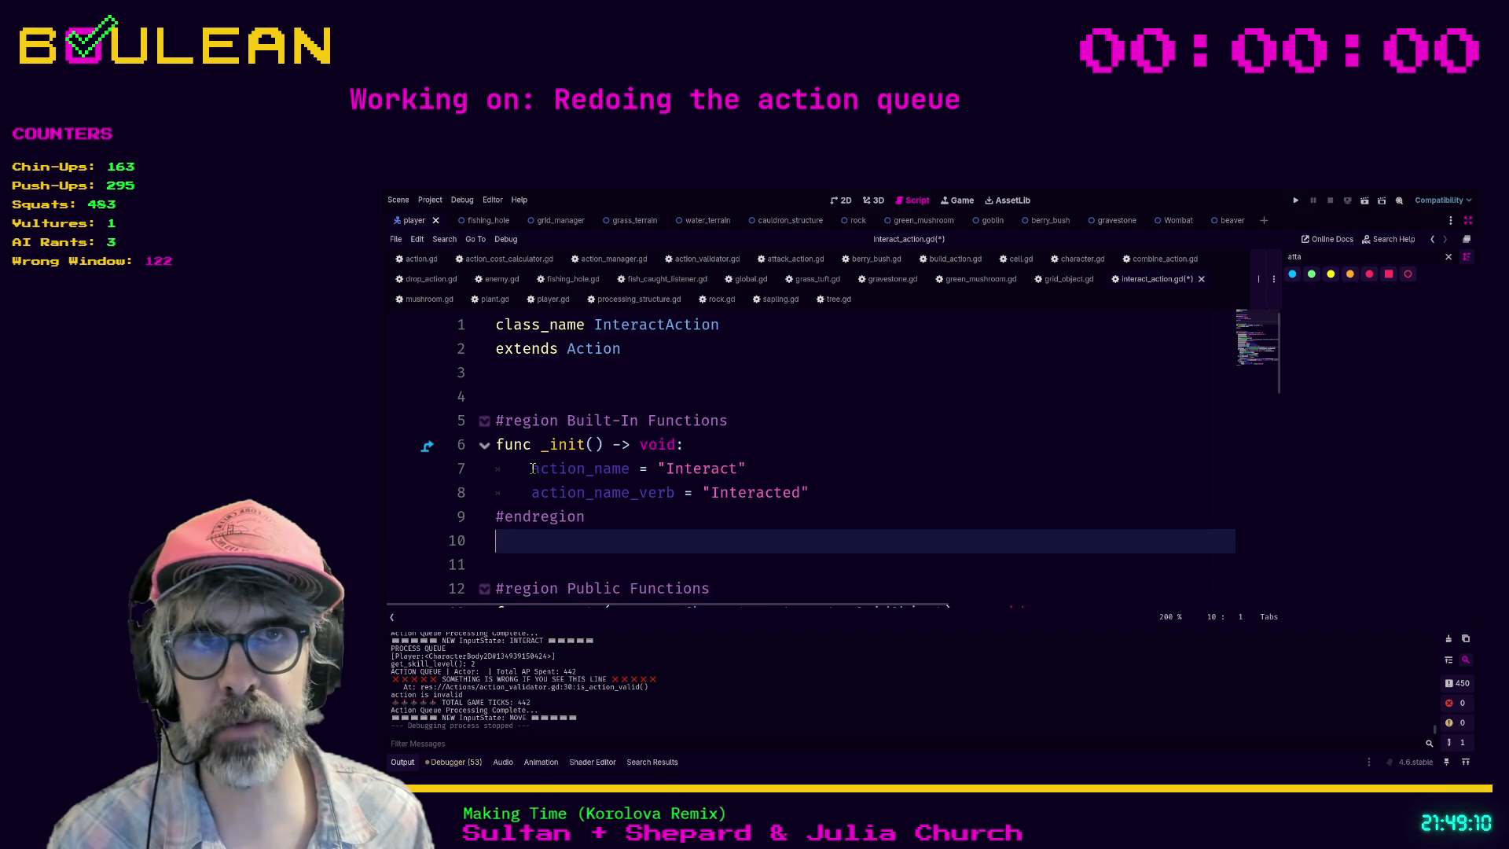
{"action": "left_click", "coordinate": [813, 489]}
{"action": "scroll", "coordinate": [844, 502], "scroll_direction": "down", "scroll_amount": 1}
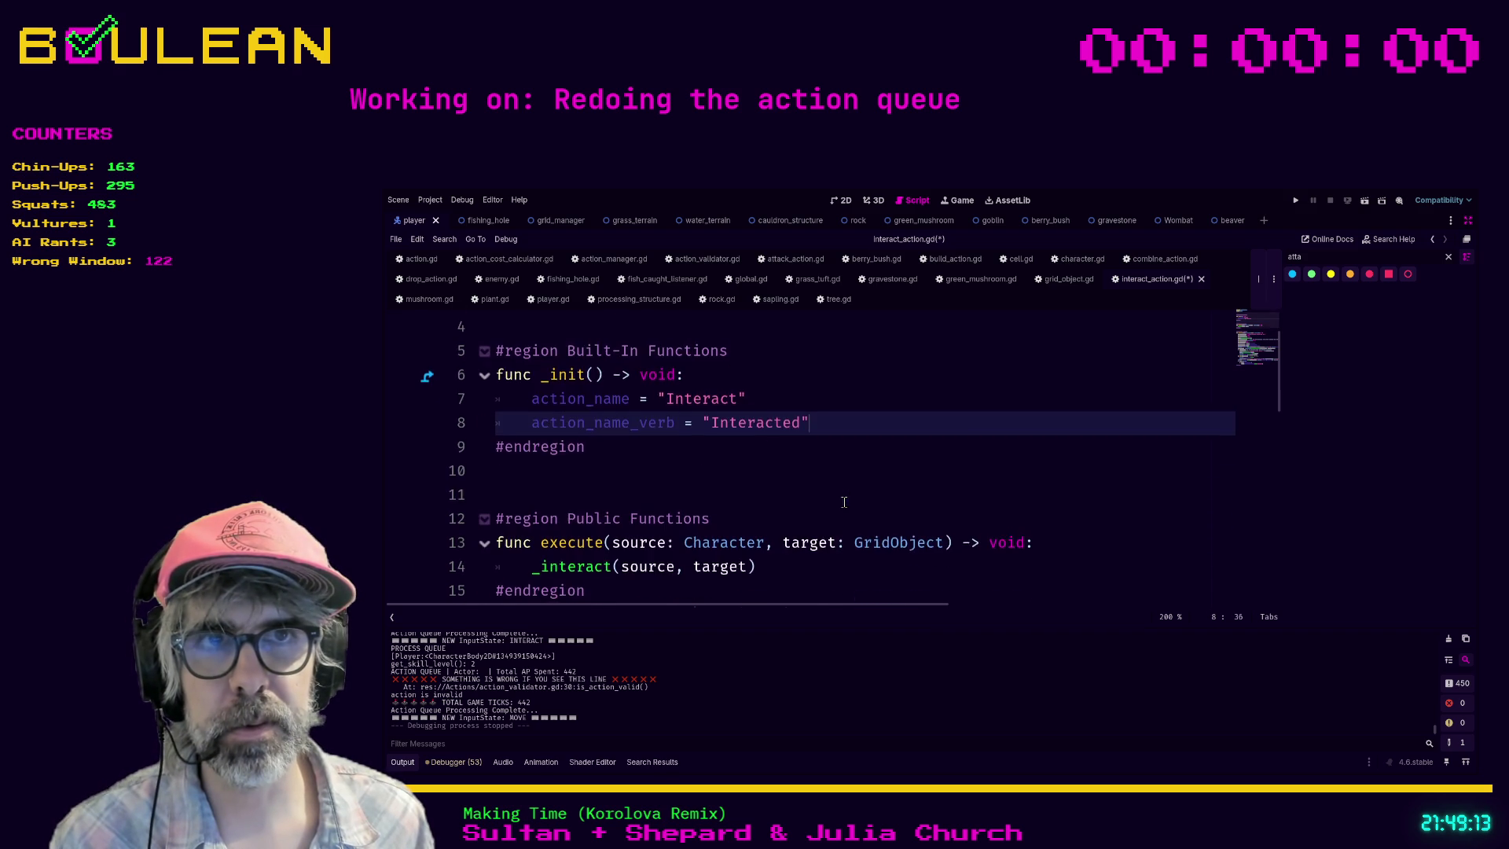